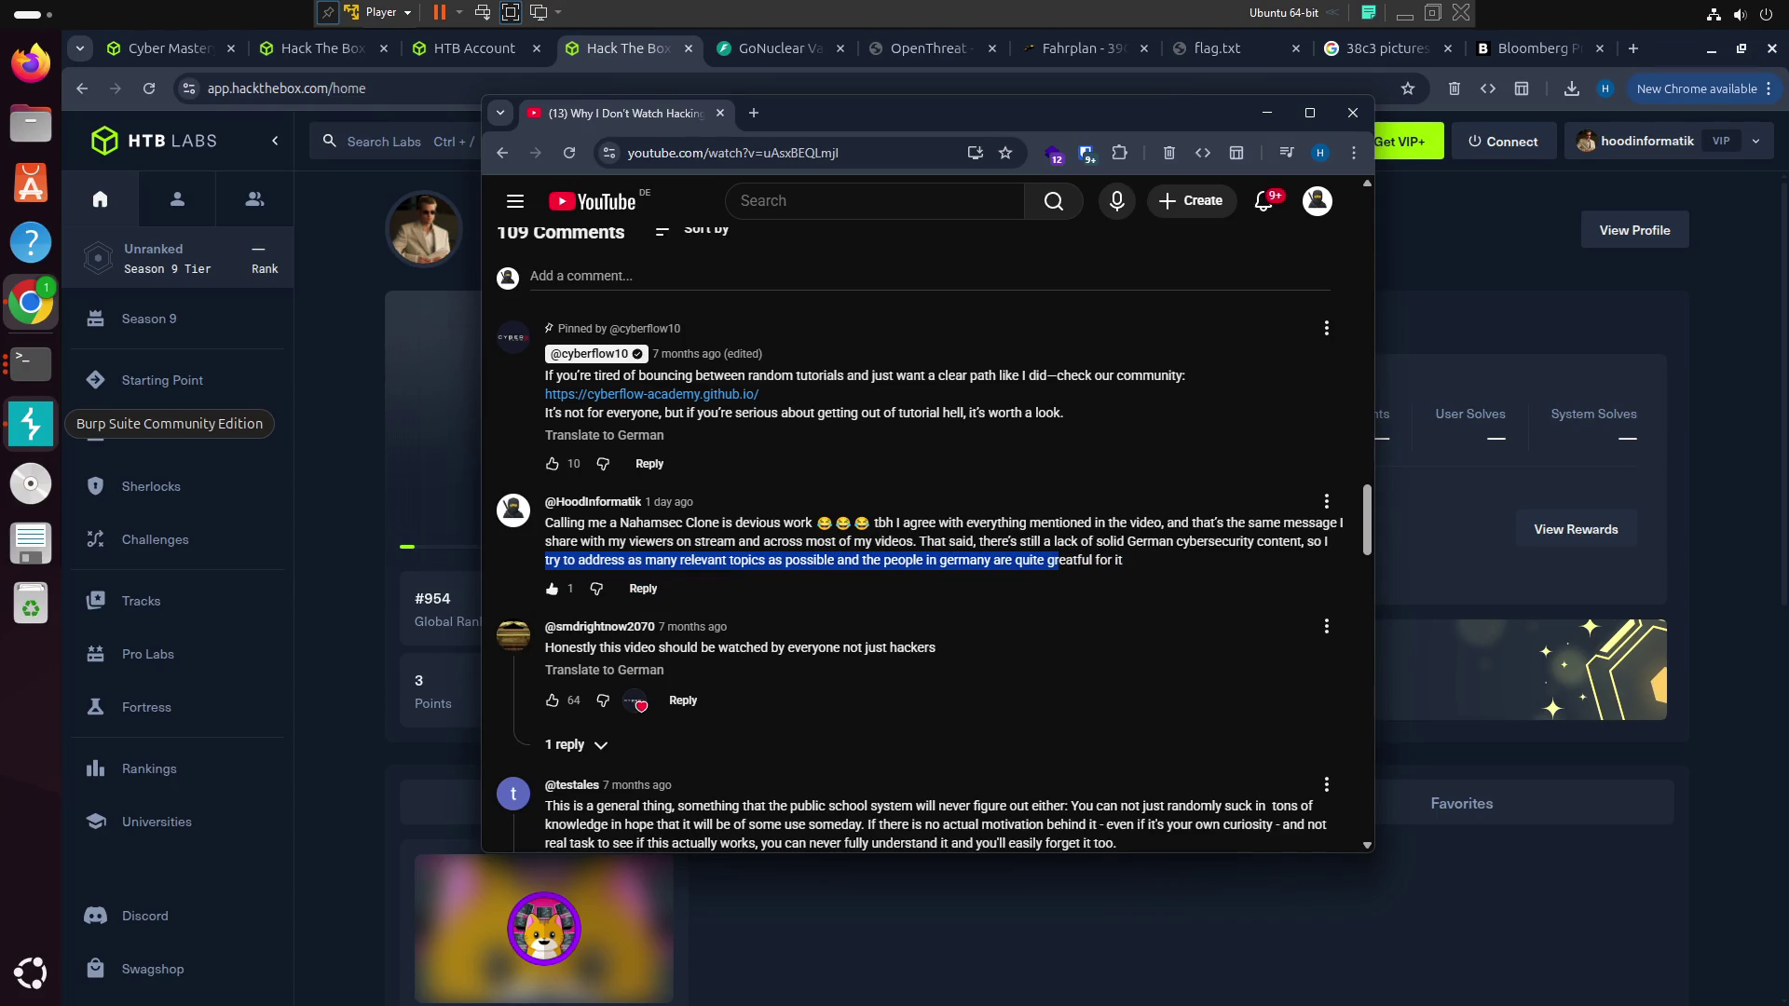
Highlight the HoodInformatik comment text, then clear the selection
double_click(967, 561)
triple_click(969, 561)
click(973, 563)
triple_click(967, 560)
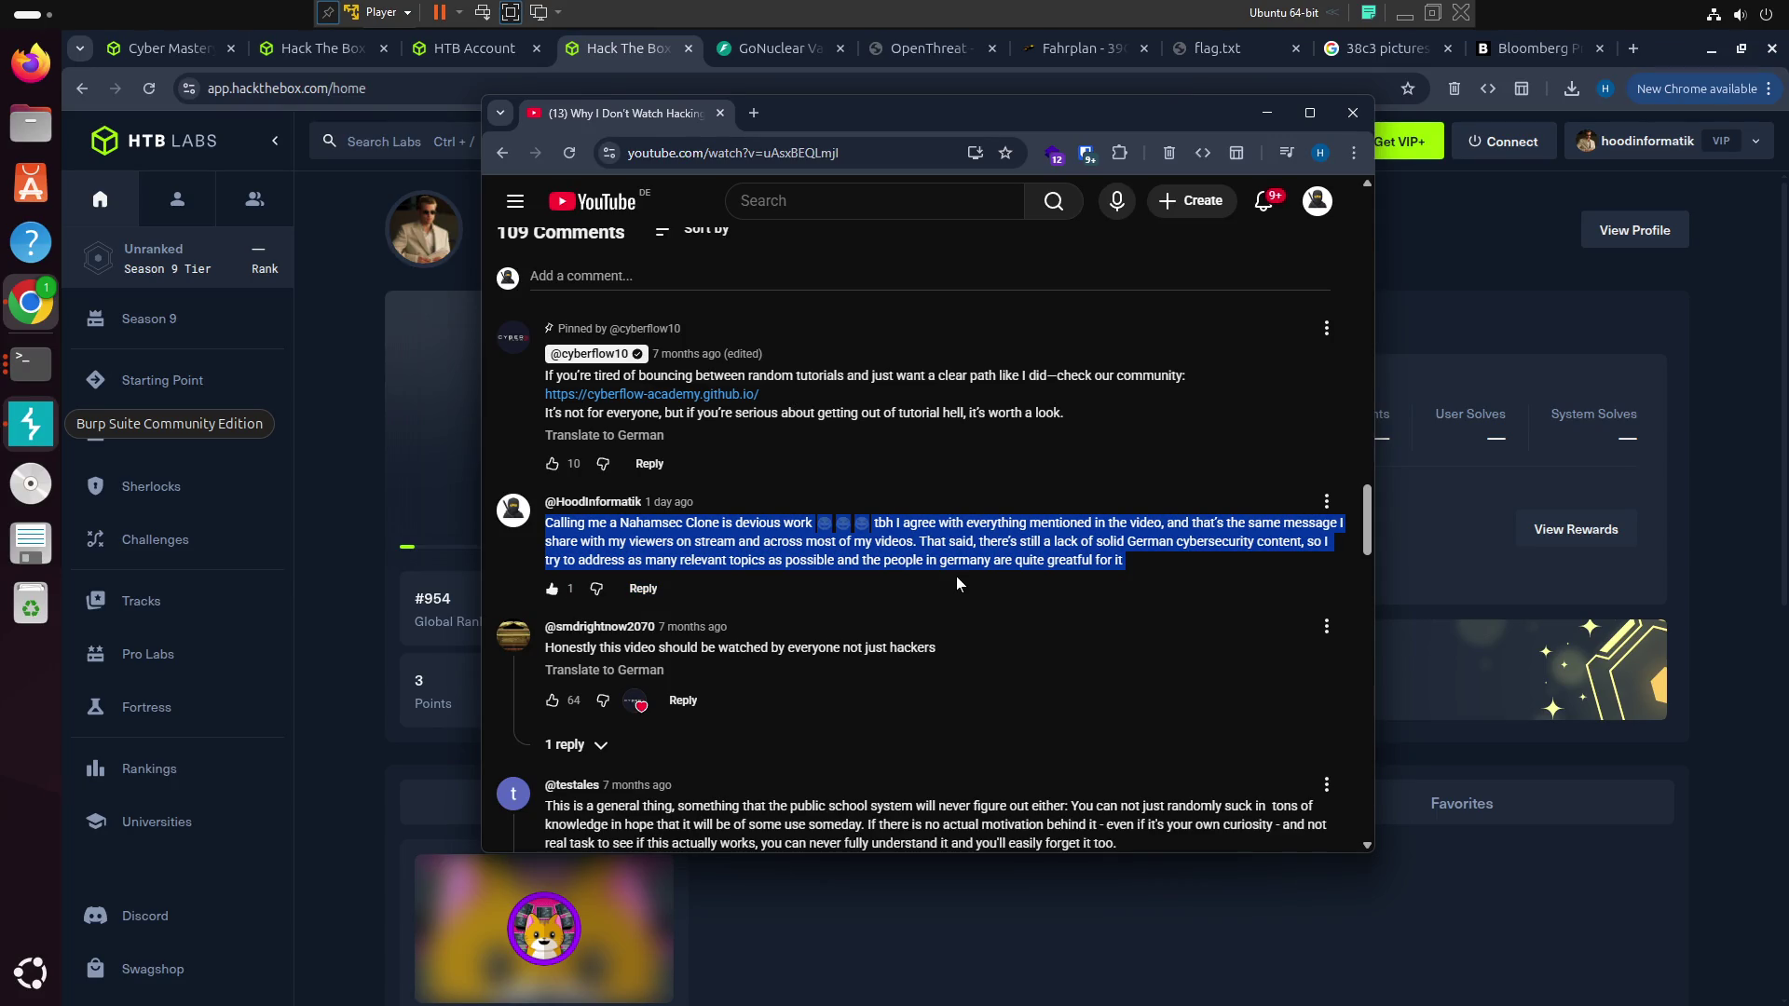
click(1043, 585)
Select the video title and go to the CyberFlow channel page from under the video
scroll(1037, 624, up, 8)
scroll(1038, 625, up, 10)
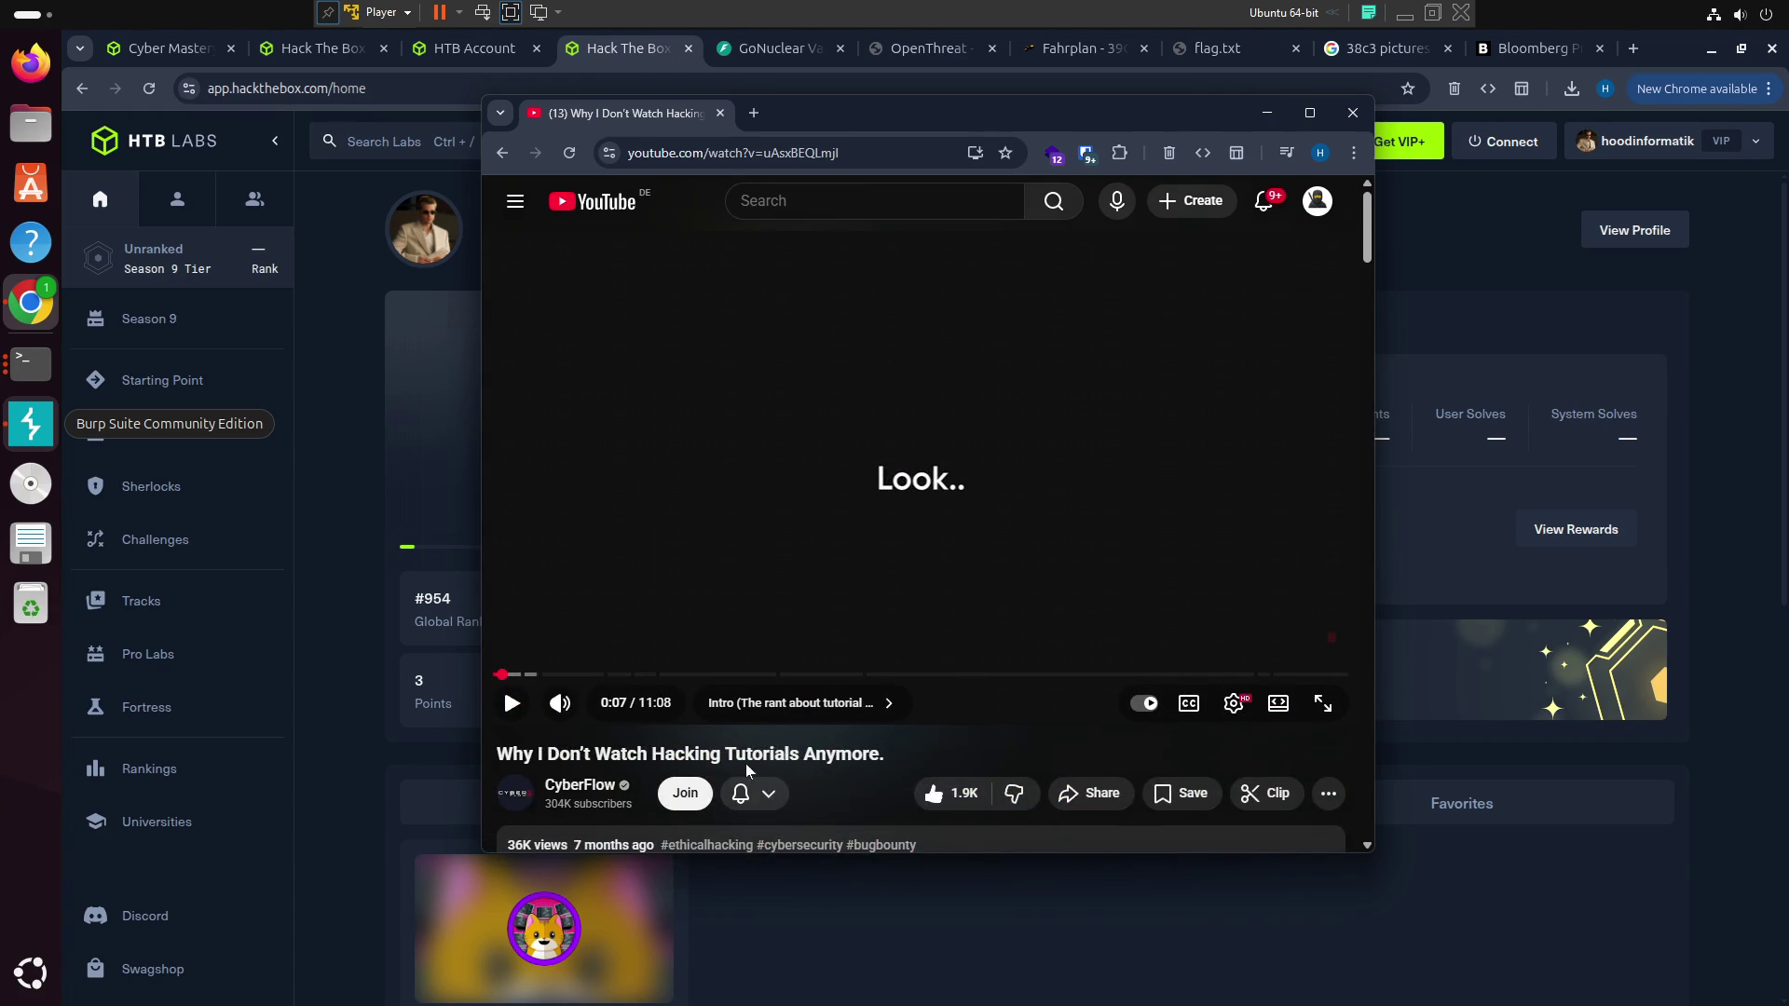
triple_click(591, 746)
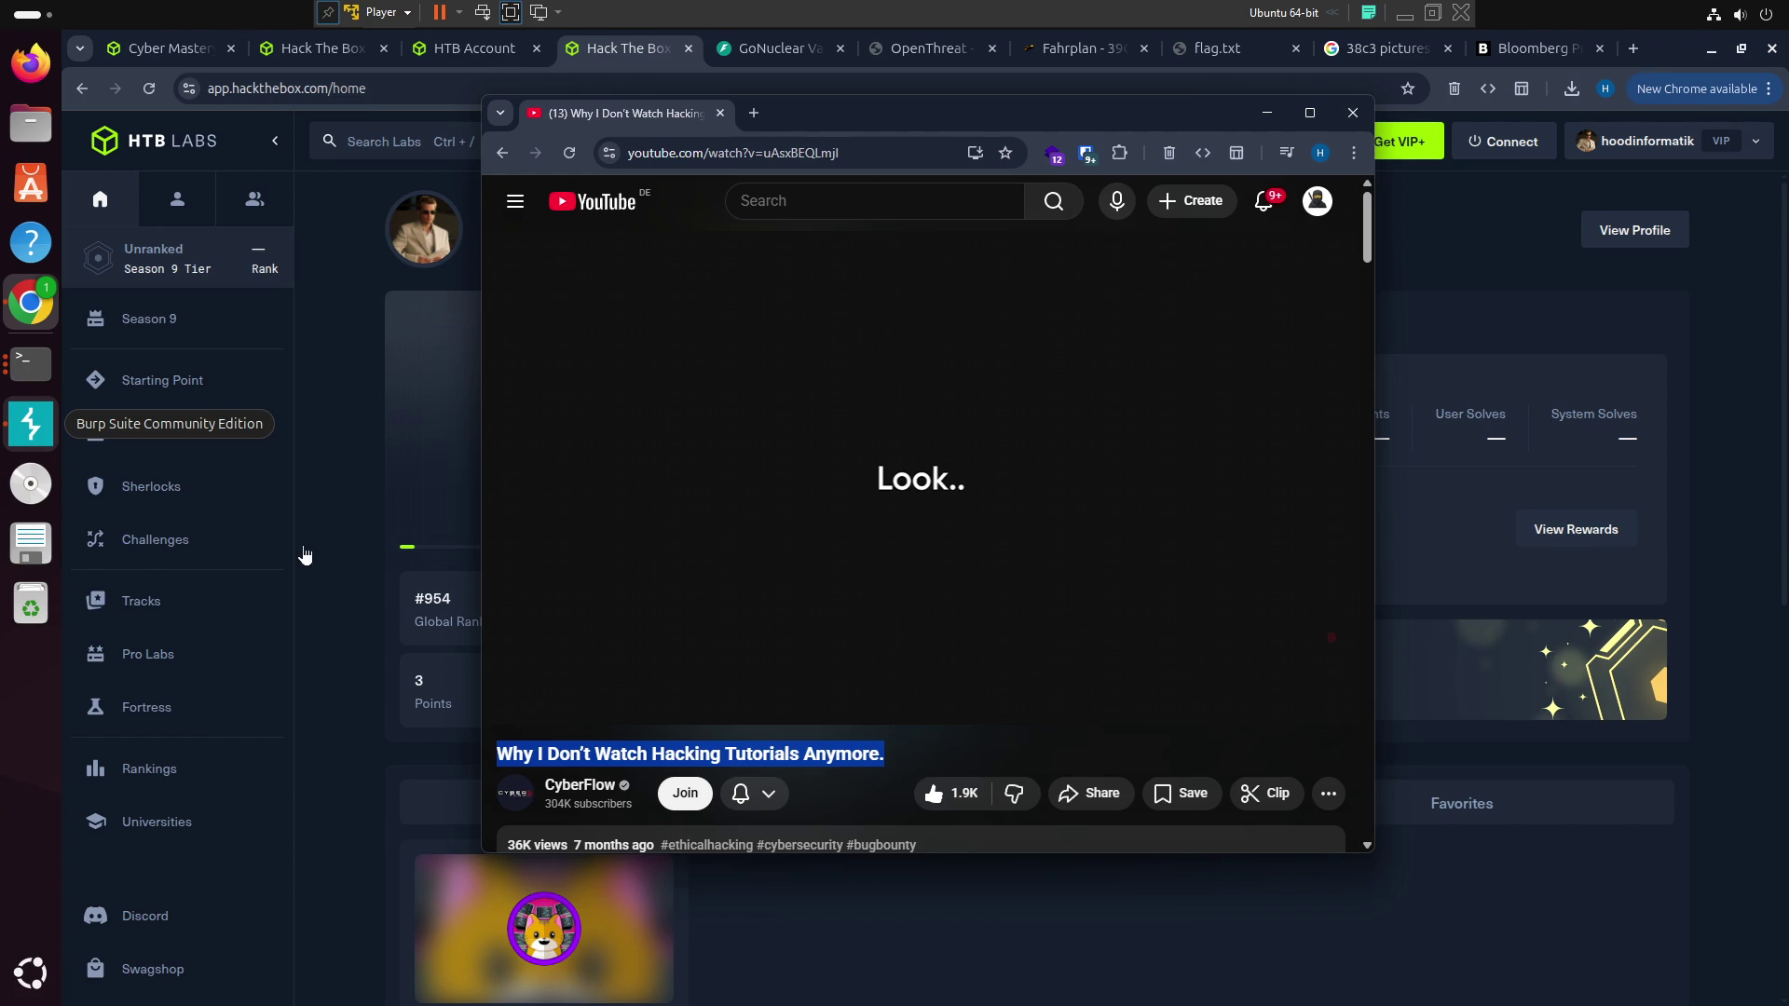
click(572, 801)
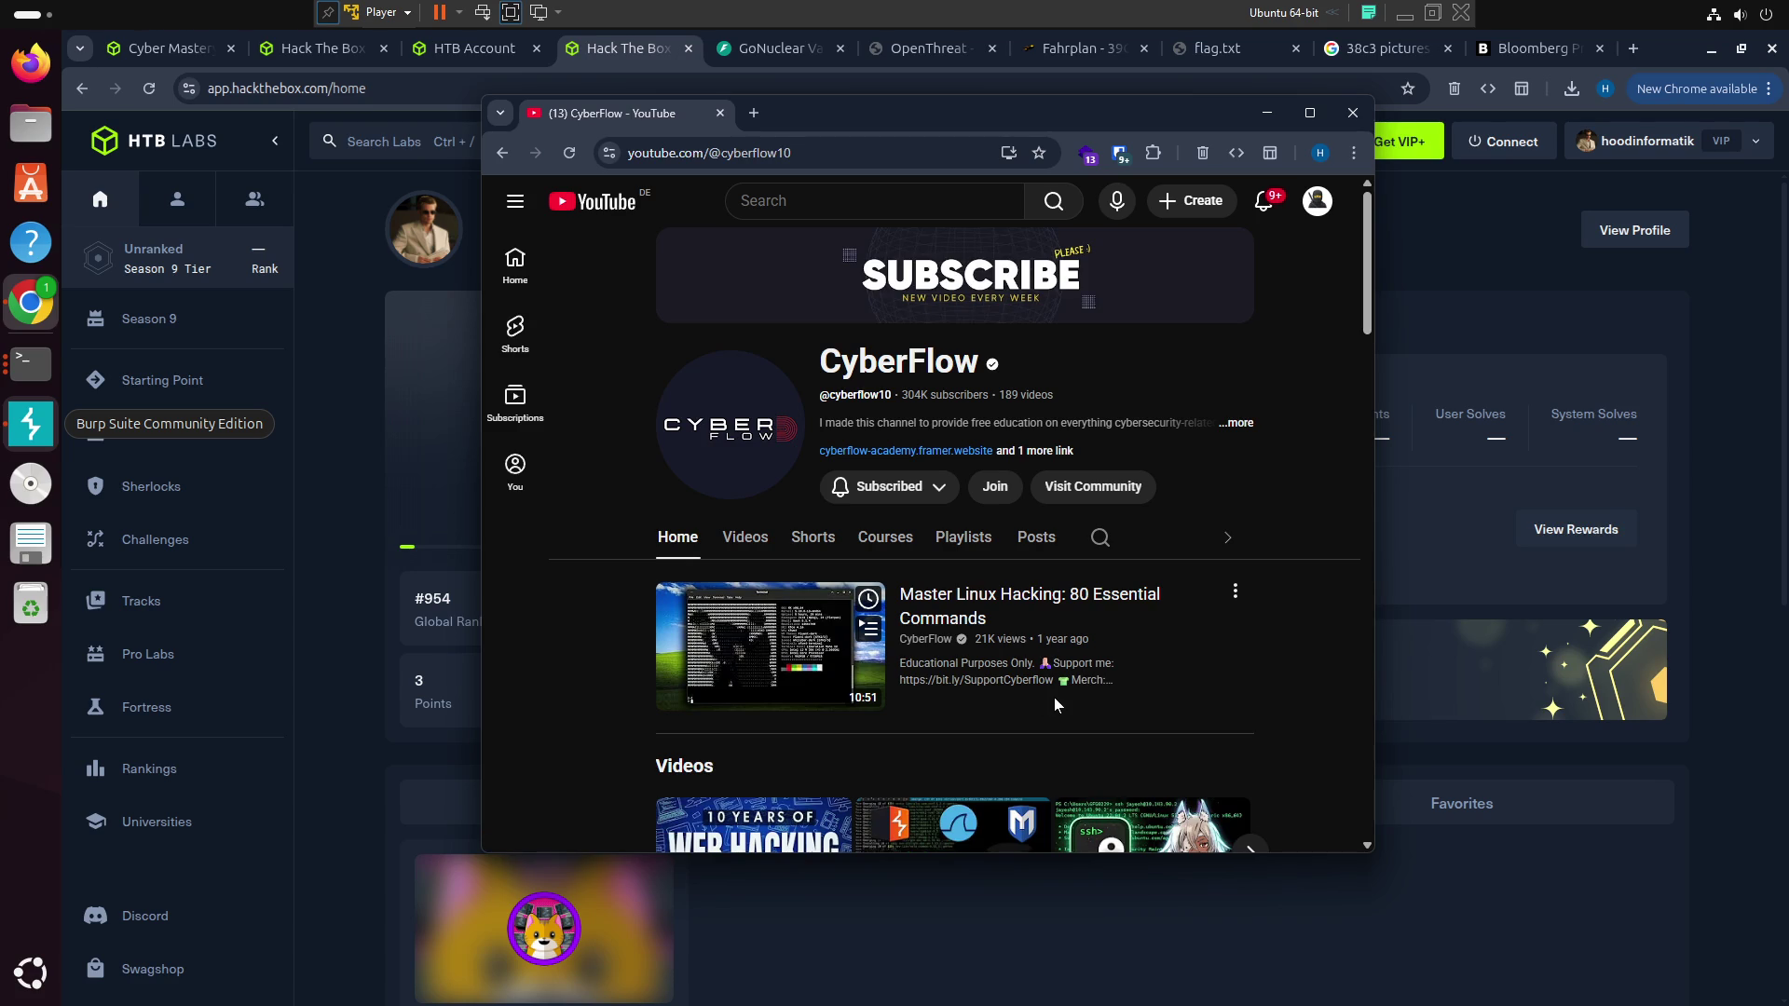
scroll(1076, 702, down, 5)
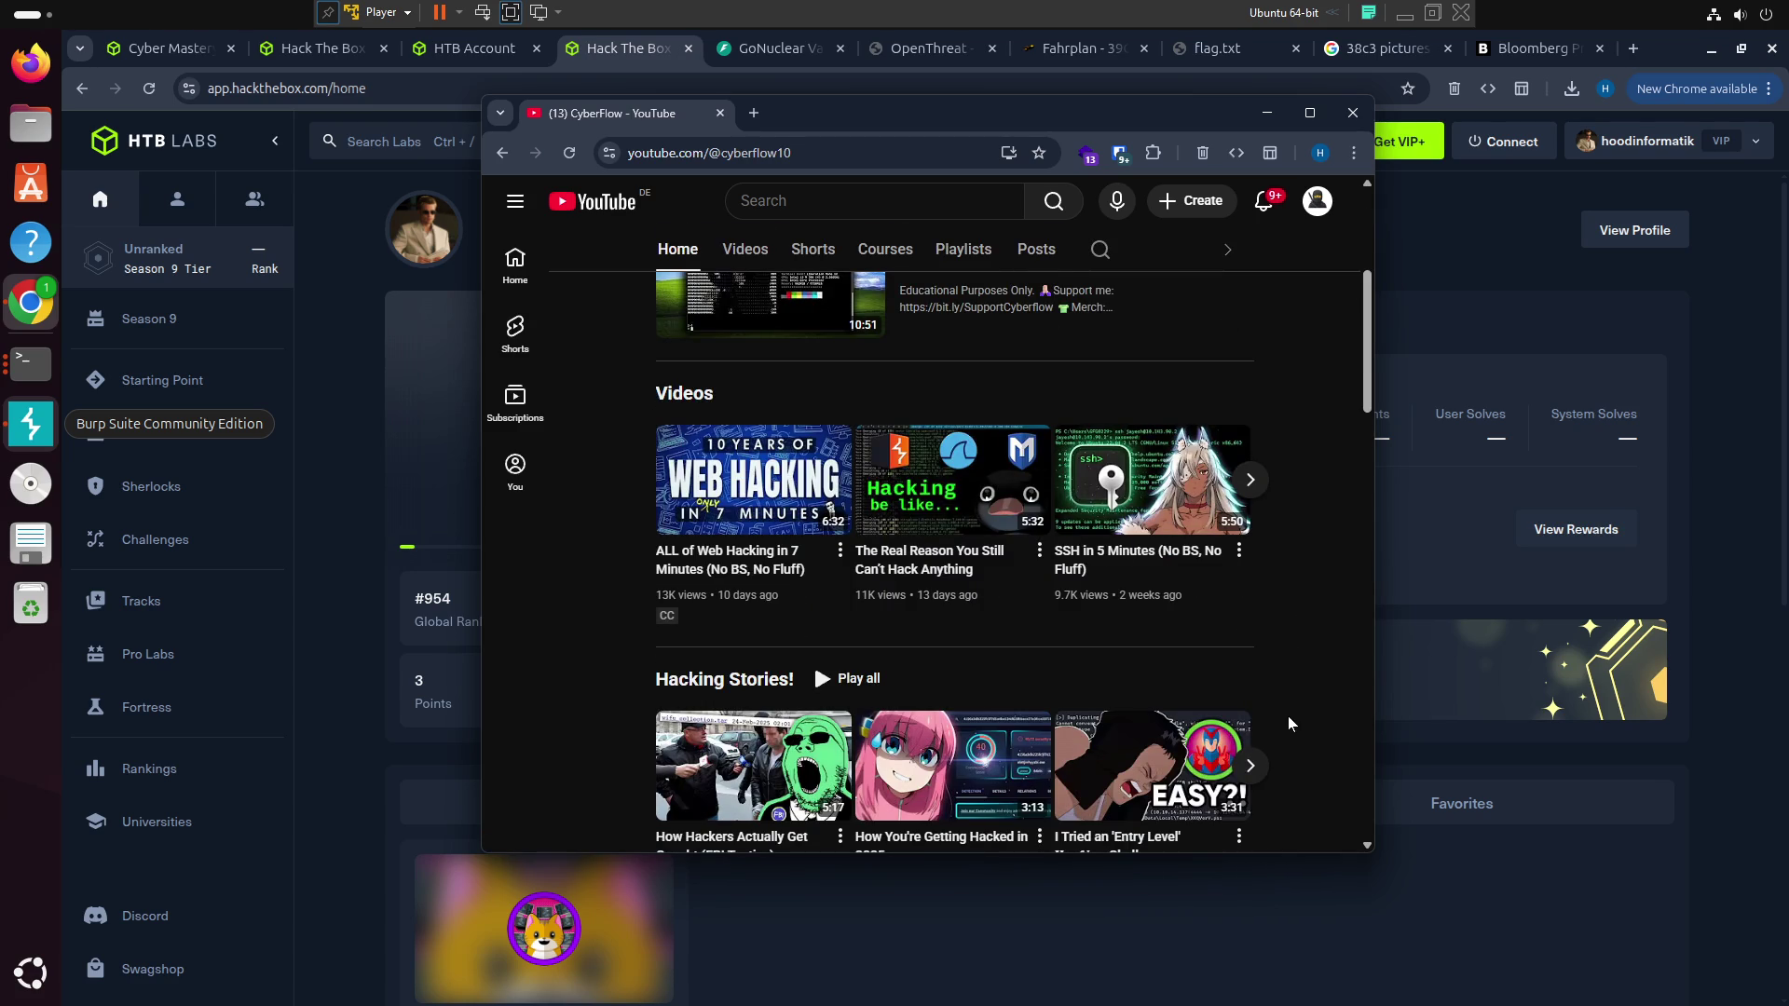
Browse the CyberFlow channel's video list, then minimize the YouTube window to the Ubuntu lock screen
scroll(1306, 567, down, 3)
scroll(1275, 613, up, 3)
scroll(1275, 613, up, 3)
scroll(1250, 633, up, 1)
scroll(1251, 634, down, 1)
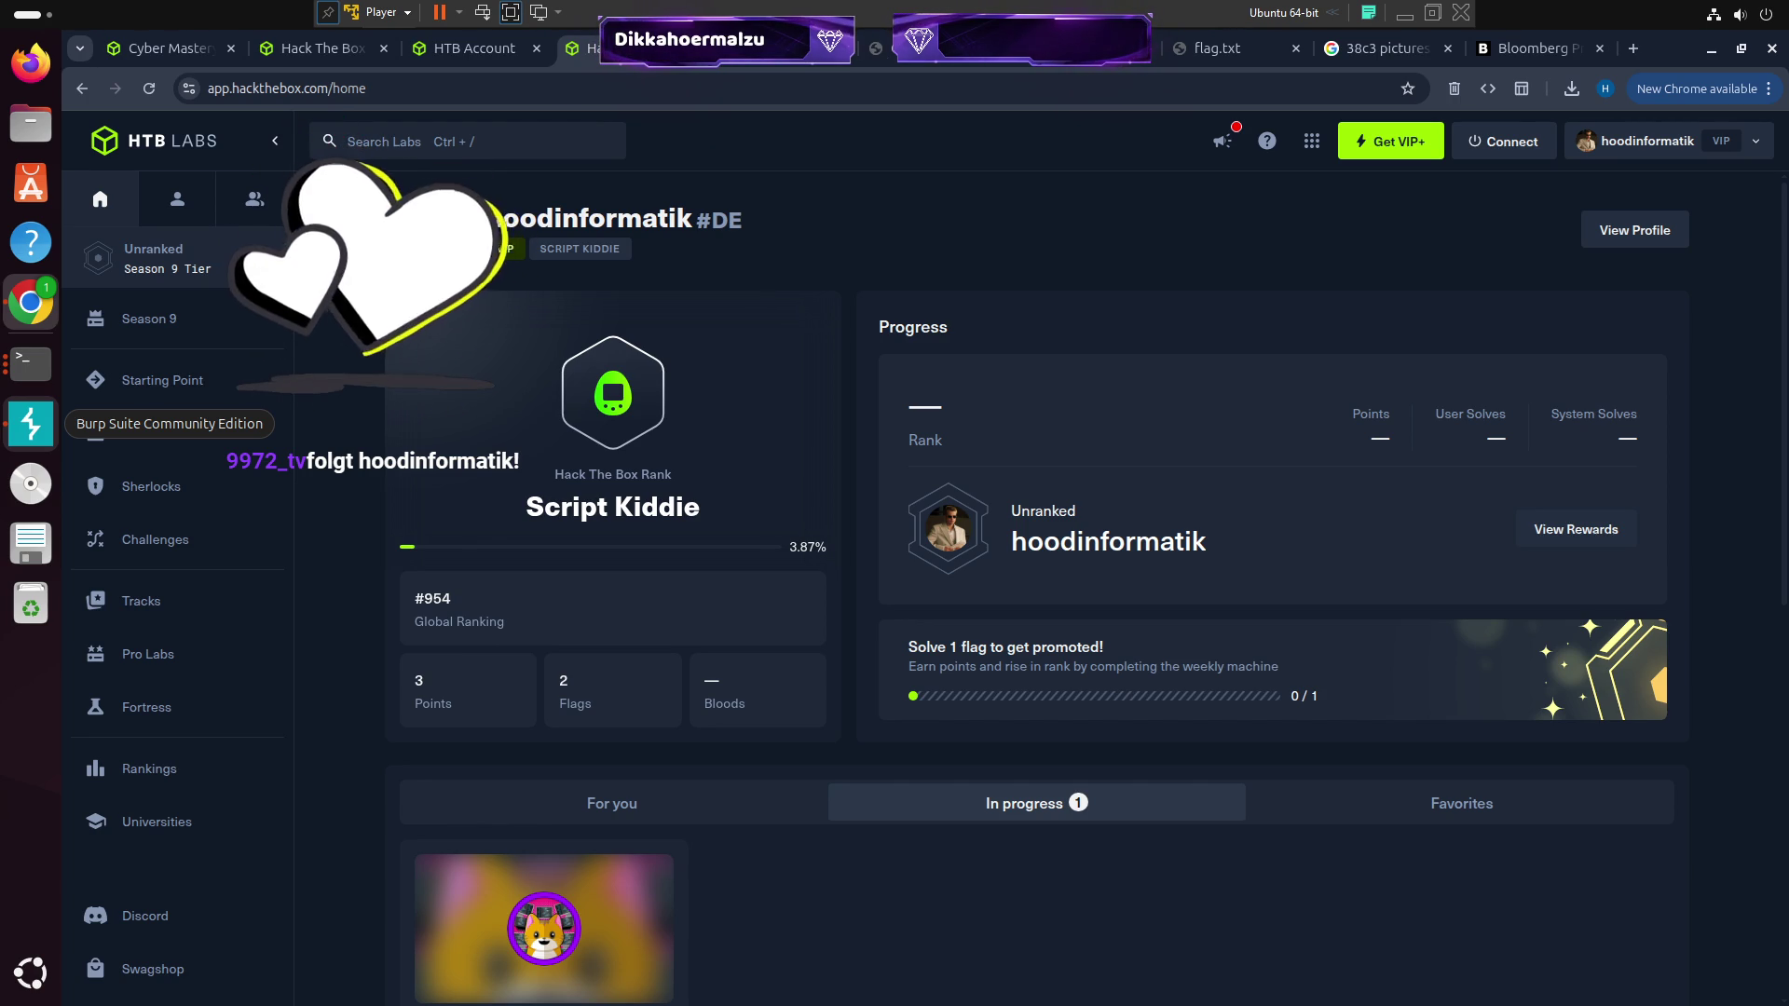
click(31, 424)
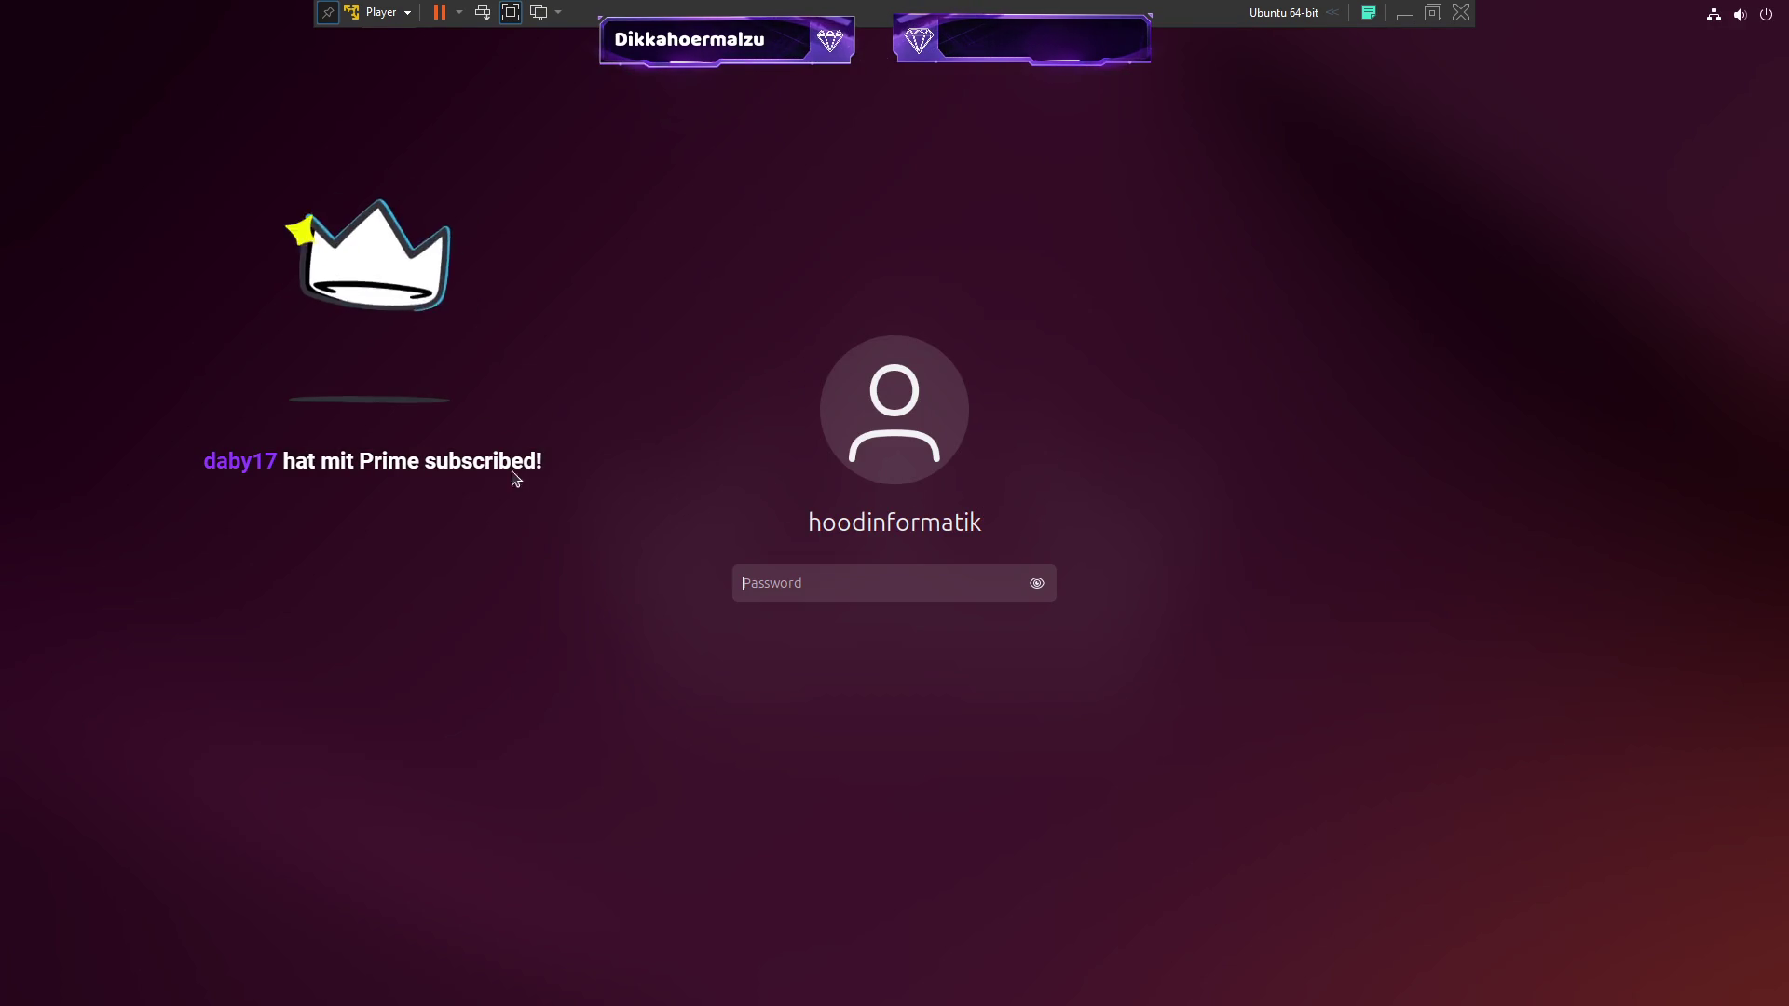
Unlock the Ubuntu session with the account password and start a new Chrome tab
text(********)
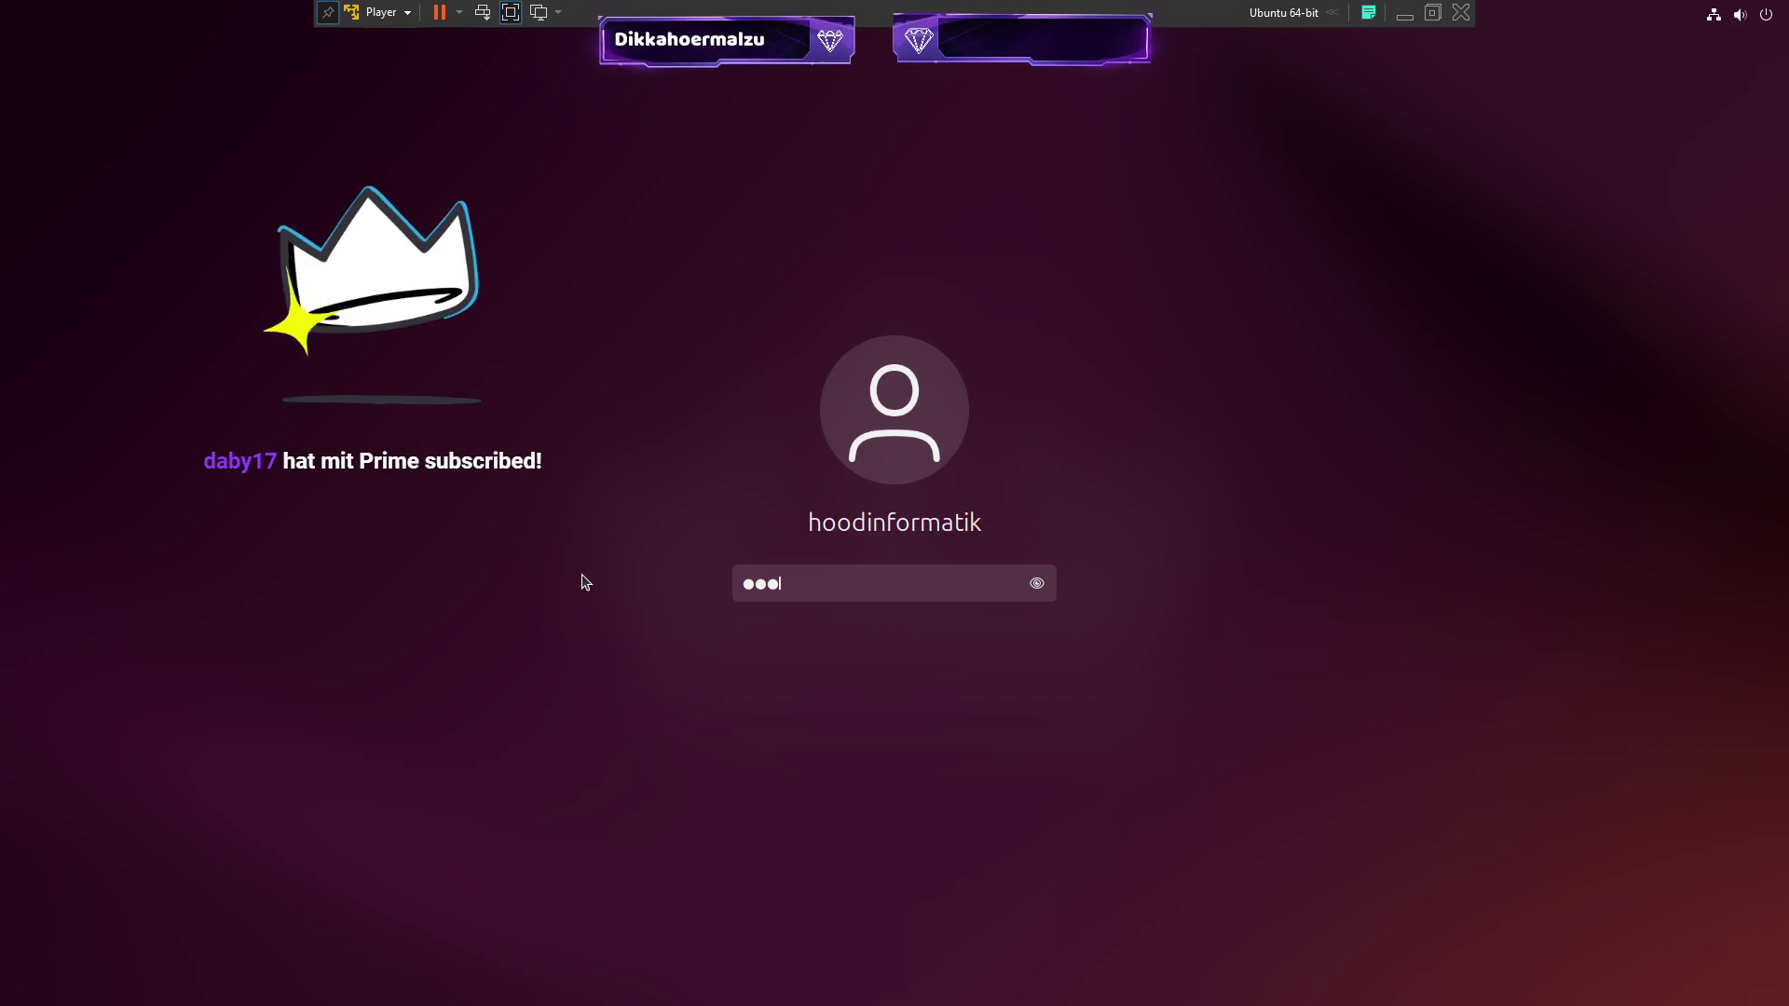
key(Return)
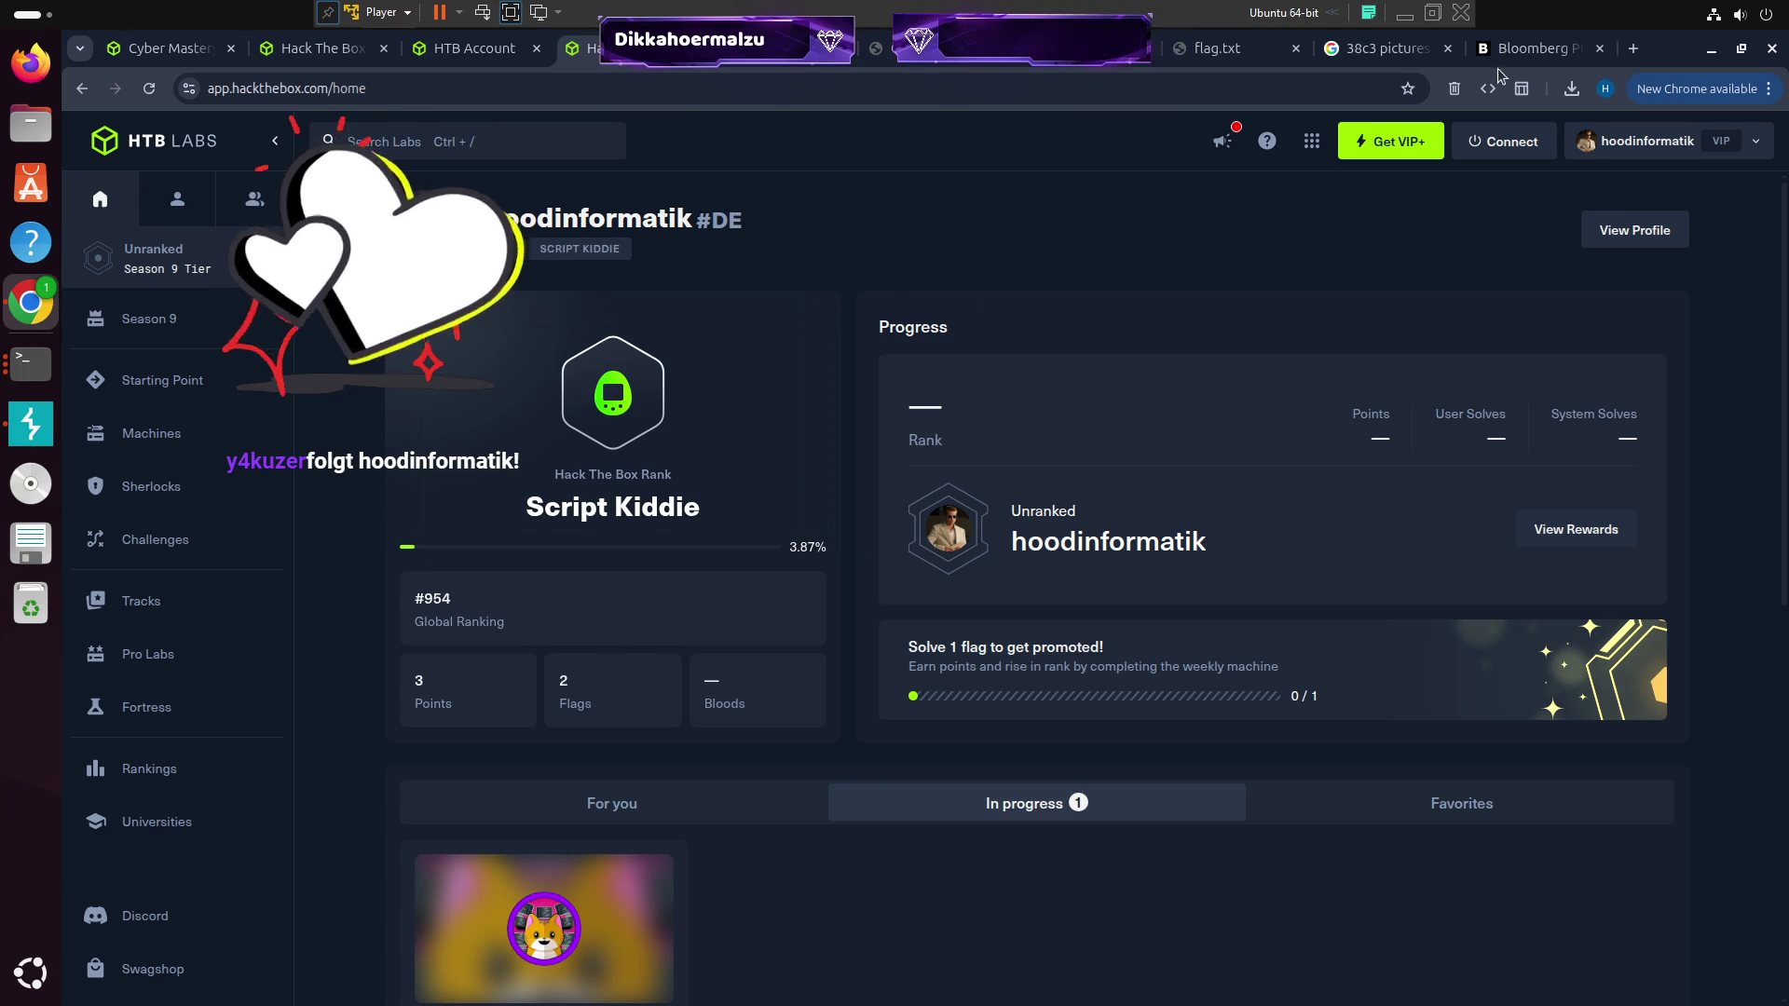
click(1648, 52)
Search 'deutsche spotify podcast charts', open the Spotify Podcast Charts result and dismiss the cookie notice
text(deutsche spotify)
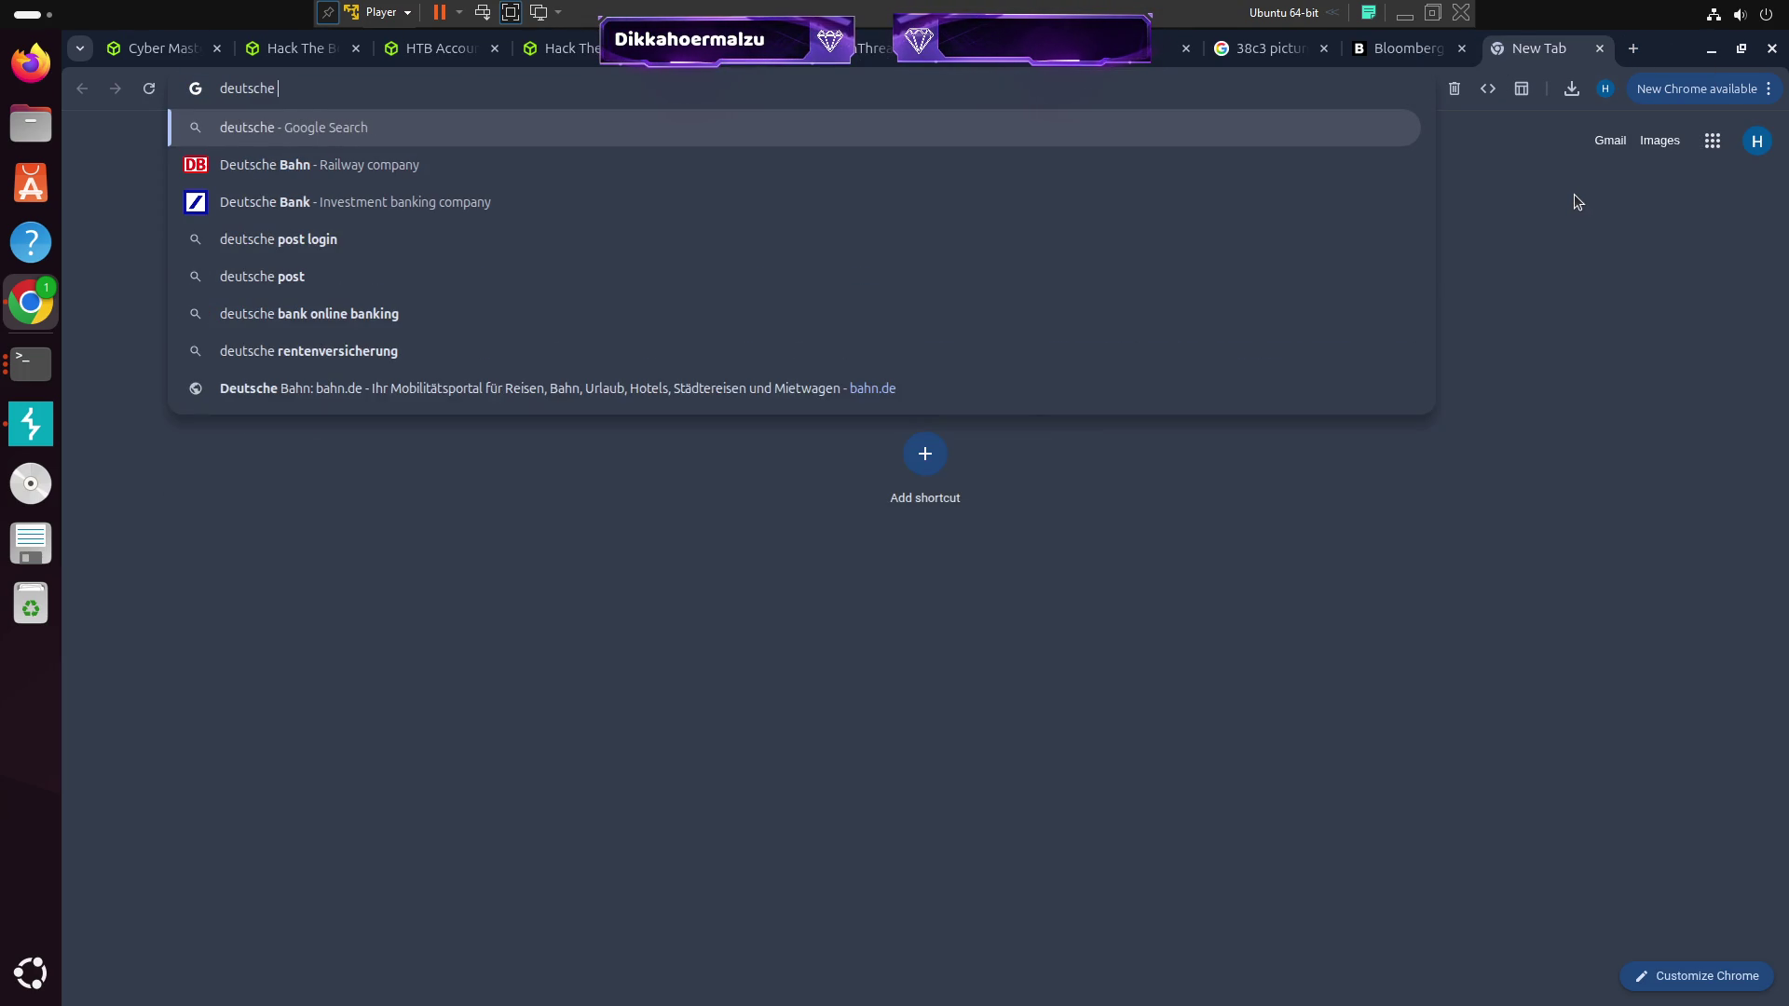
key(Down)
key(Down)
key(Return)
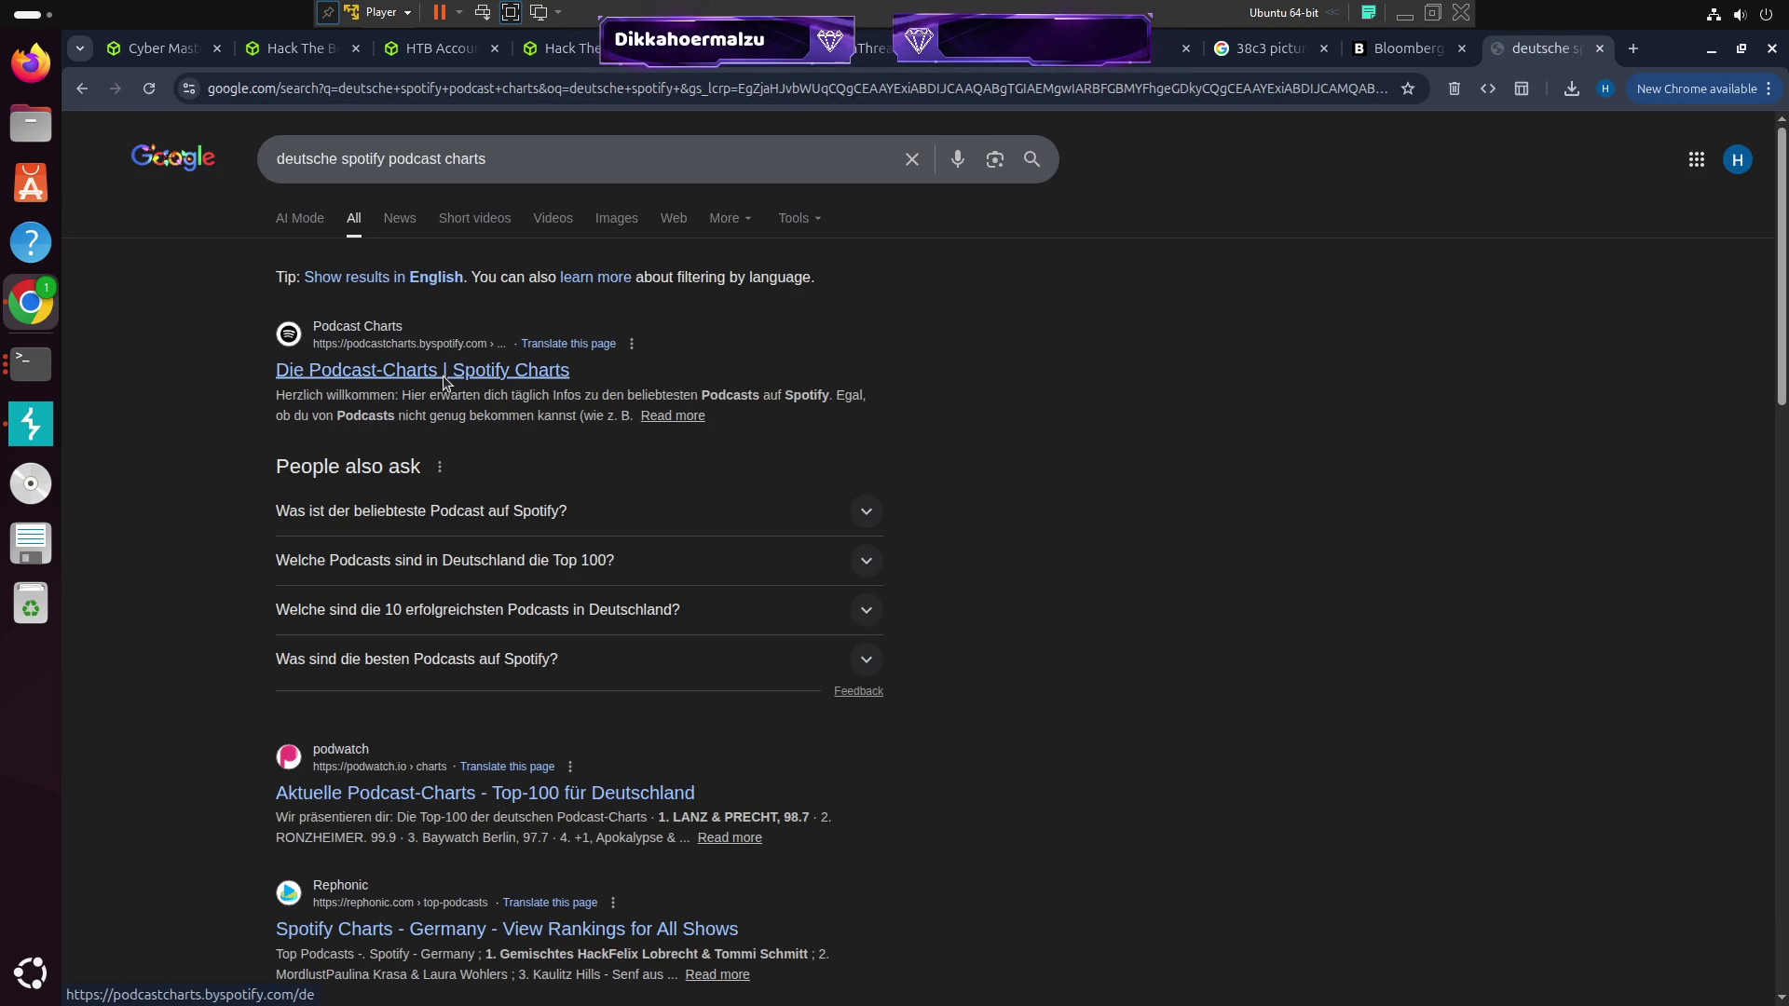
click(444, 372)
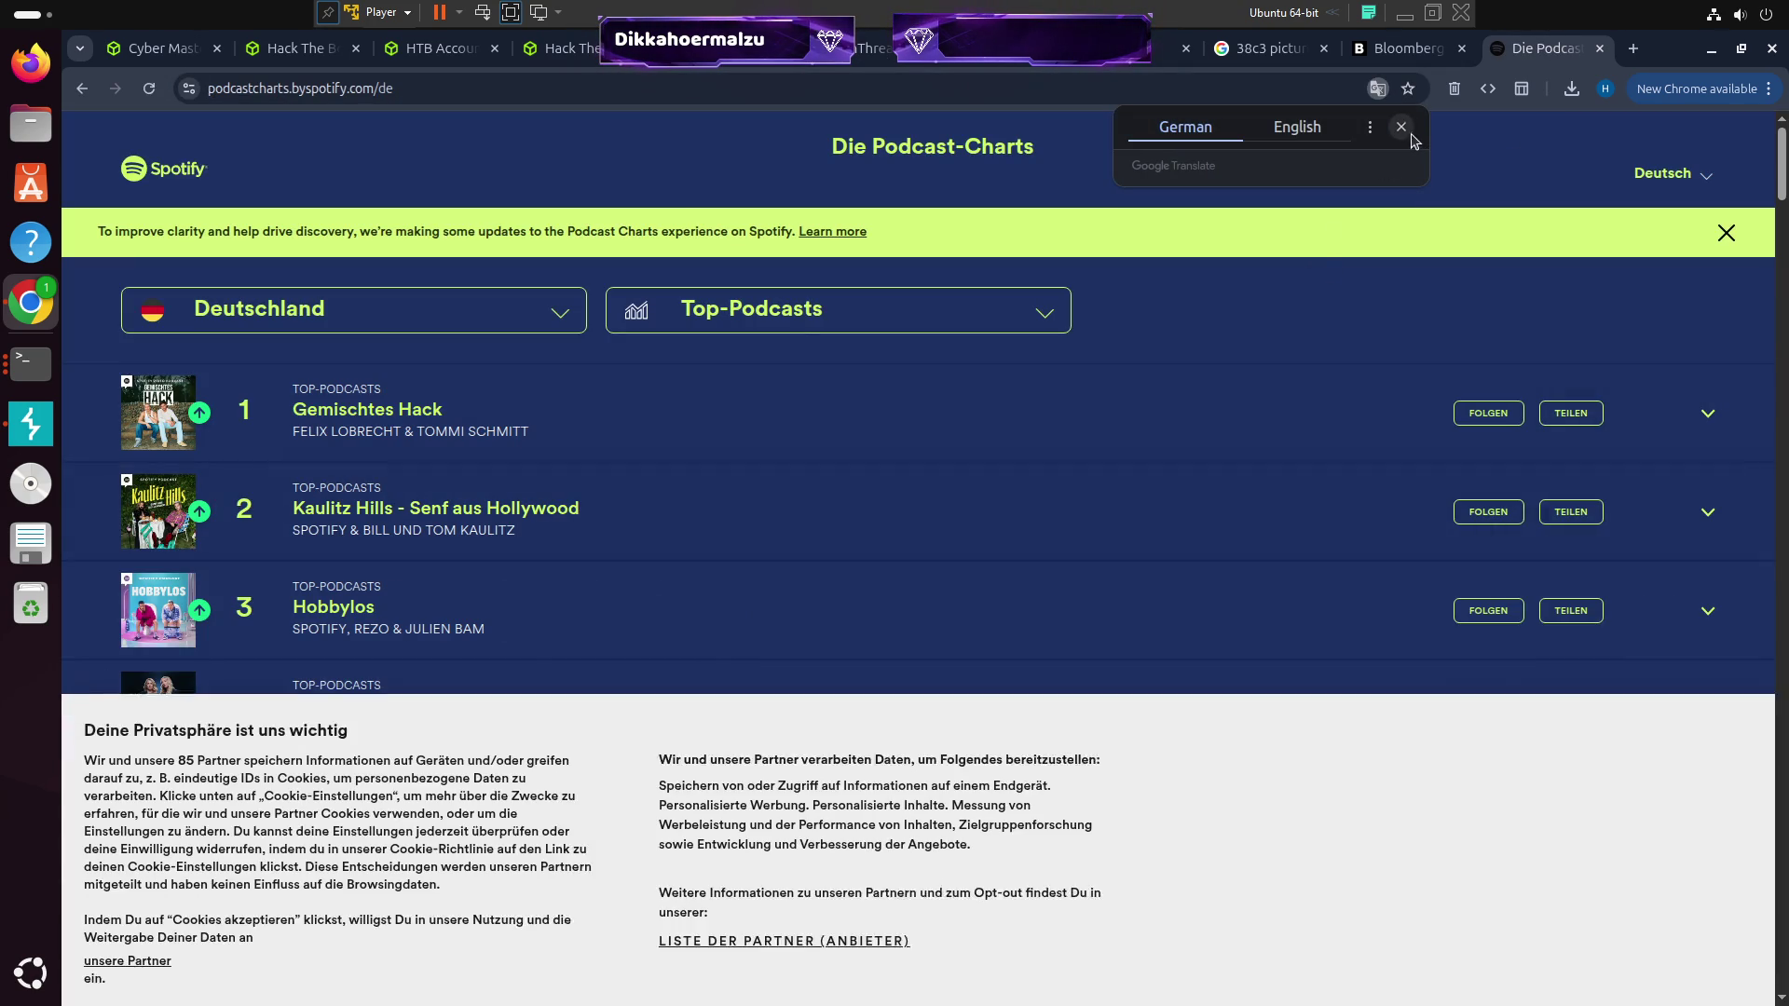
click(223, 960)
Switch the chart category to Technologie
click(760, 310)
scroll(921, 494, down, 8)
scroll(921, 494, up, 10)
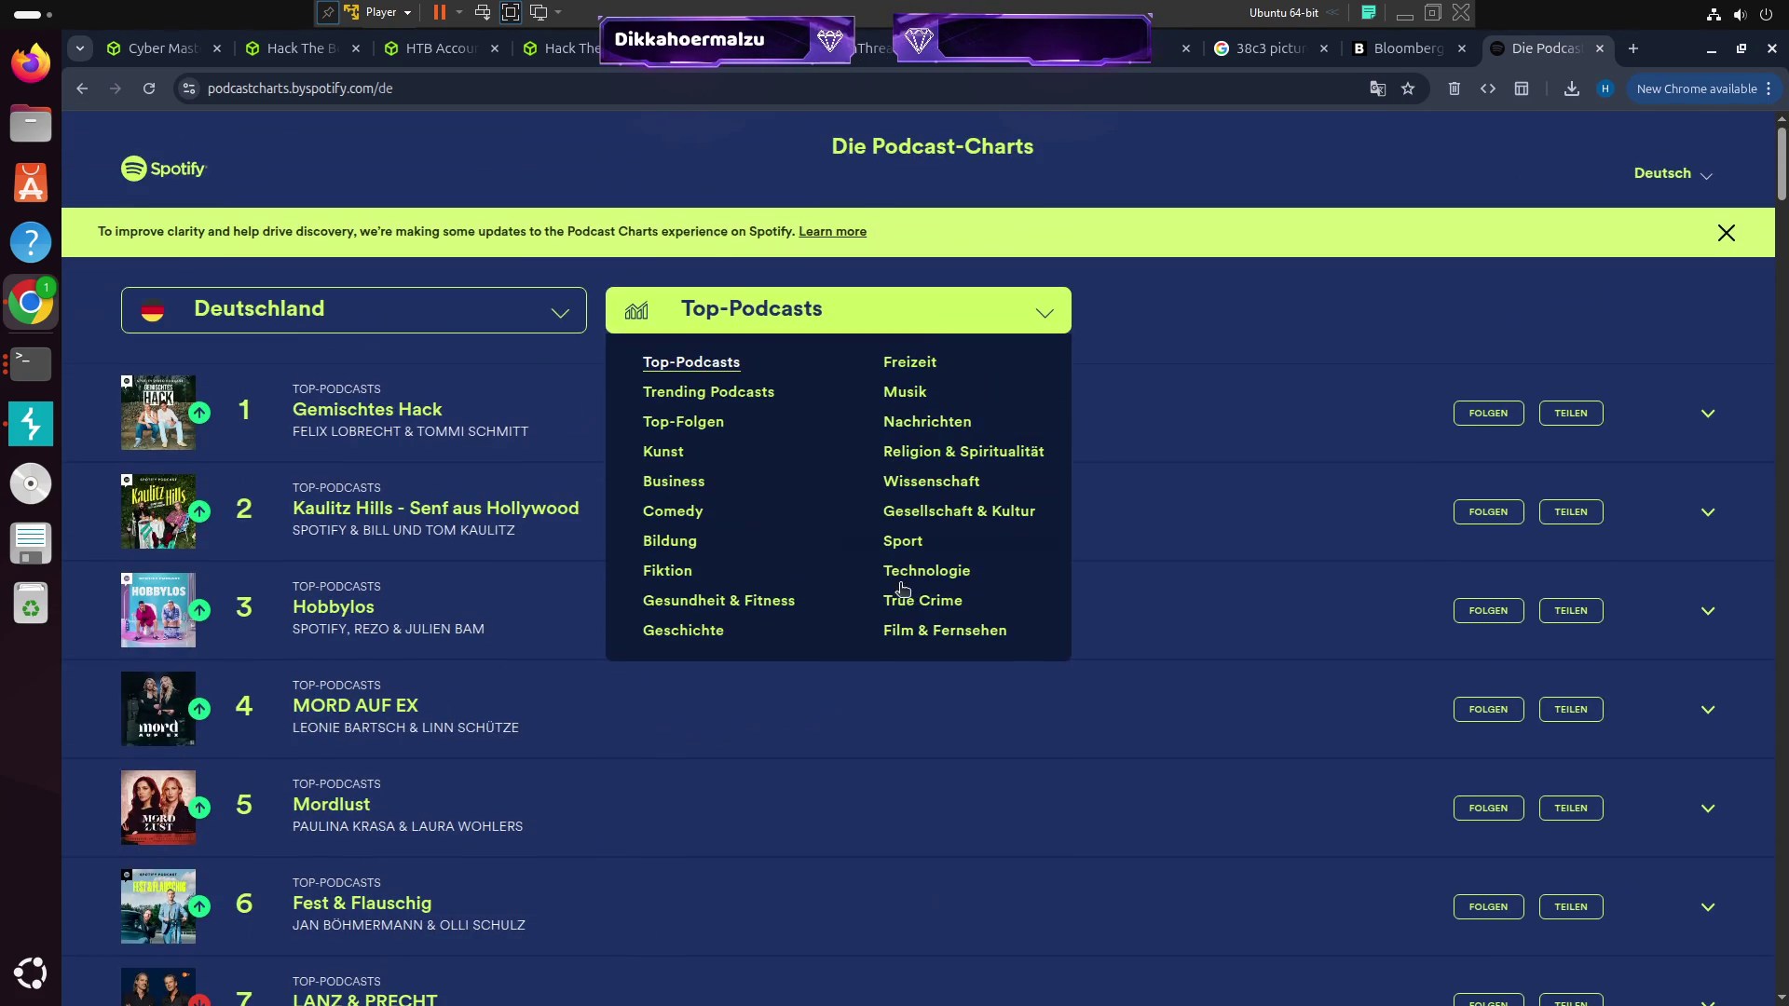
click(888, 540)
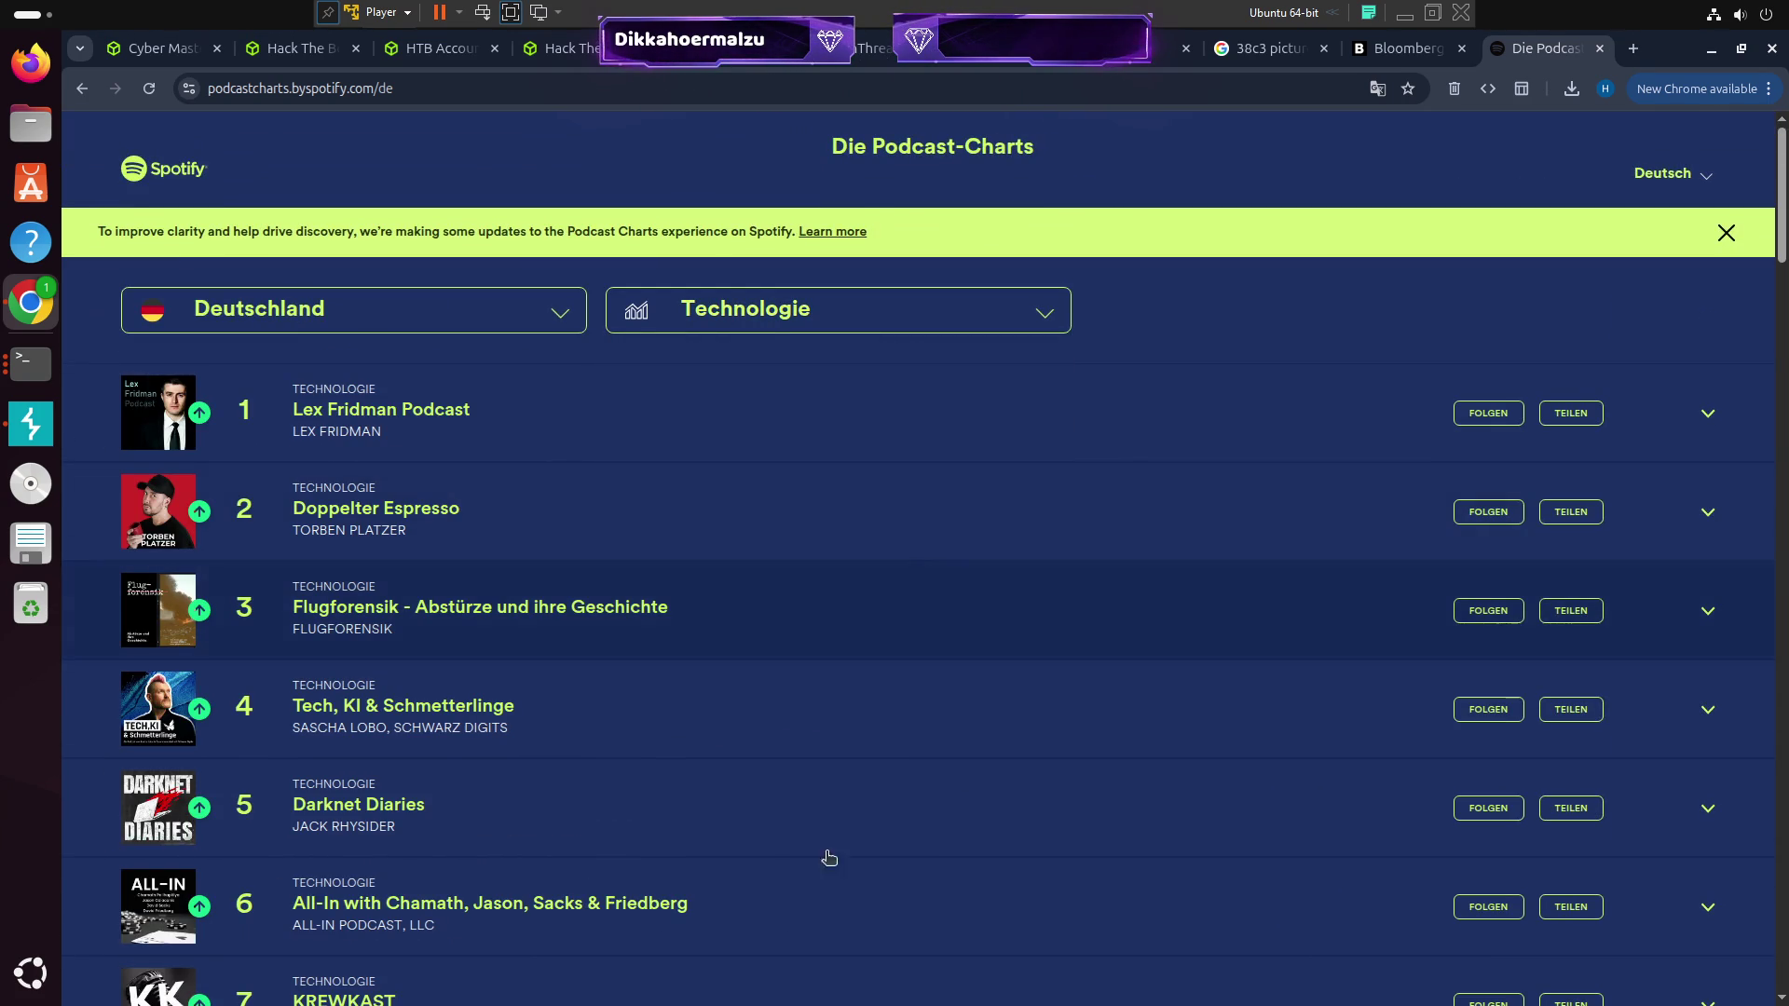
Scroll the Technologie chart, finding White Hat Café at #36, then close the tab
scroll(929, 606, down, 15)
scroll(936, 594, down, 20)
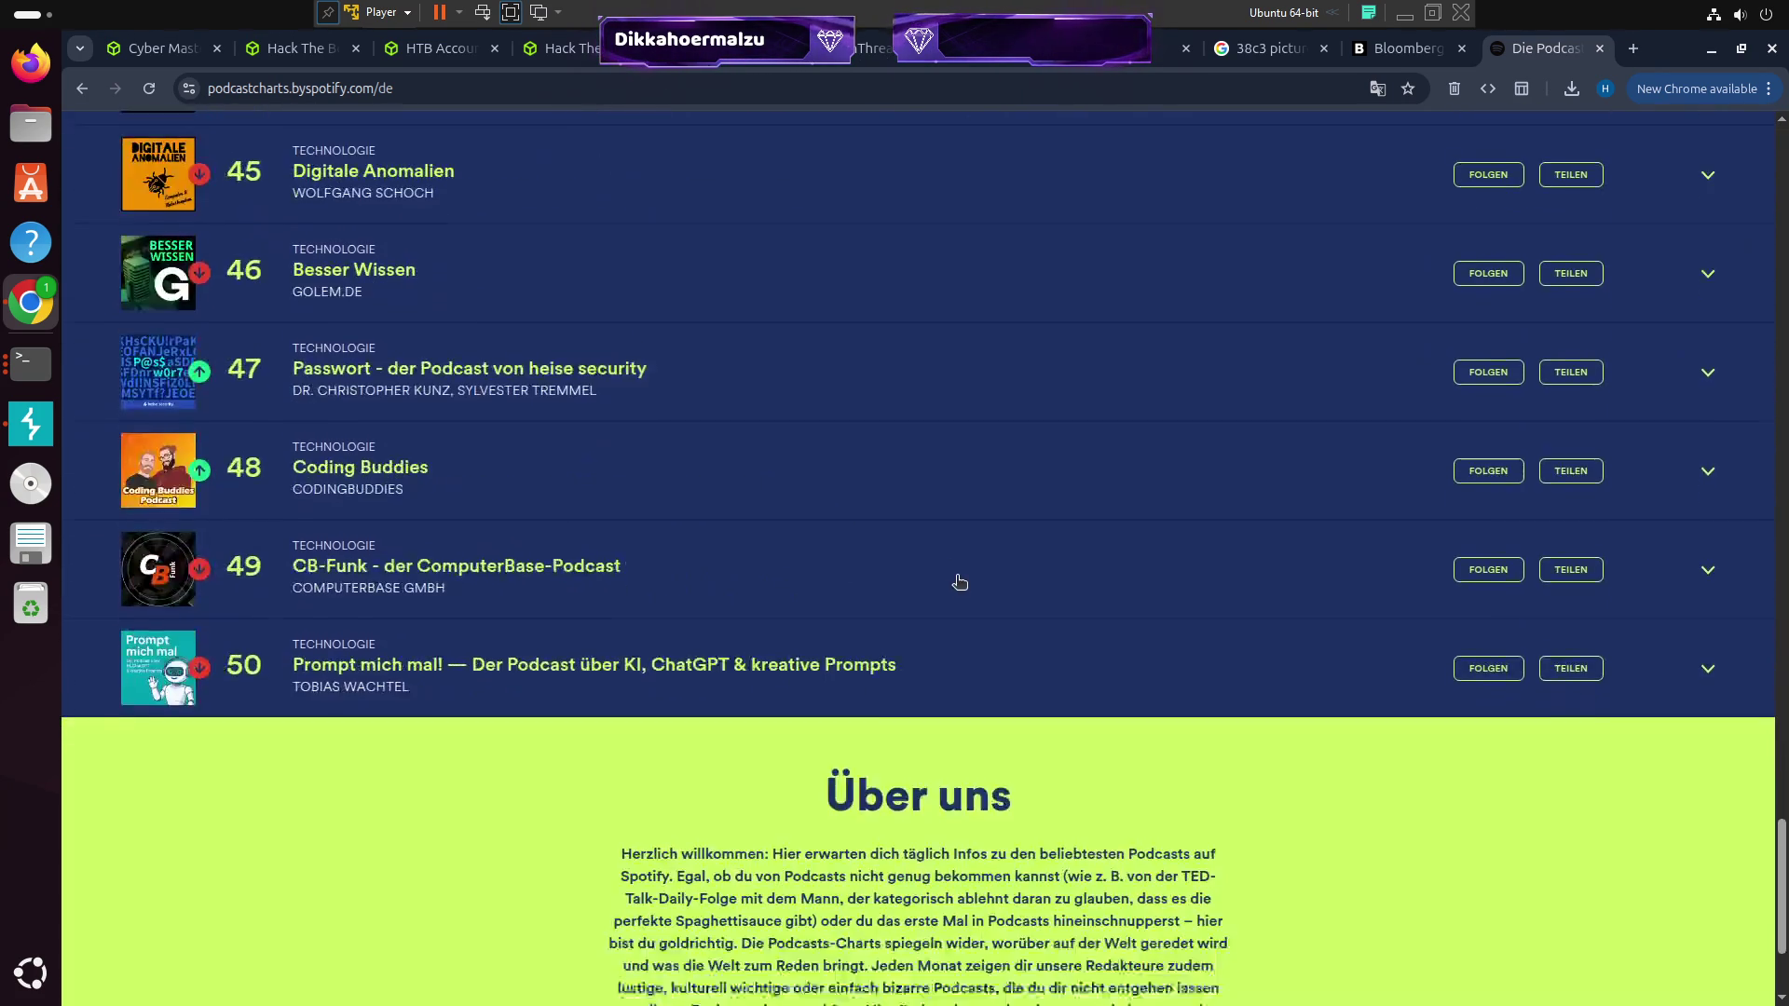
scroll(960, 590, up, 5)
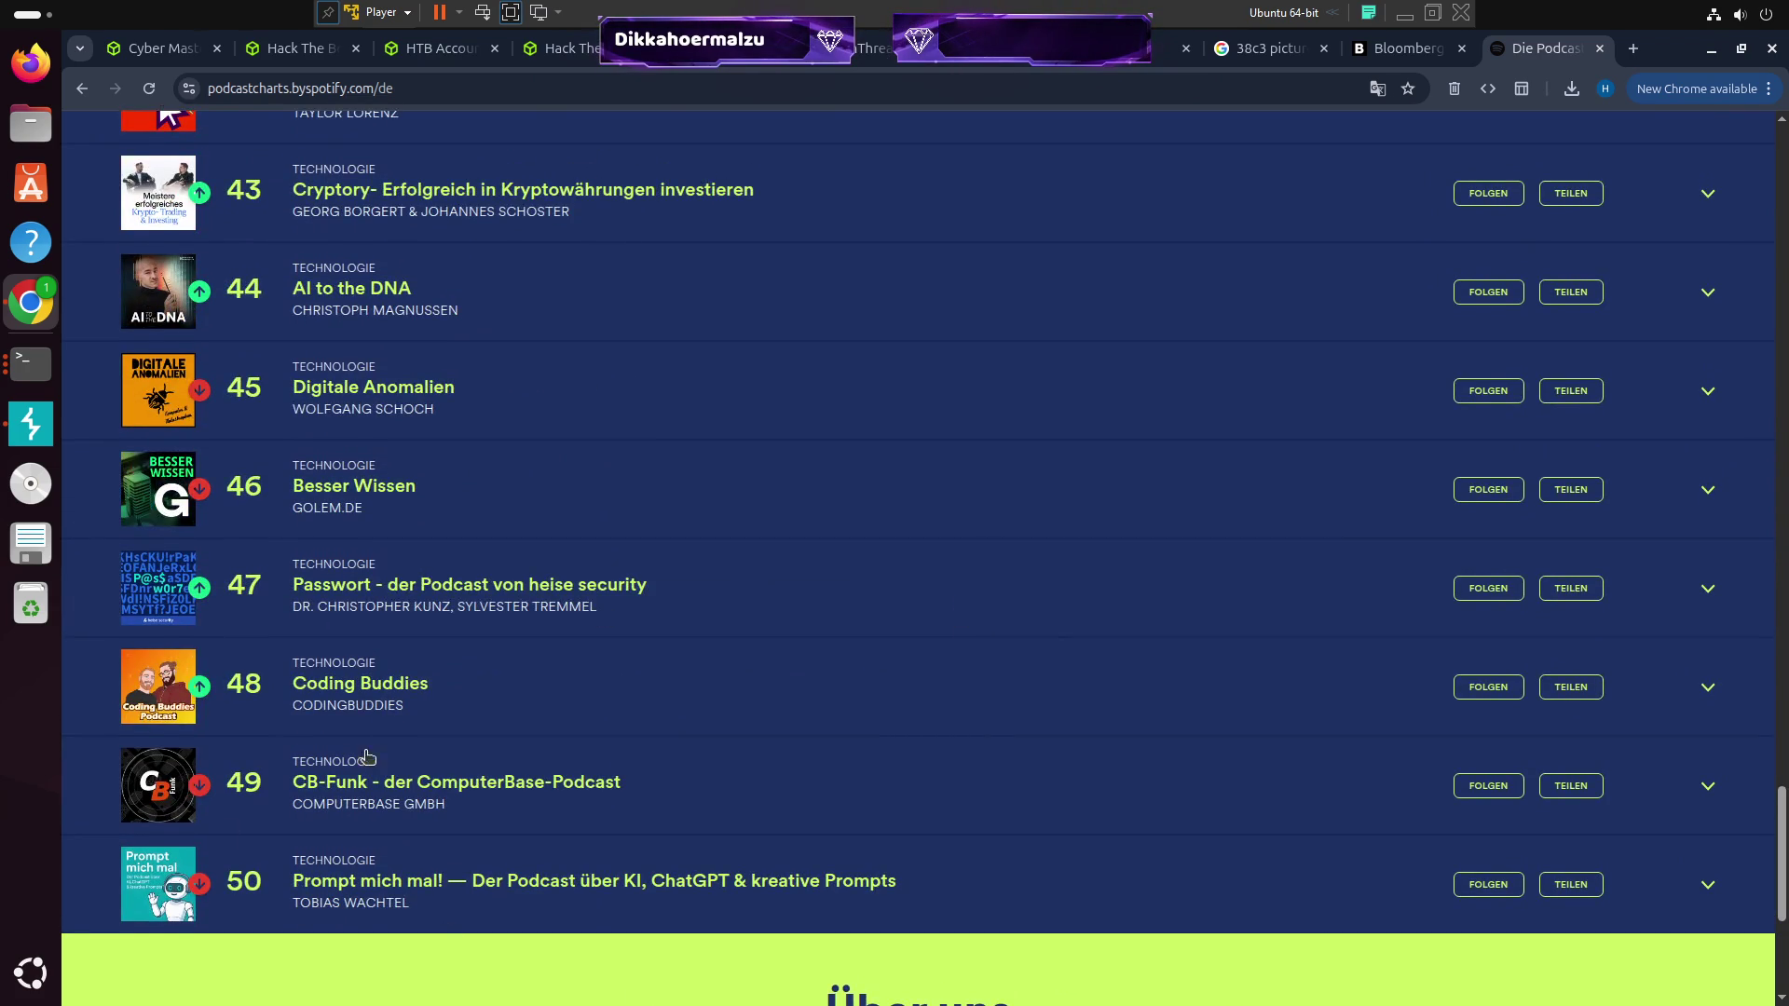
scroll(444, 719, up, 15)
scroll(389, 723, up, 16)
scroll(395, 720, up, 5)
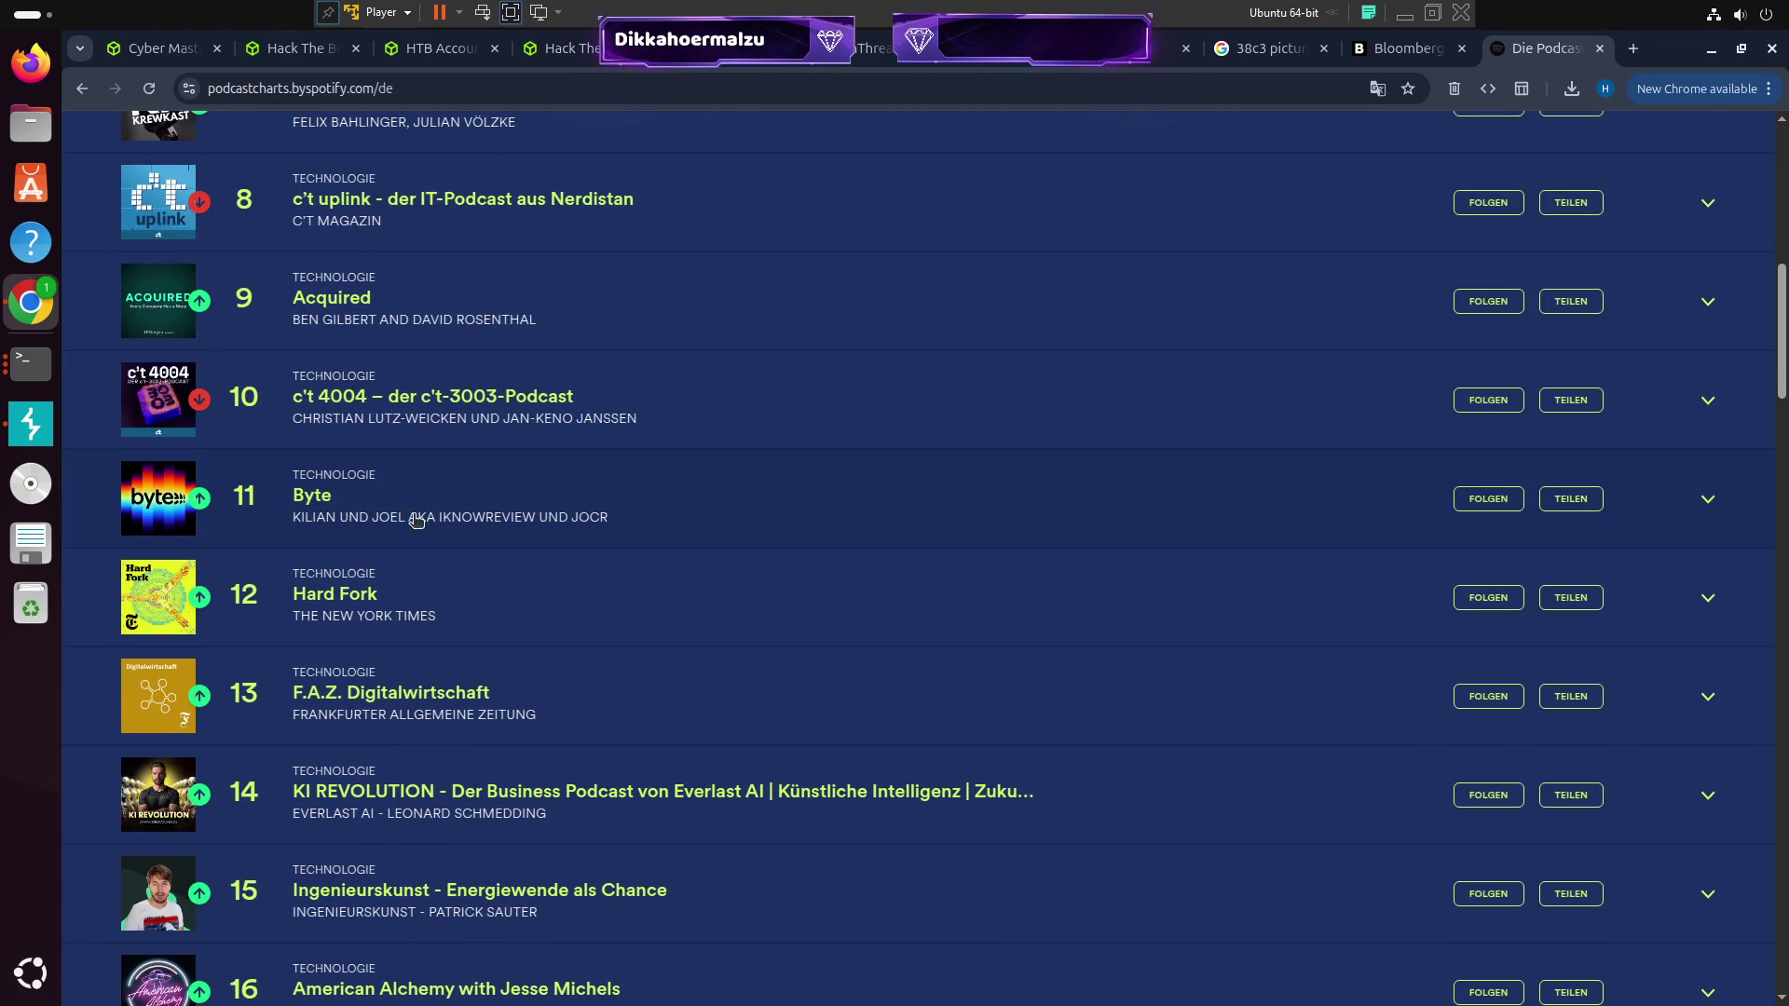
scroll(401, 540, up, 8)
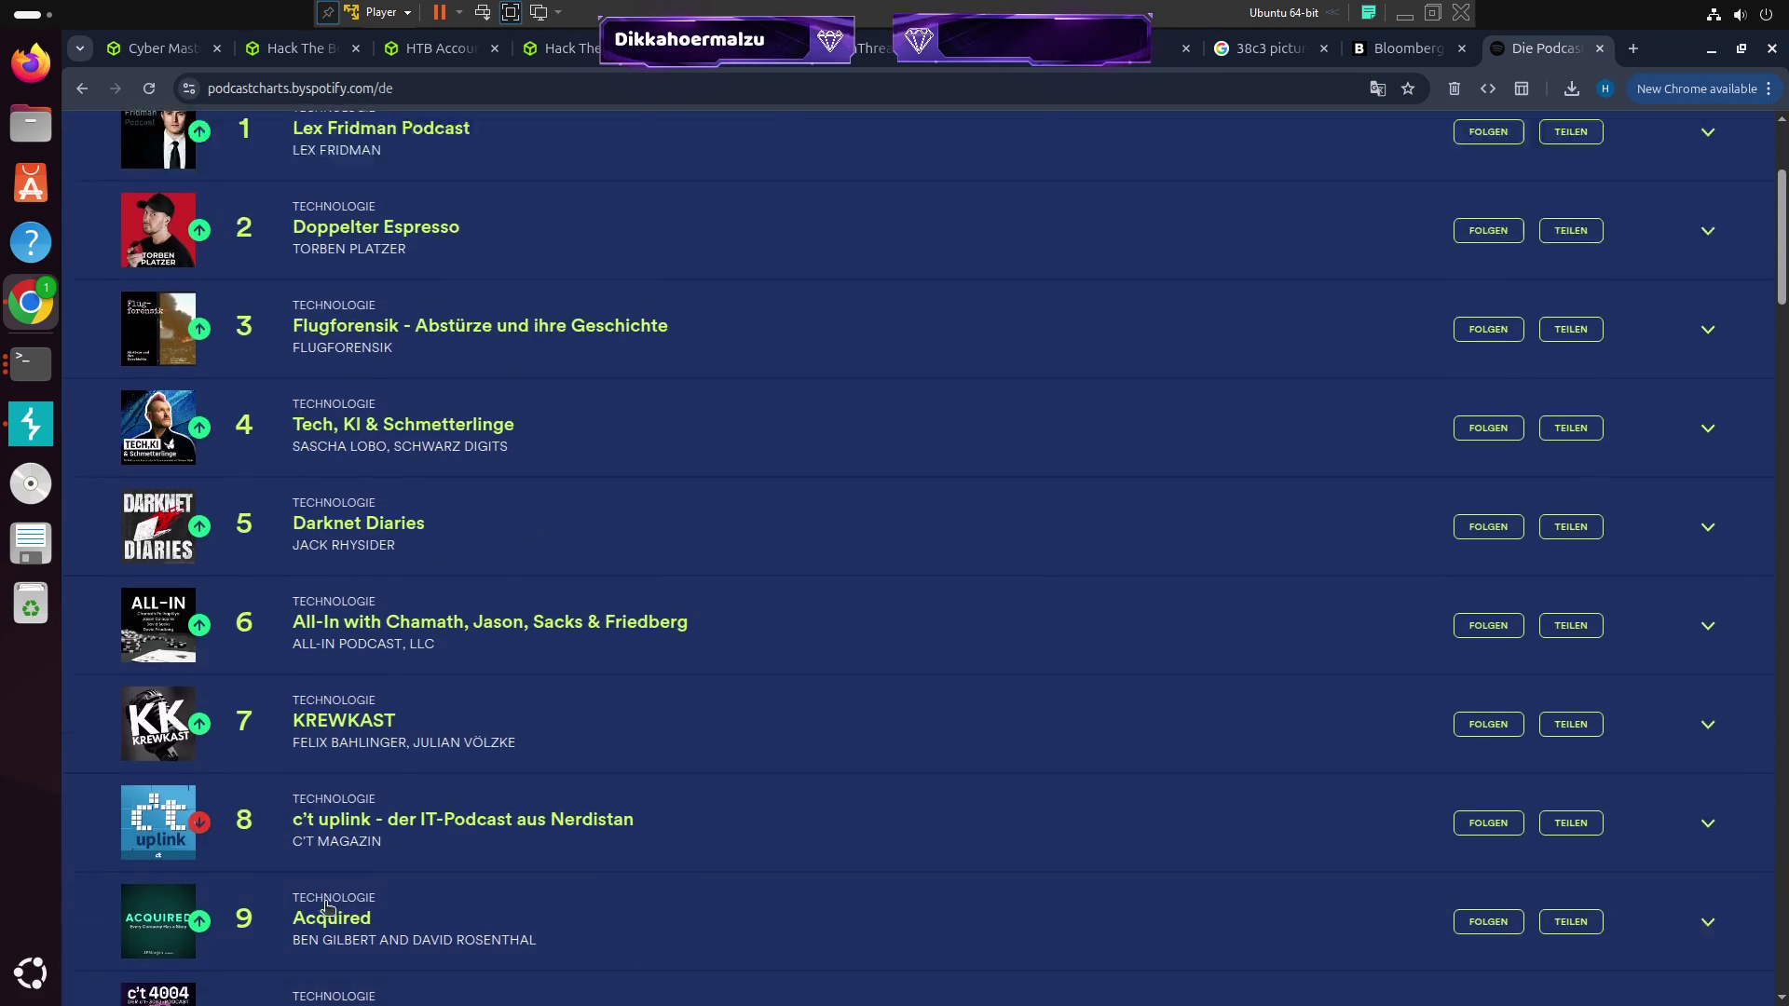
scroll(307, 905, up, 4)
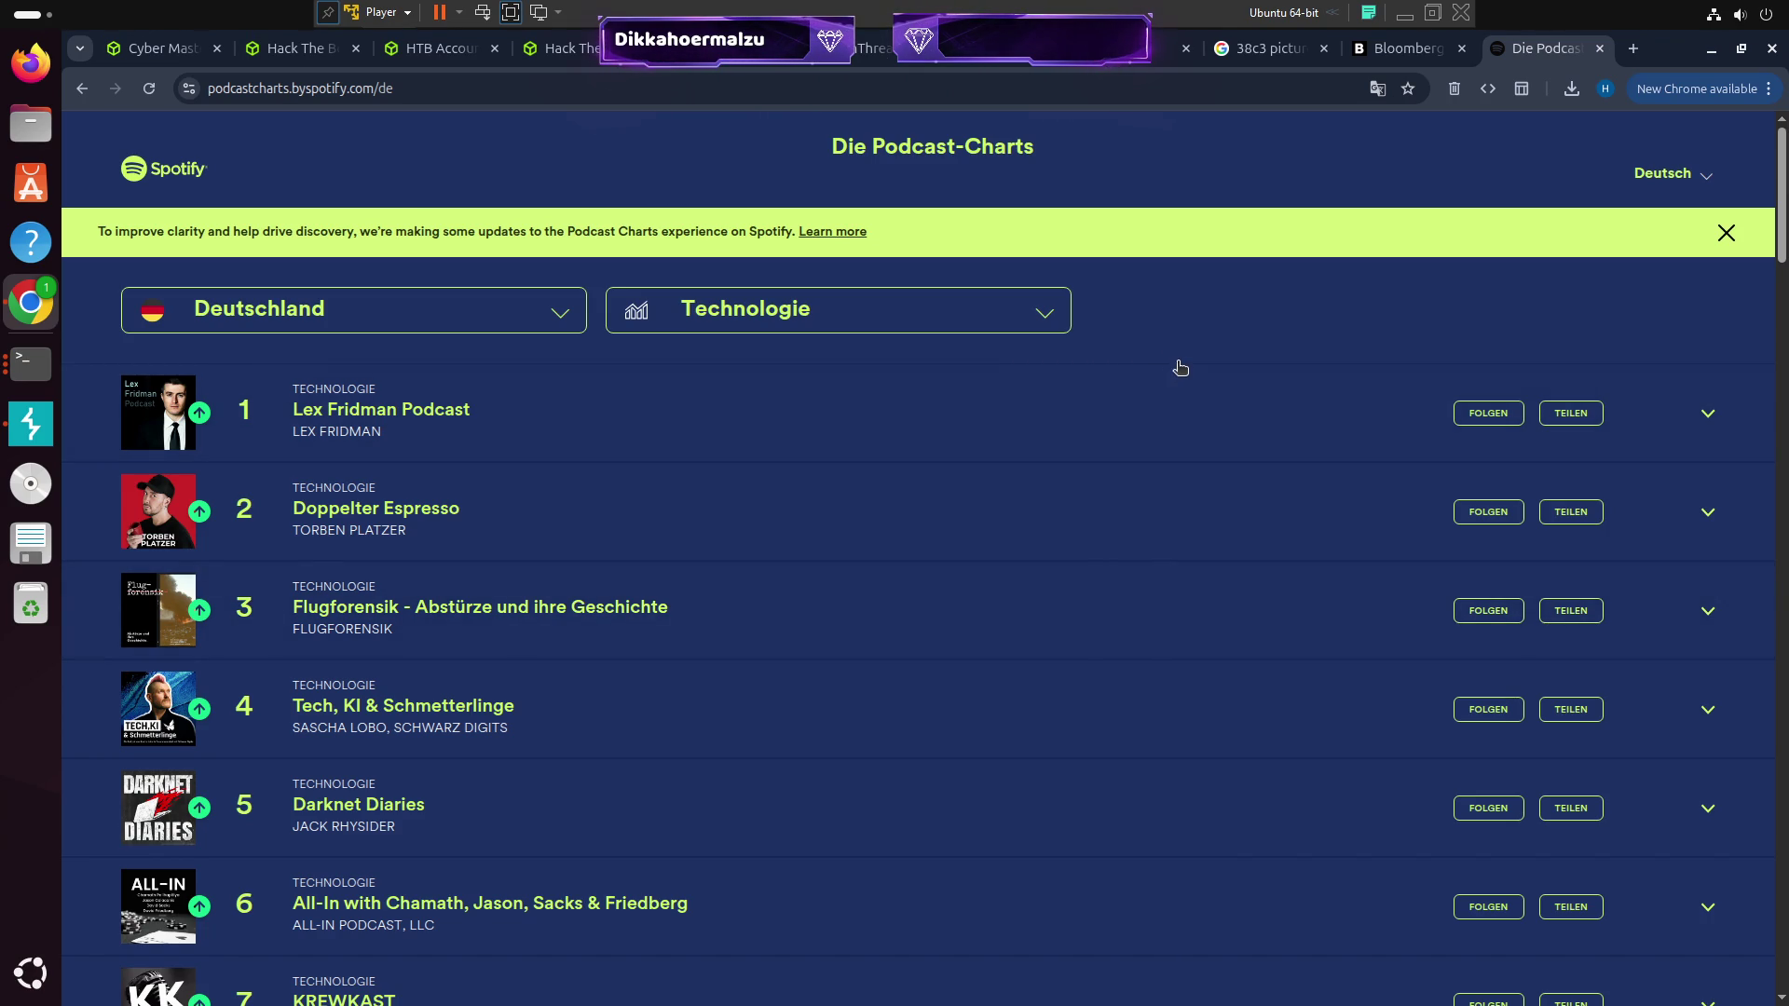
scroll(1059, 479, down, 20)
scroll(1063, 477, down, 5)
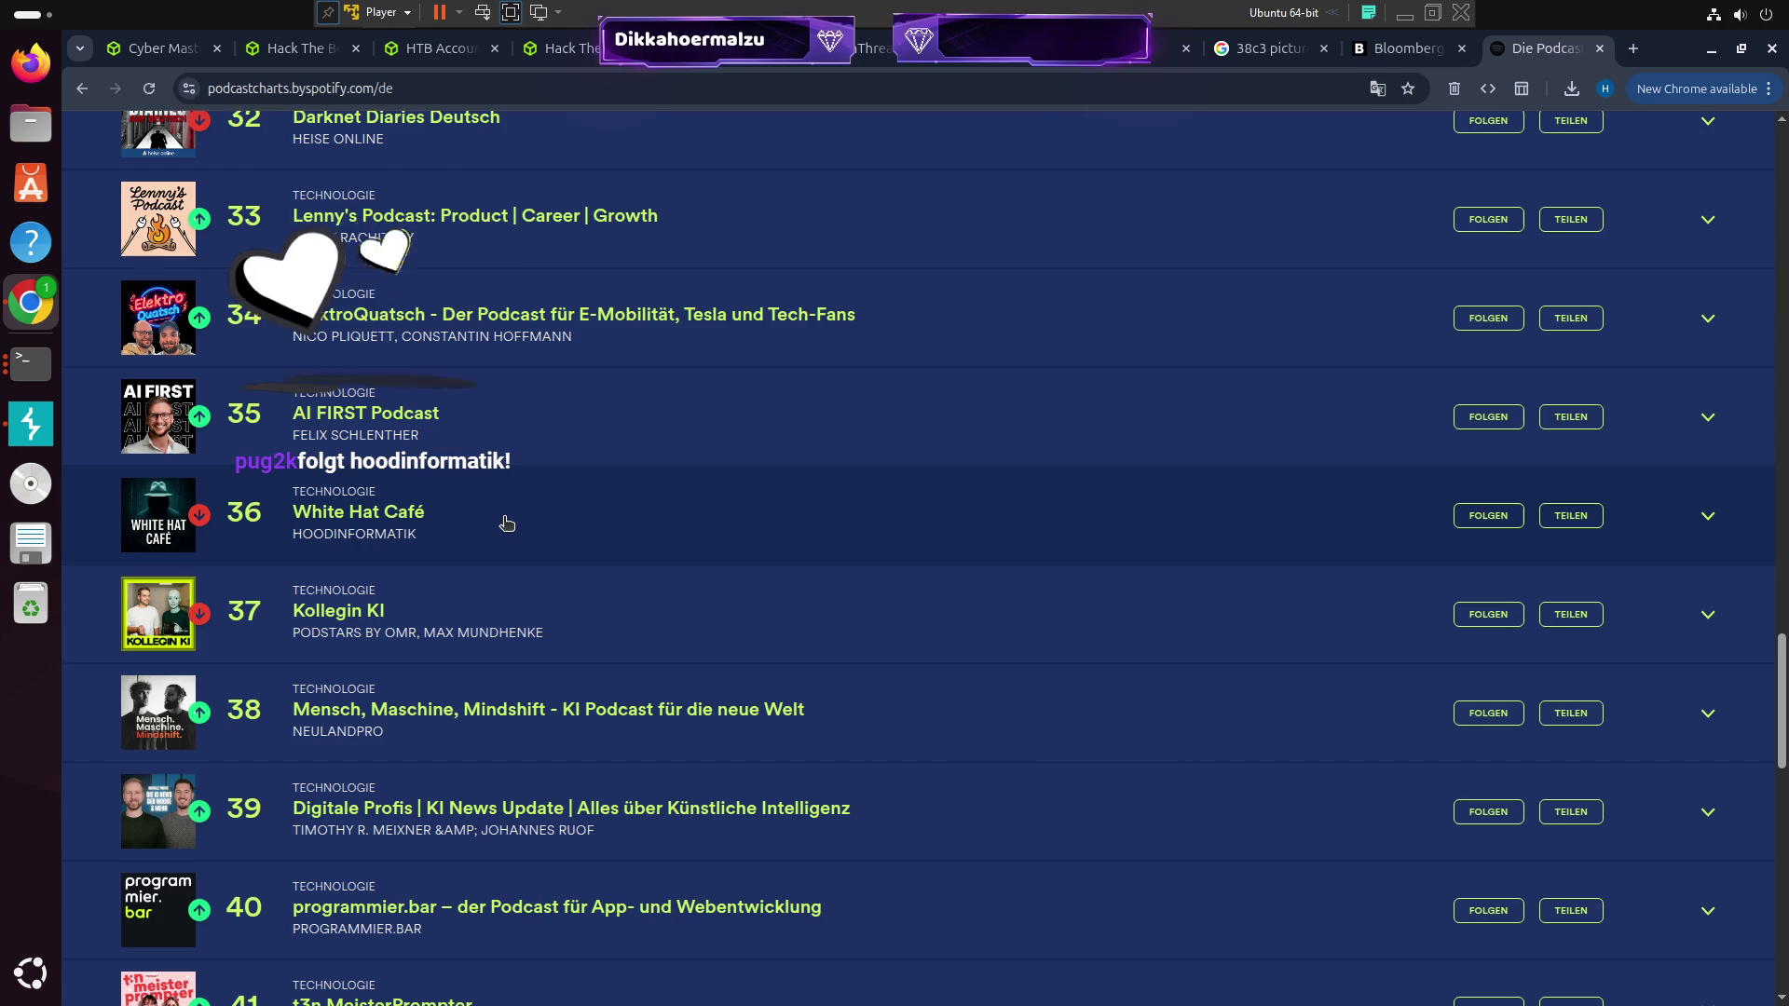
scroll(285, 520, up, 5)
scroll(373, 429, down, 6)
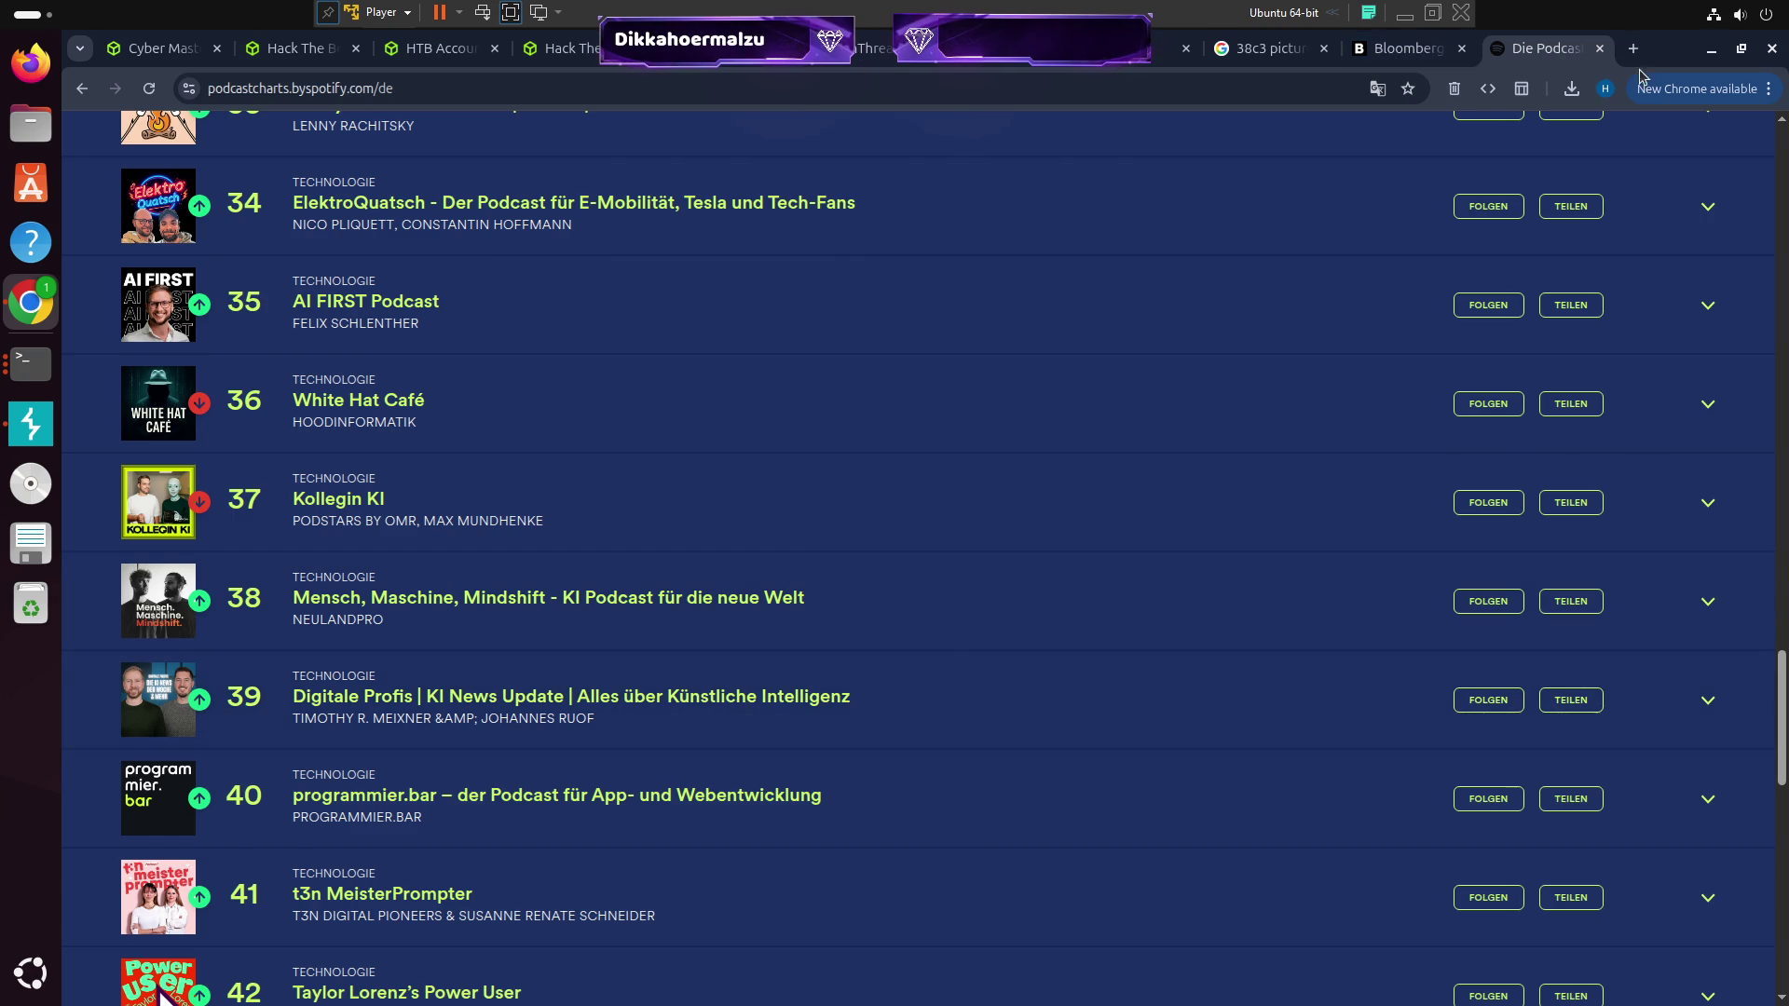
click(1599, 52)
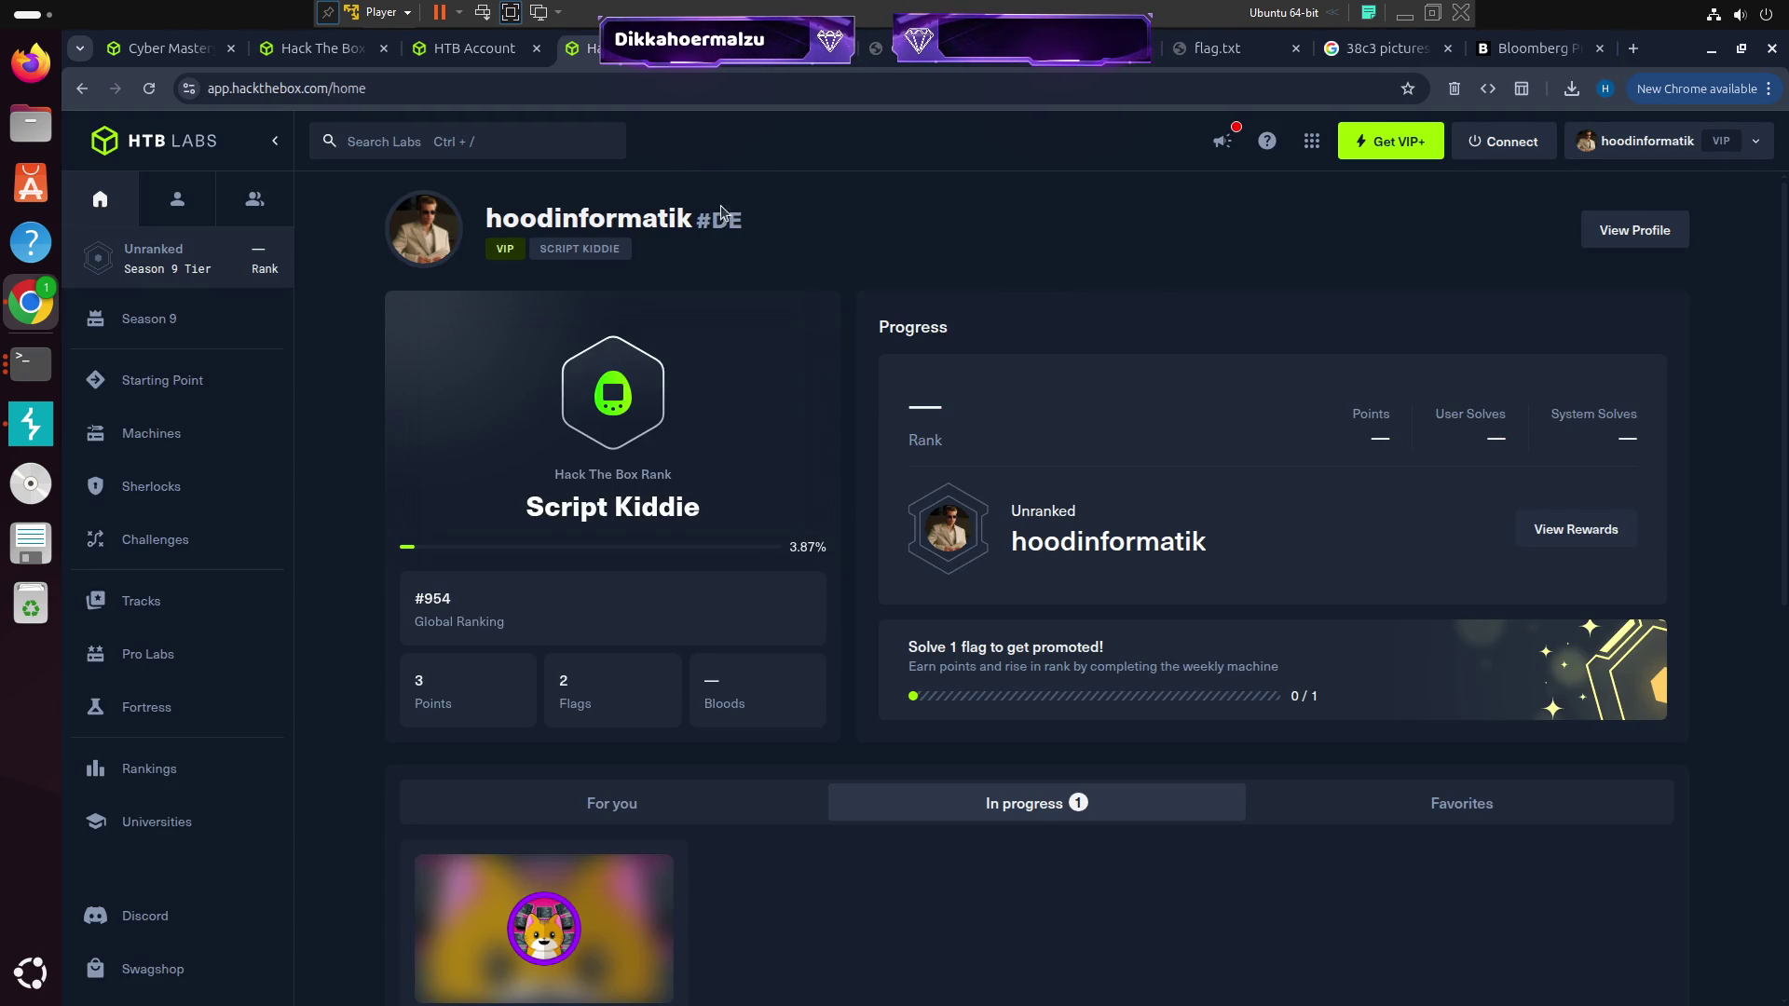
Show the Retired machines and sort them A to Z by name, starting Absolute, Academy, Access
click(166, 450)
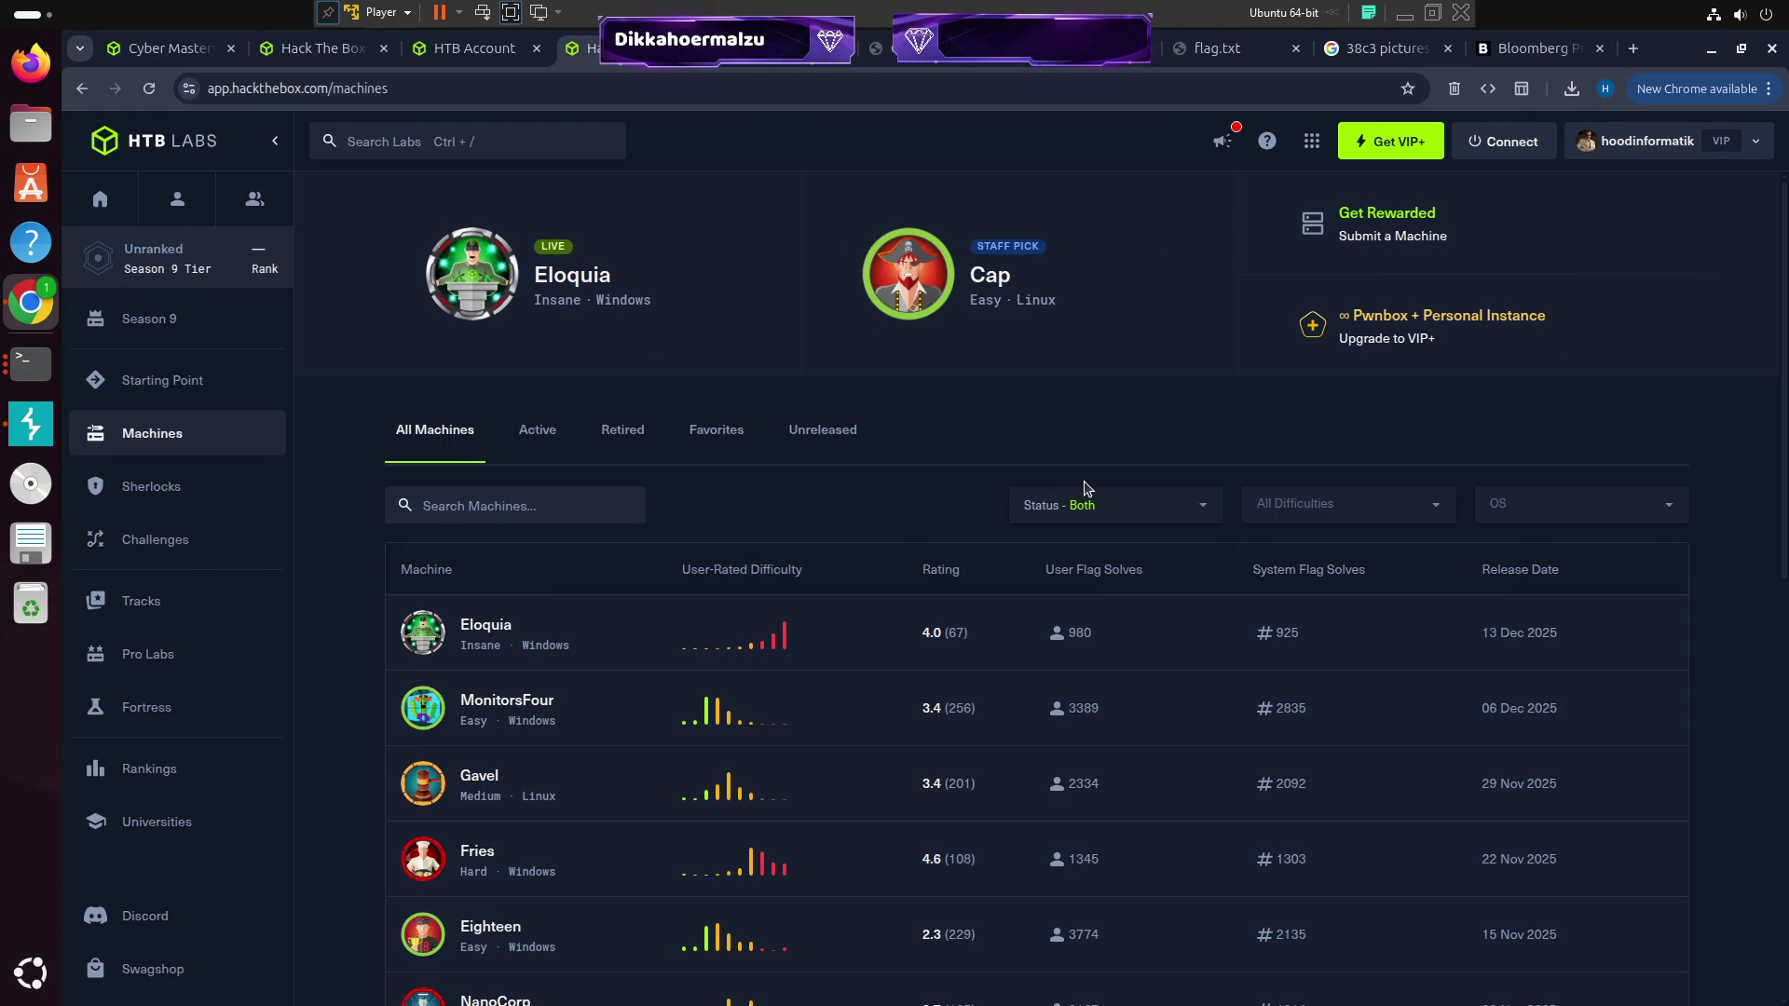
click(621, 429)
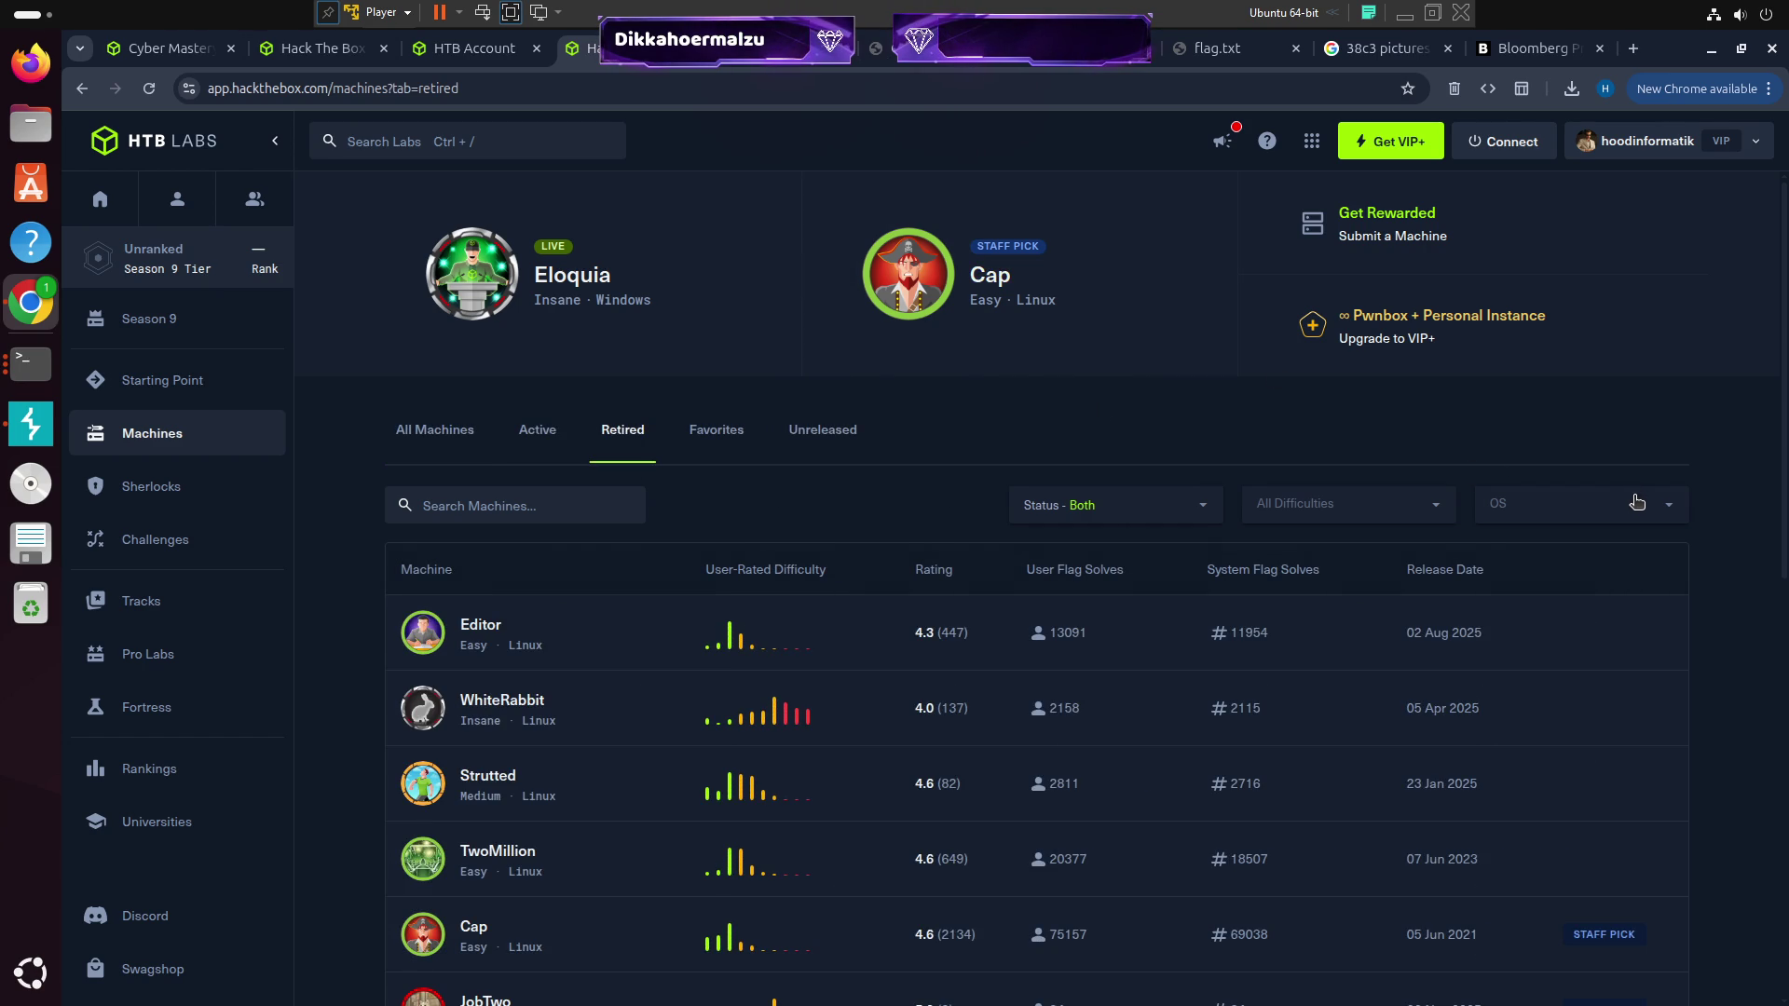
scroll(1663, 447, down, 4)
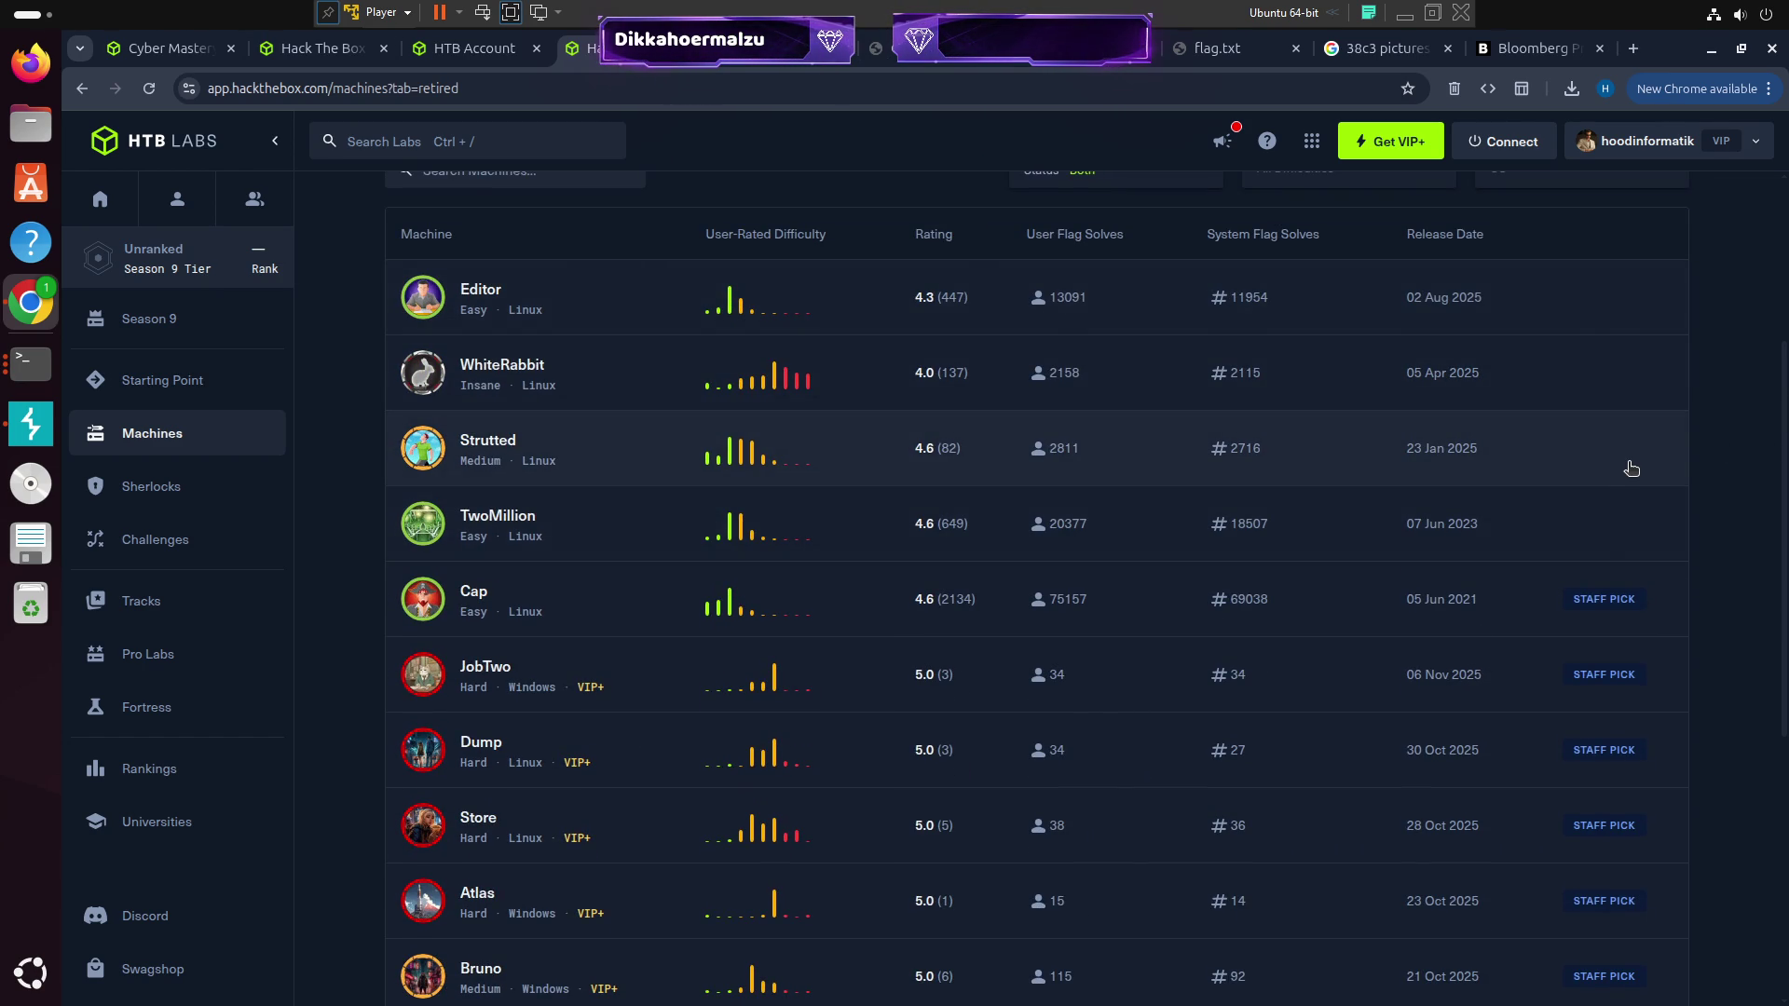
mouse_move(736, 364)
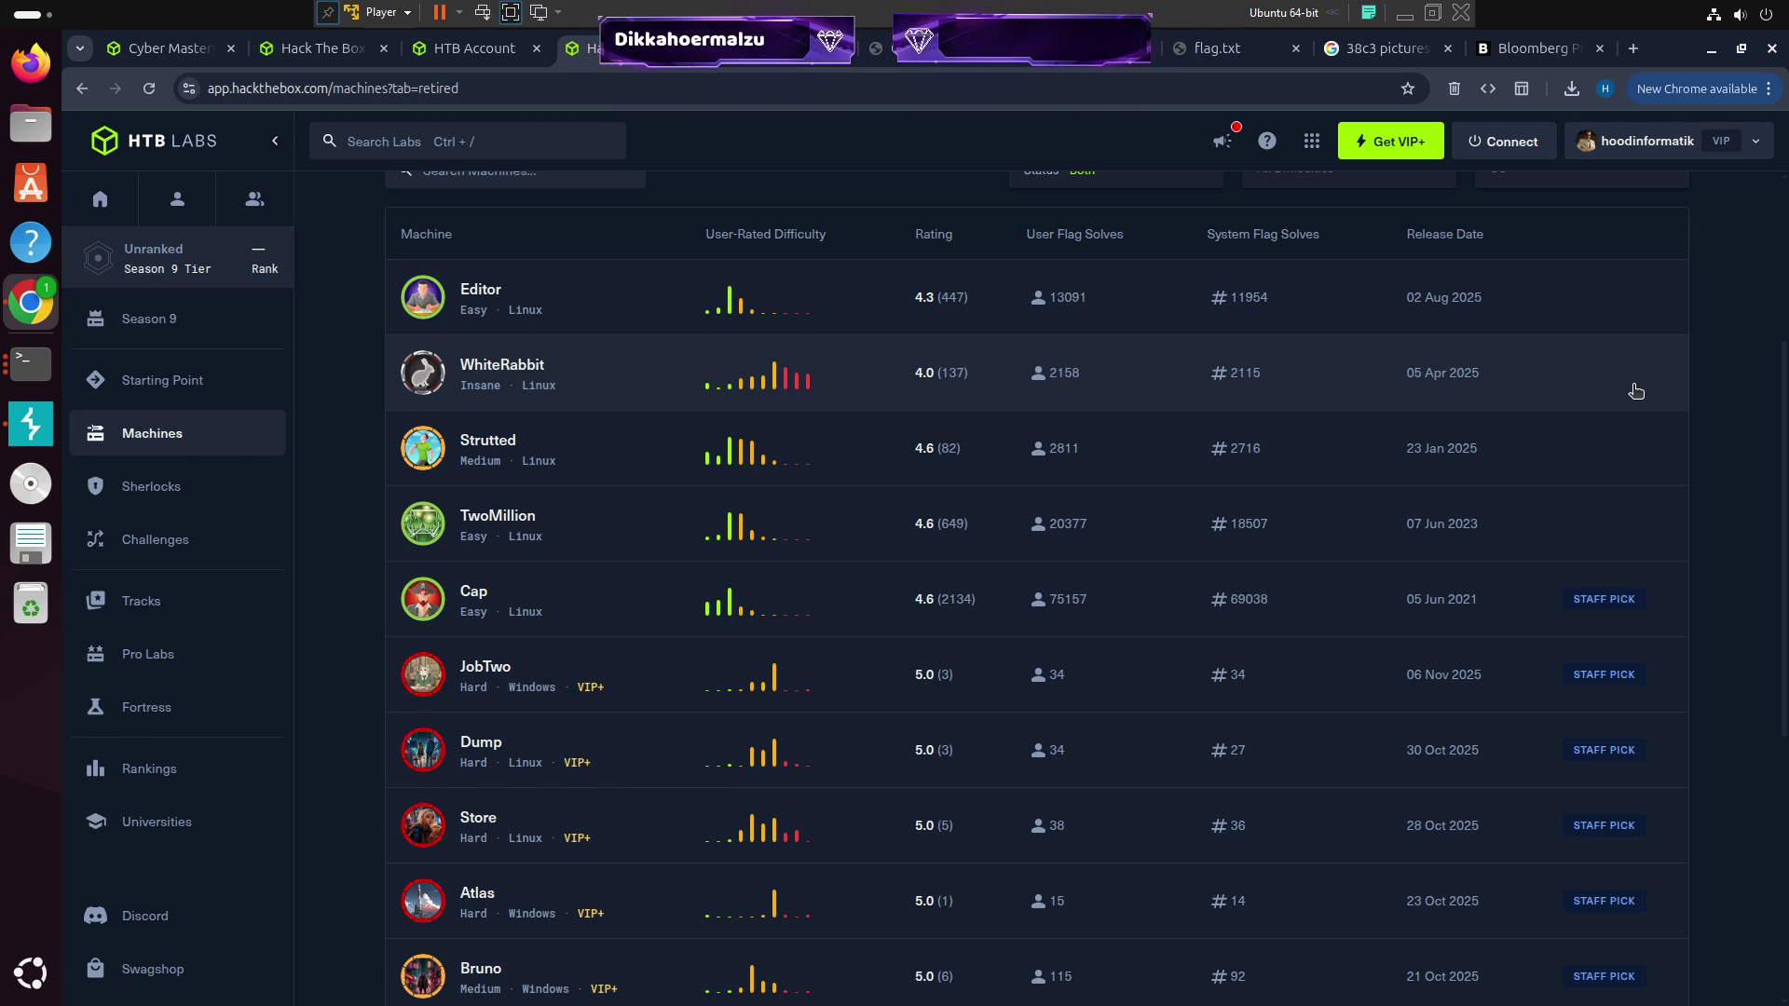
scroll(1435, 597, down, 2)
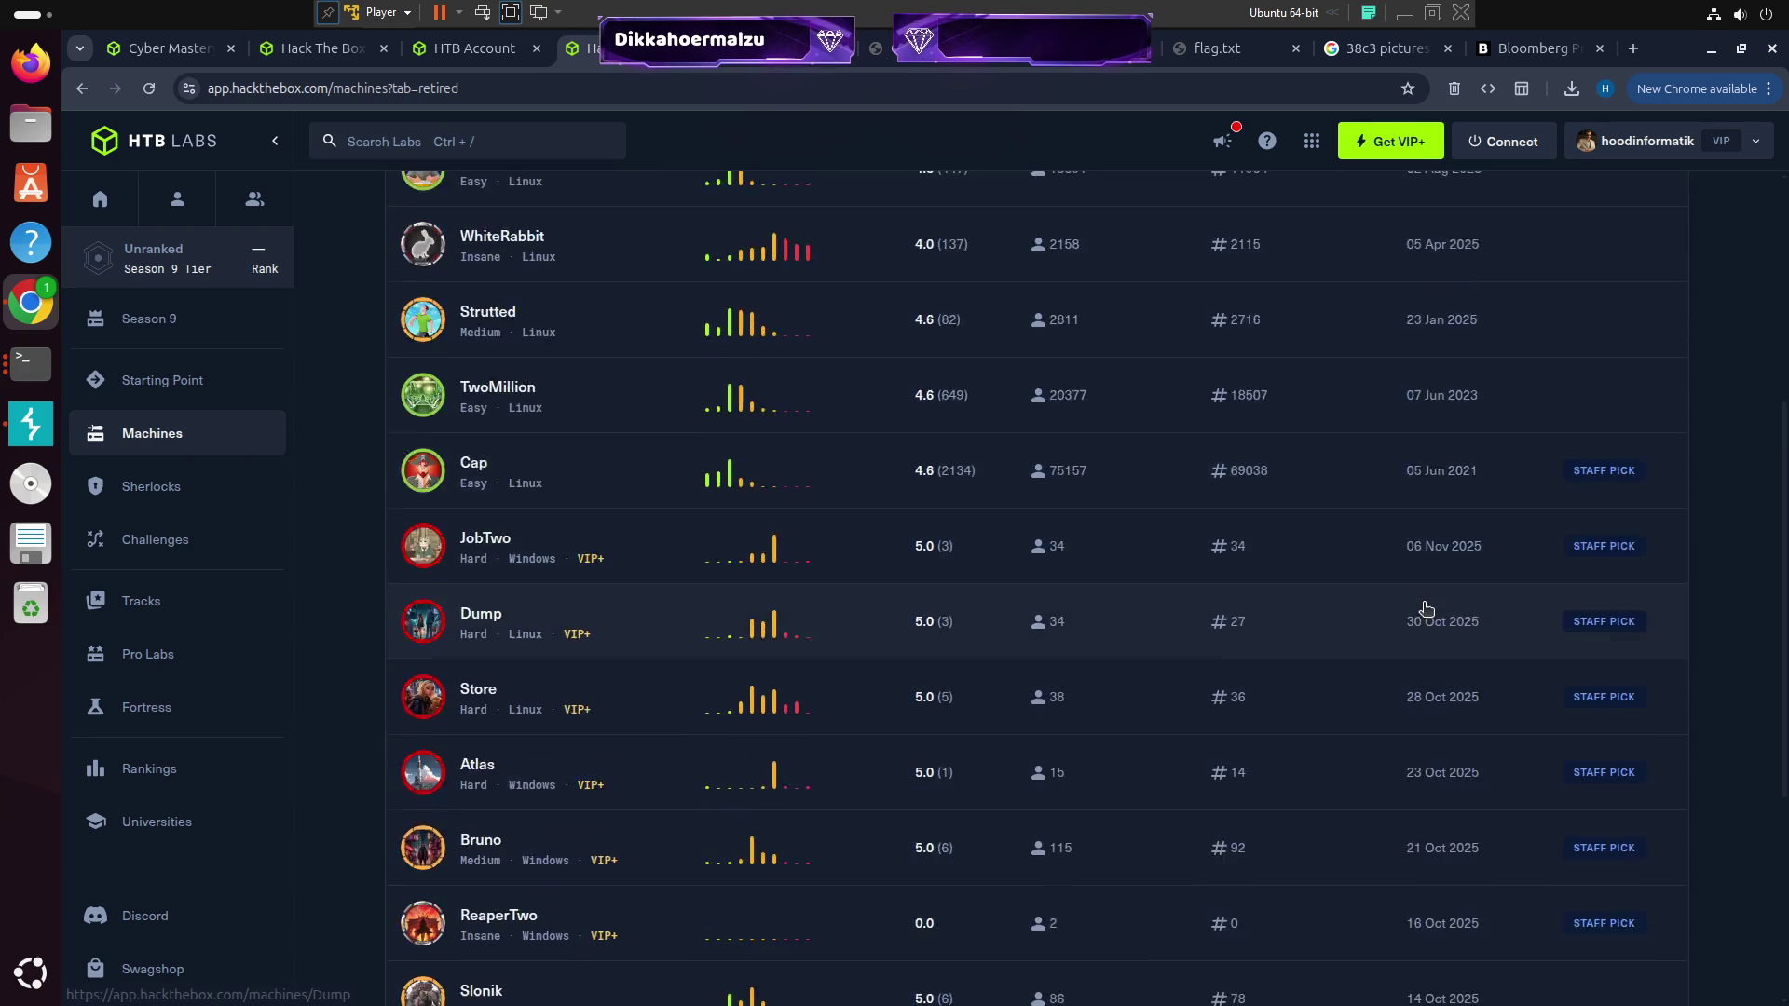
scroll(1379, 466, up, 3)
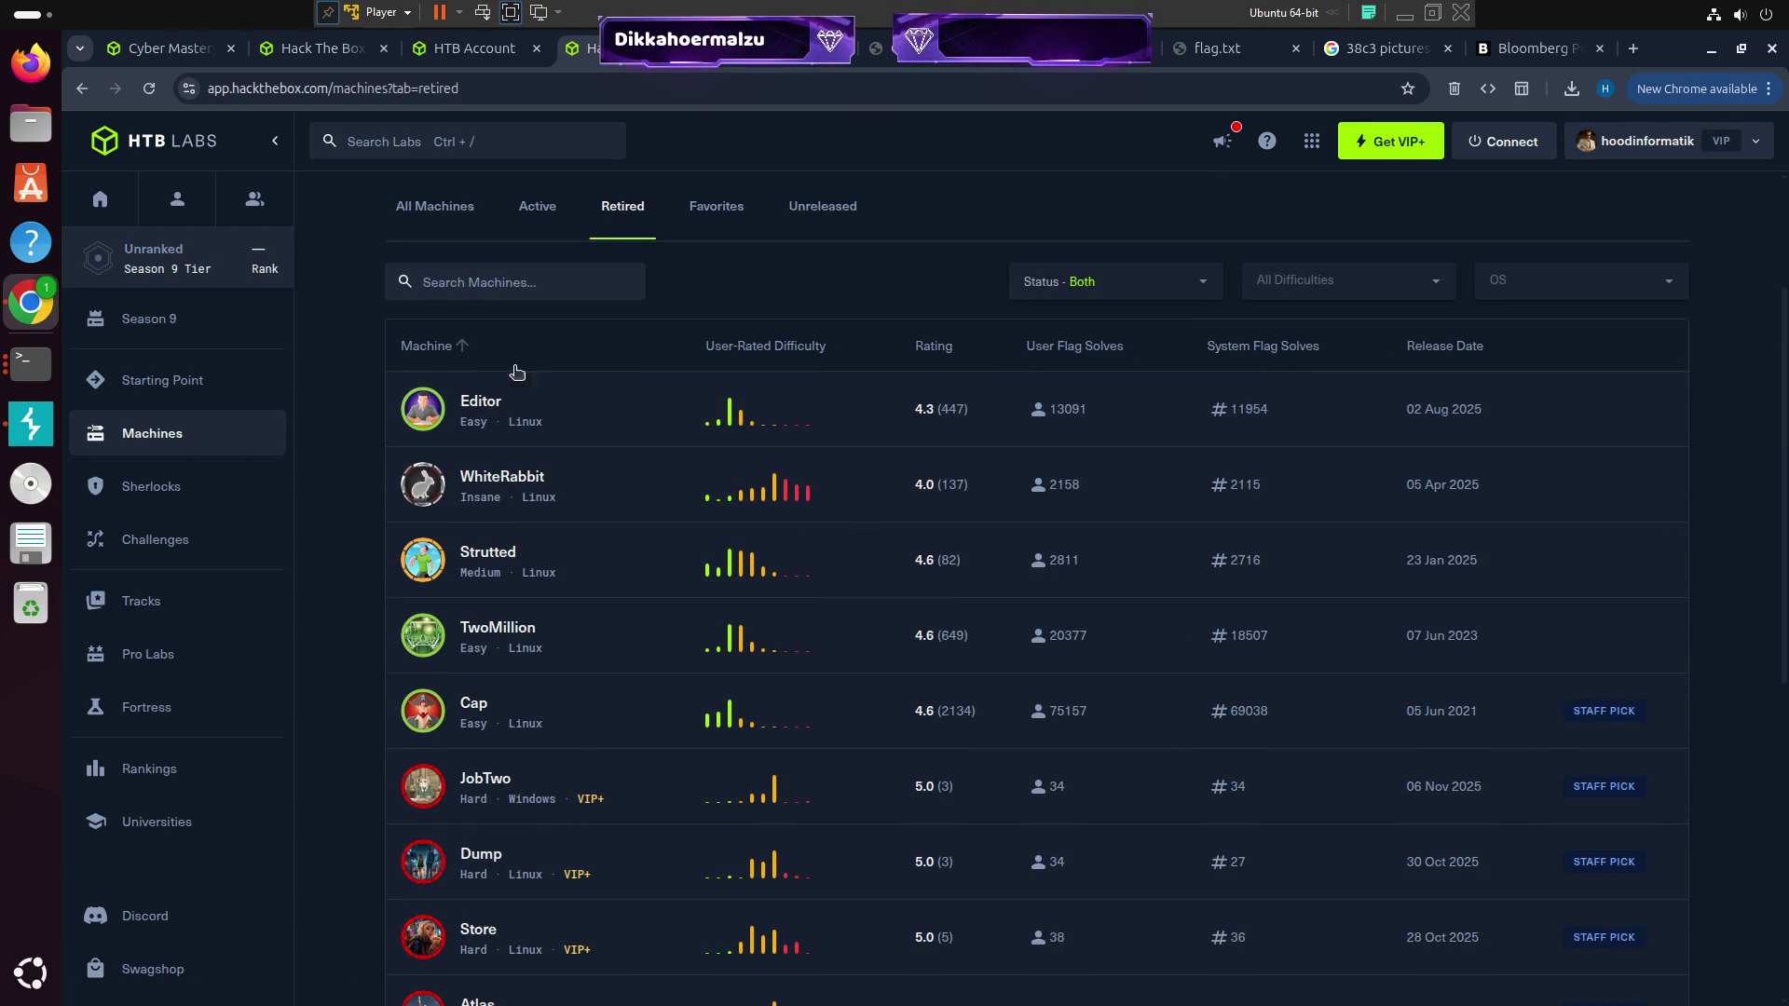
click(458, 367)
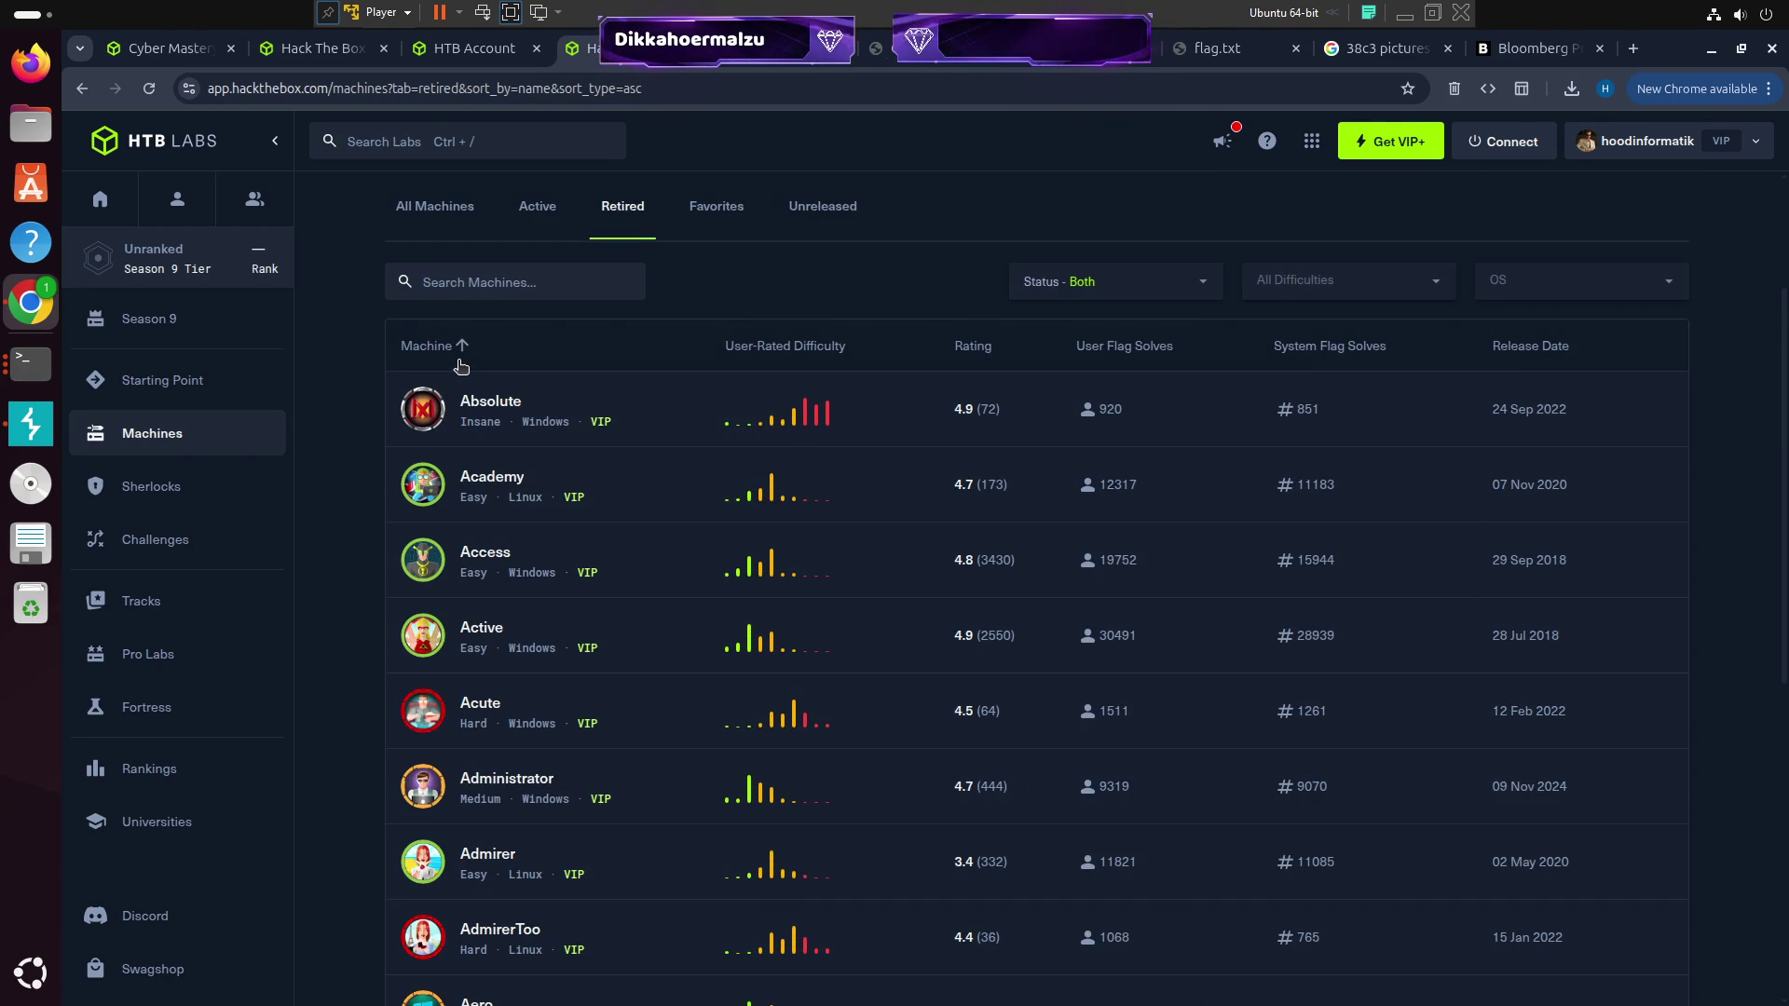
click(1378, 280)
click(1326, 376)
click(1316, 331)
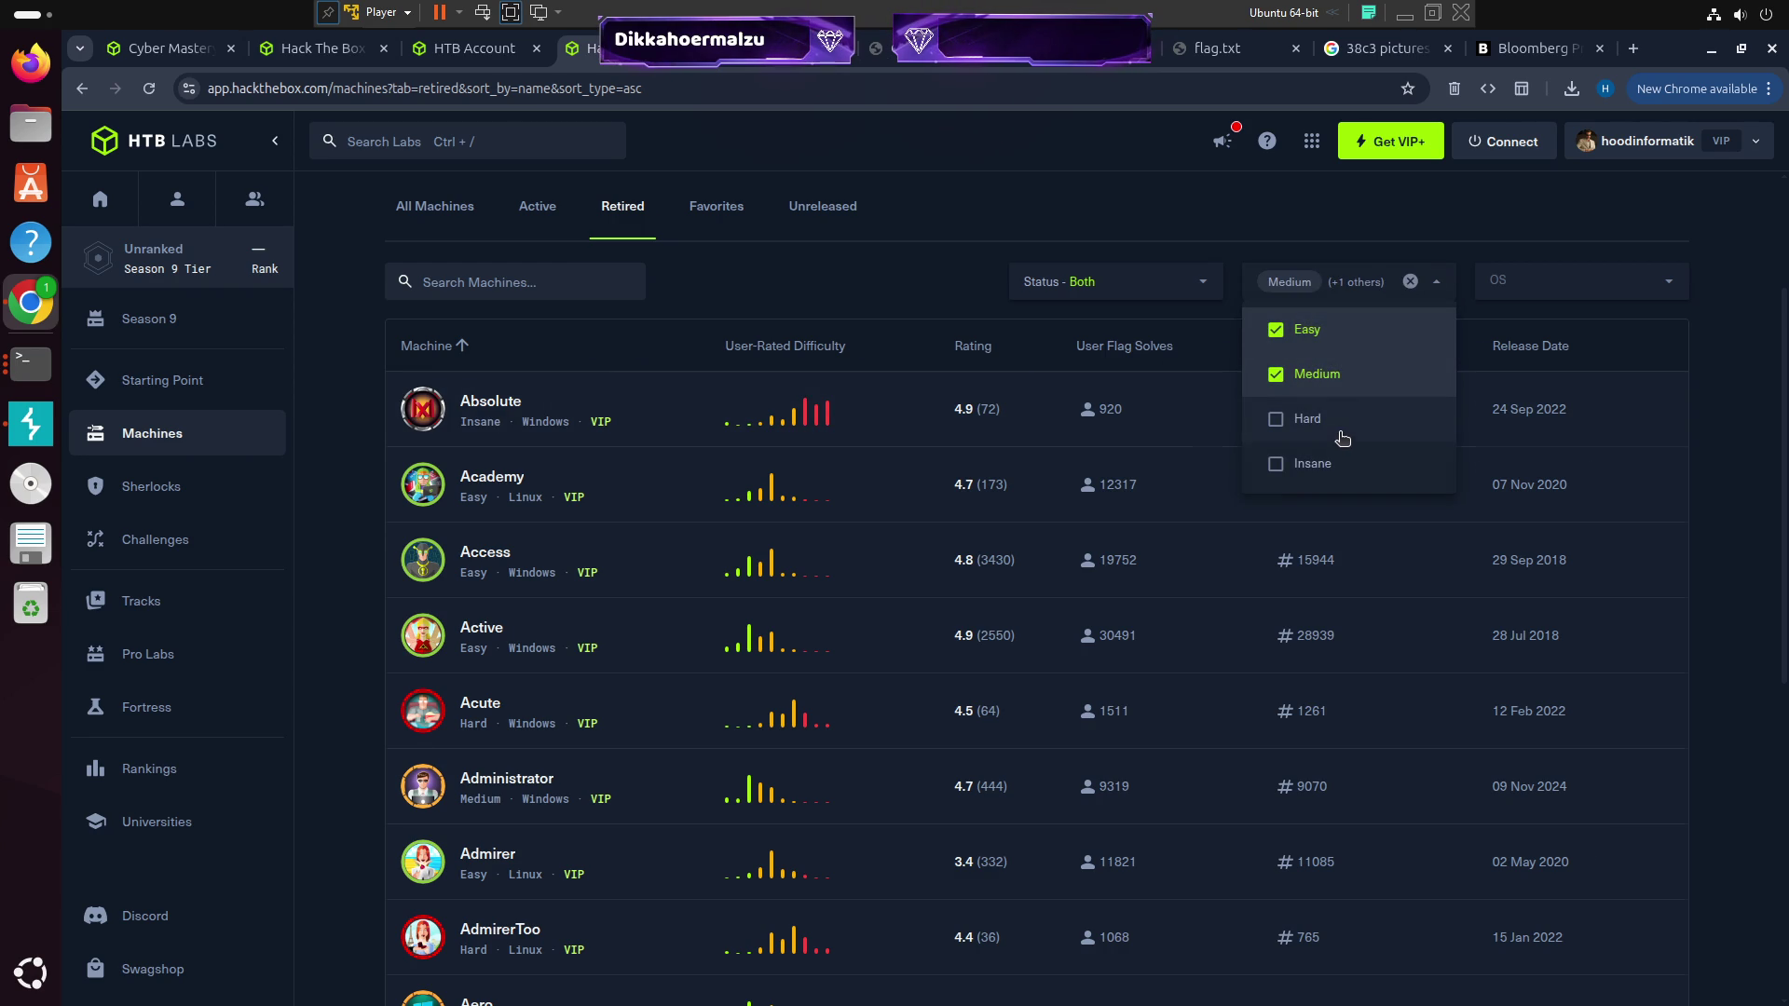
click(1047, 241)
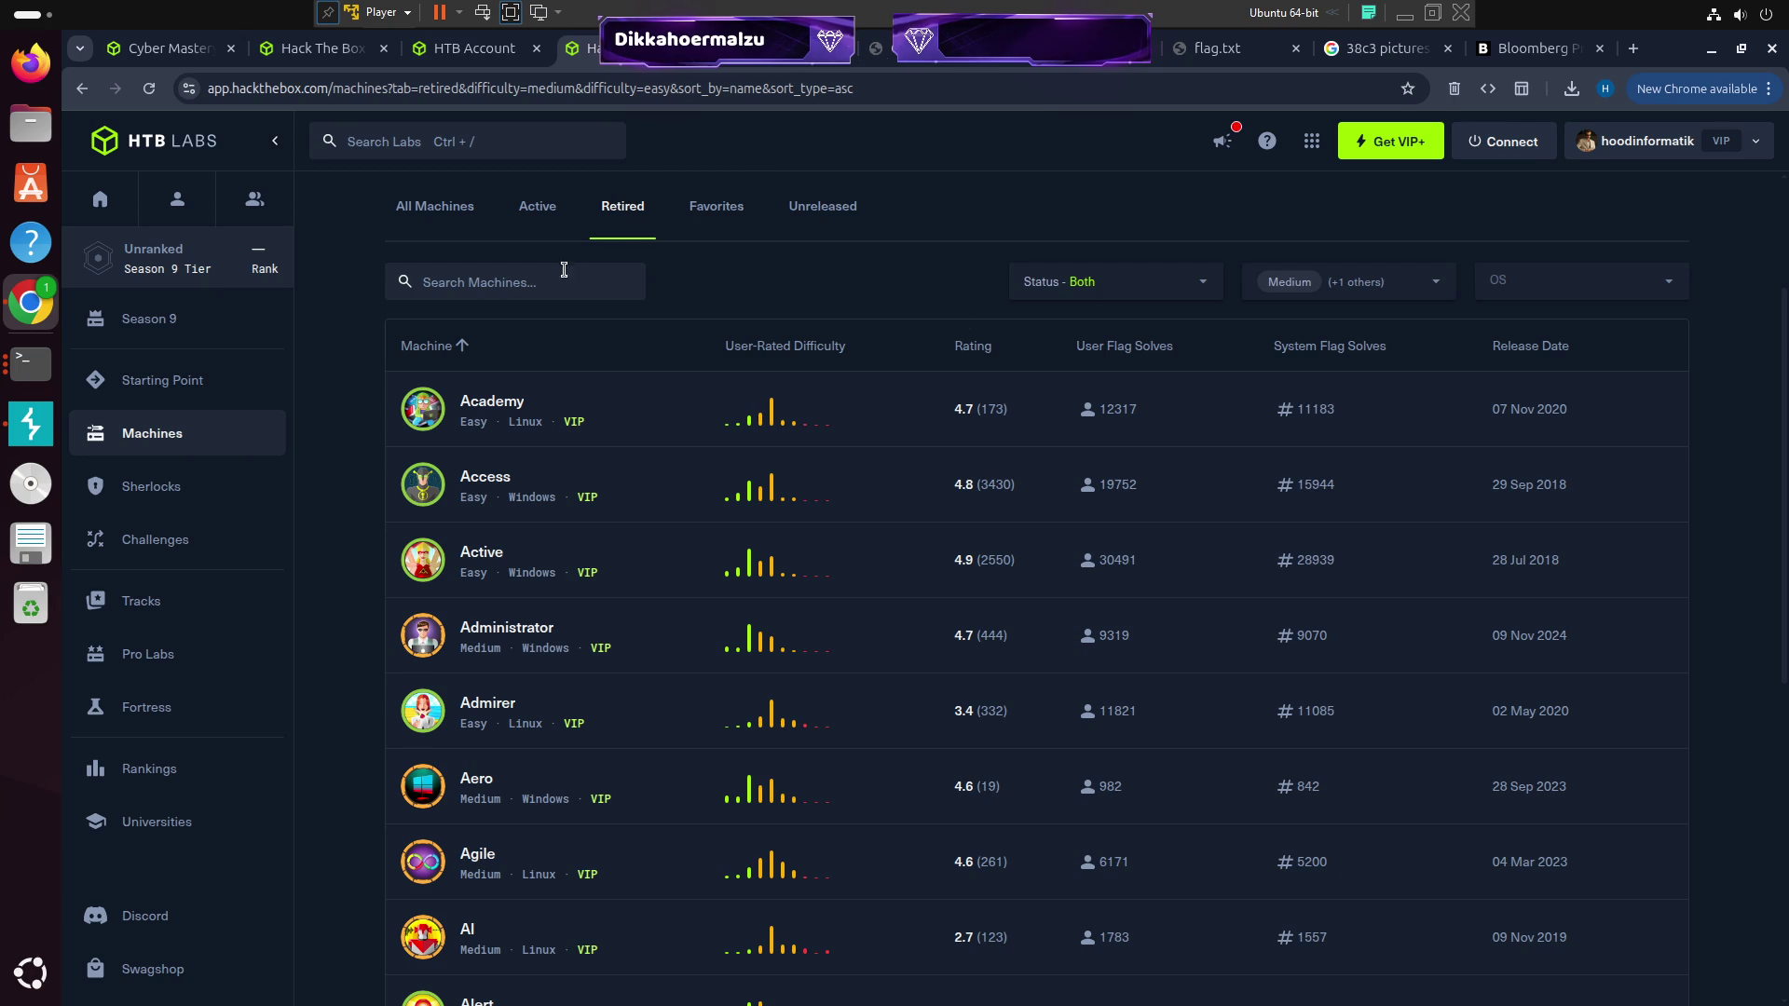
scroll(1668, 522, down, 7)
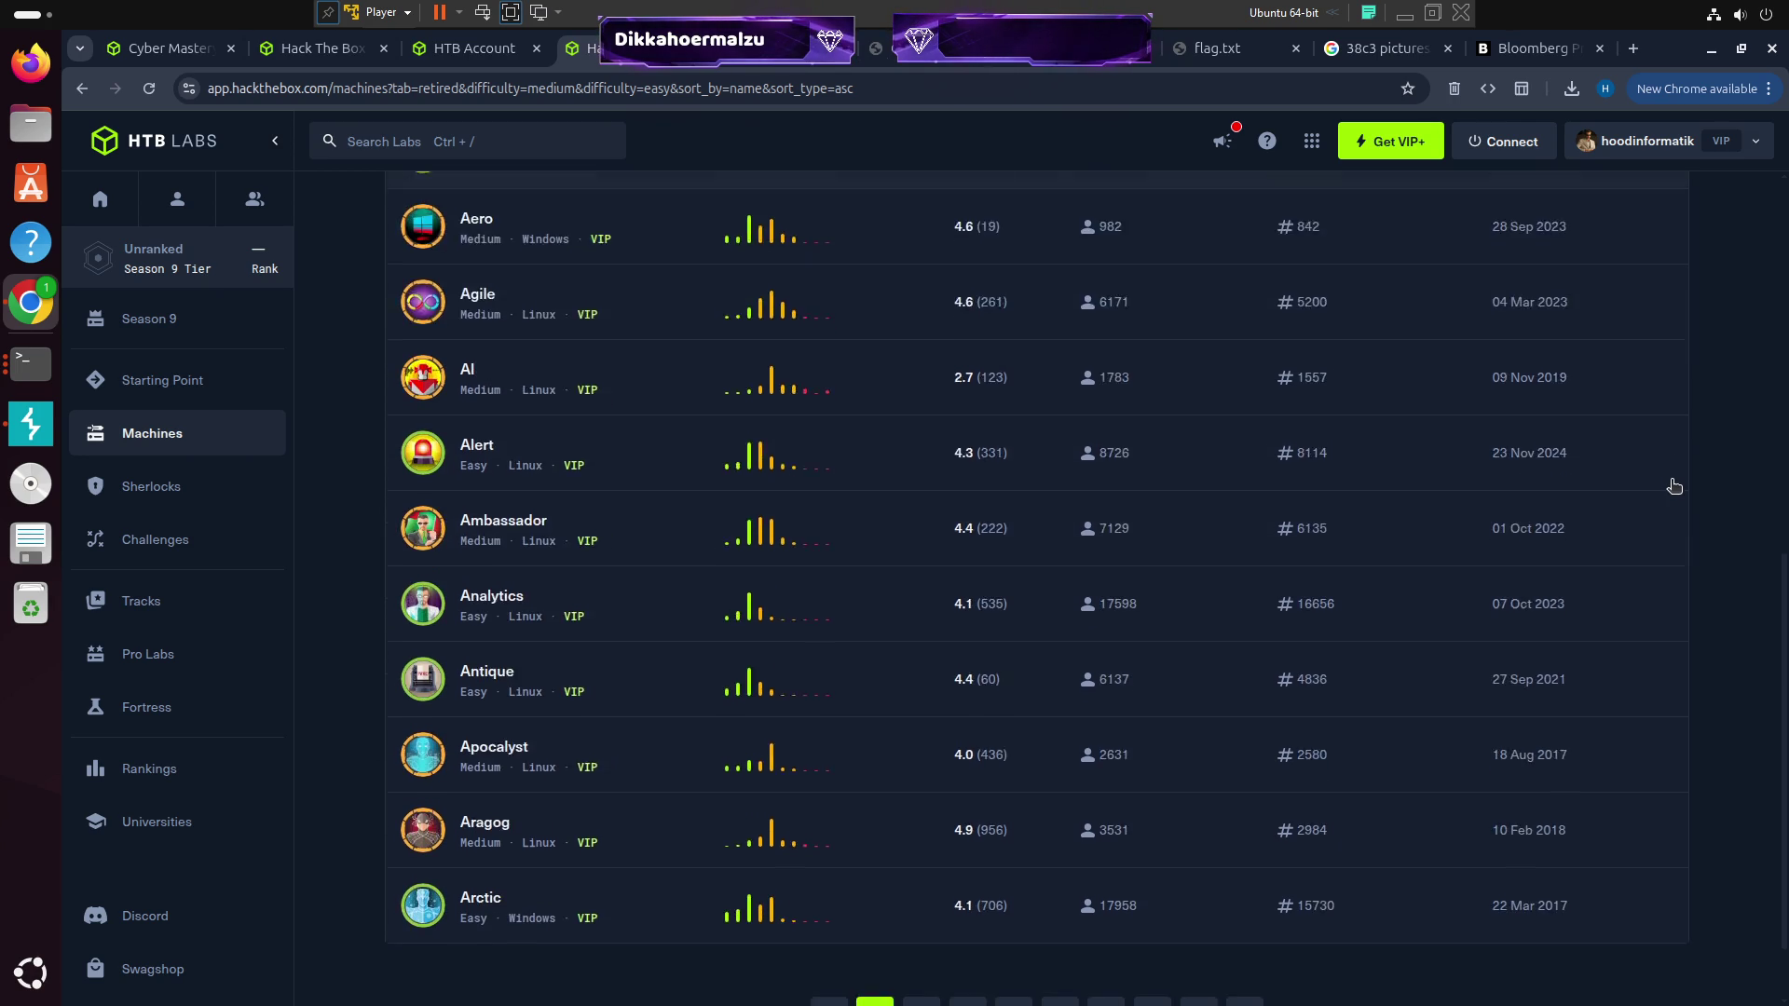
scroll(1675, 485, up, 5)
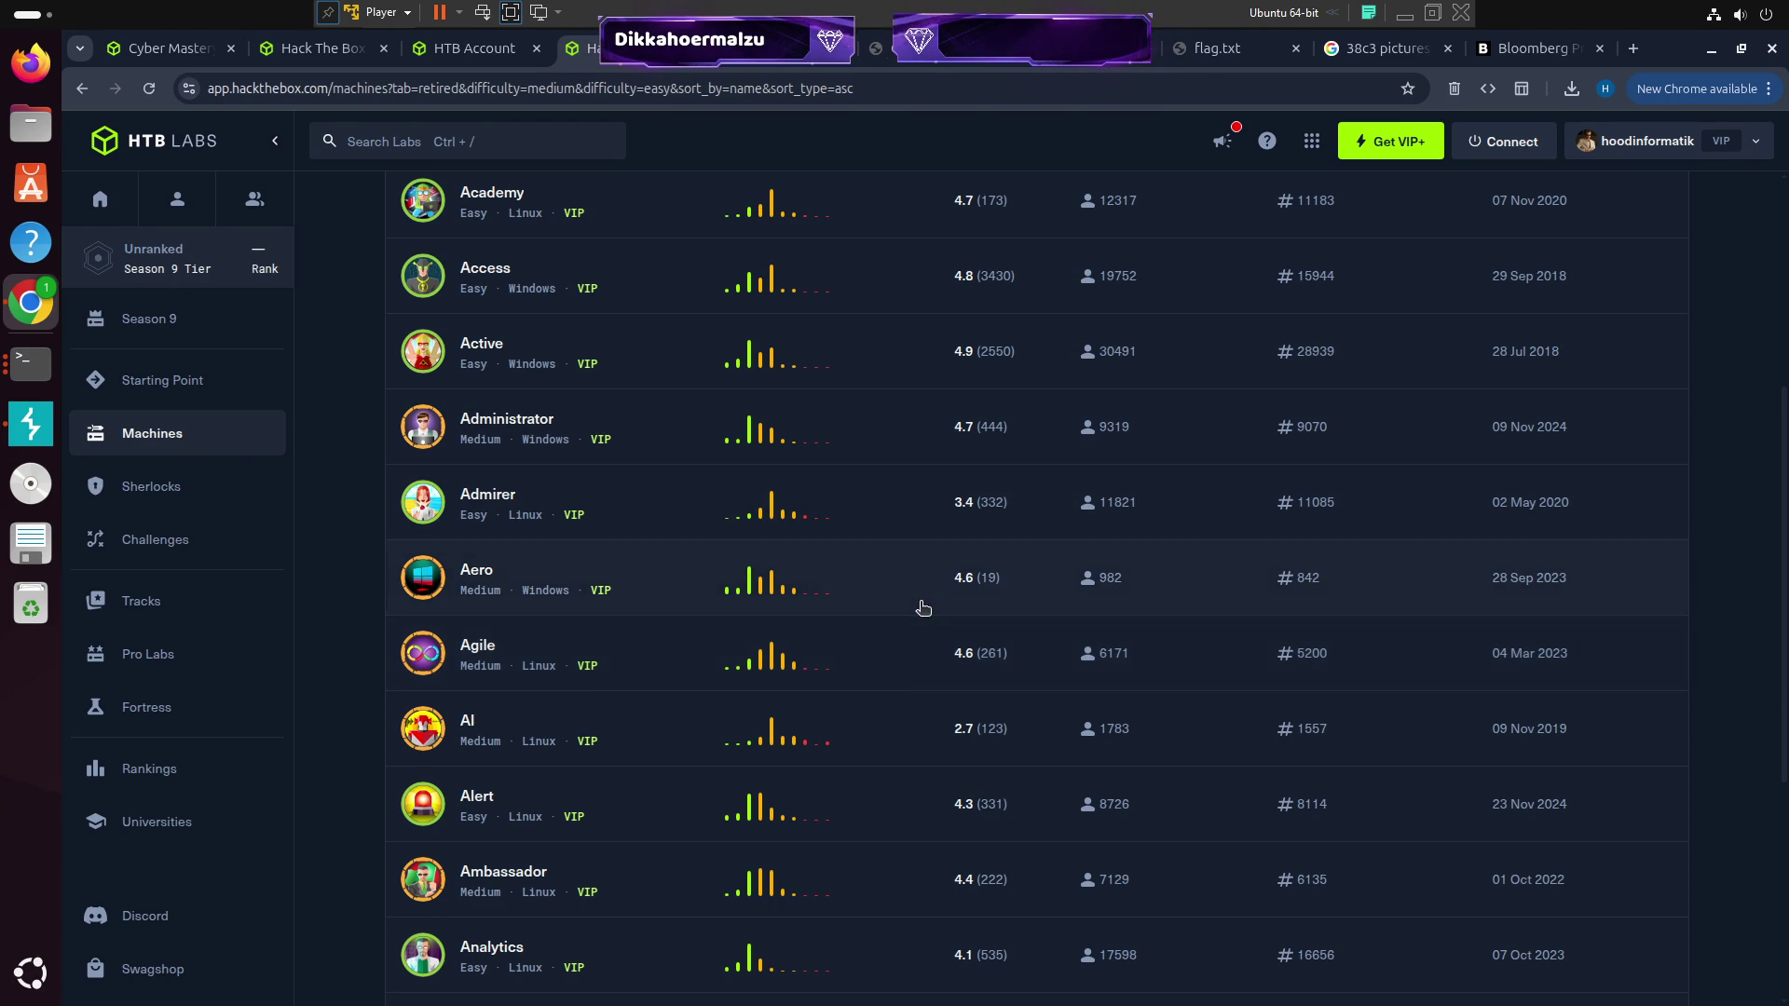
scroll(807, 681, up, 3)
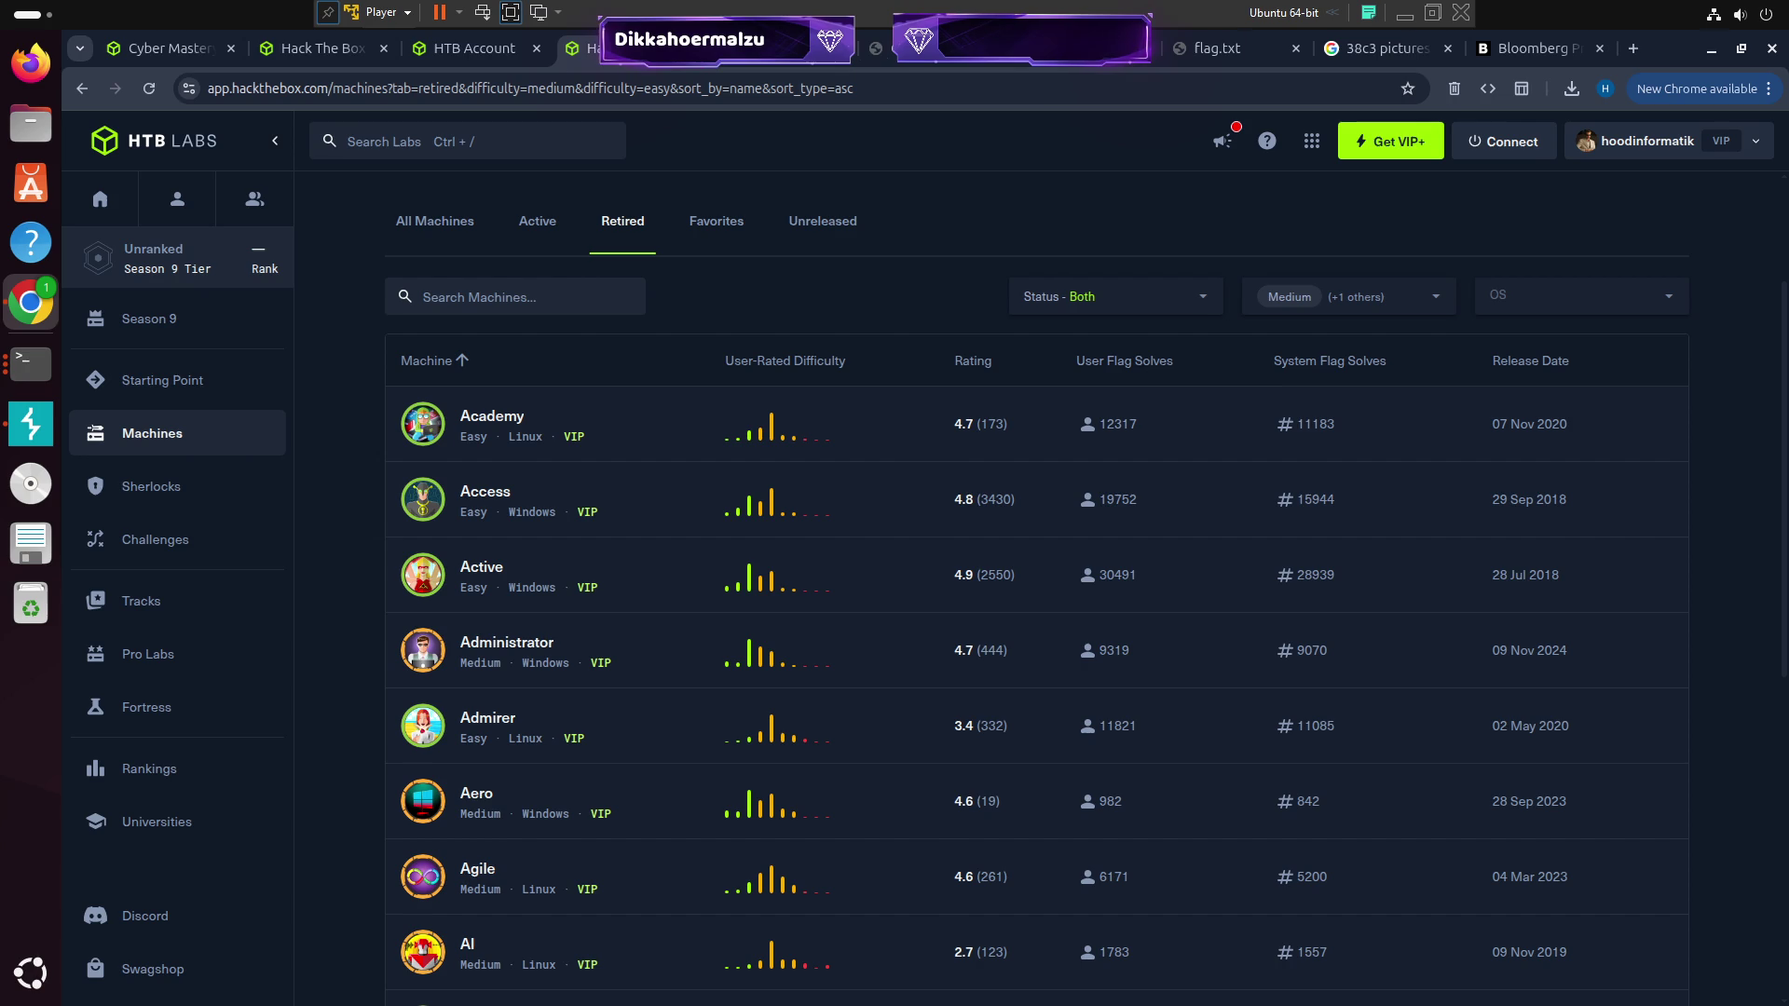
click(524, 651)
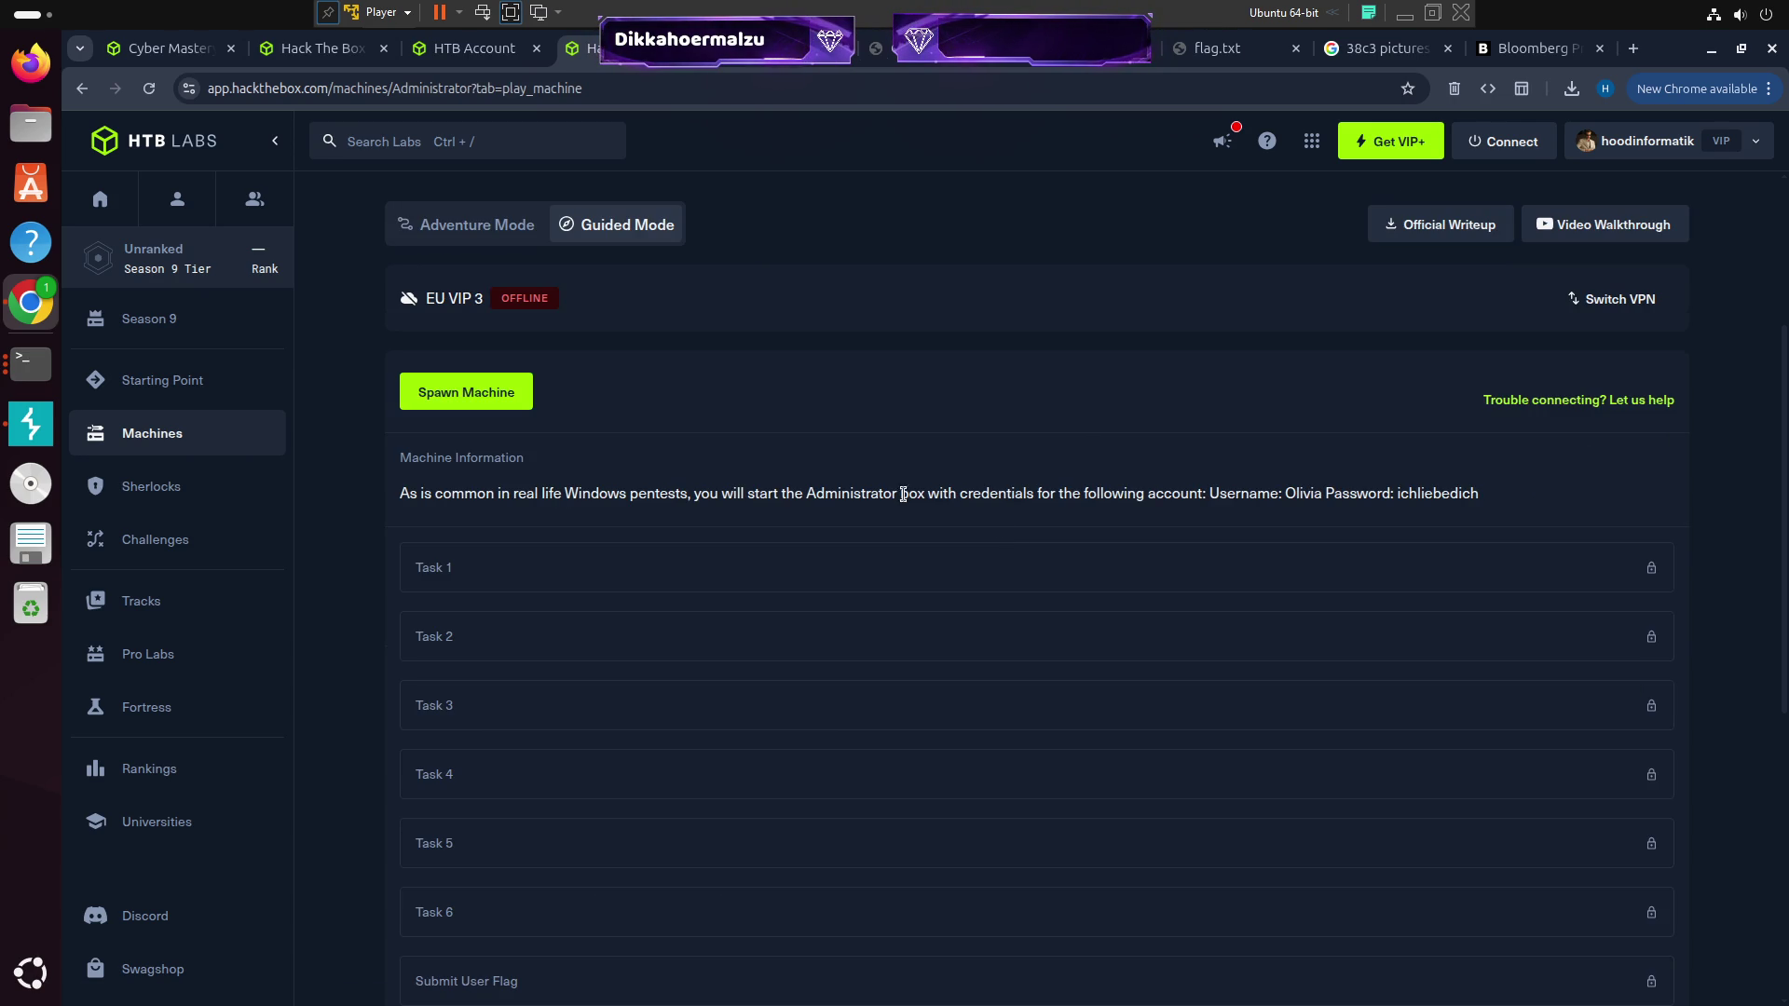
Switch the Administrator machine to Adventure Mode and press Spawn Machine
scroll(913, 512, down, 6)
scroll(882, 518, up, 8)
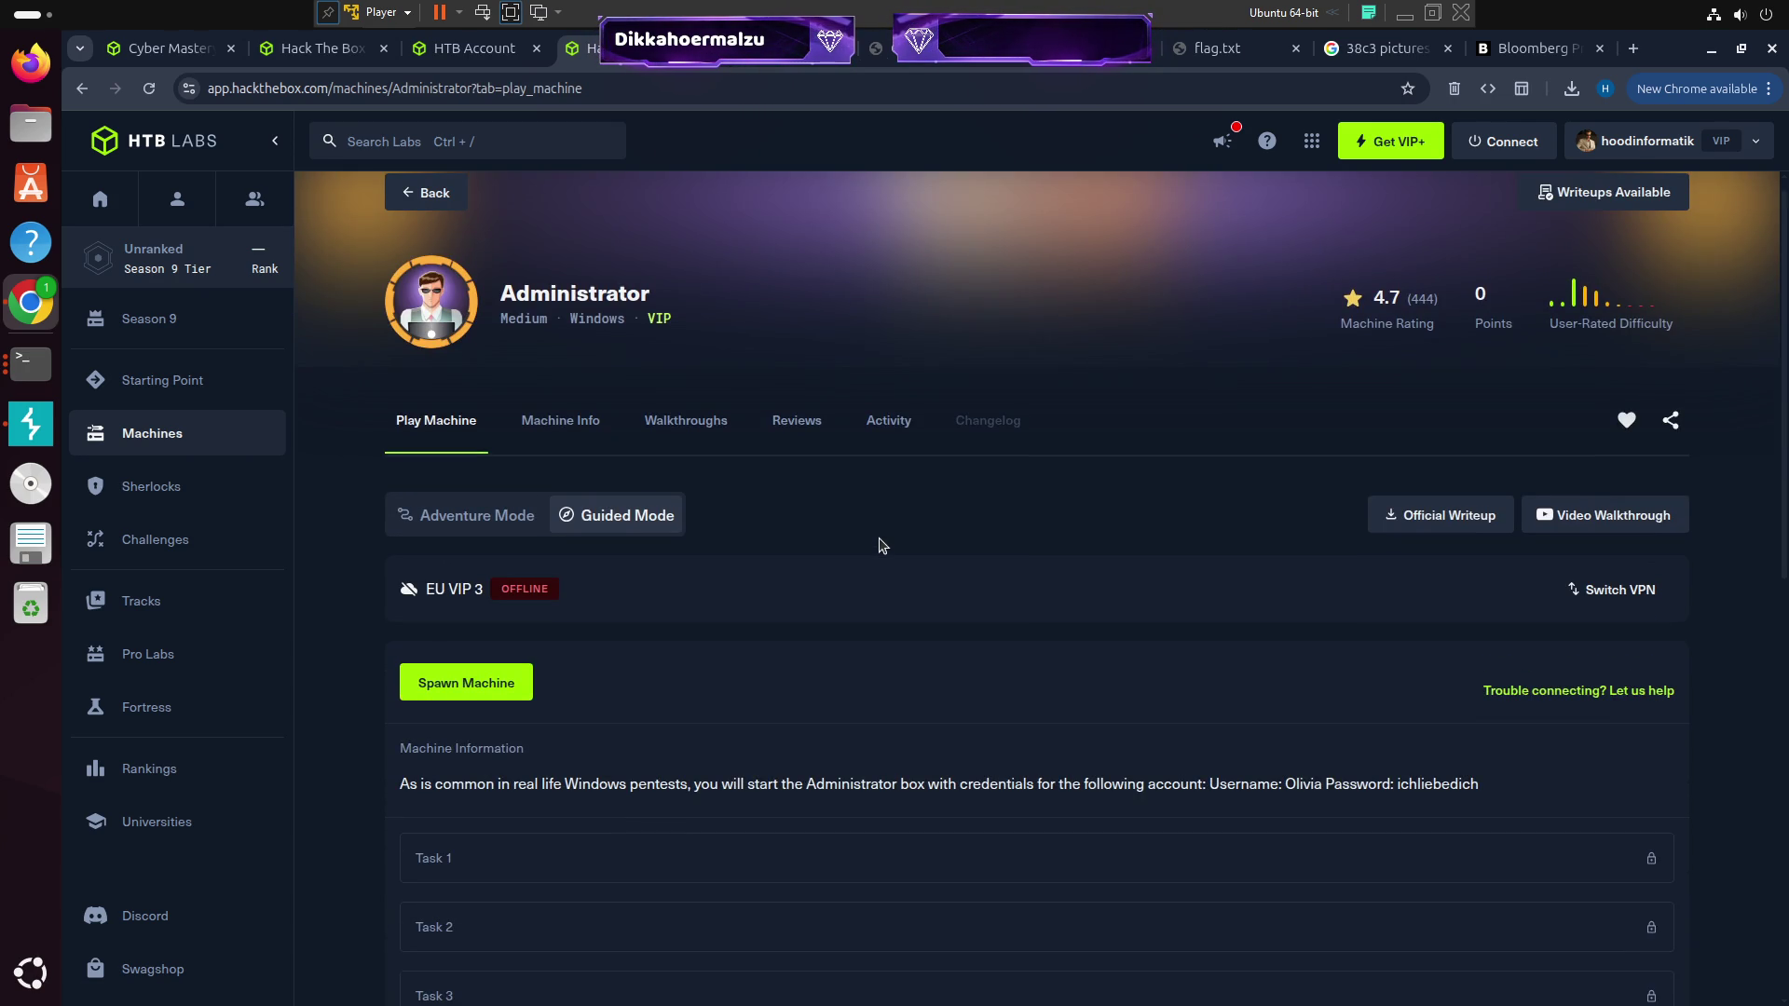
scroll(881, 545, down, 6)
scroll(879, 540, up, 7)
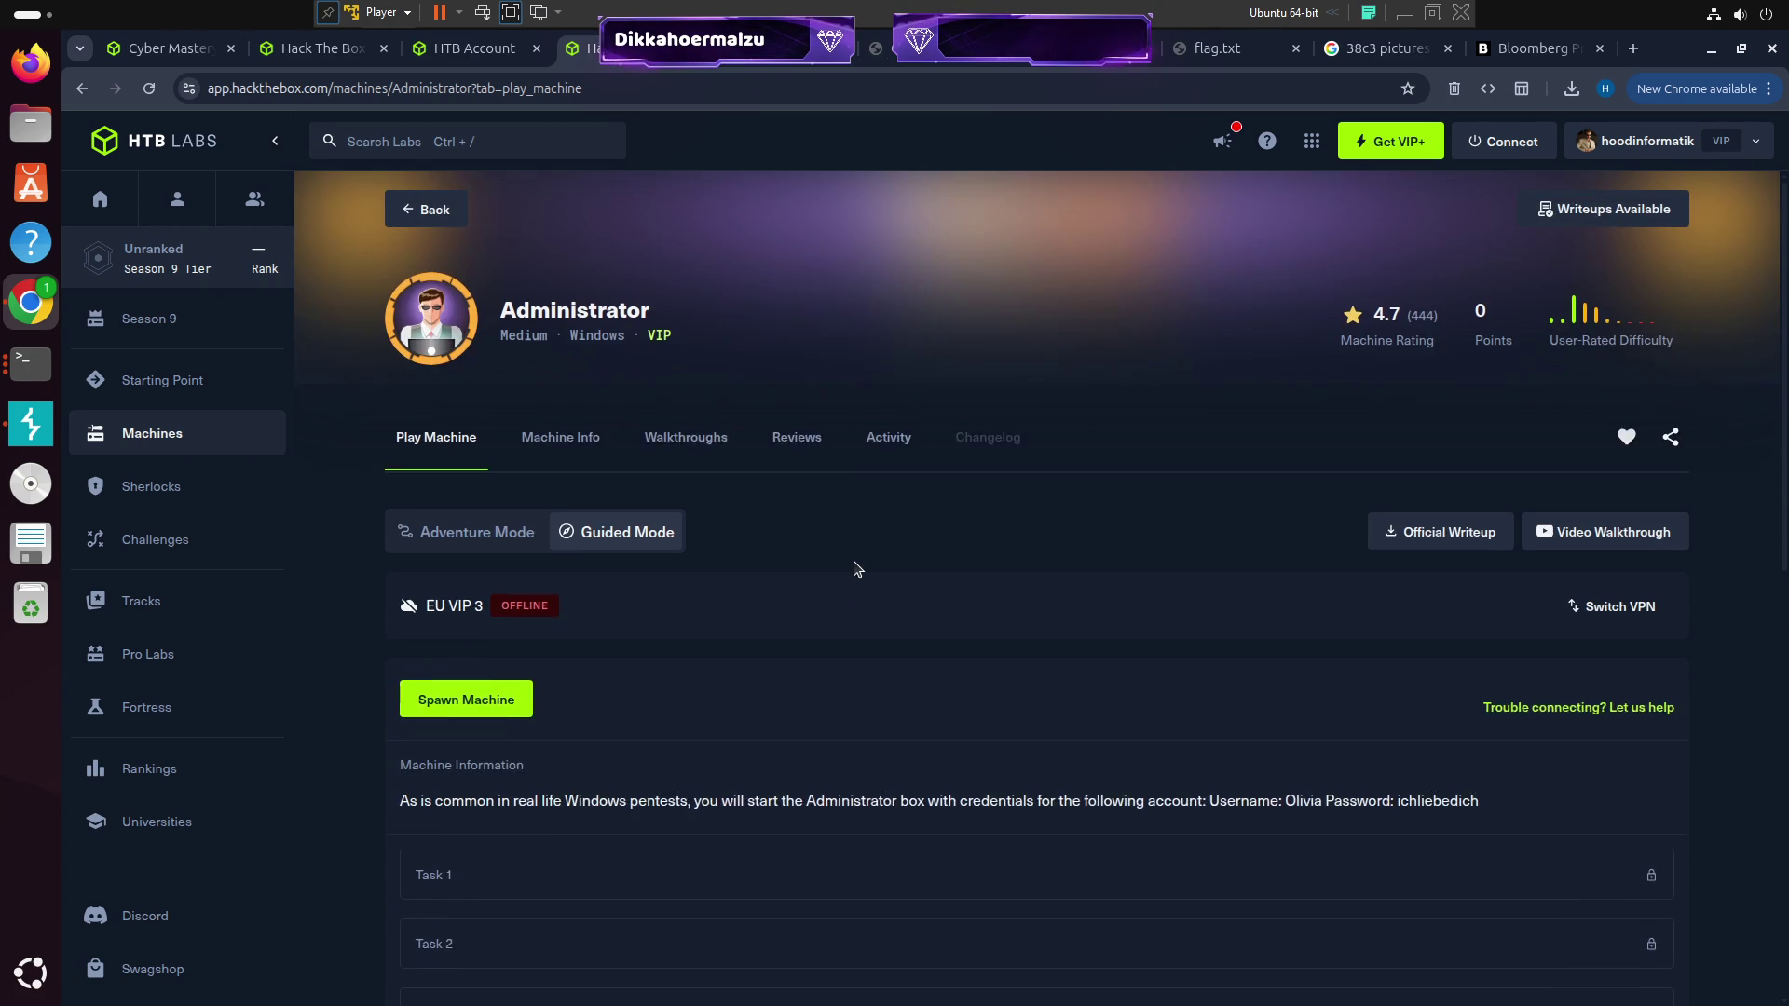
click(461, 538)
scroll(615, 559, down, 3)
scroll(664, 575, up, 3)
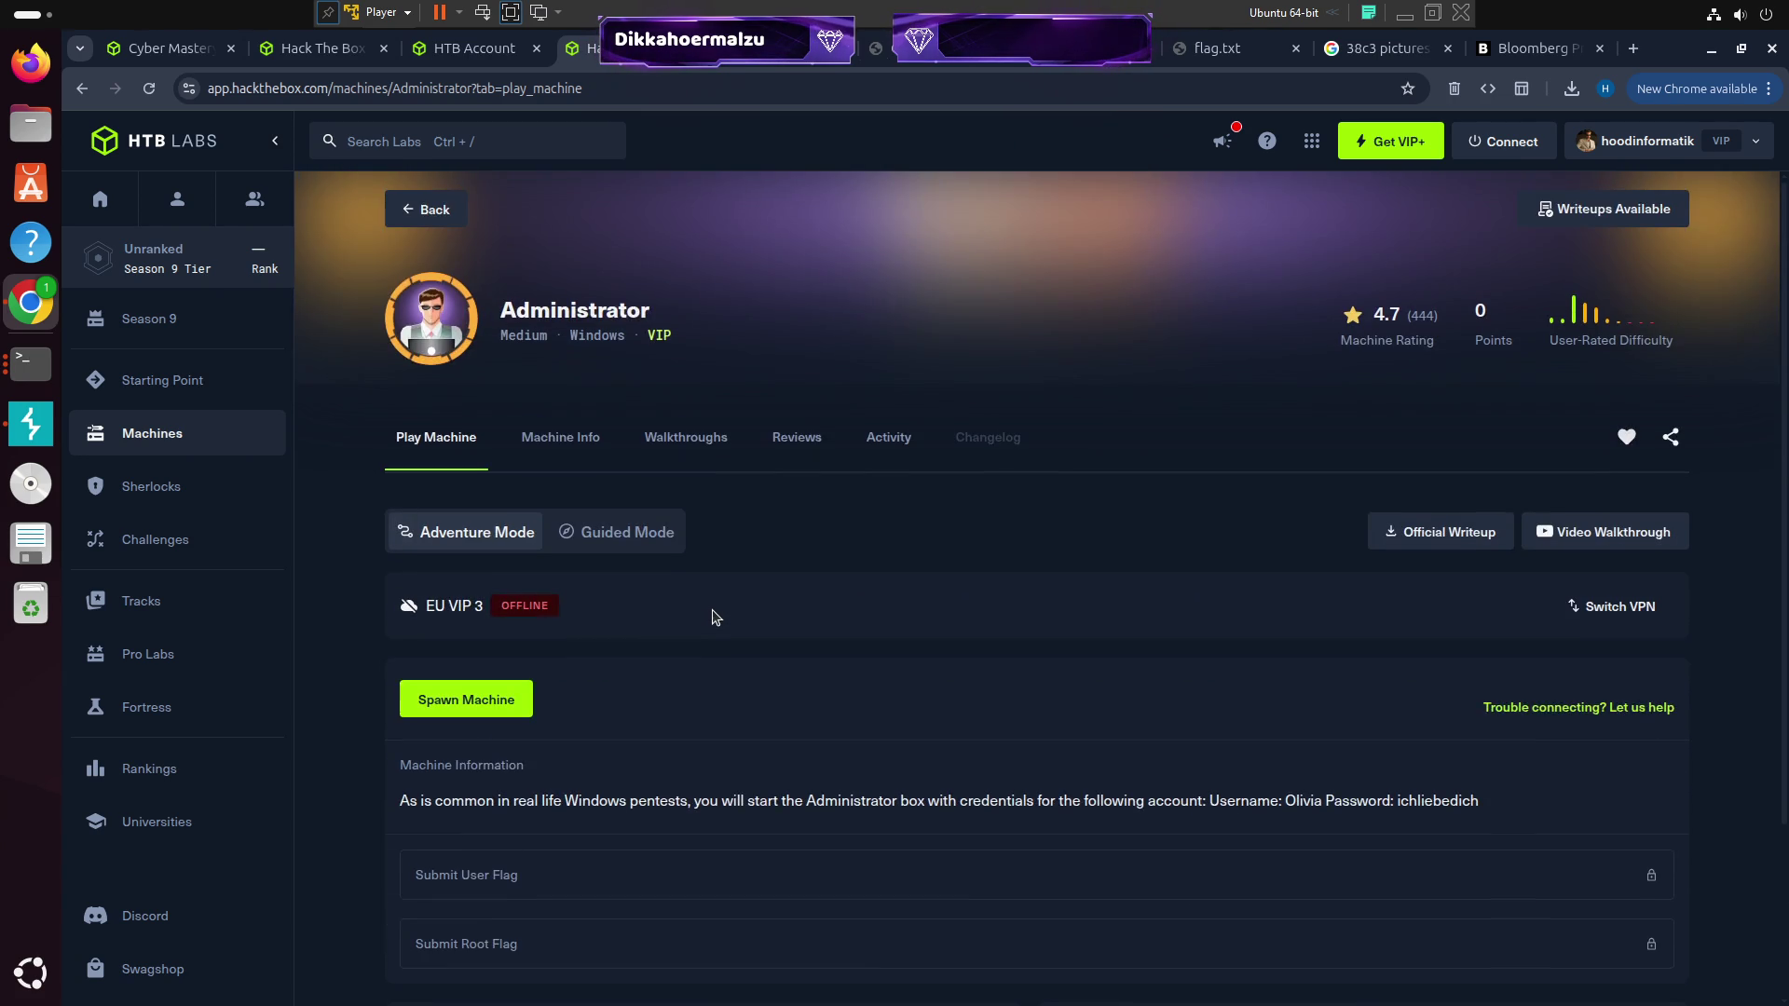
scroll(714, 614, down, 3)
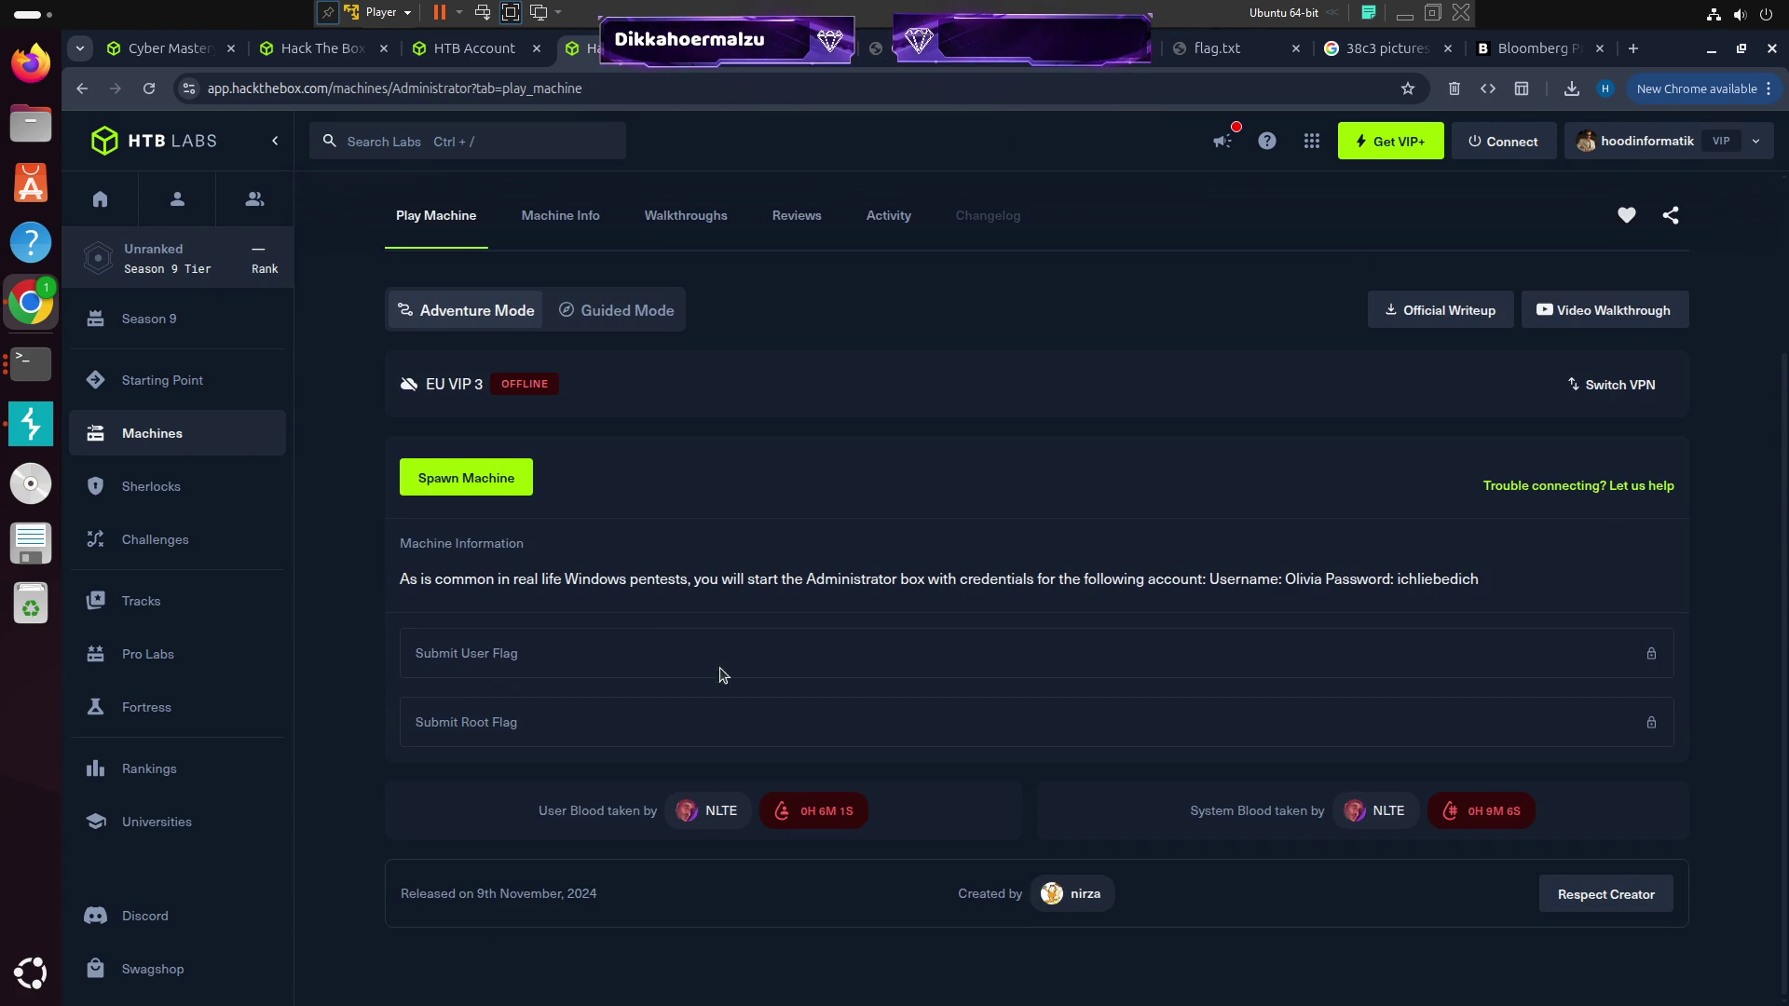
click(480, 480)
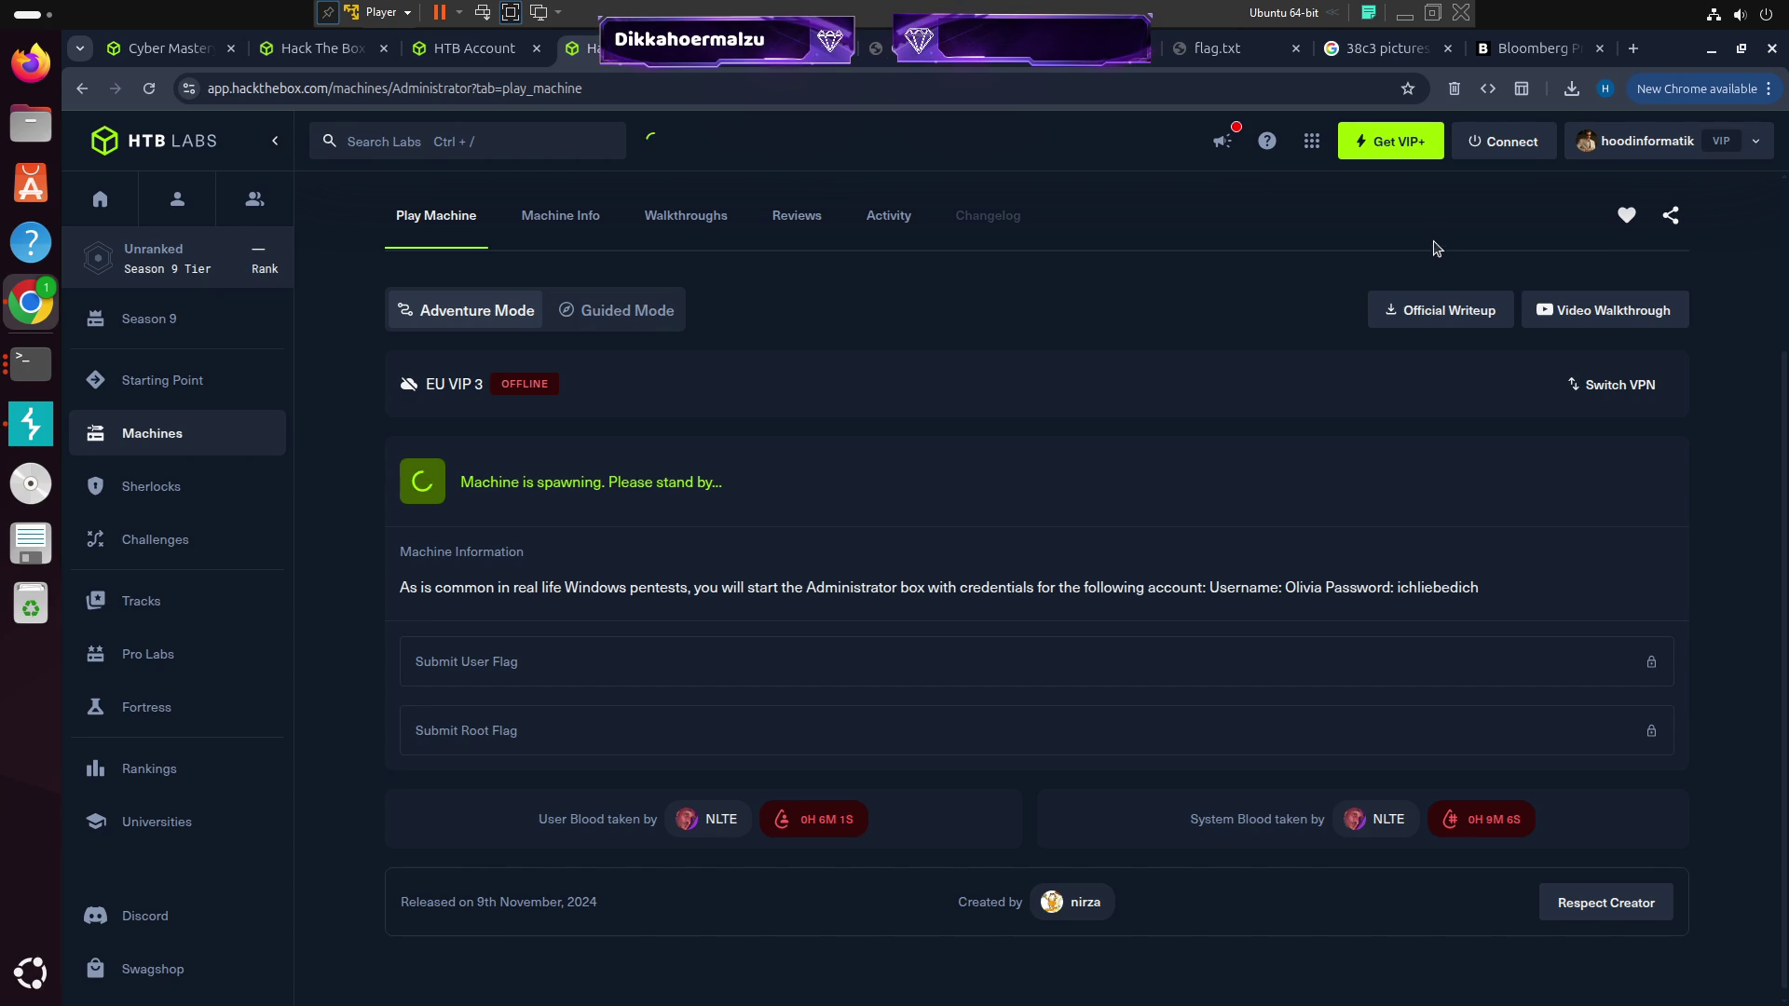
Open the Connect to Hack The Box panel from the top bar
click(1512, 151)
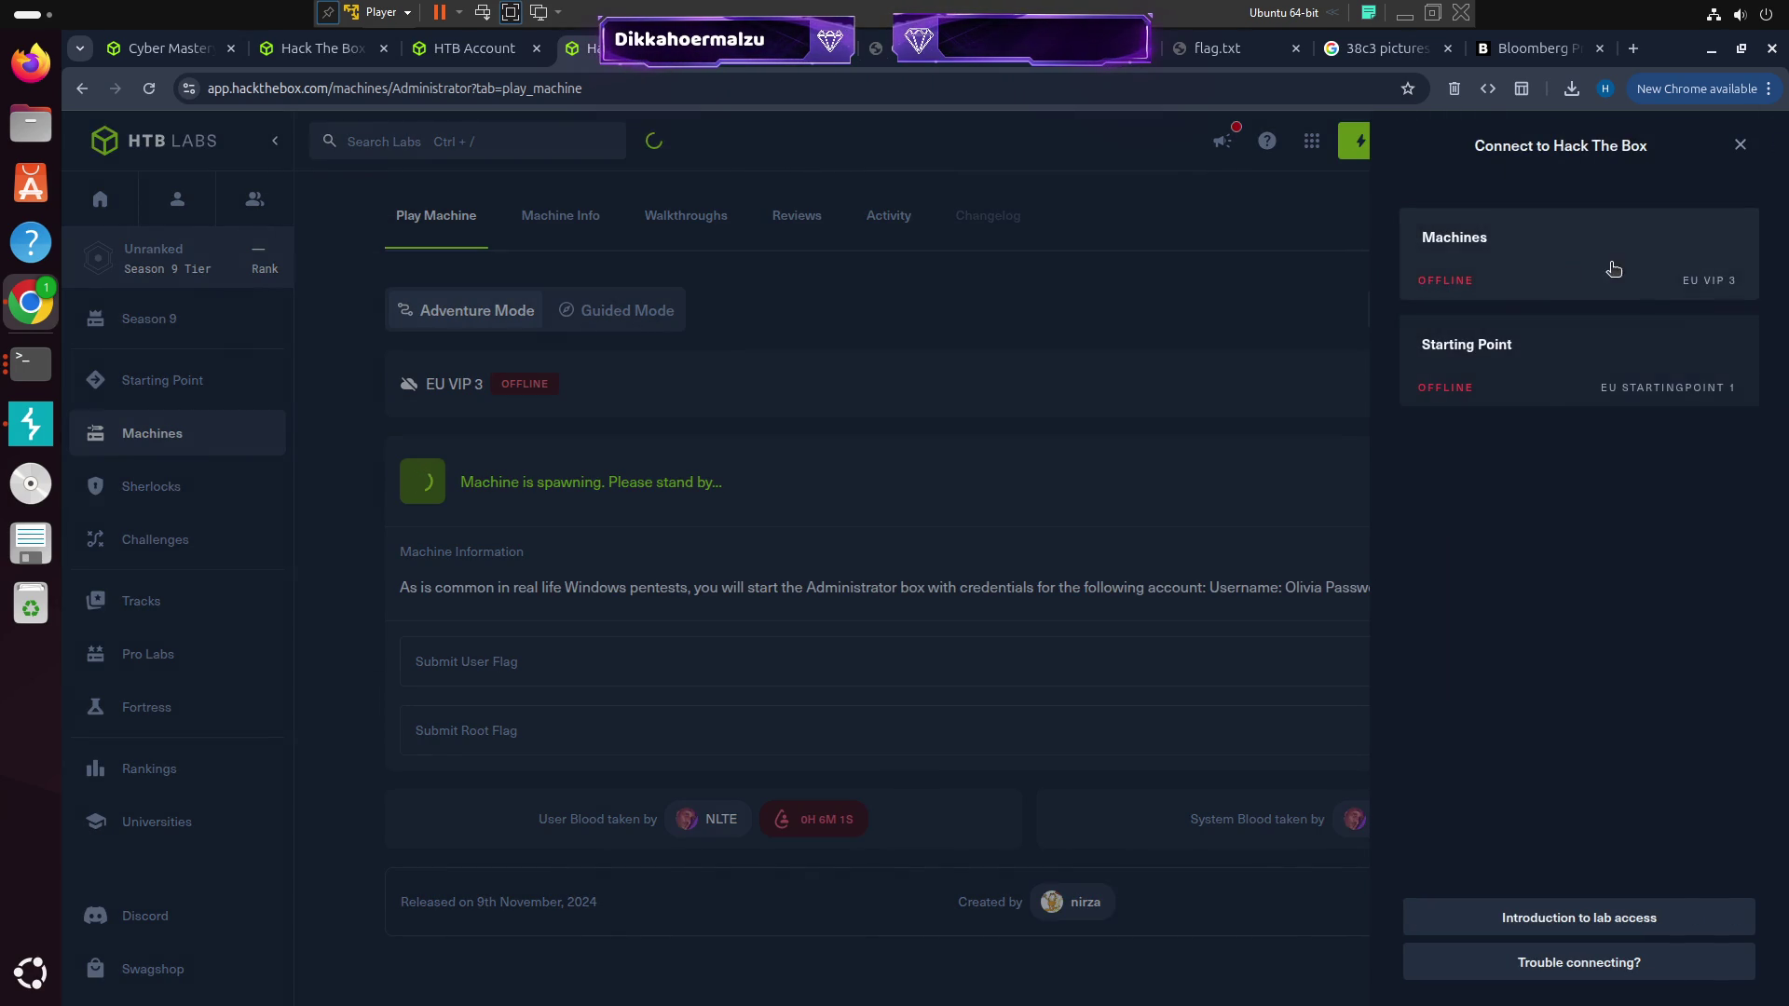
Download the Machines OpenVPN configuration using the TCP 443 protocol
click(1584, 272)
click(1528, 266)
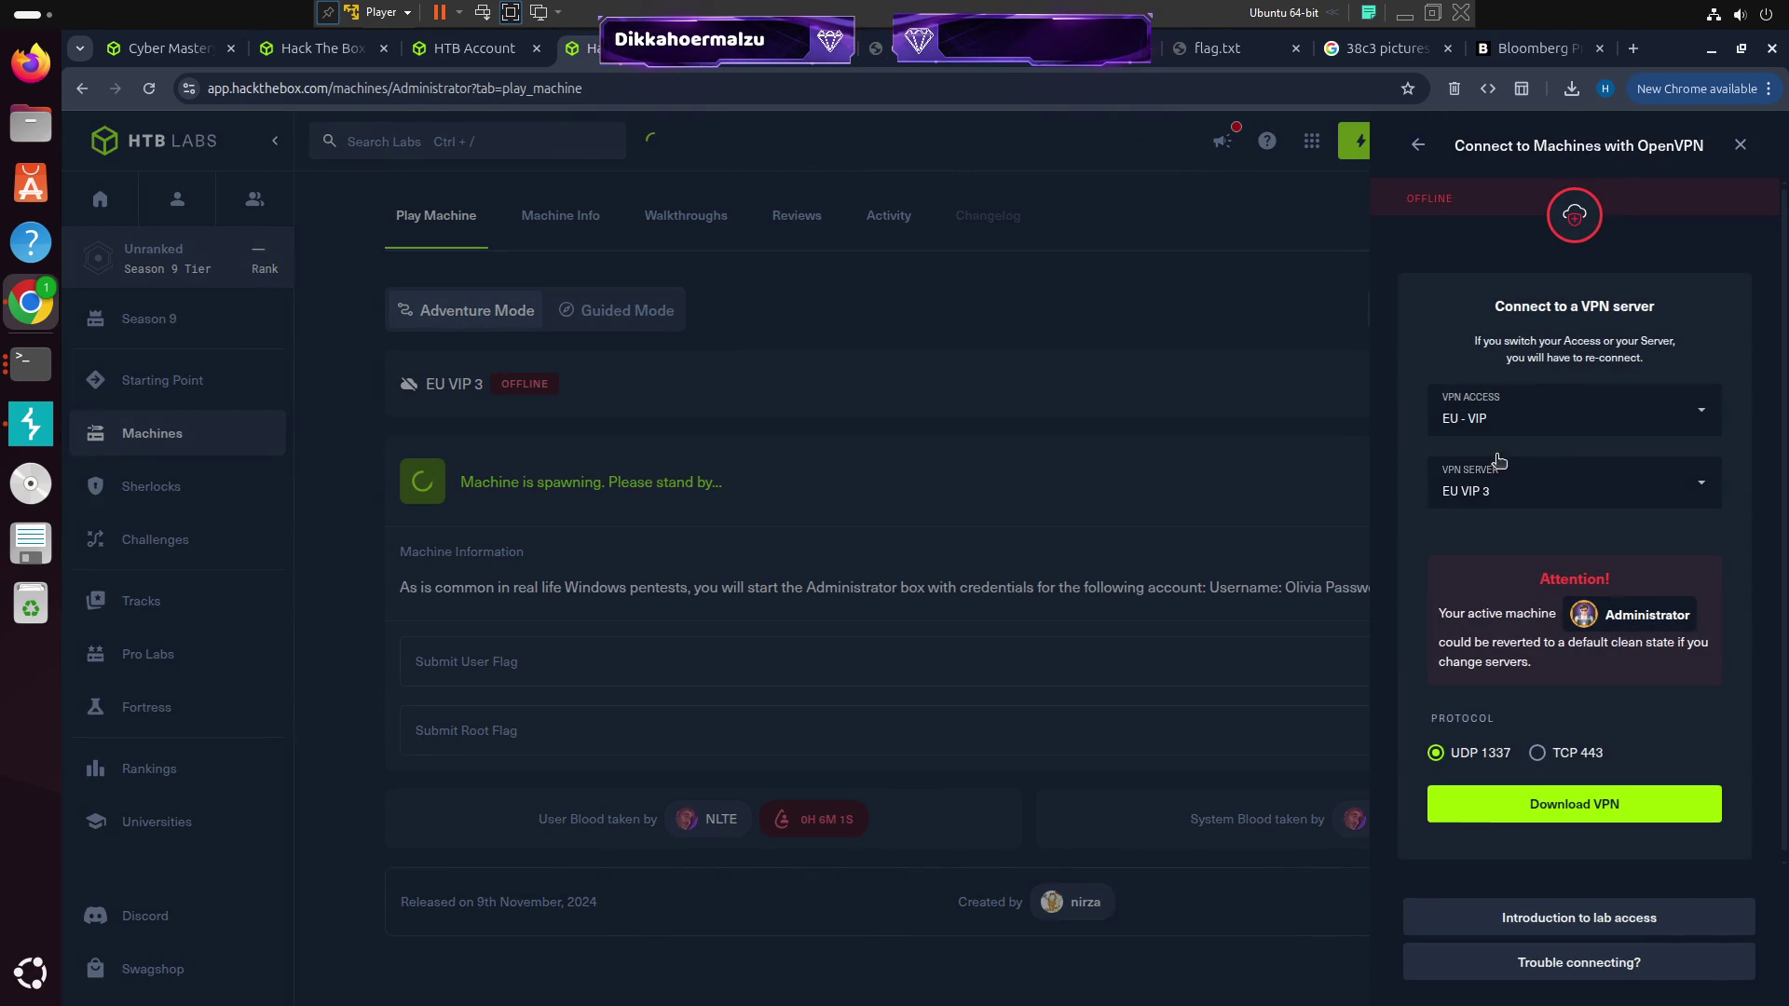
click(1537, 753)
click(1534, 809)
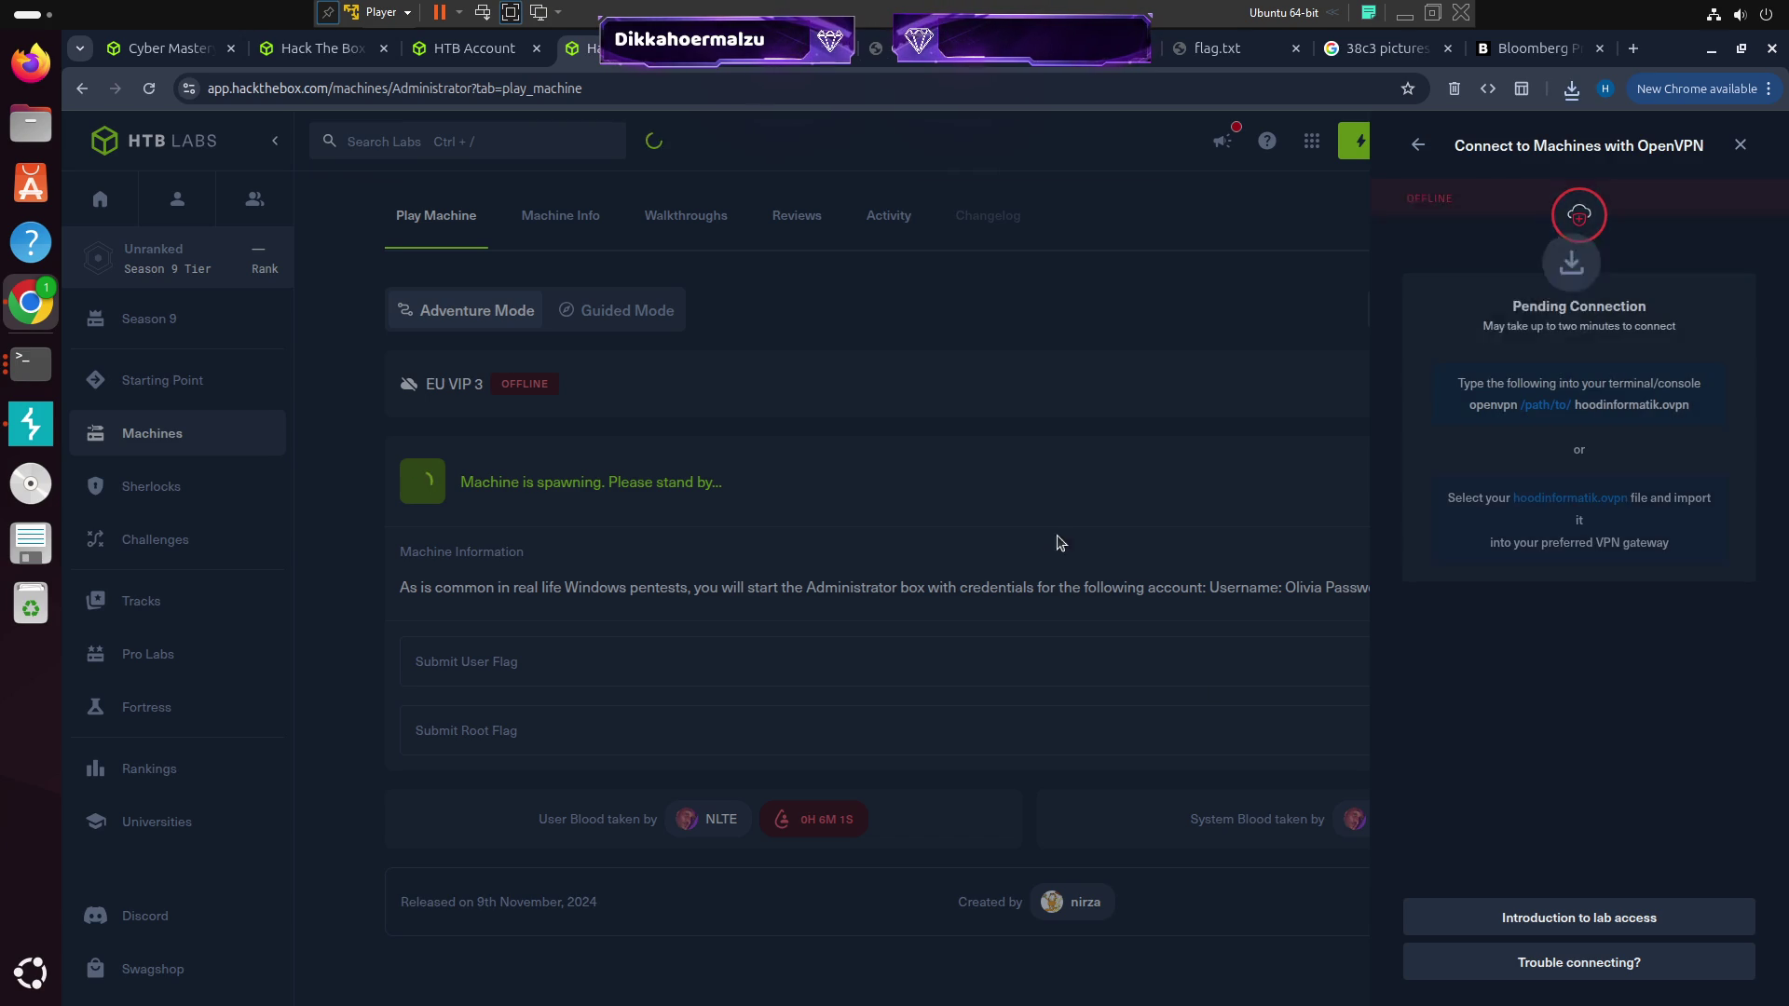
click(1147, 528)
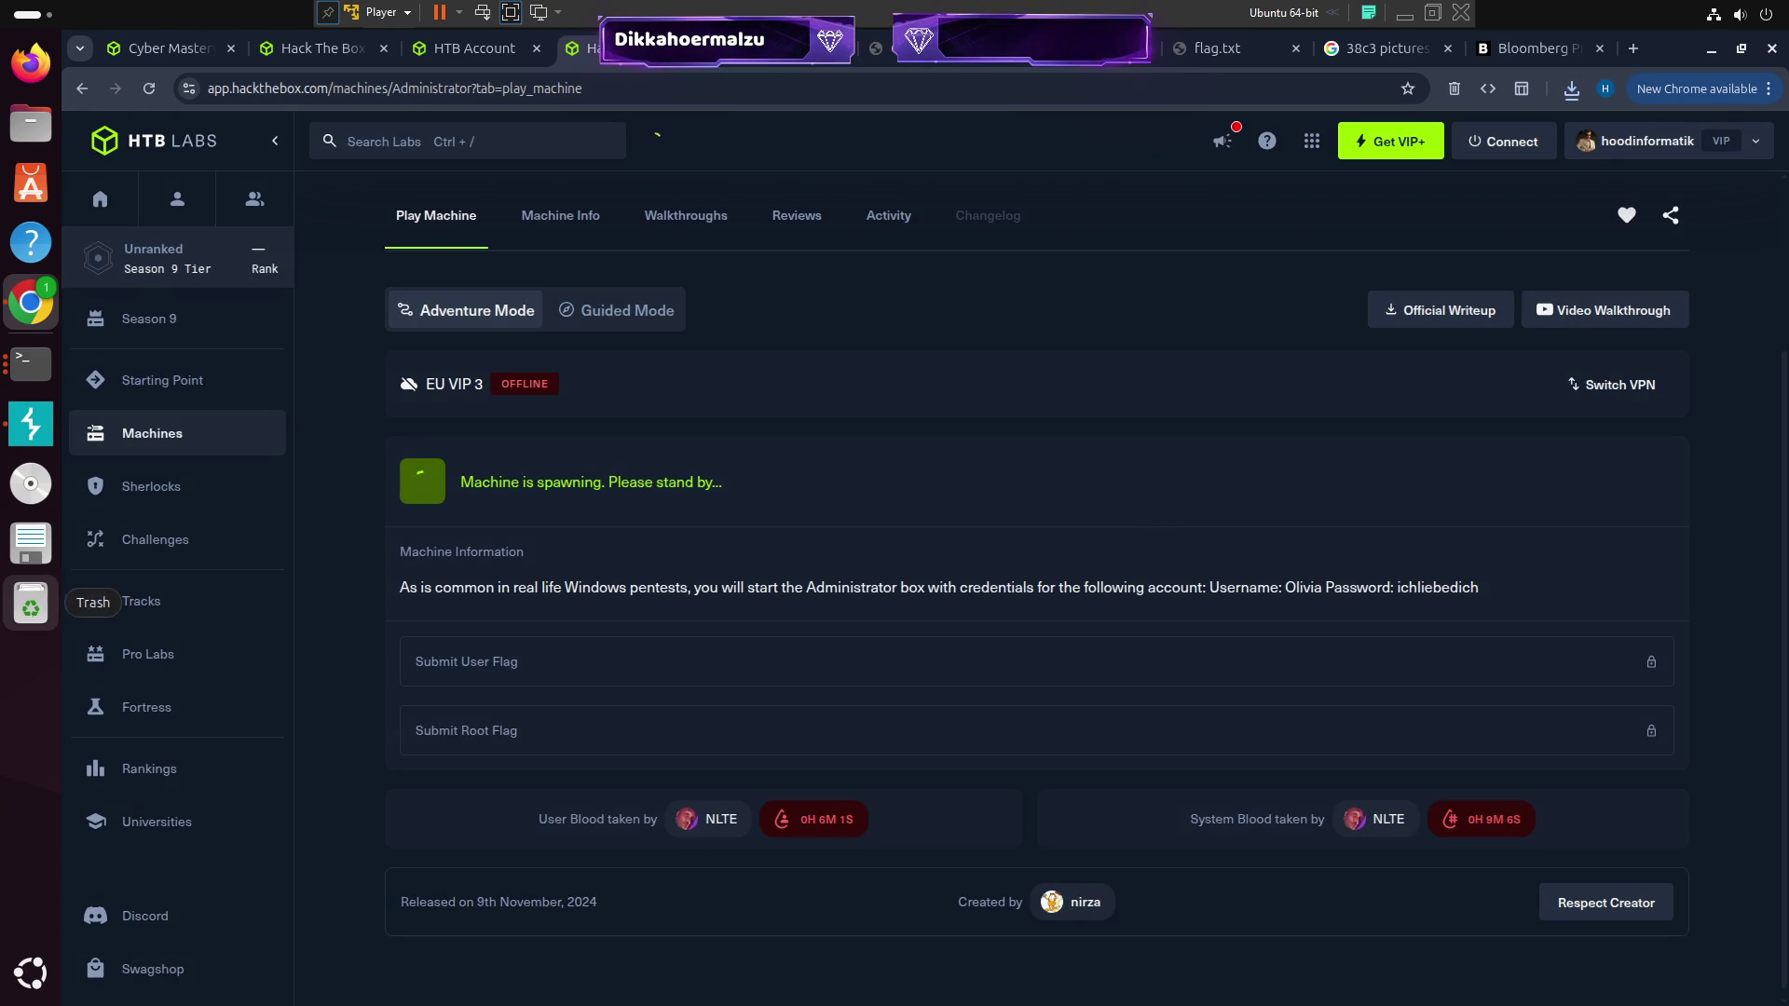
Run 'sudo openvpn' on the downloaded lab .ovpn file in a terminal
click(37, 380)
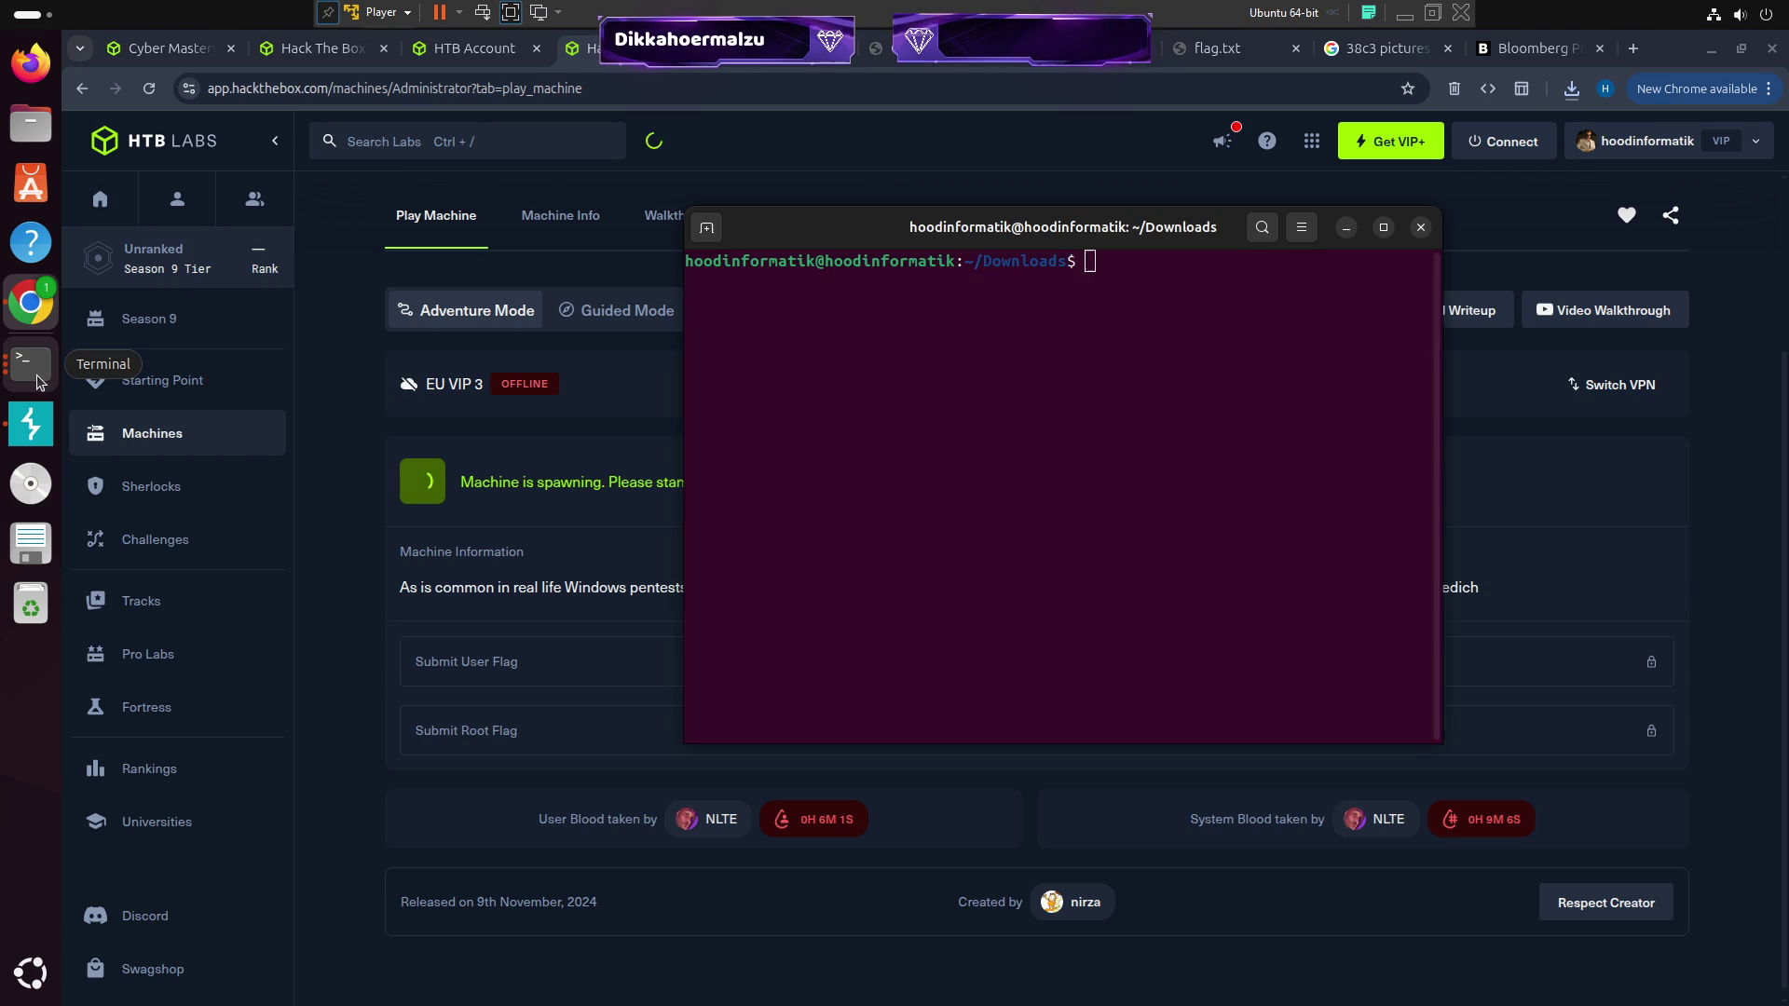
text(sudo openvpn)
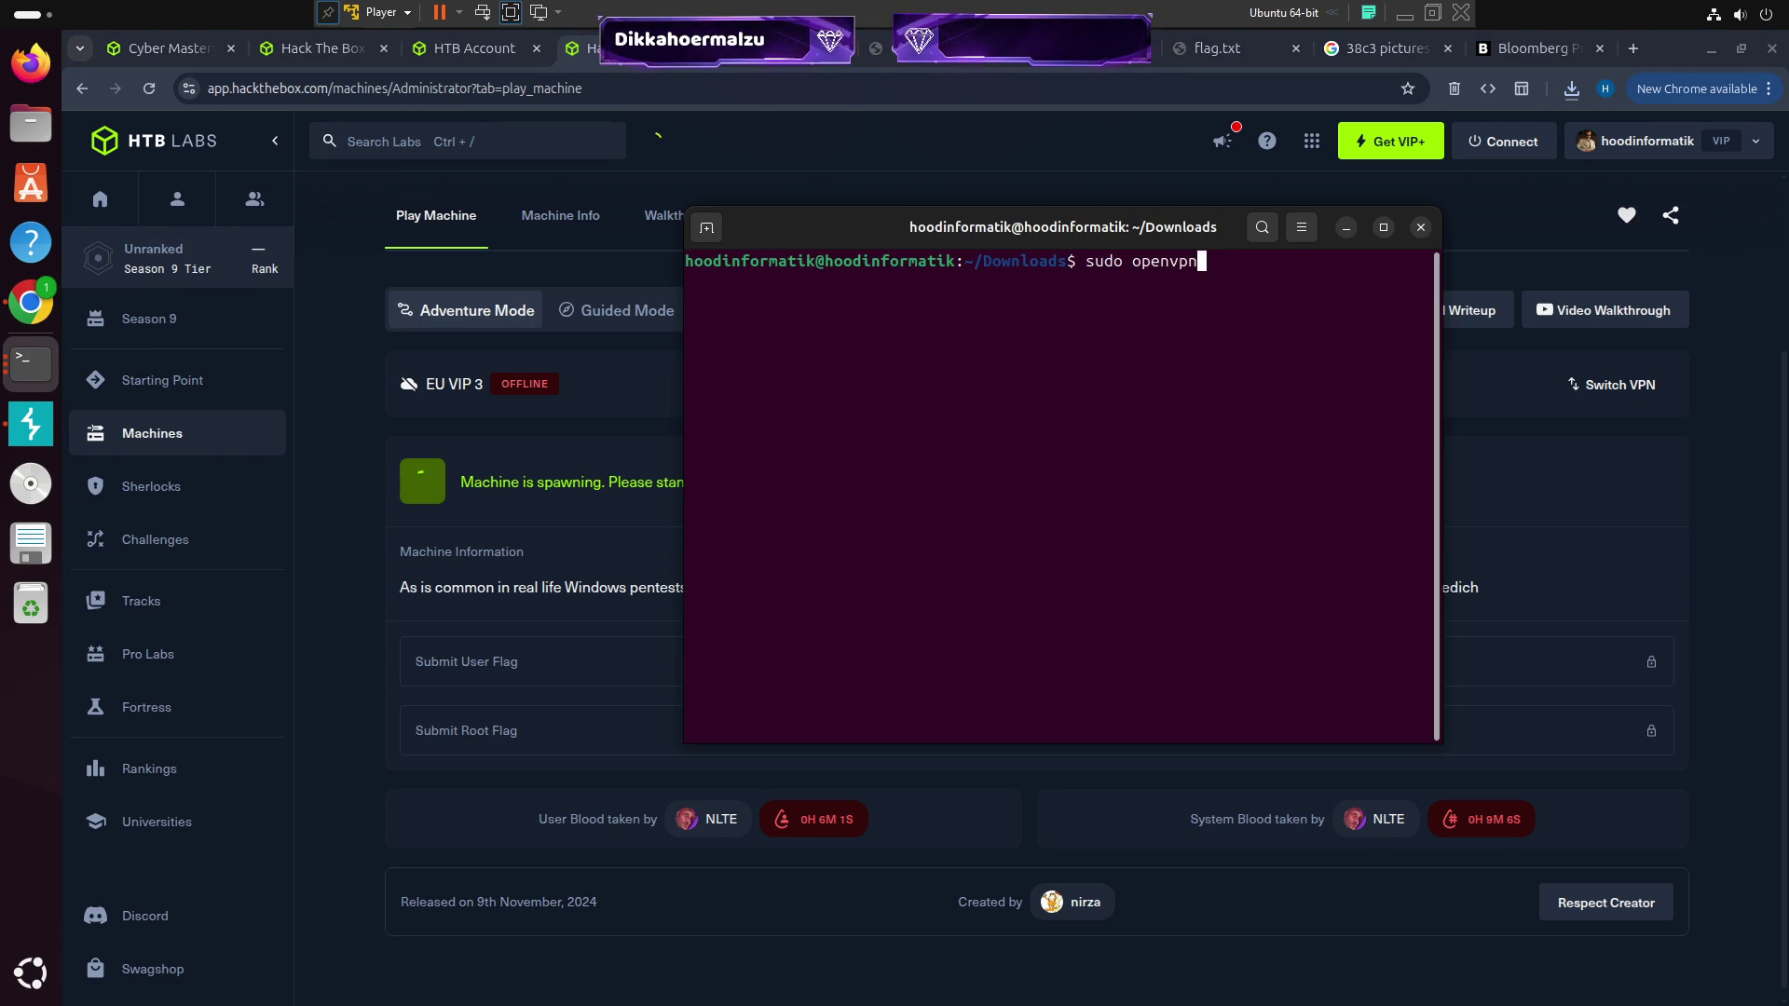
text( lab)
key(Tab)
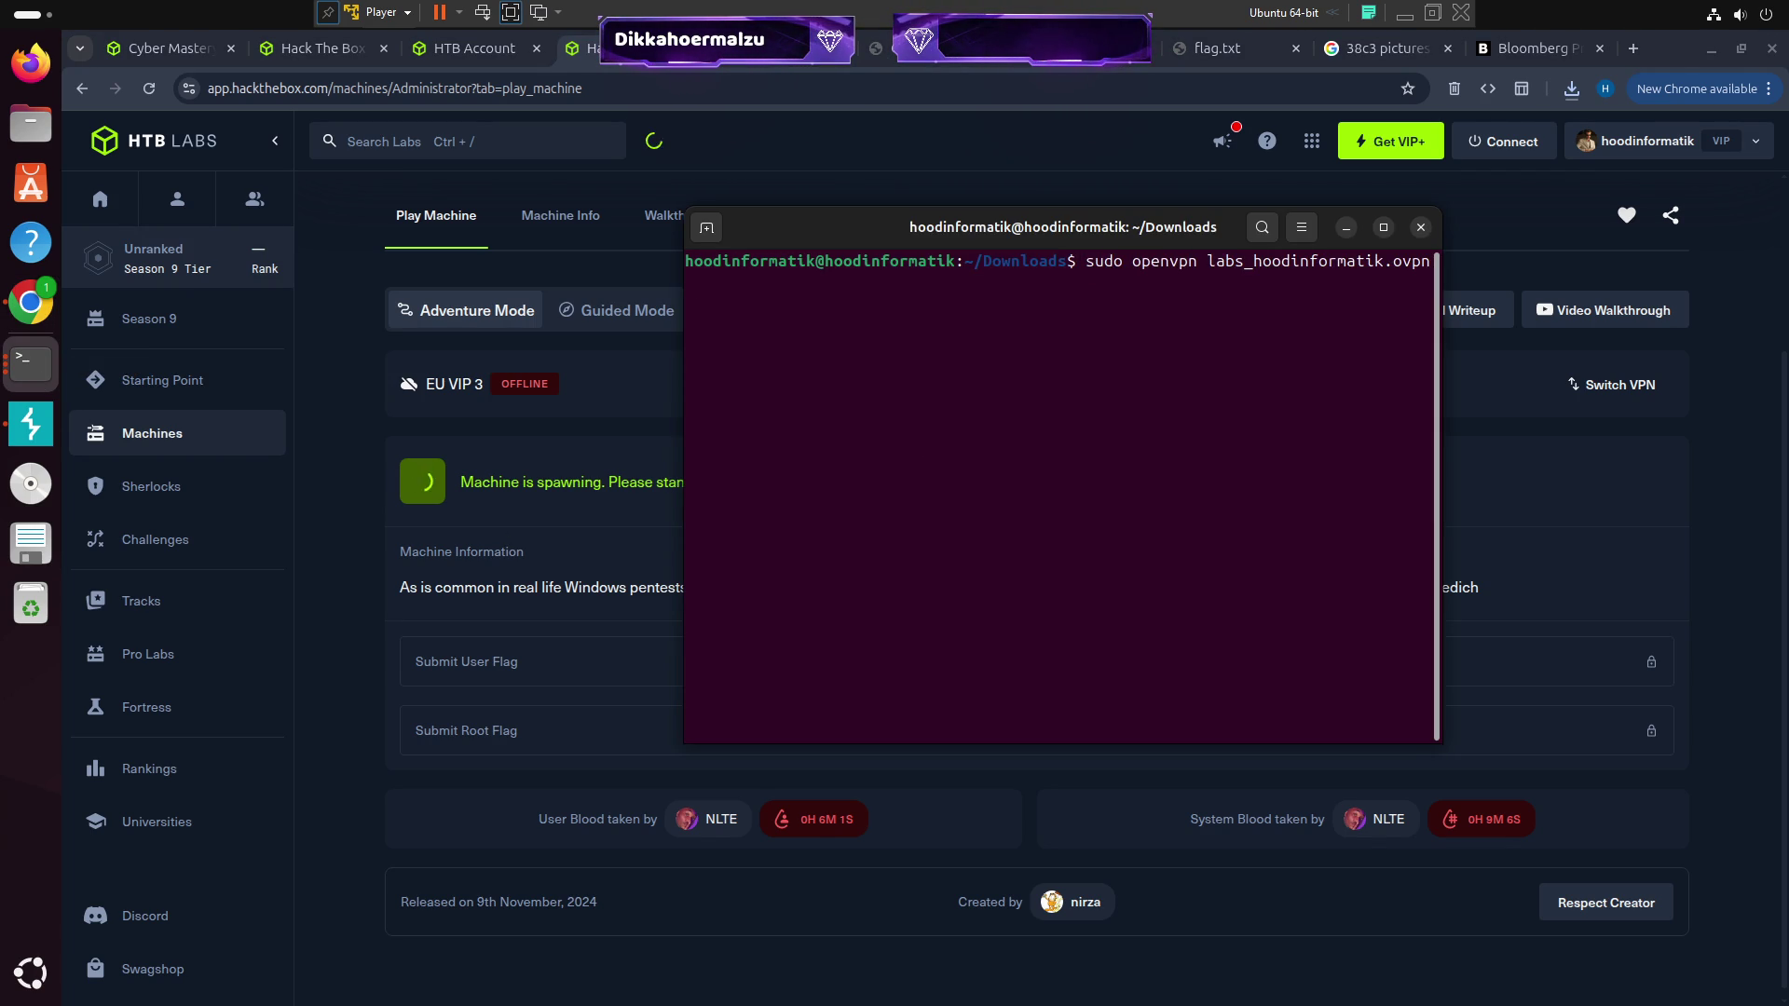
key(Return)
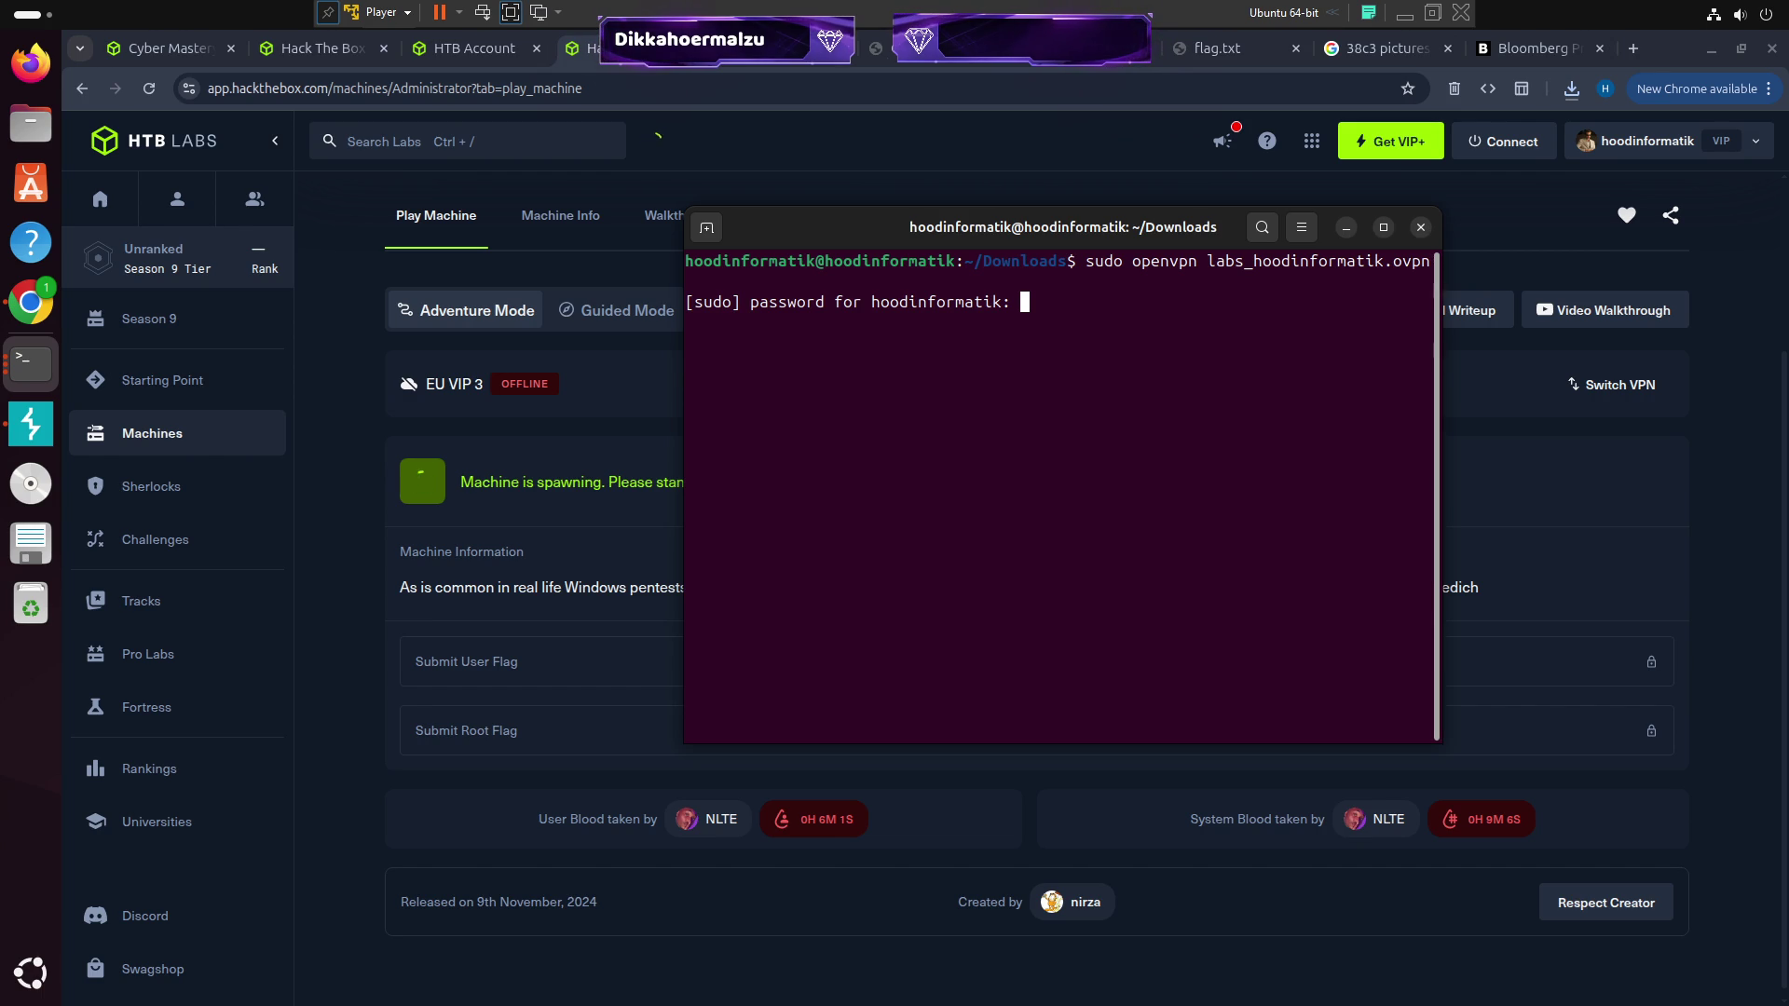
Check the lab connection status repeatedly in the browser, then return to the OpenVPN log
click(1347, 228)
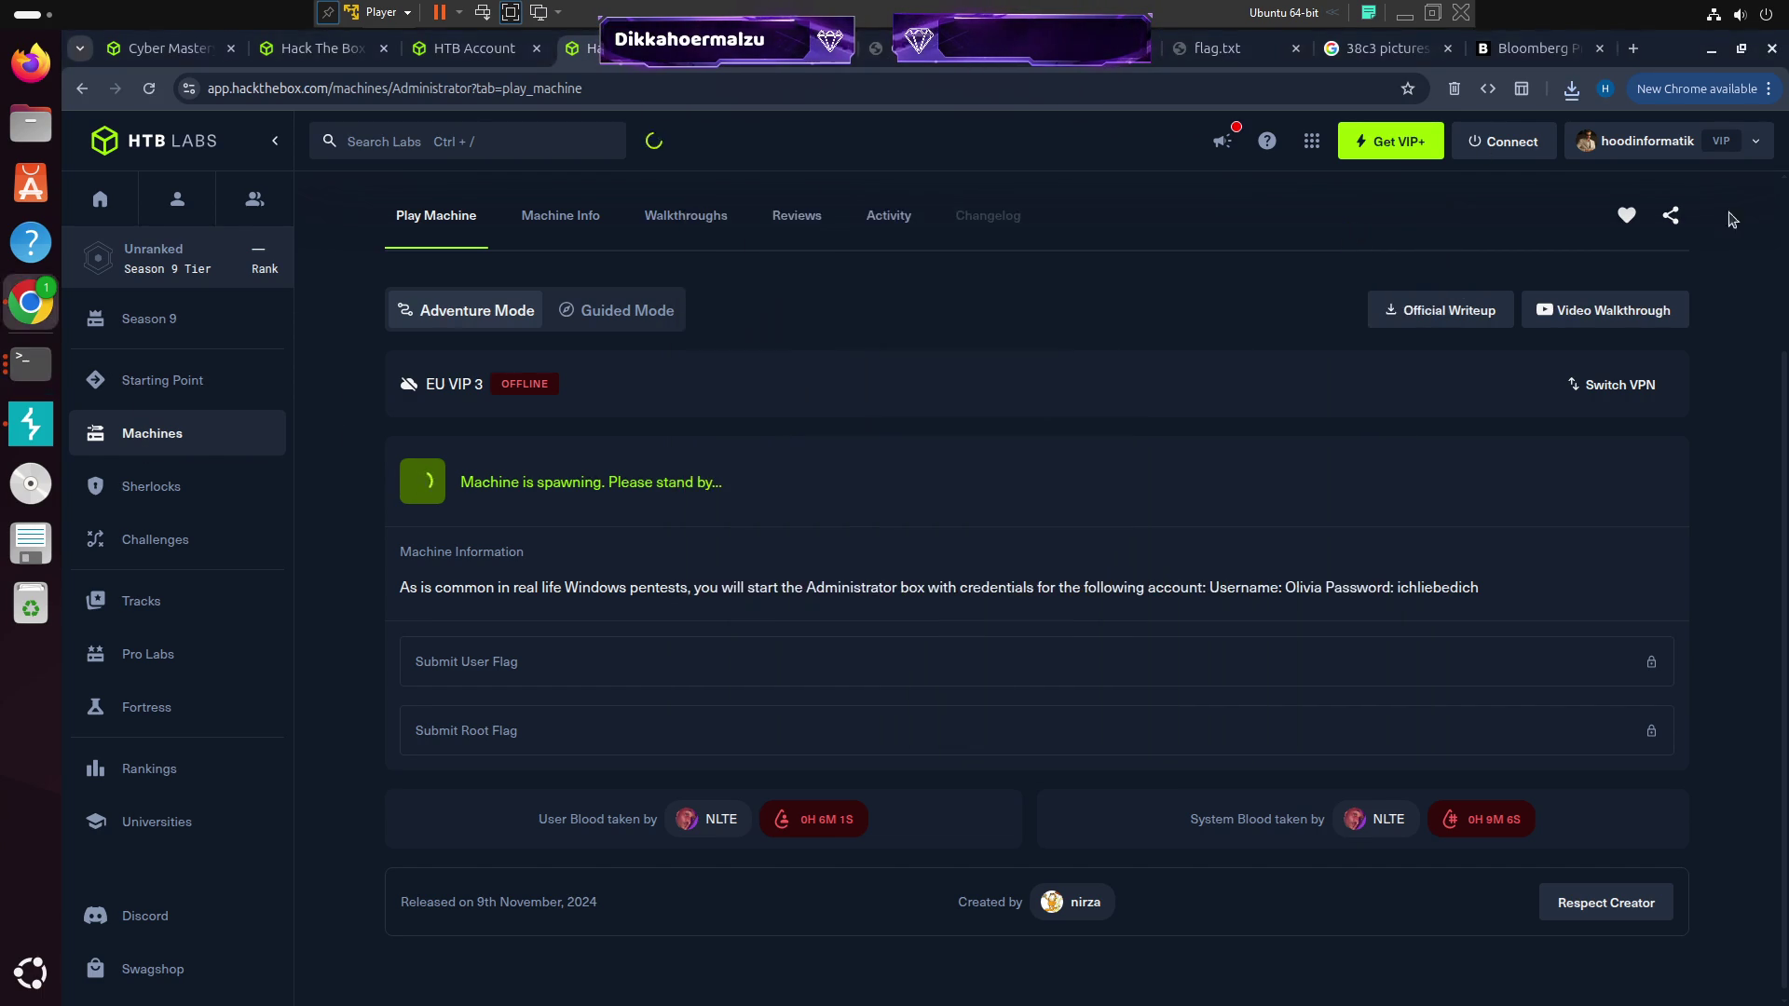
click(1503, 140)
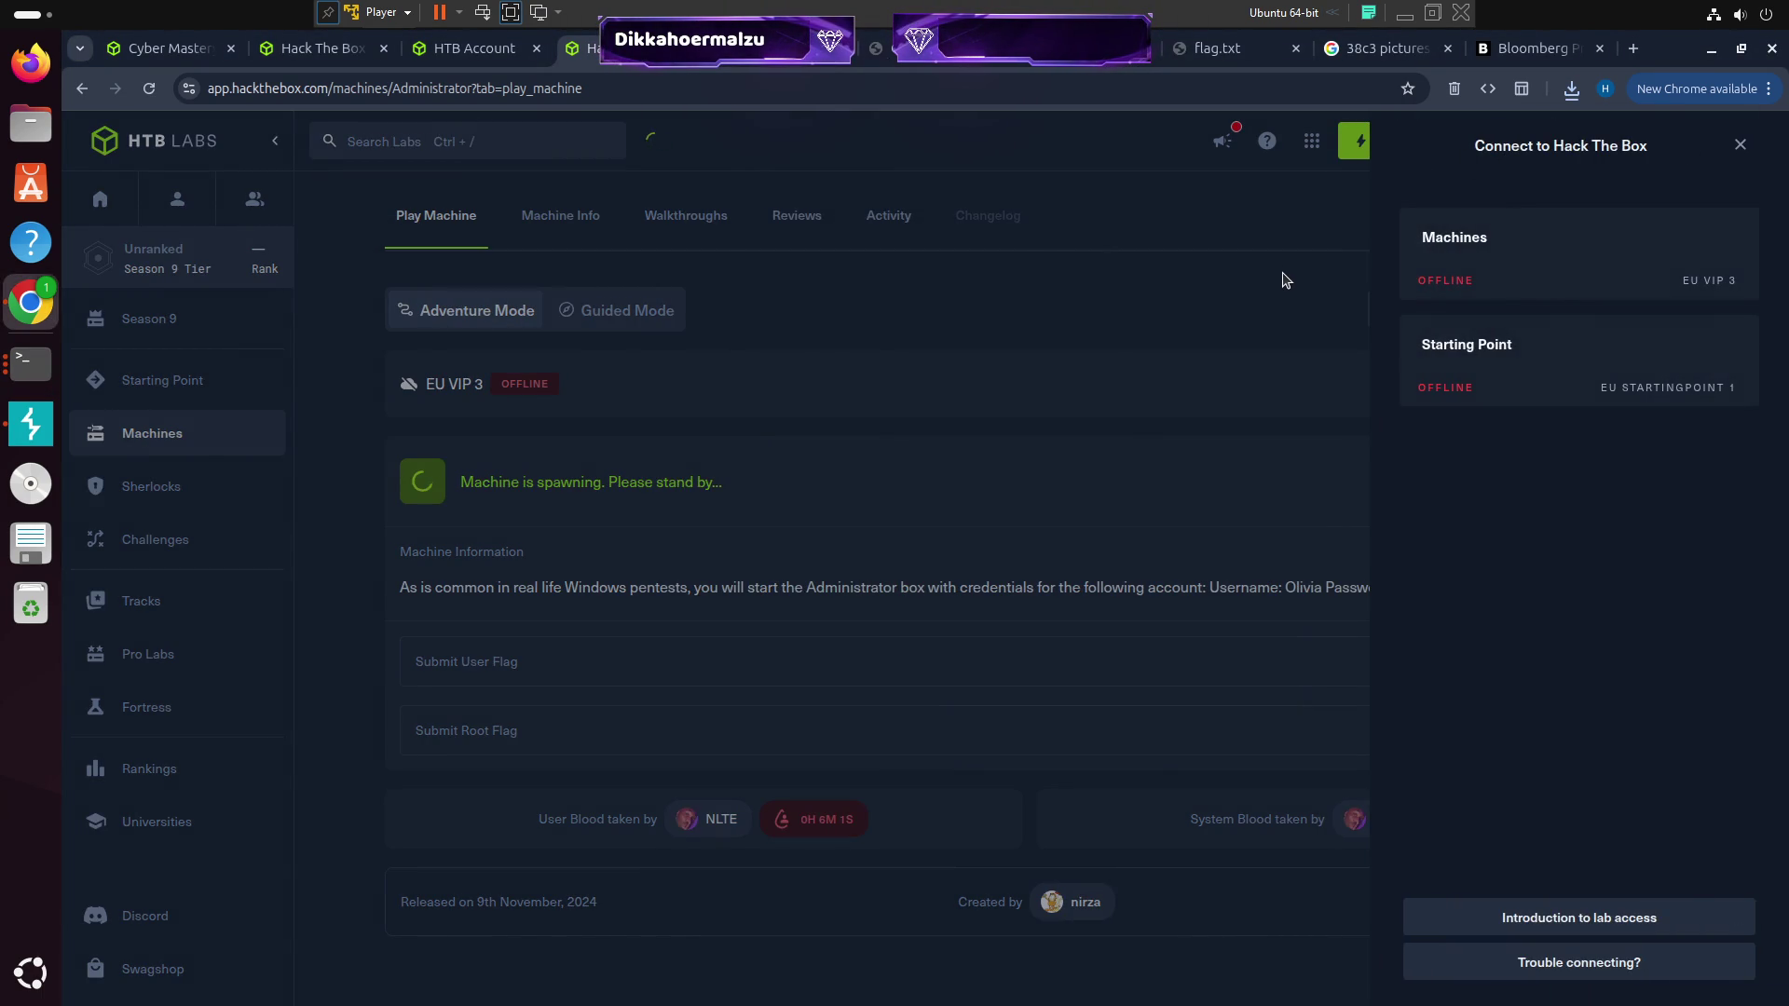
click(1282, 276)
click(1497, 141)
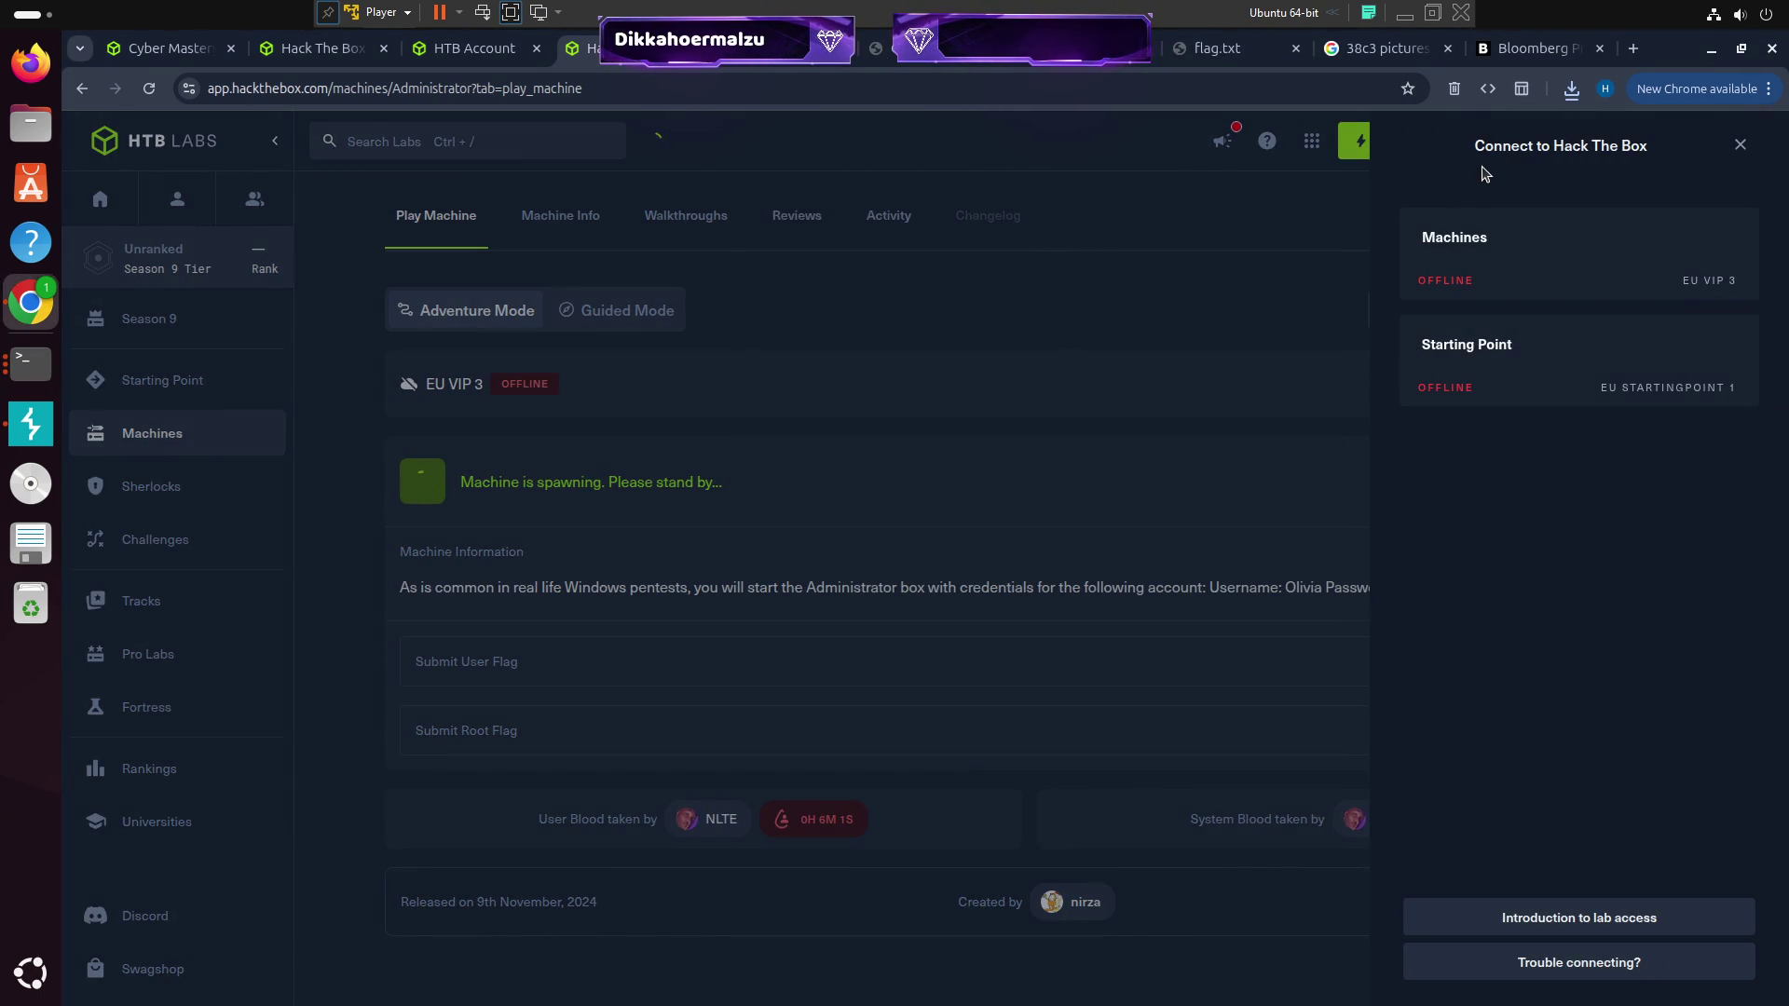
click(1197, 320)
click(1510, 149)
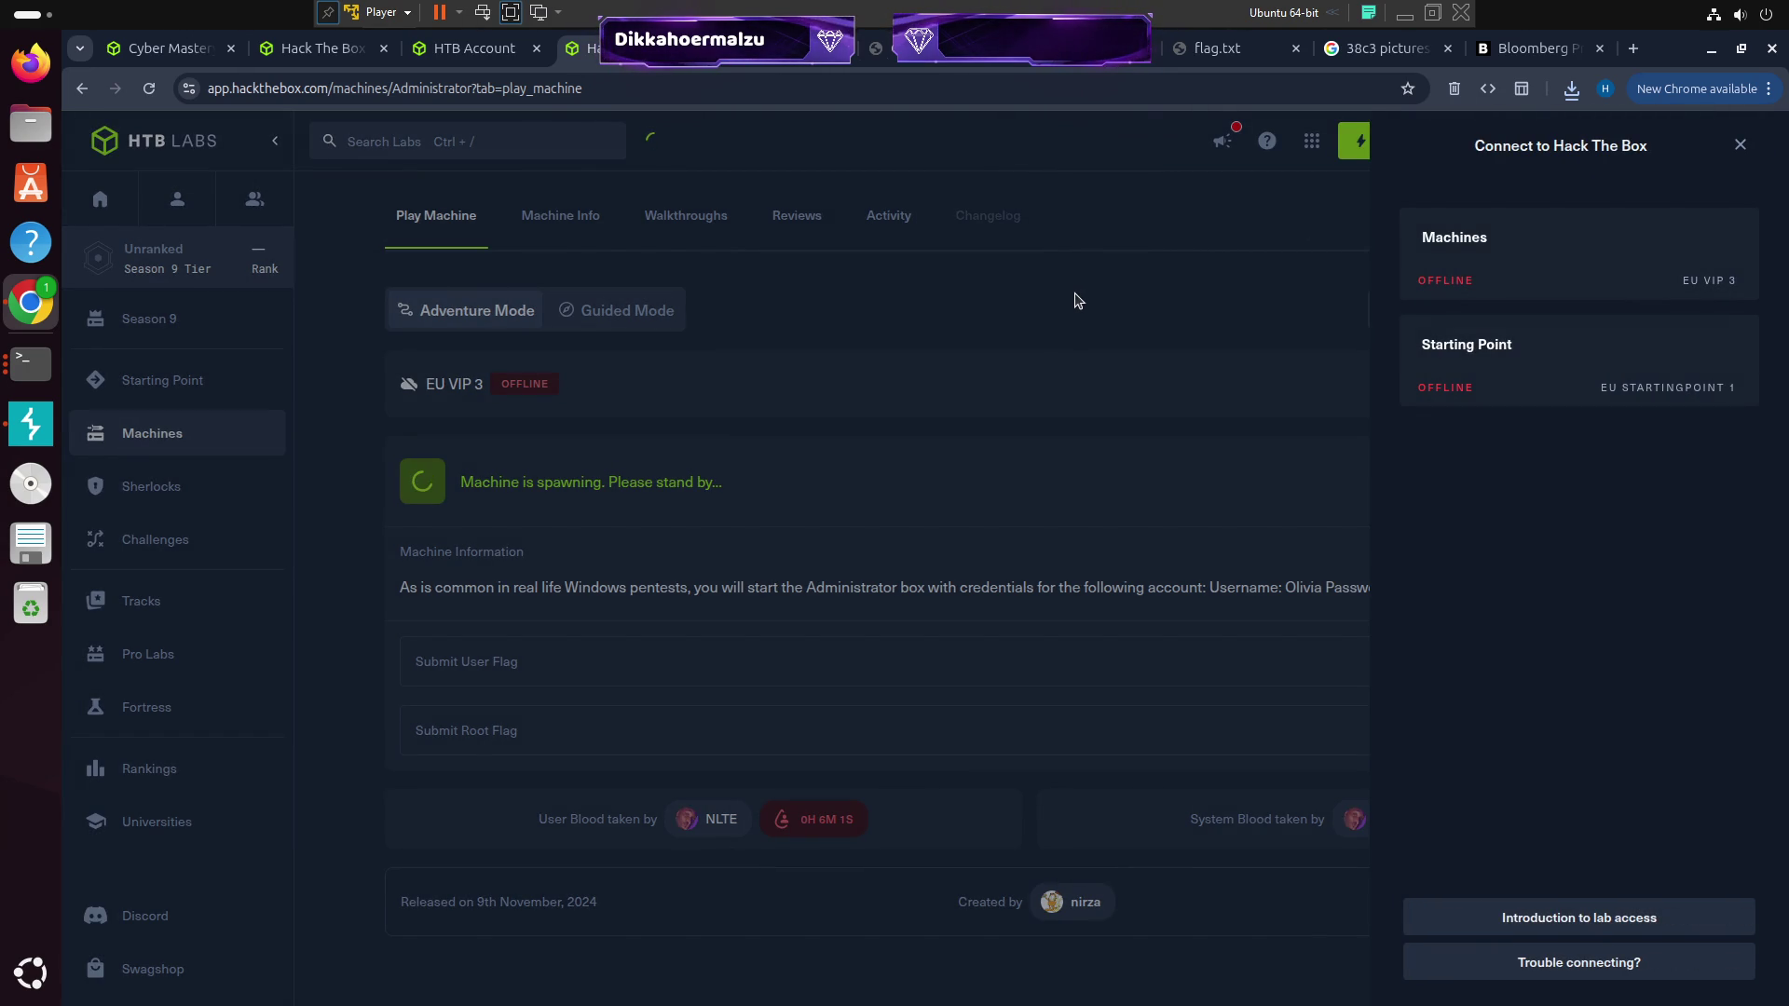
click(943, 311)
click(1523, 149)
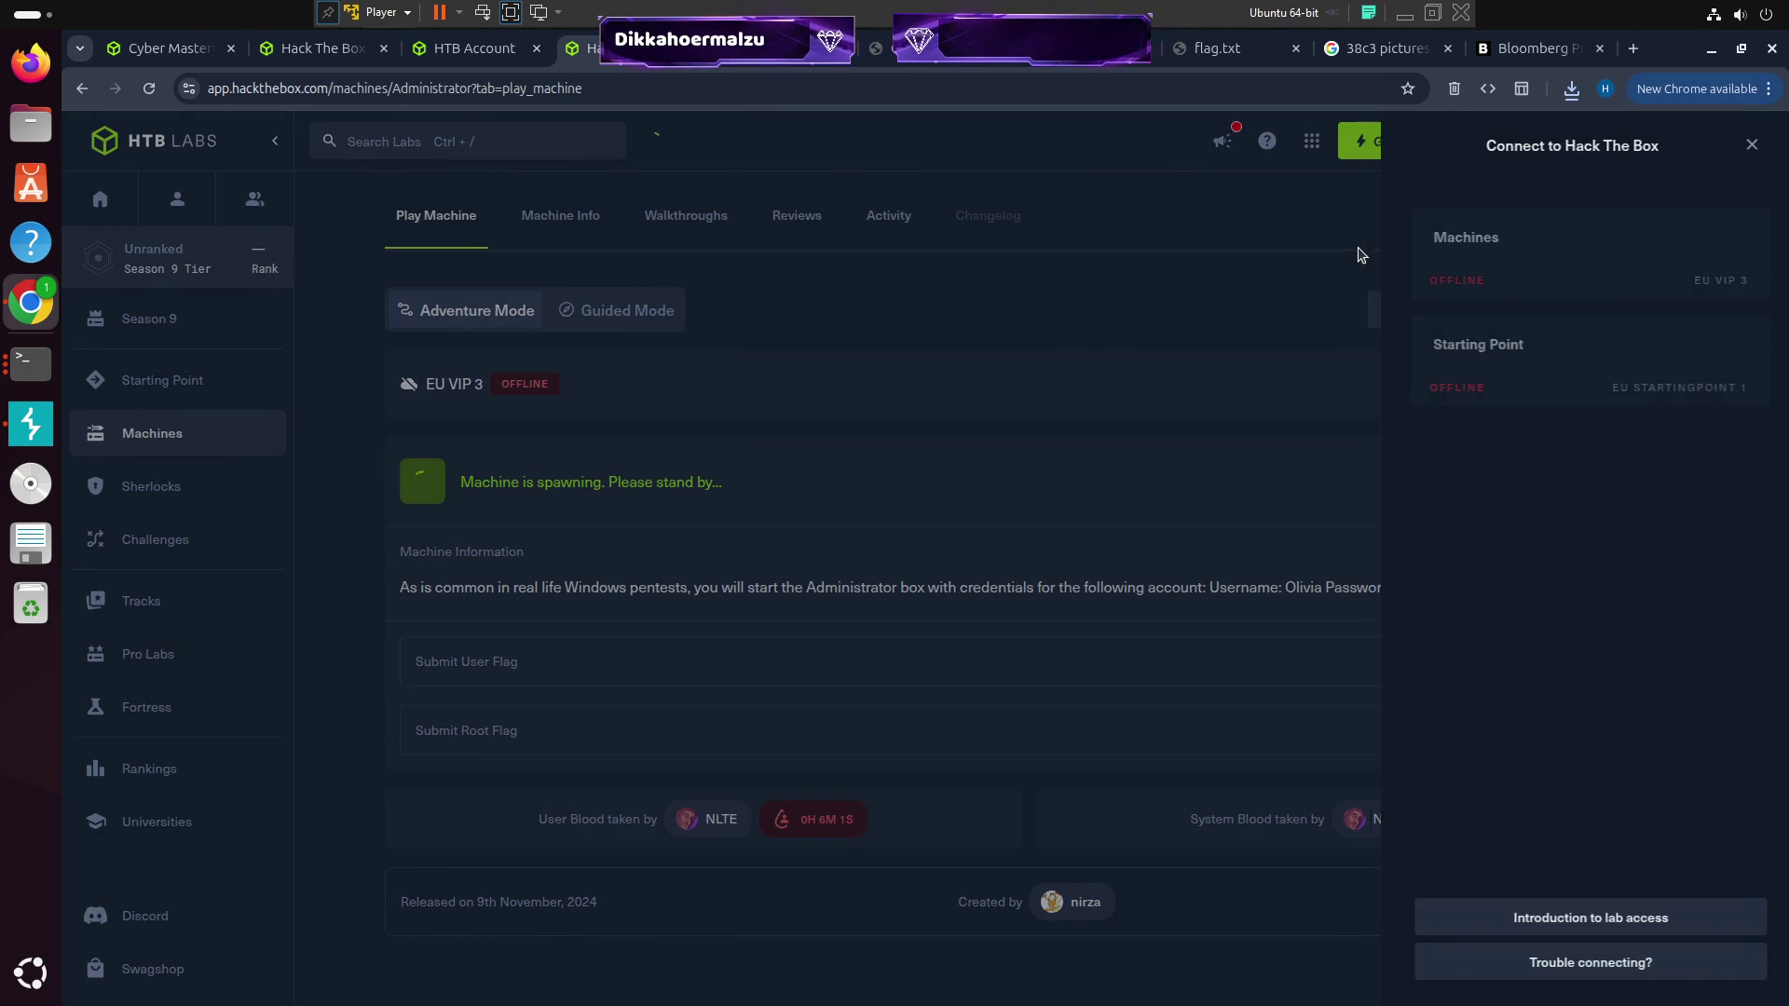
click(910, 420)
click(17, 371)
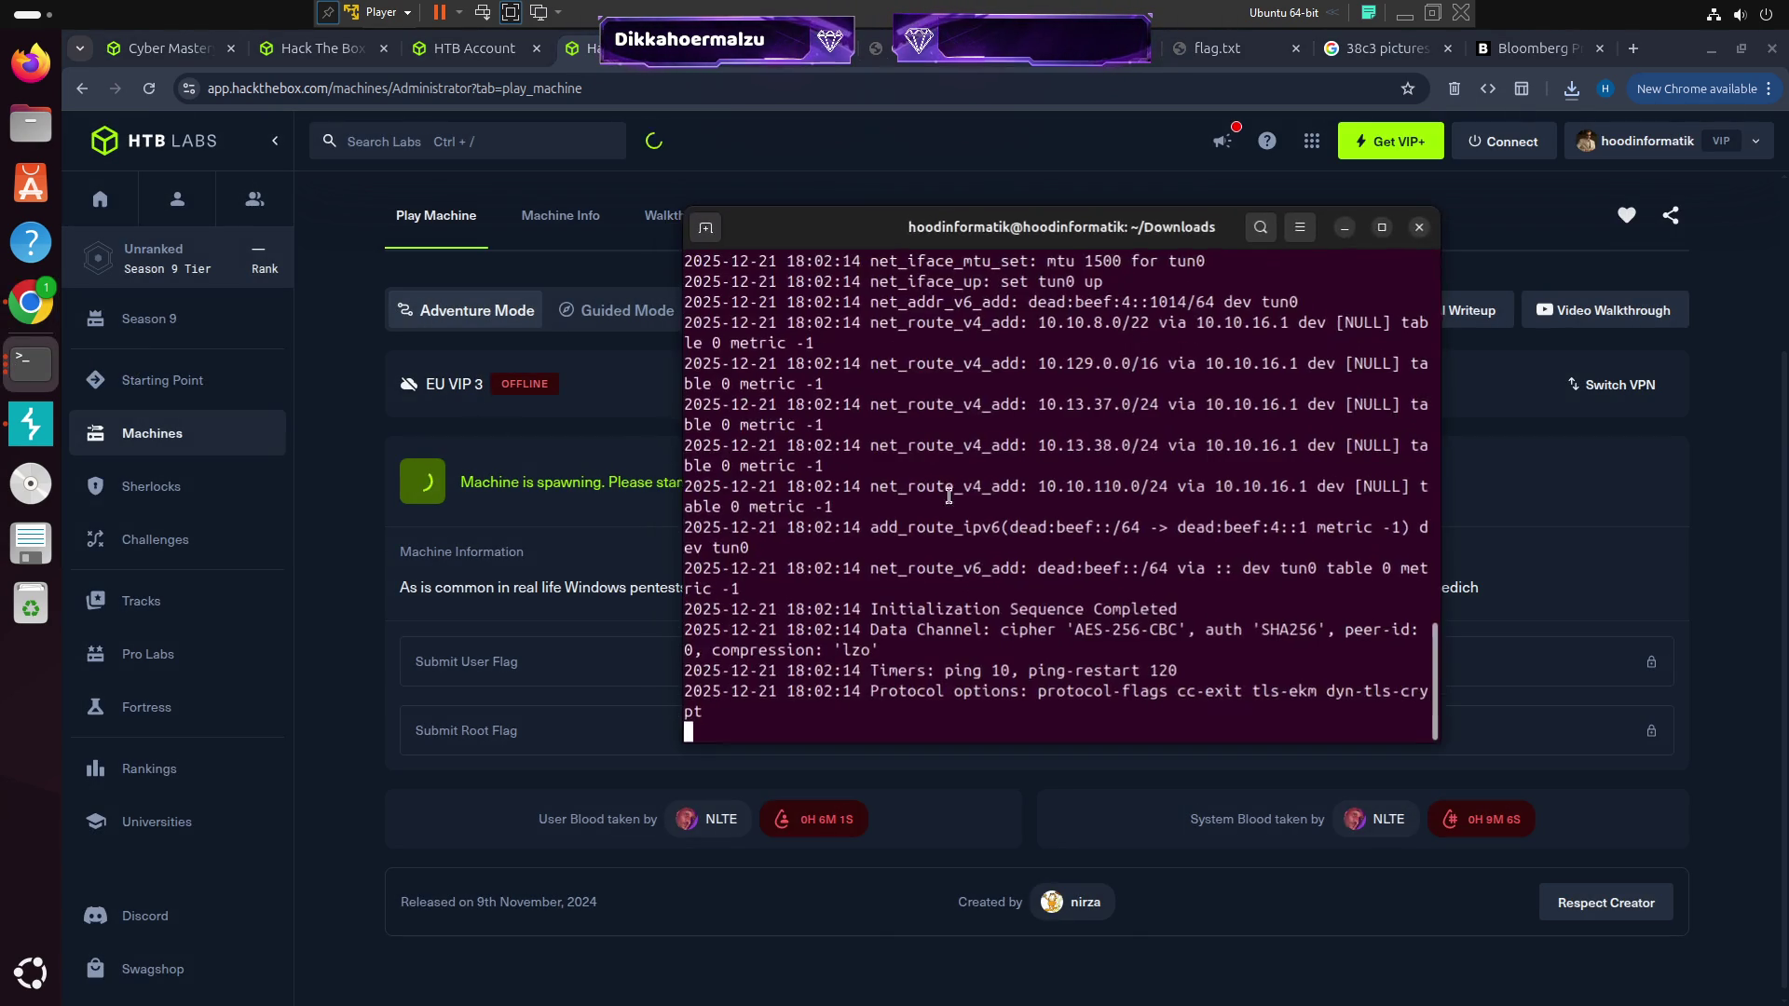
Return to the machine page and review the Machines connection options
click(553, 271)
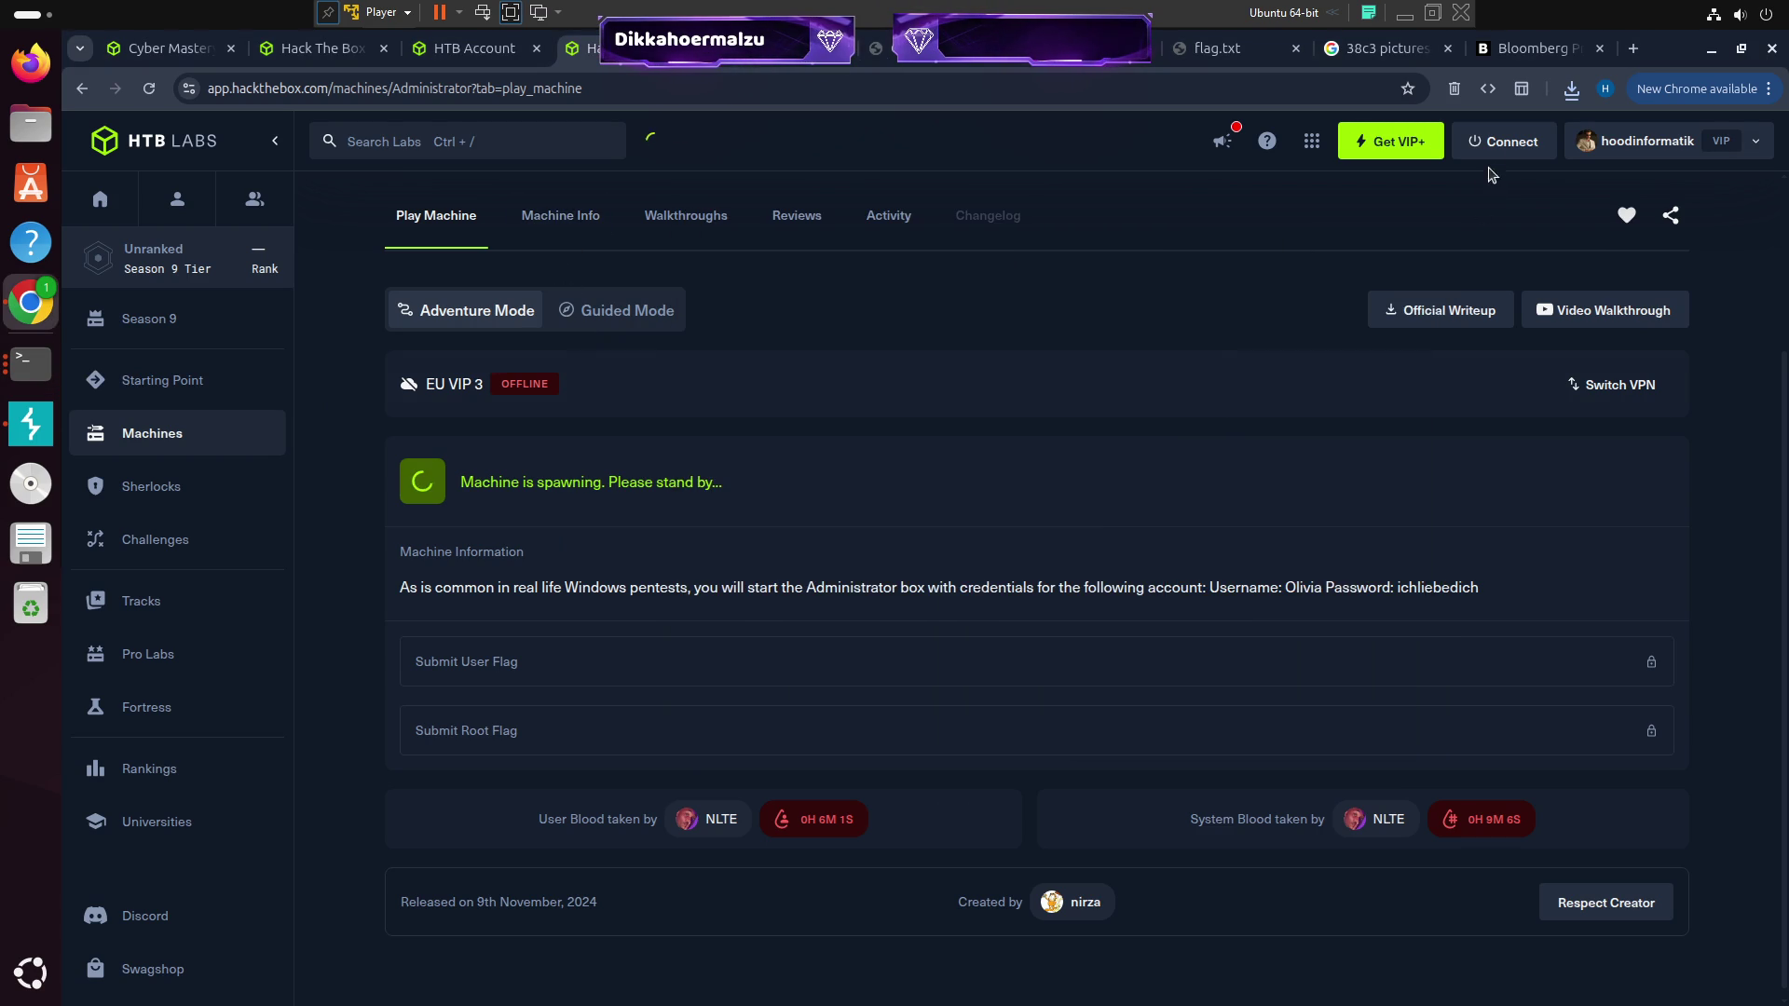
click(1493, 151)
click(1497, 239)
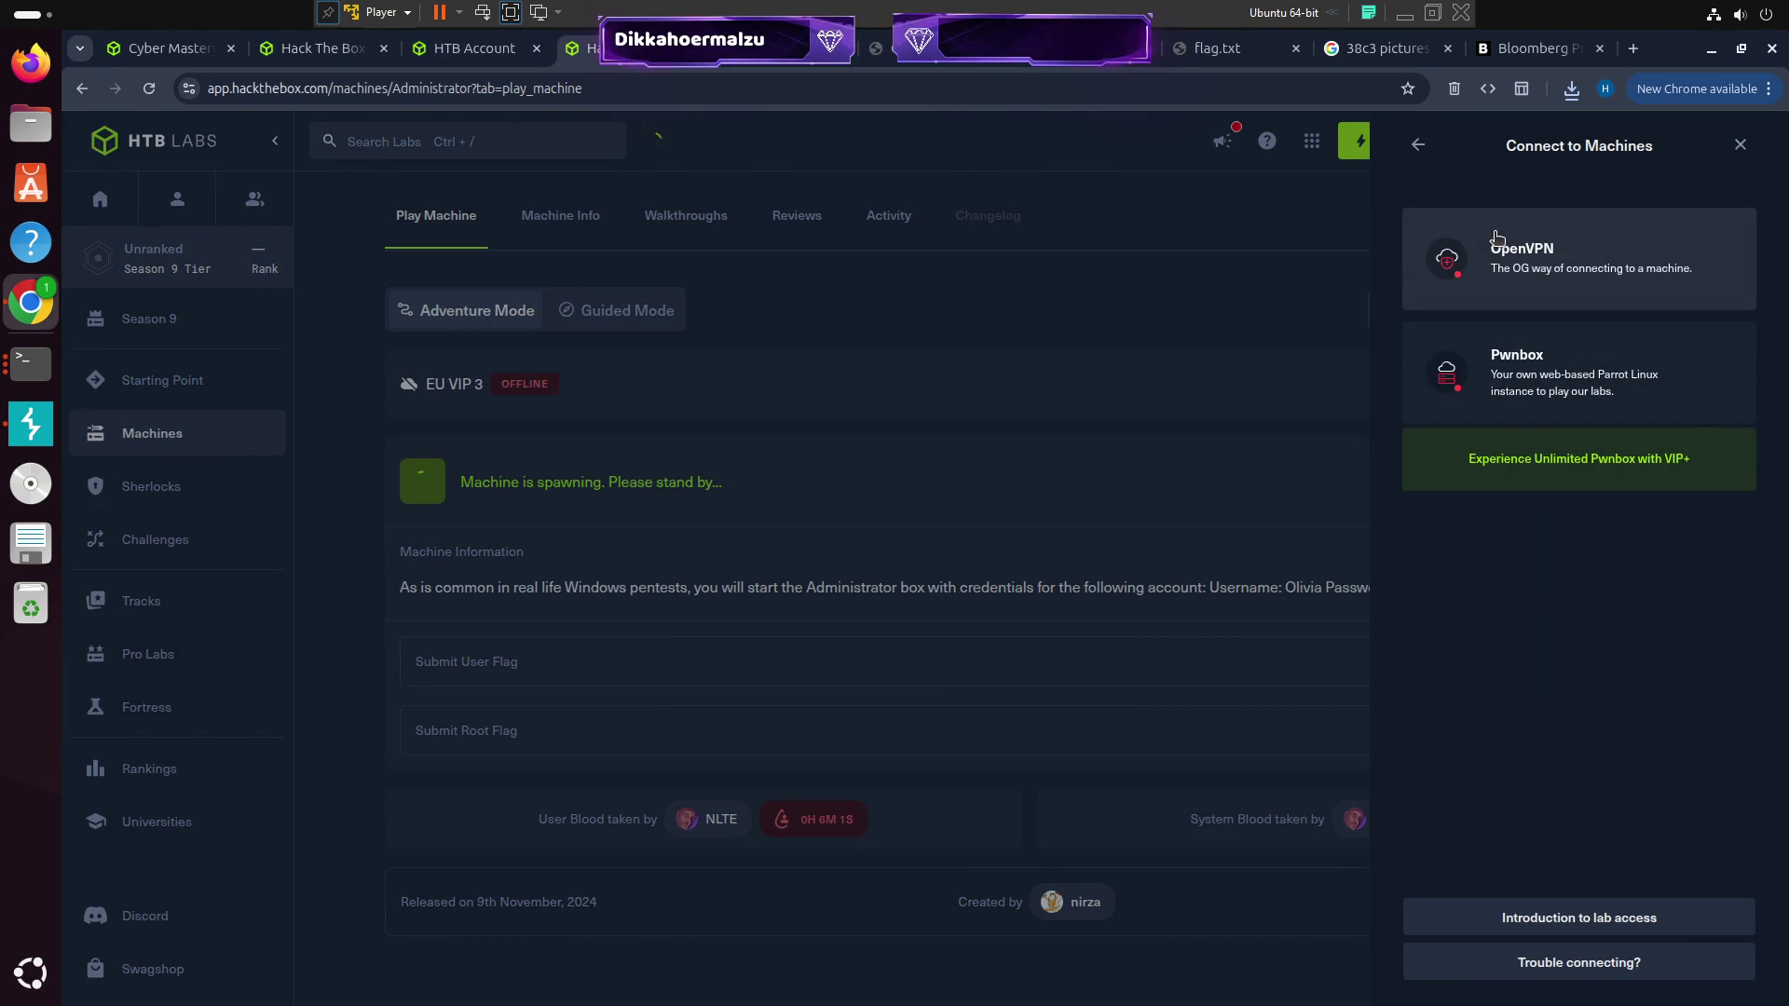
click(1166, 247)
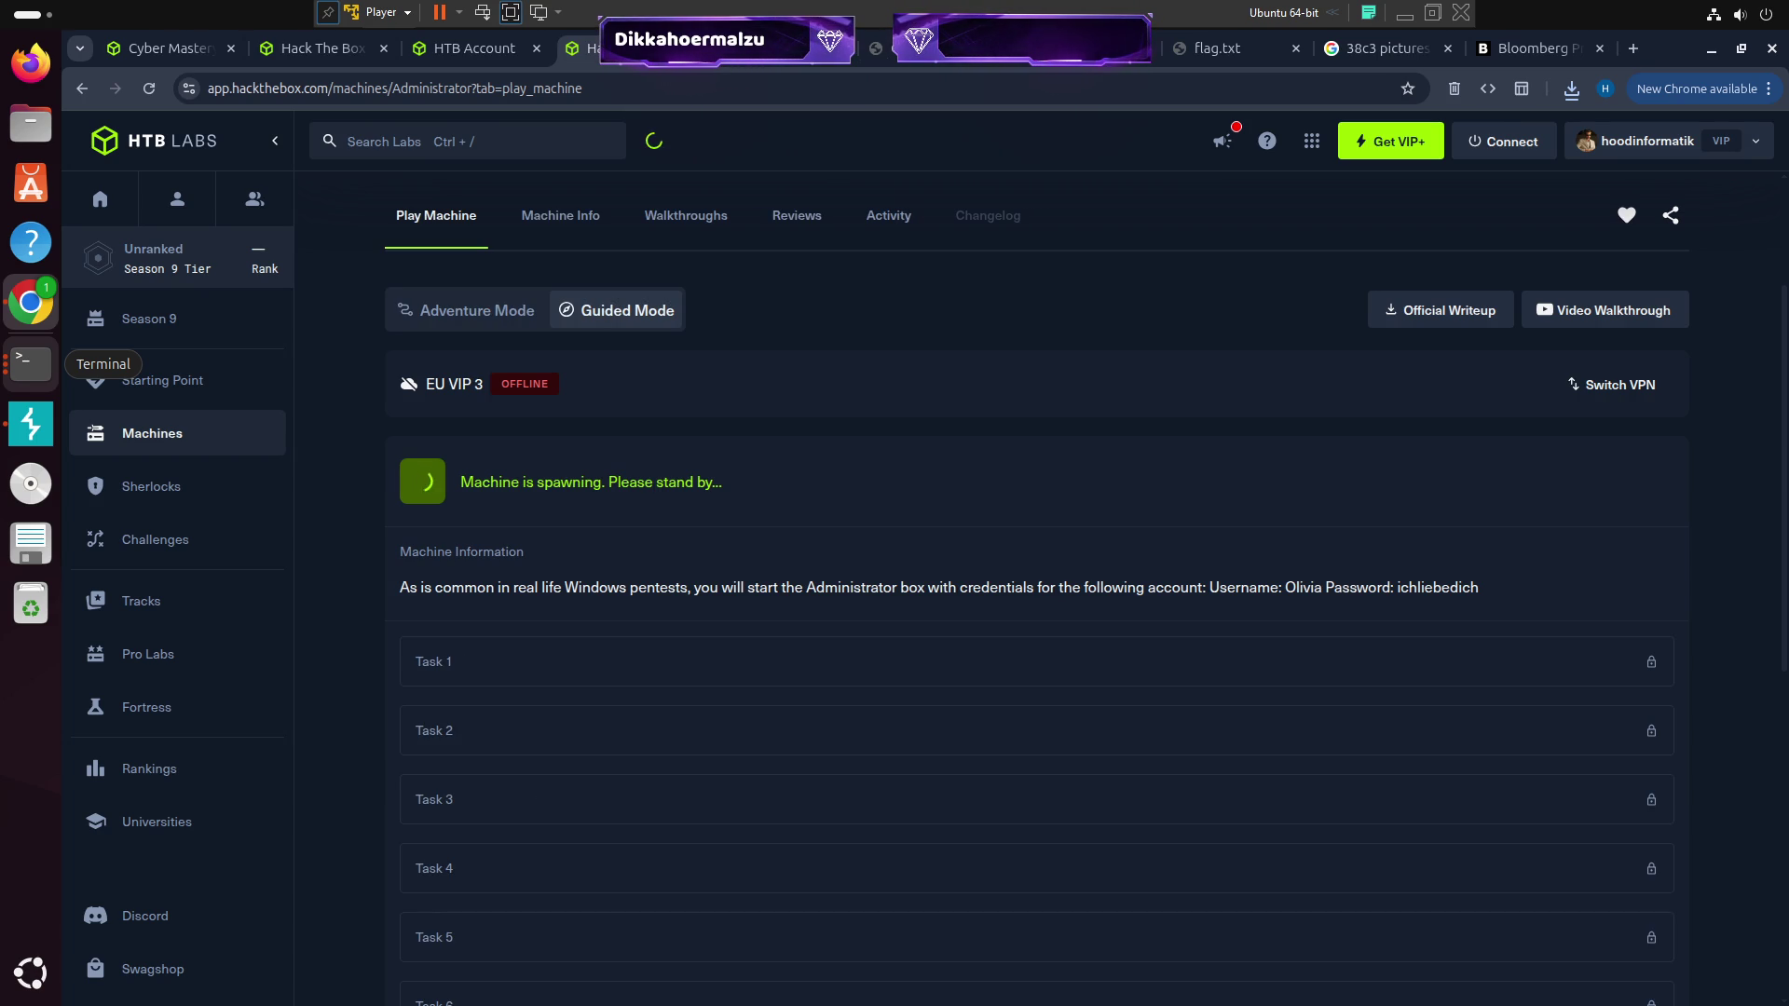
Toggle between Adventure and Guided Mode, ending in Adventure, then reopen the connection status
click(507, 311)
click(609, 320)
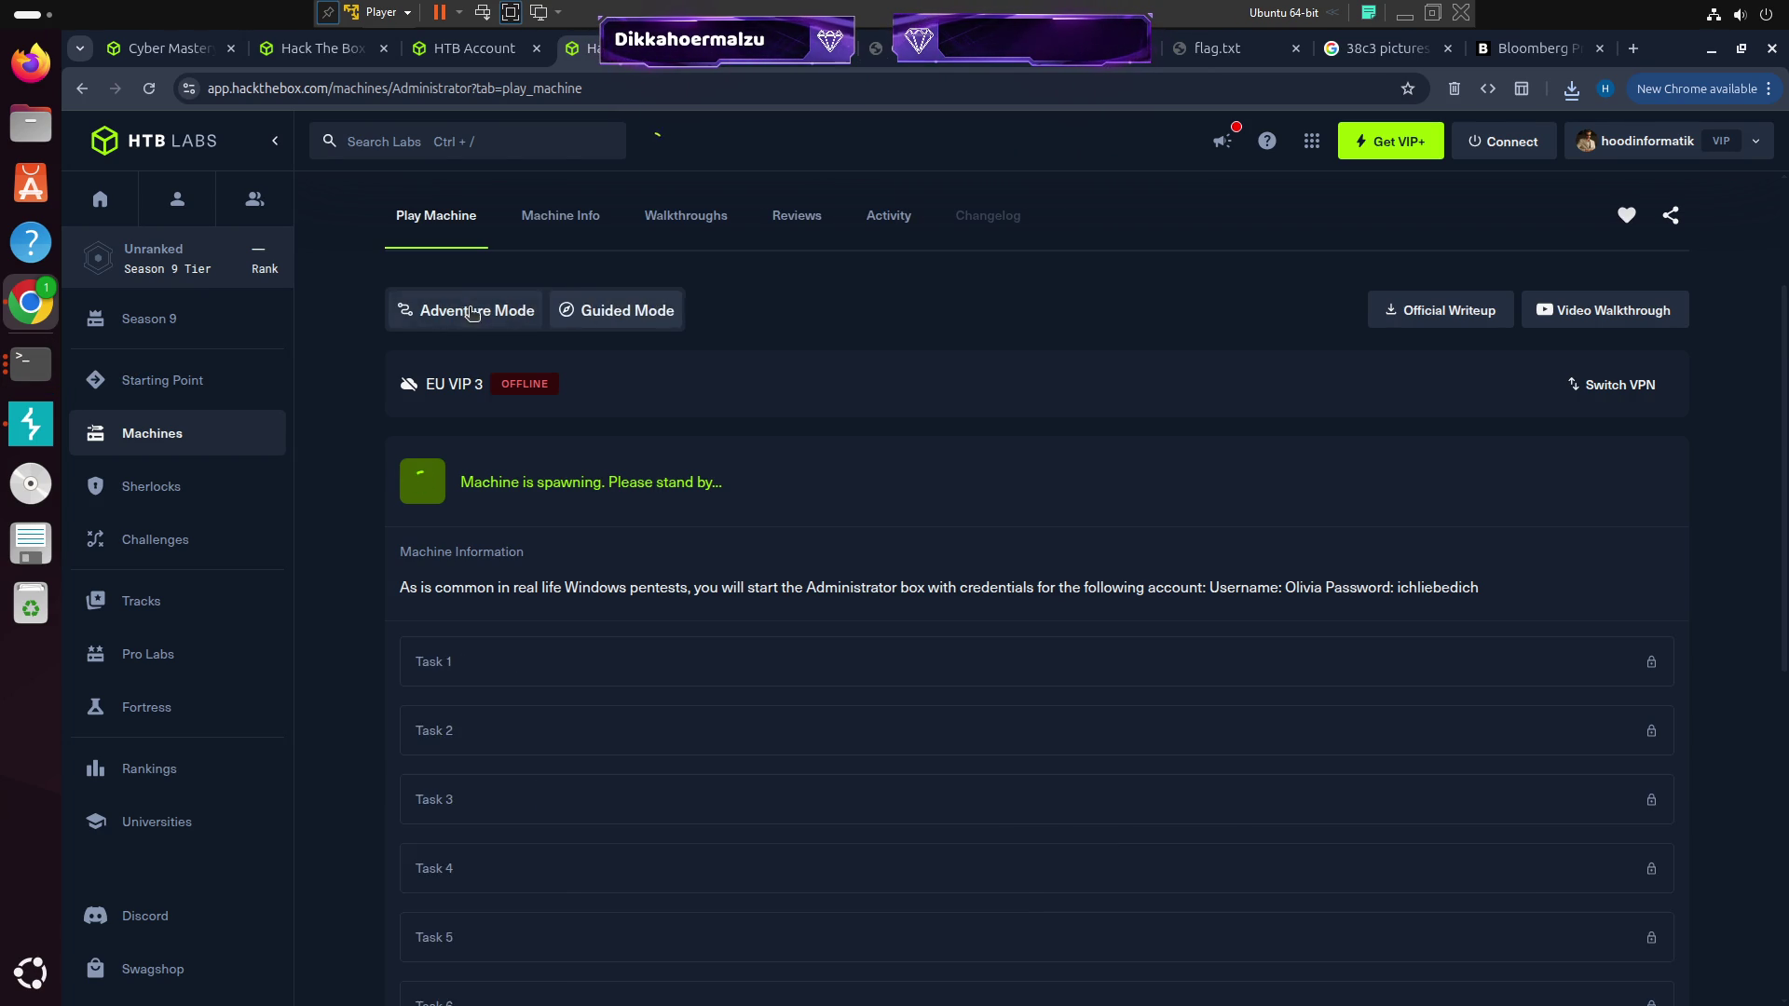
click(472, 311)
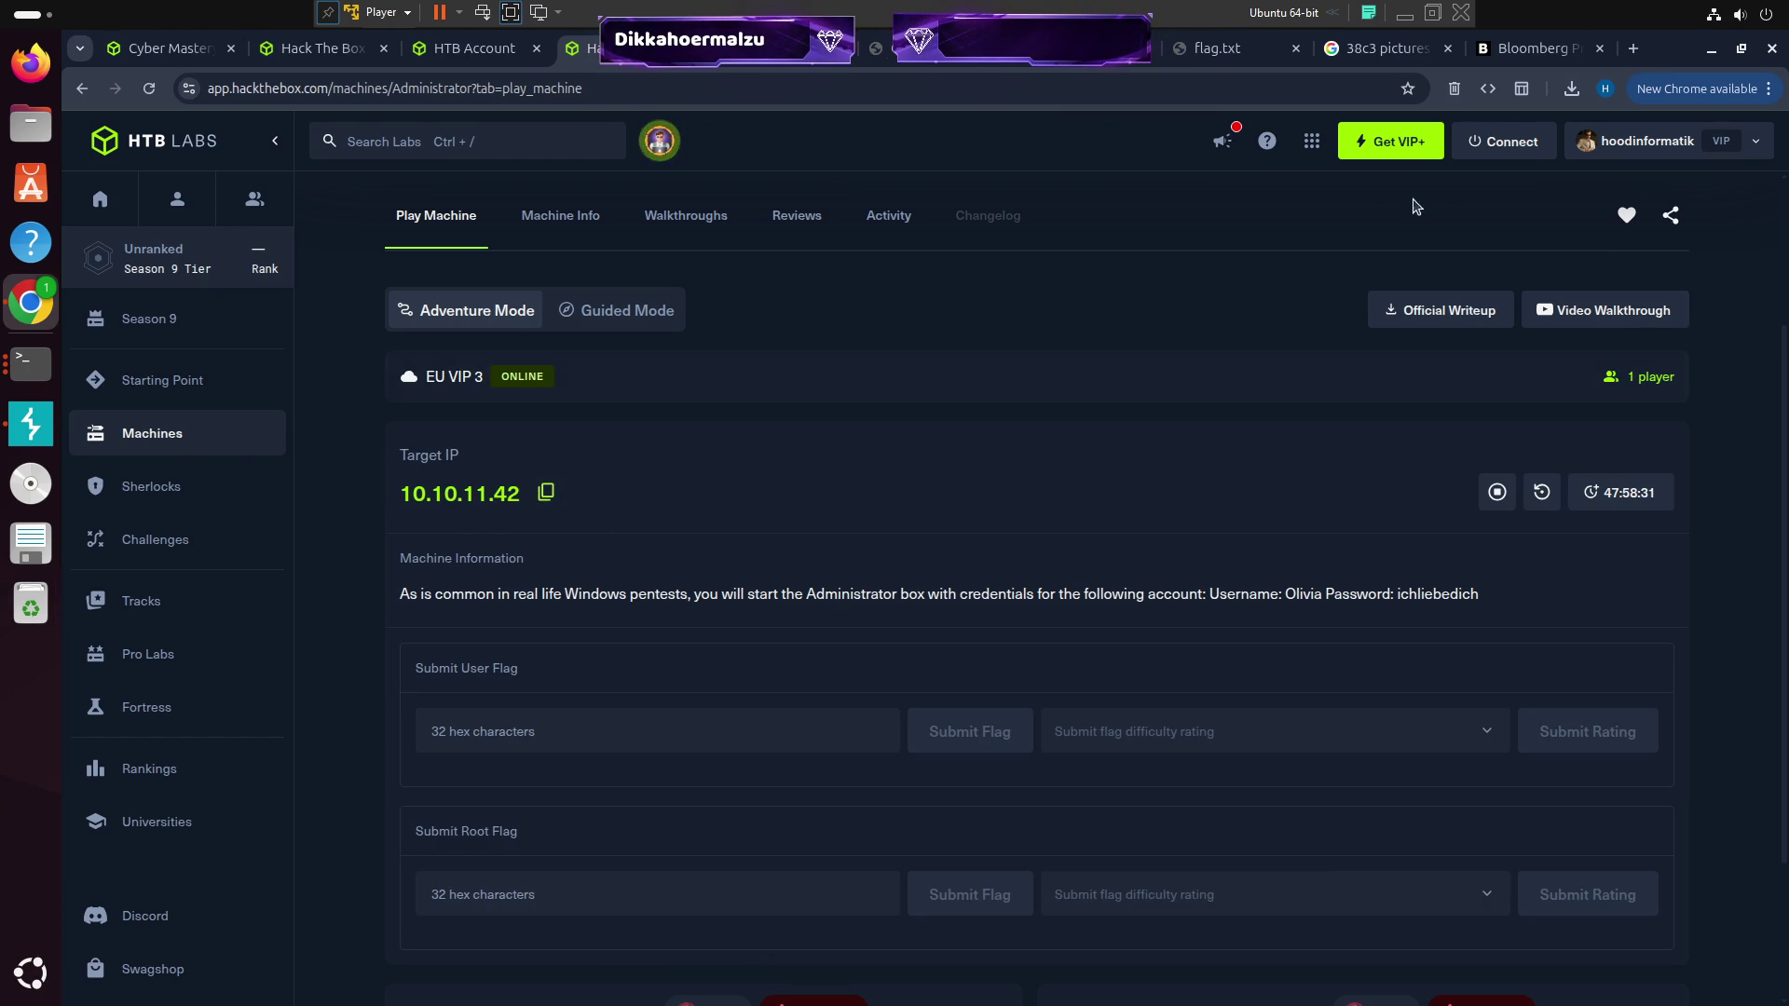
click(1514, 147)
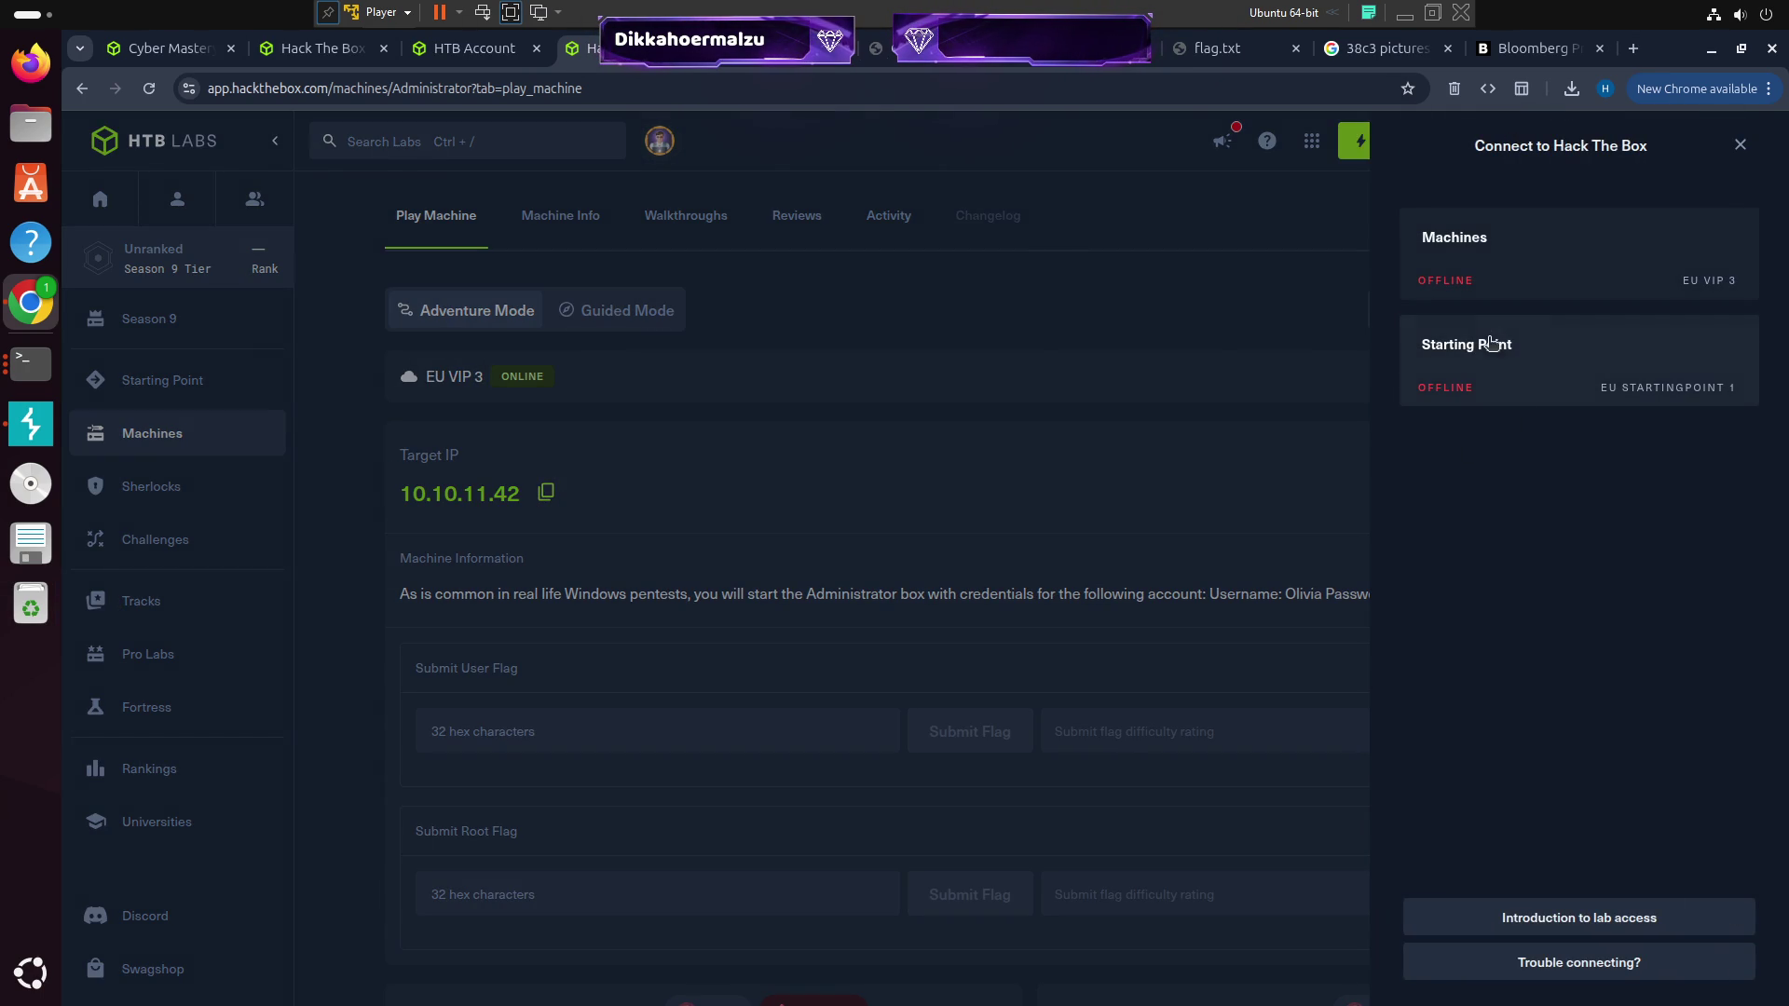
Close the connection panel and scroll through the OpenVPN terminal log
click(1154, 331)
key(alt+Tab)
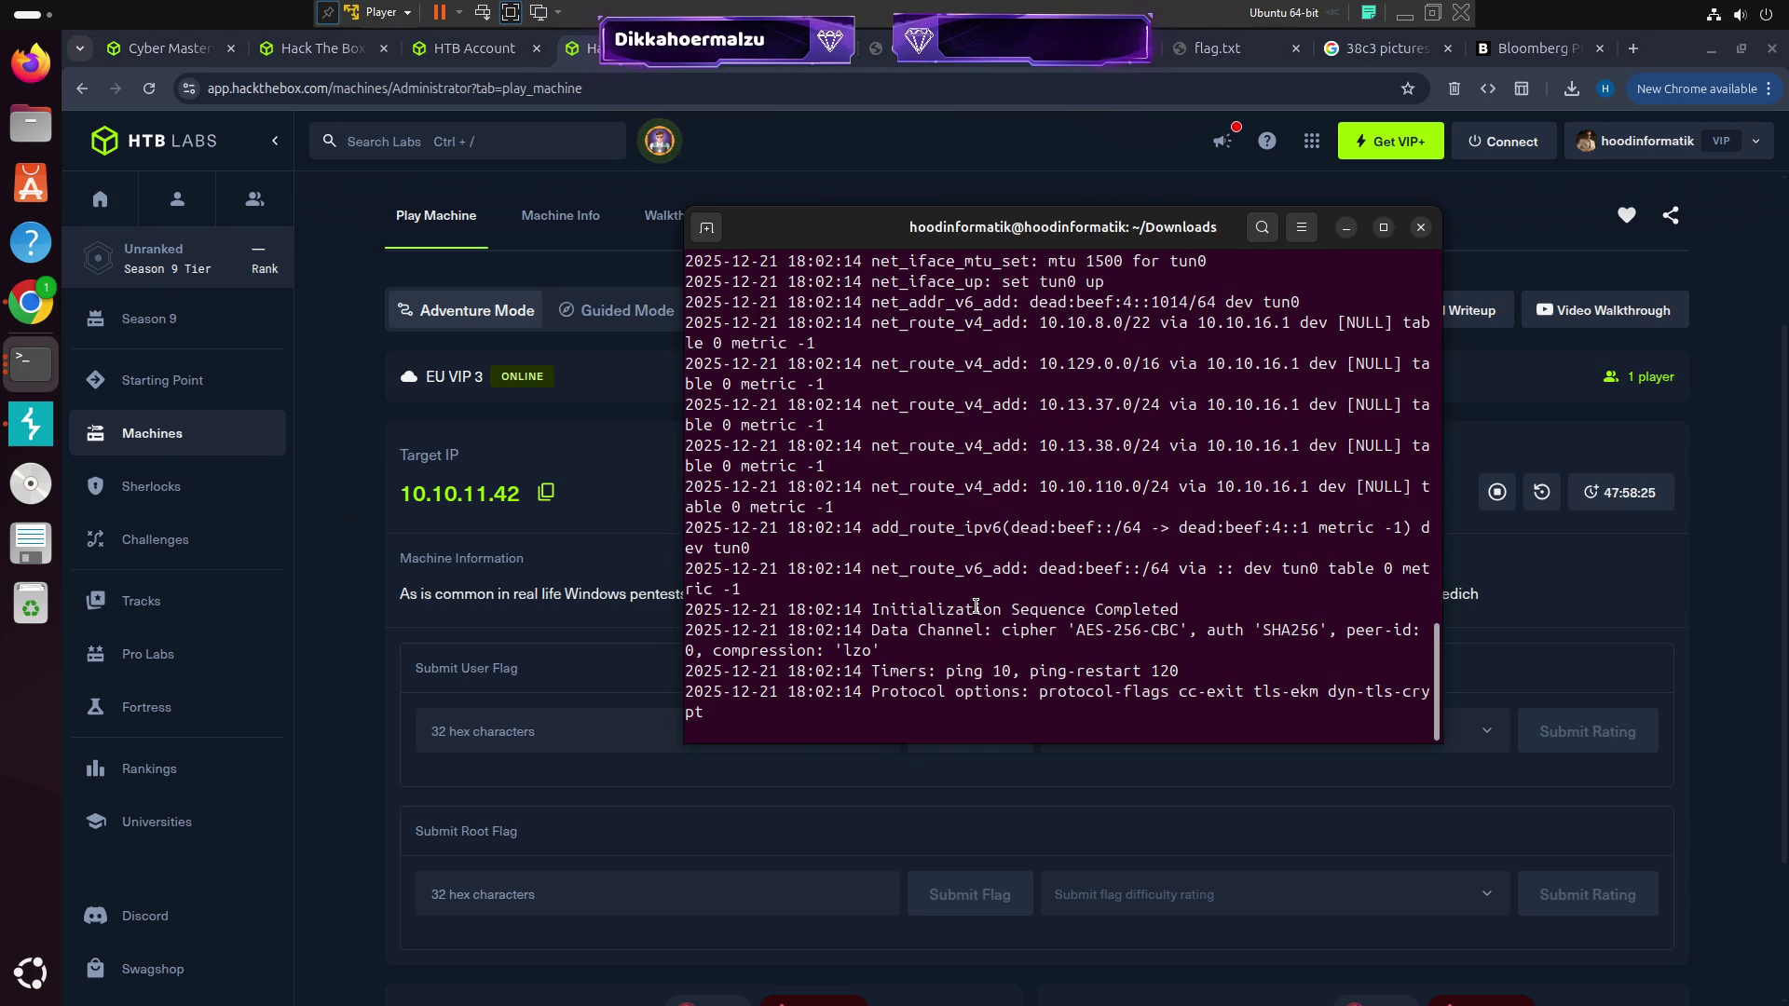
scroll(976, 607, up, 7)
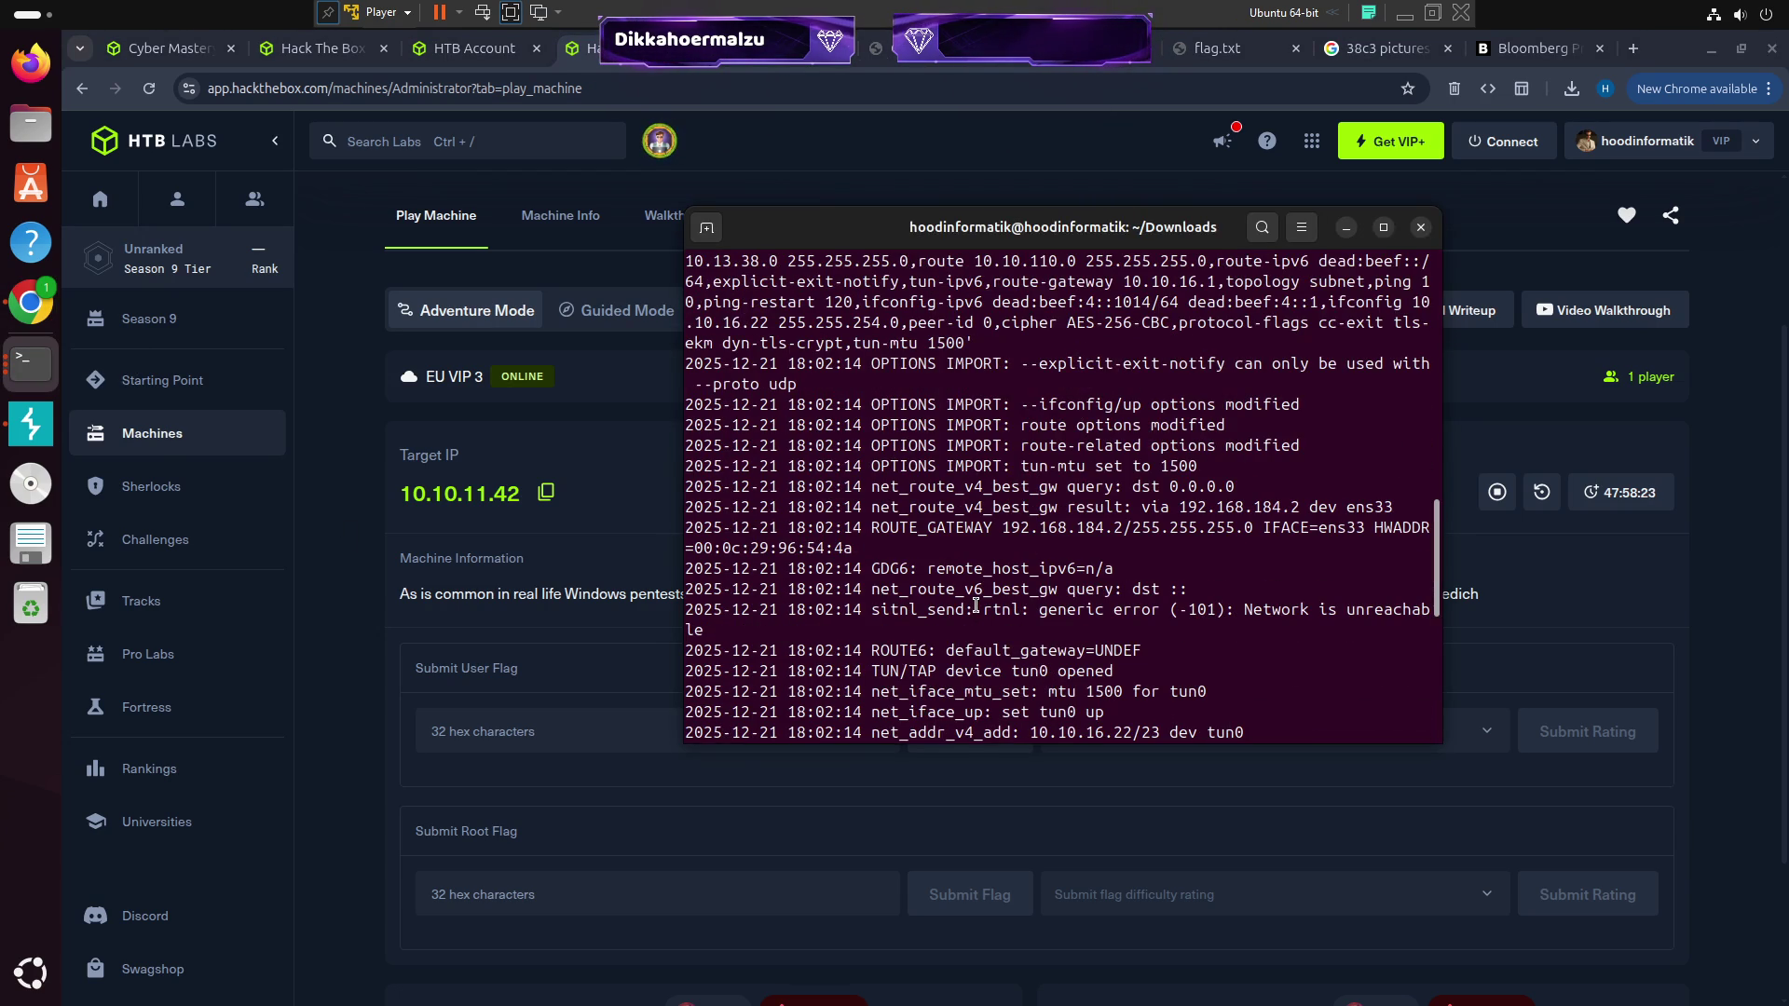
scroll(976, 607, up, 1)
scroll(978, 603, down, 8)
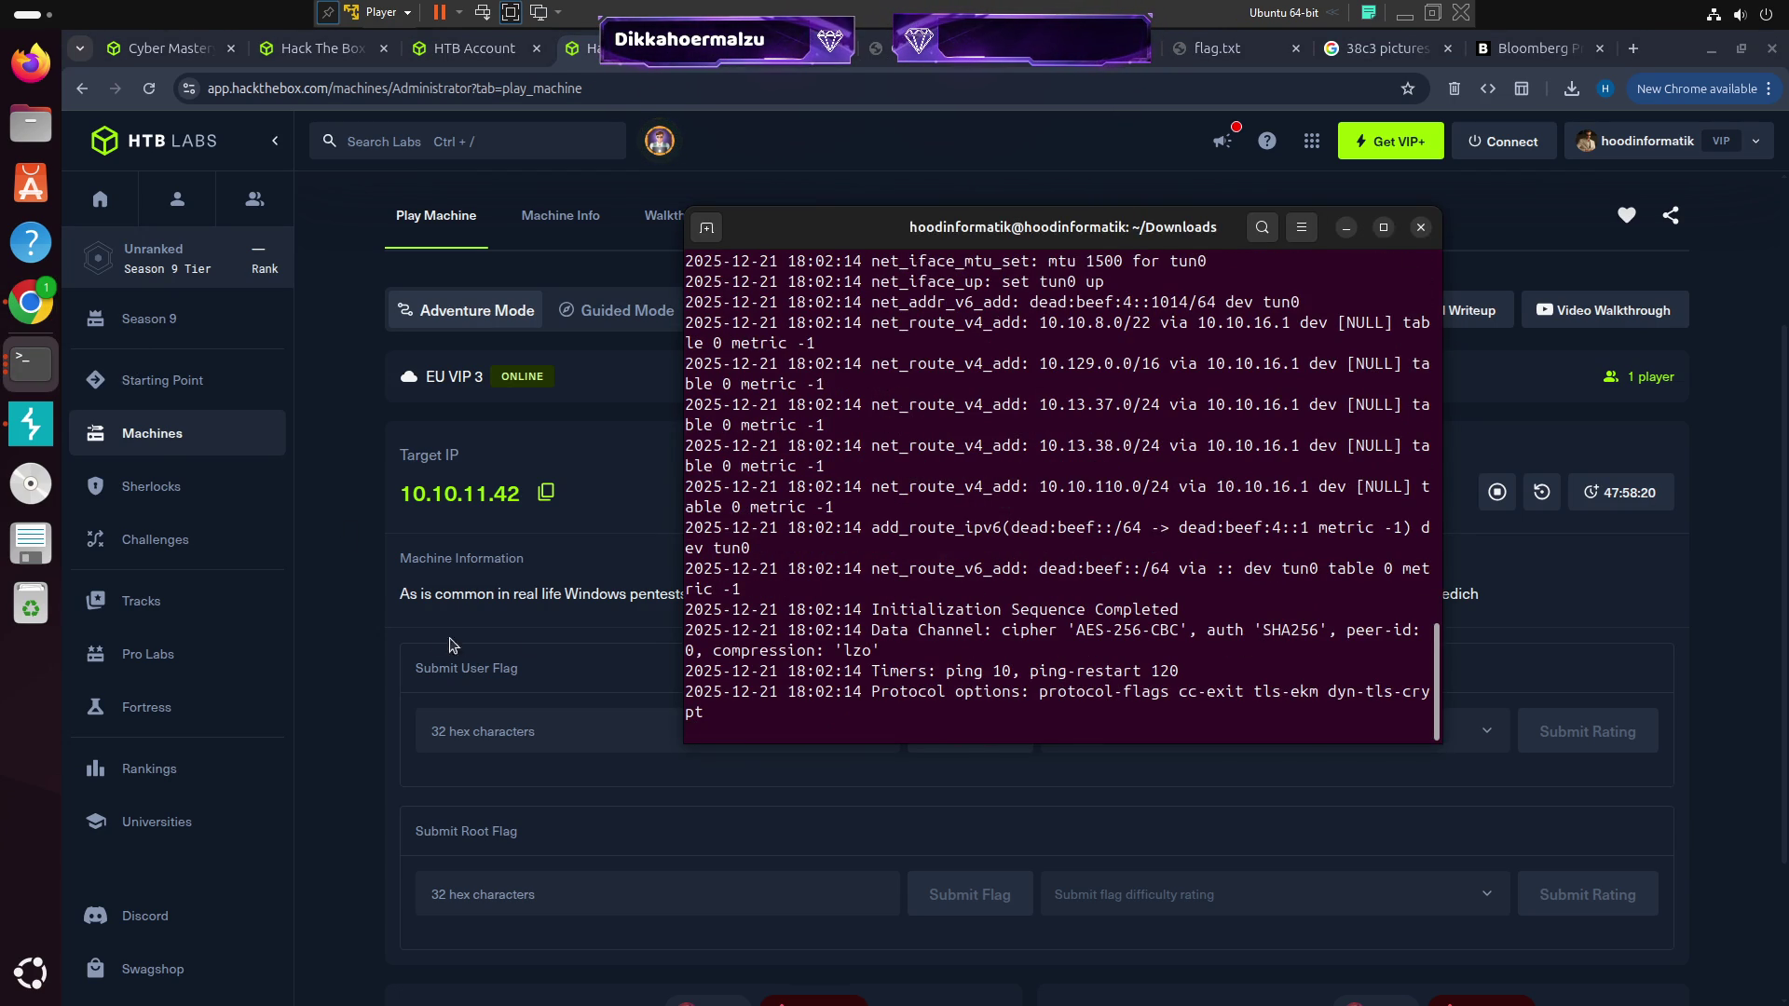
Bring the Administrator machine page forward, view and close the connection panel, then open a new terminal
click(342, 607)
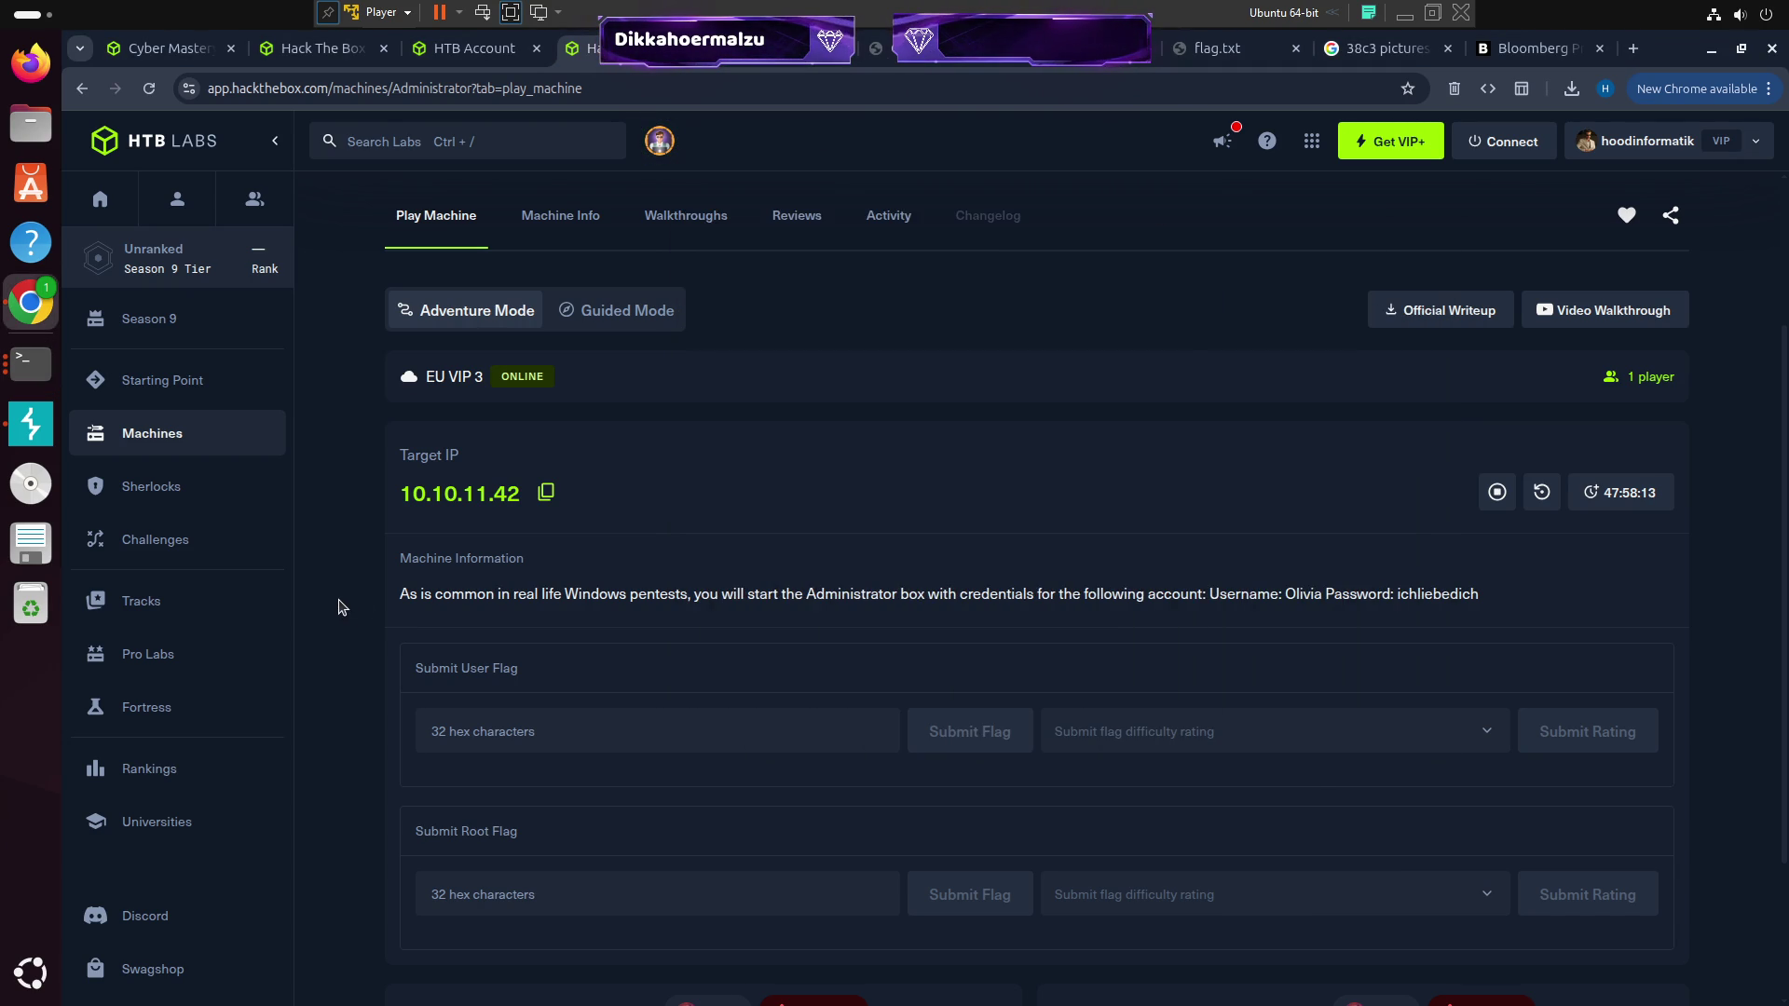
click(1504, 142)
click(1078, 360)
key(ctrl+alt+t)
text(nmap -sV)
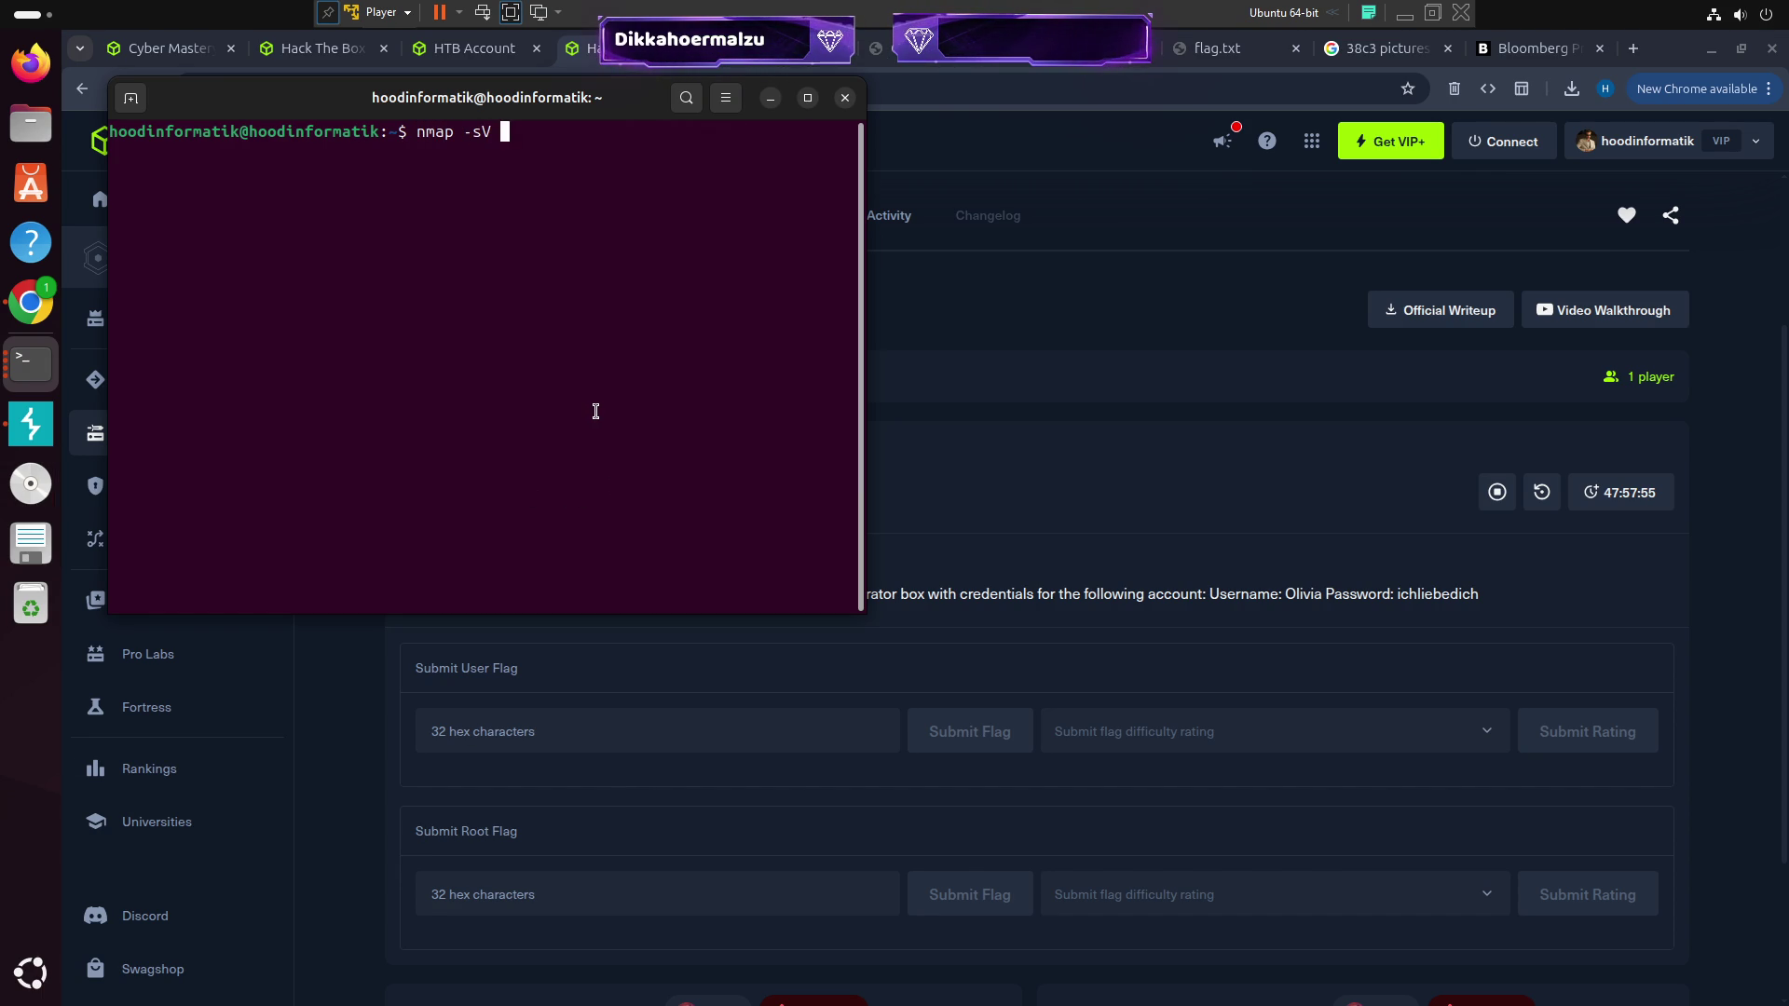
text( -p-)
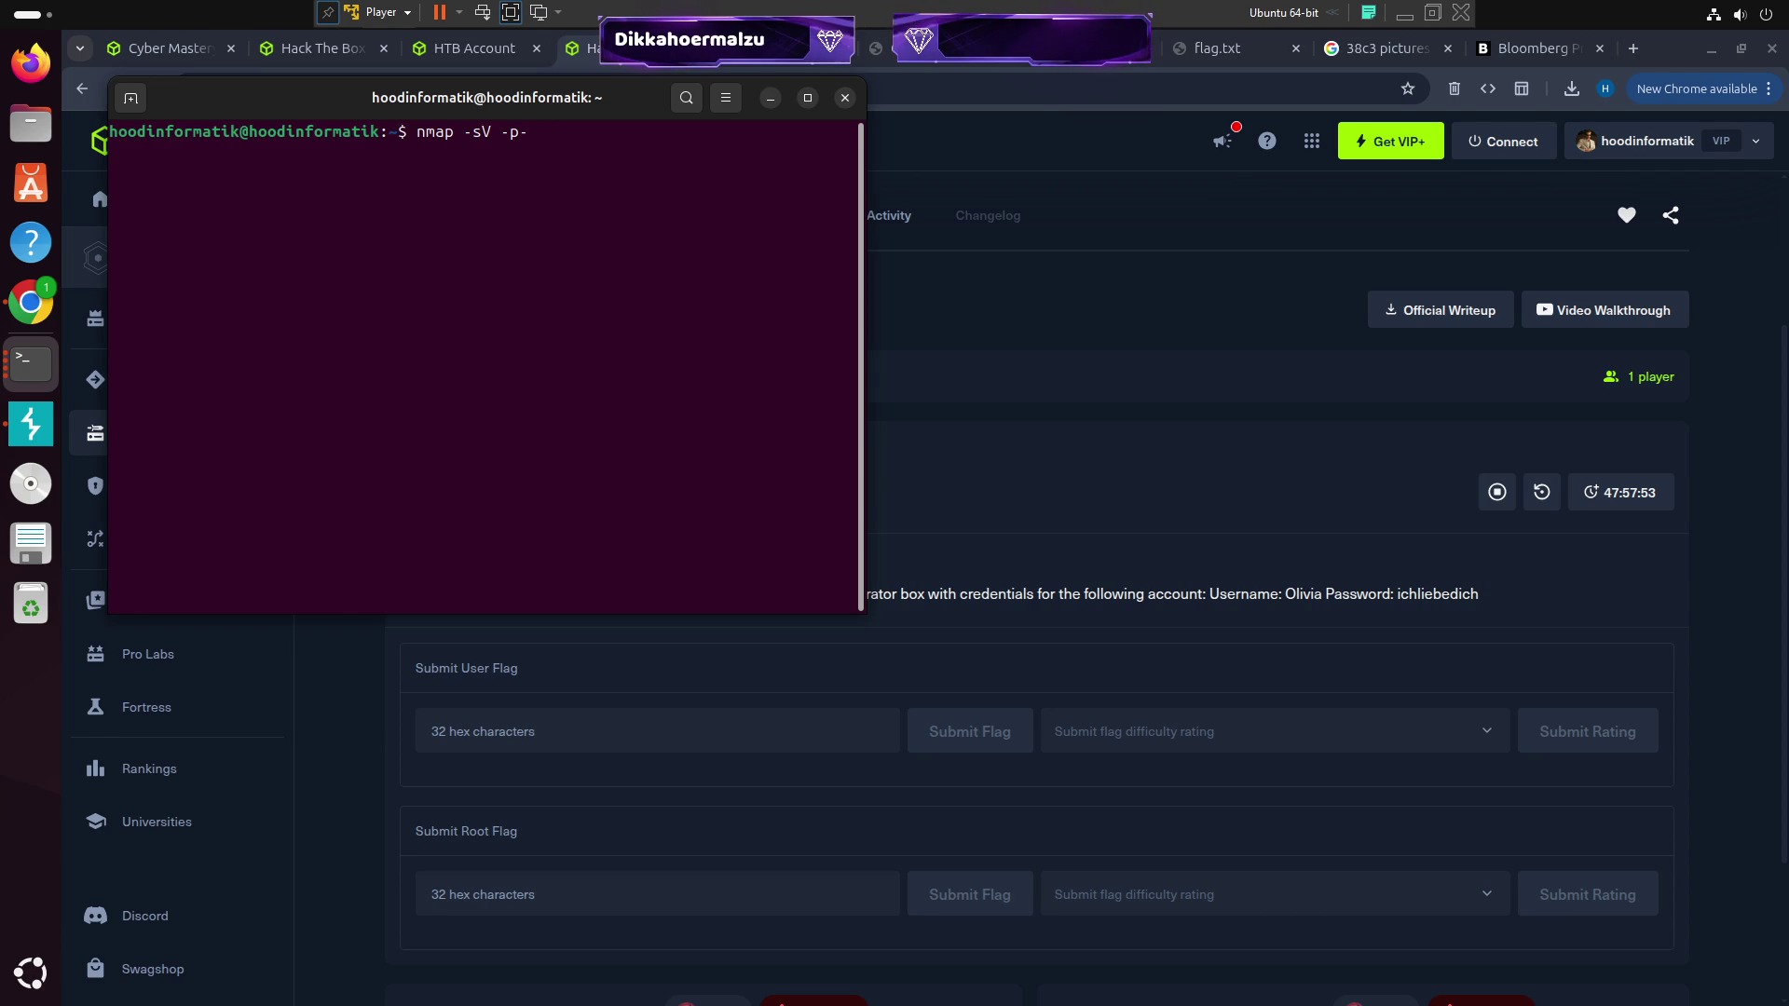
middle_click(476, 349)
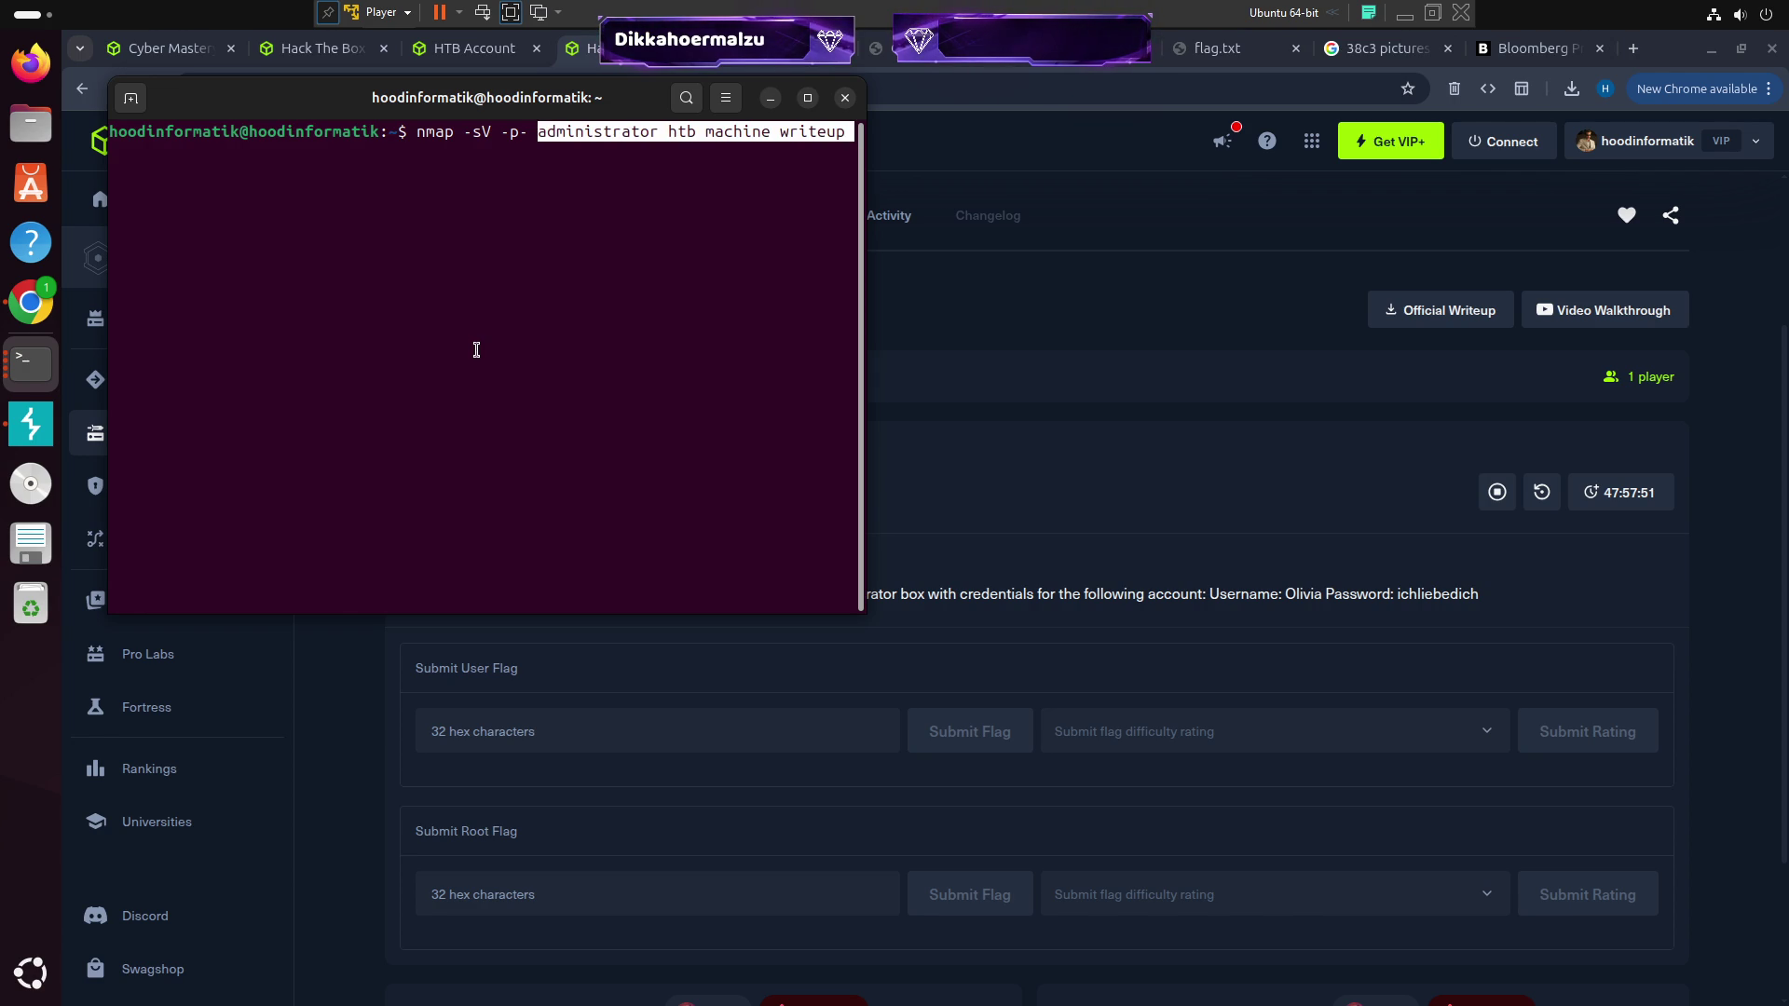
key(ctrl+c)
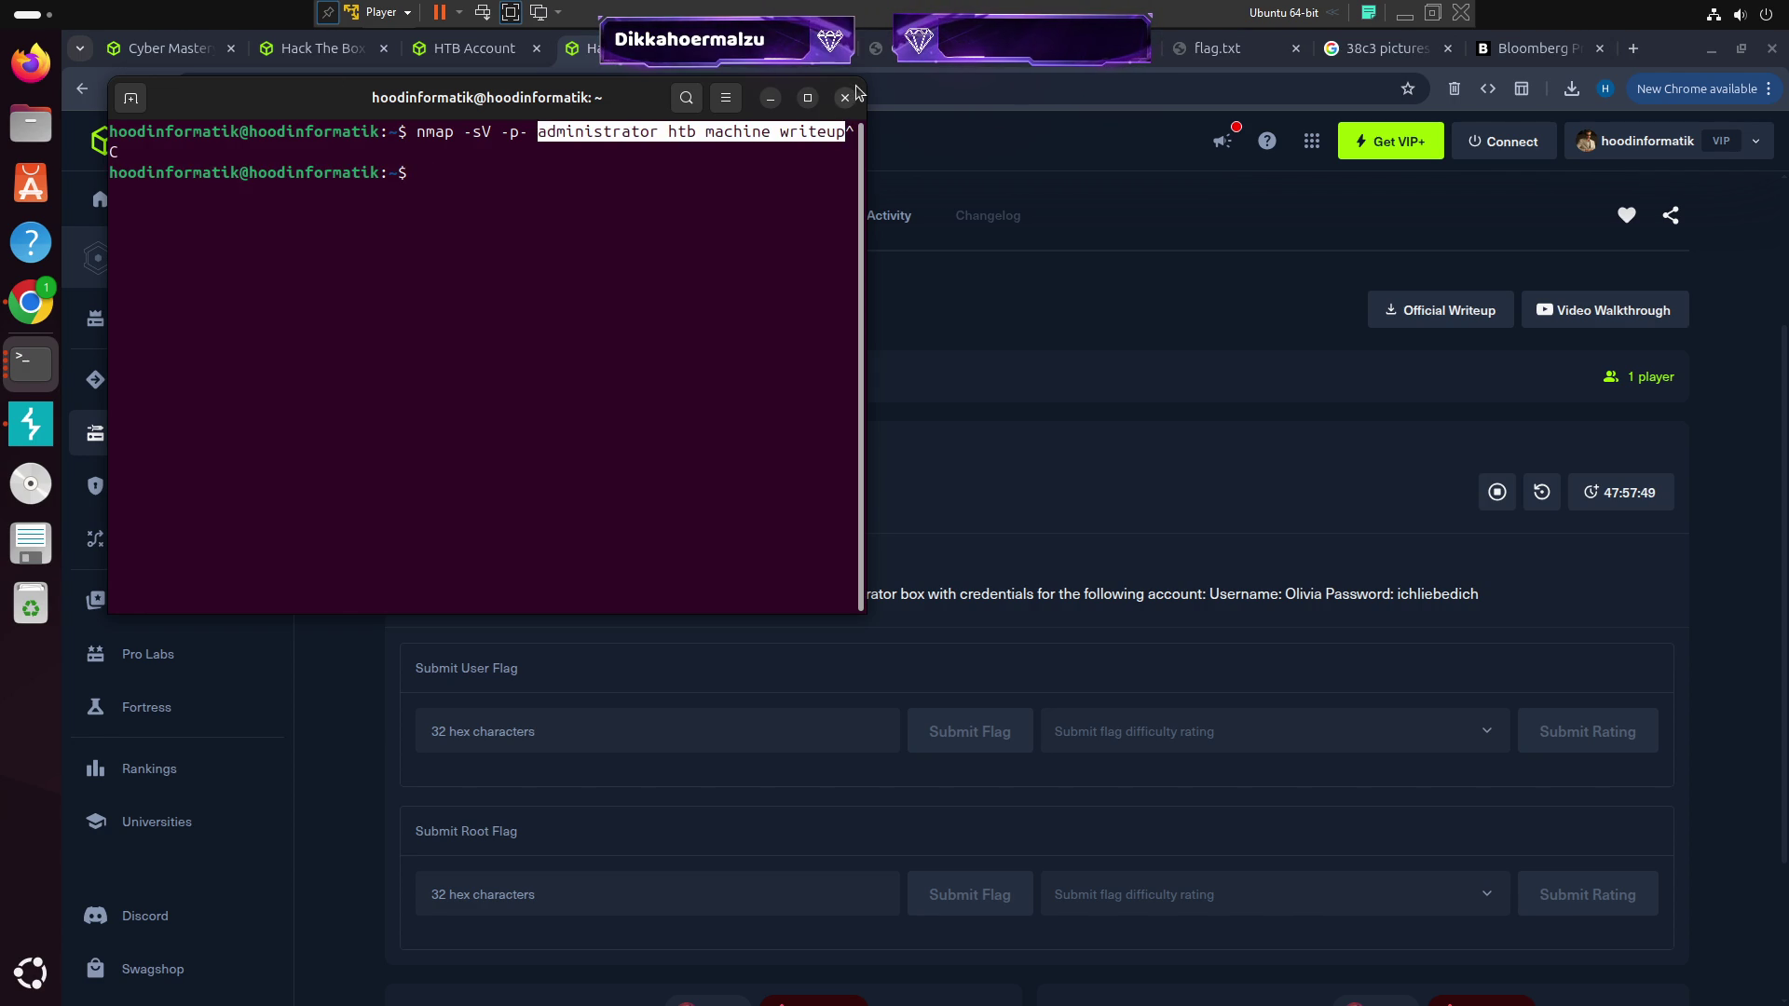
click(846, 98)
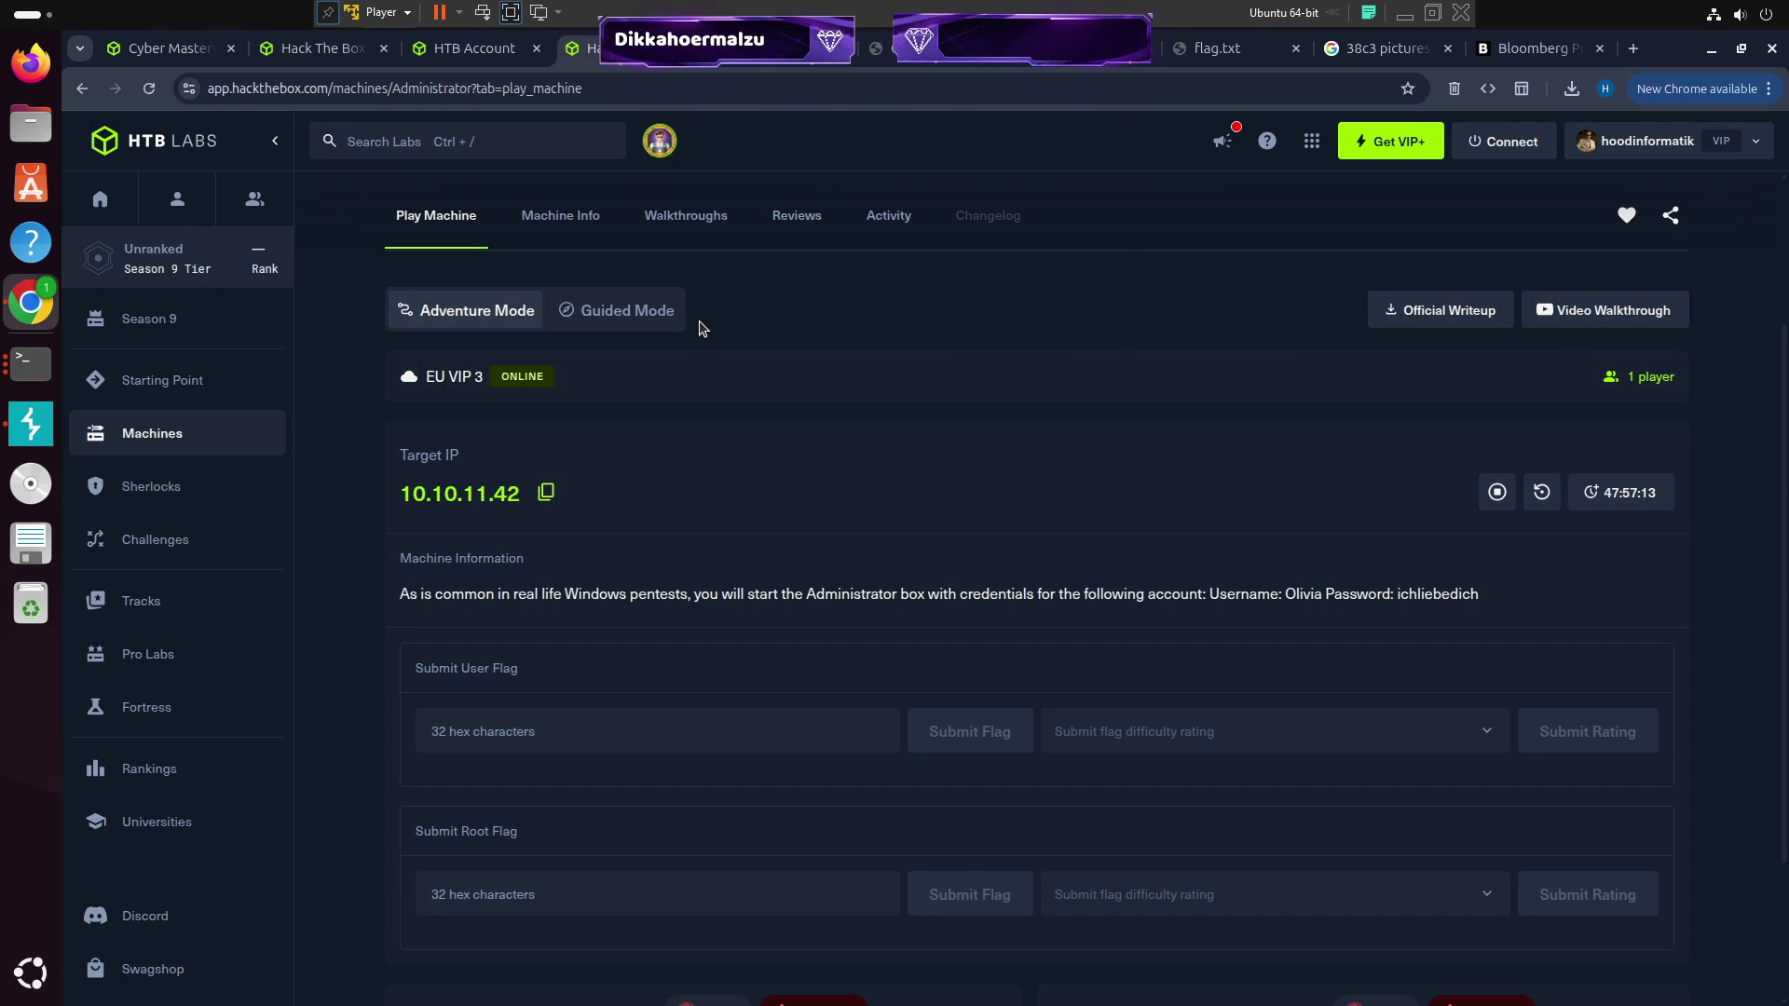
Stop the Administrator machine, filter machines to Medium difficulty and open the Aero page
click(1499, 493)
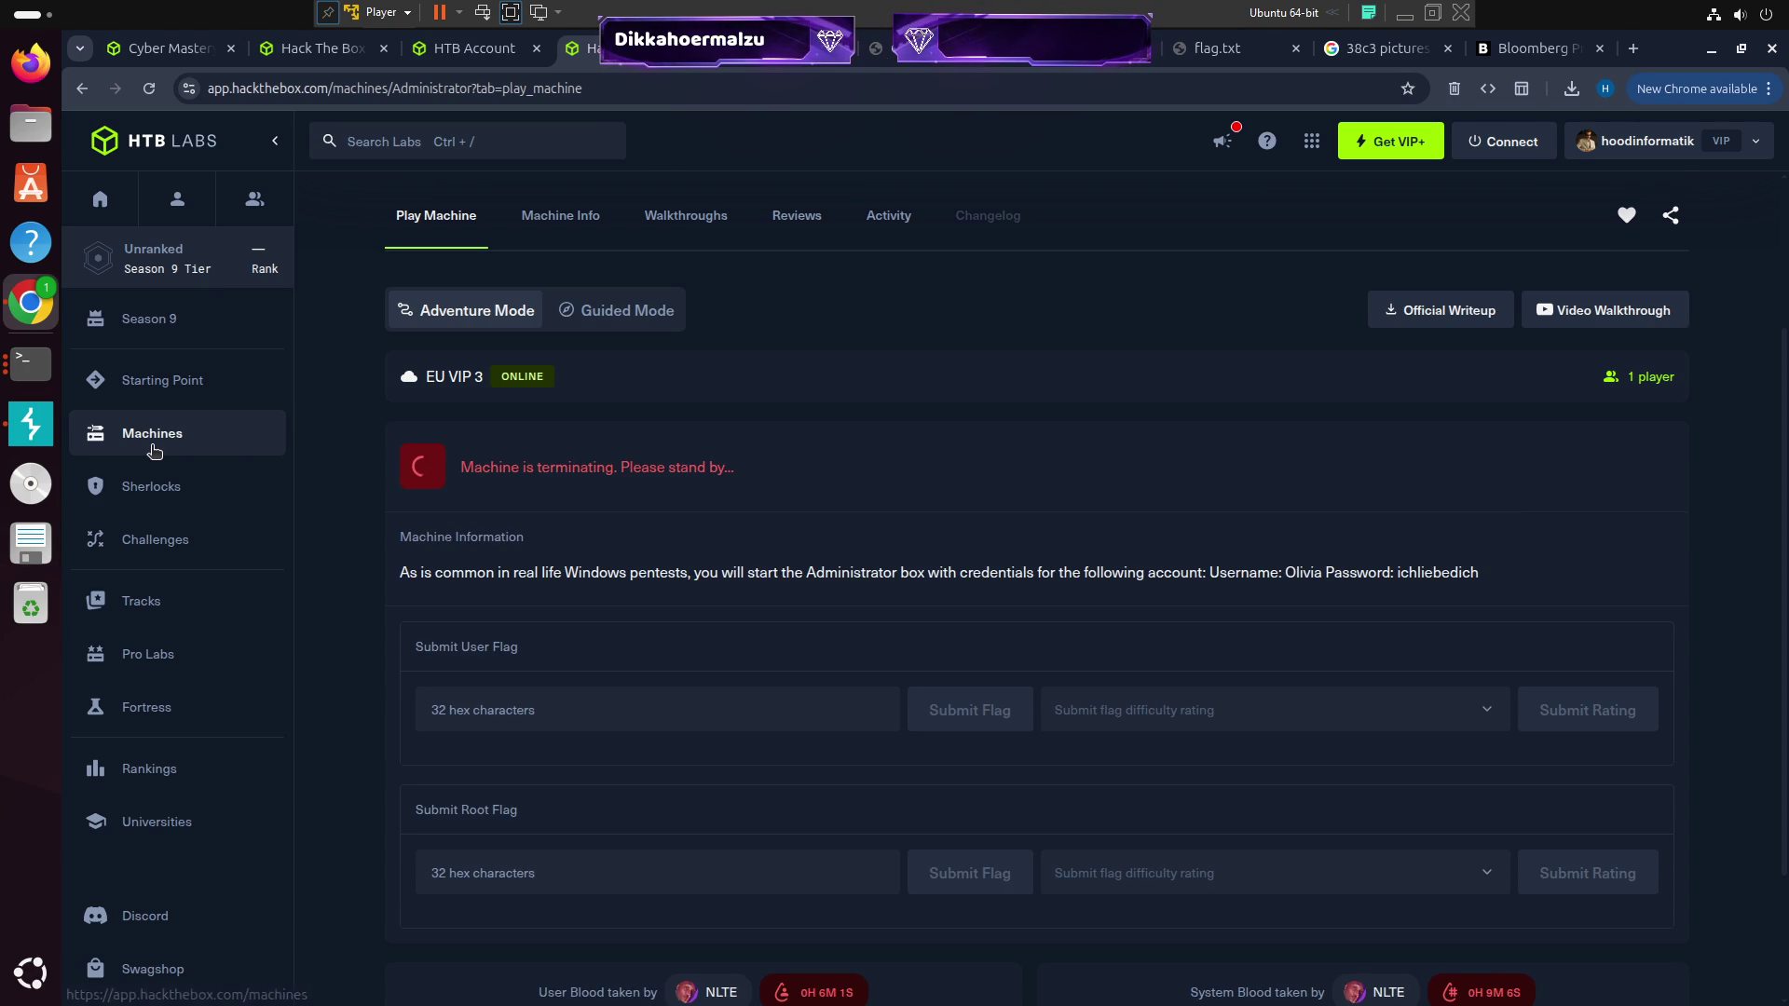
click(154, 442)
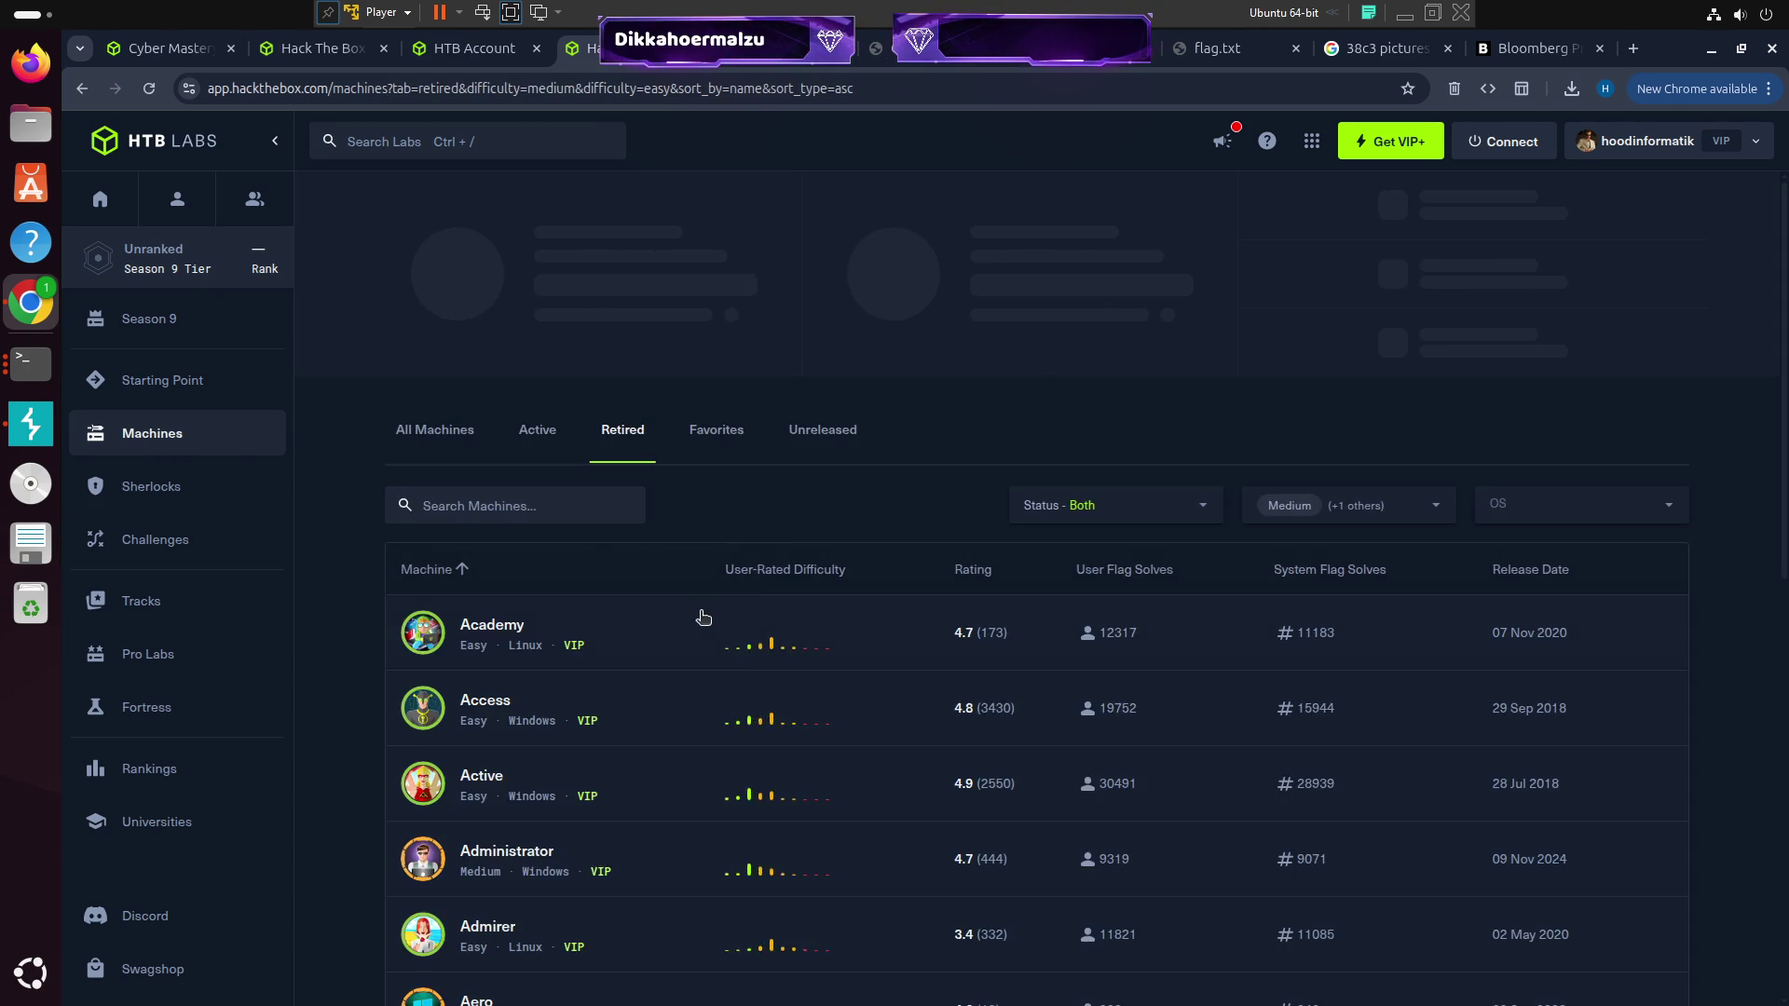
scroll(704, 617, down, 4)
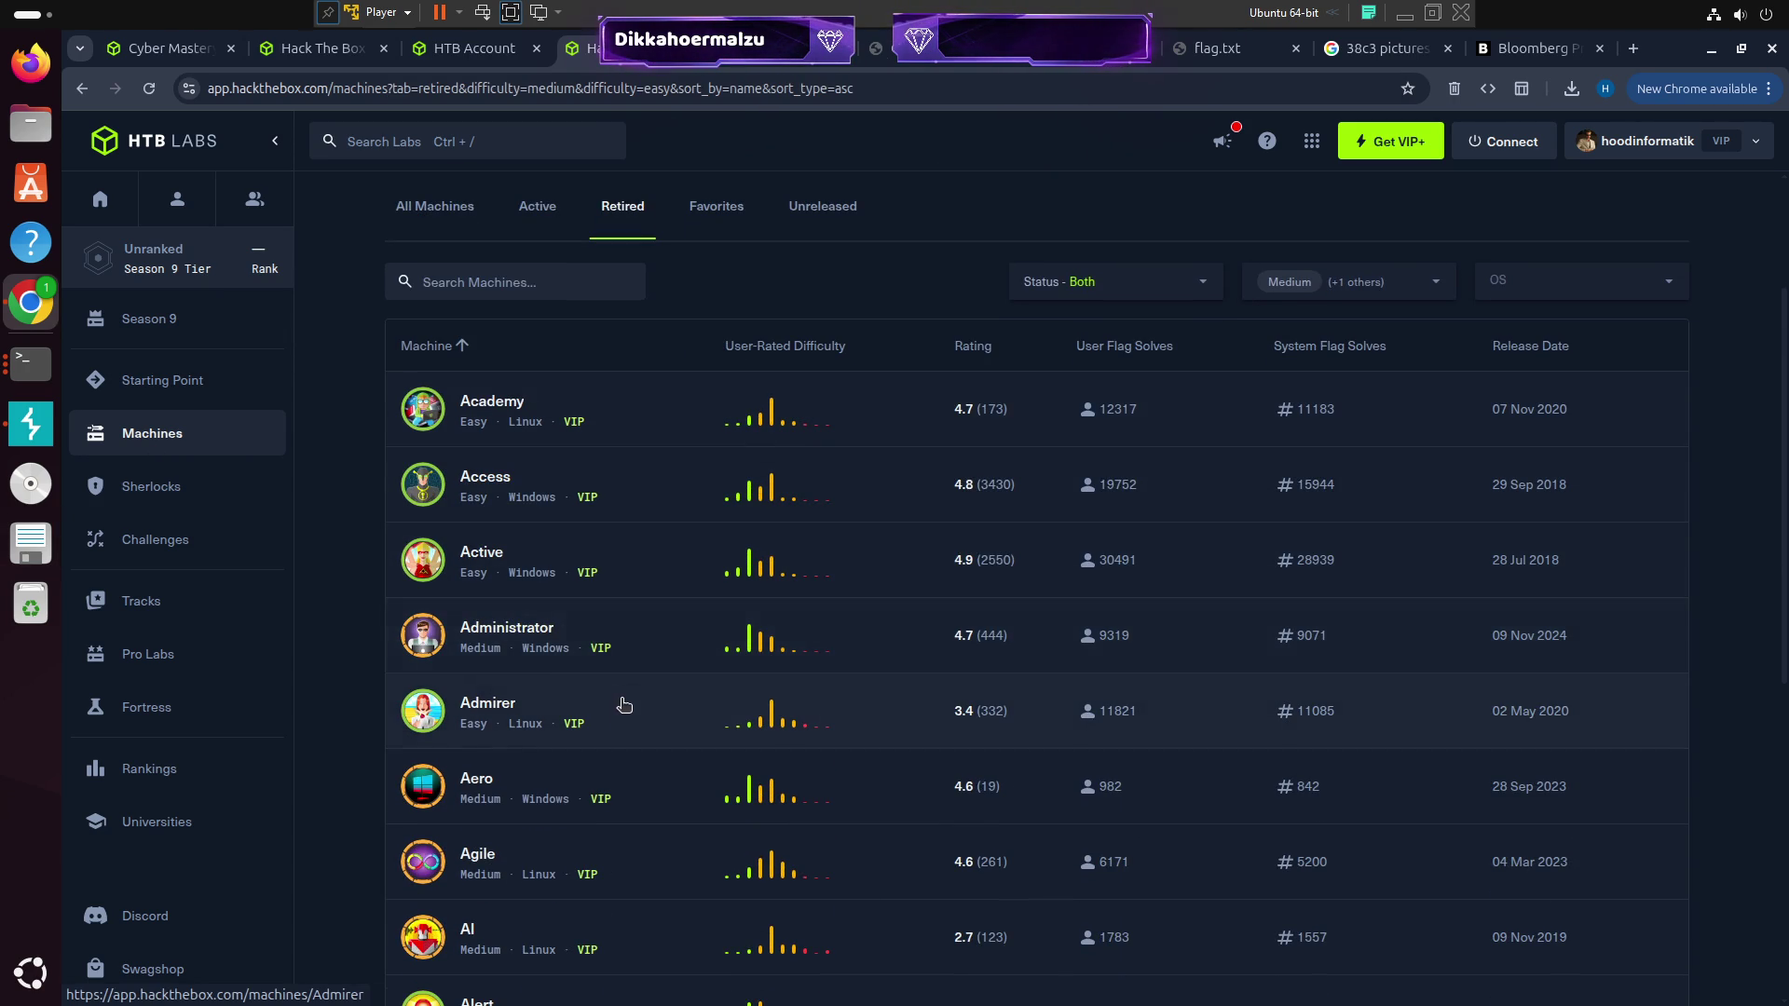
click(1351, 294)
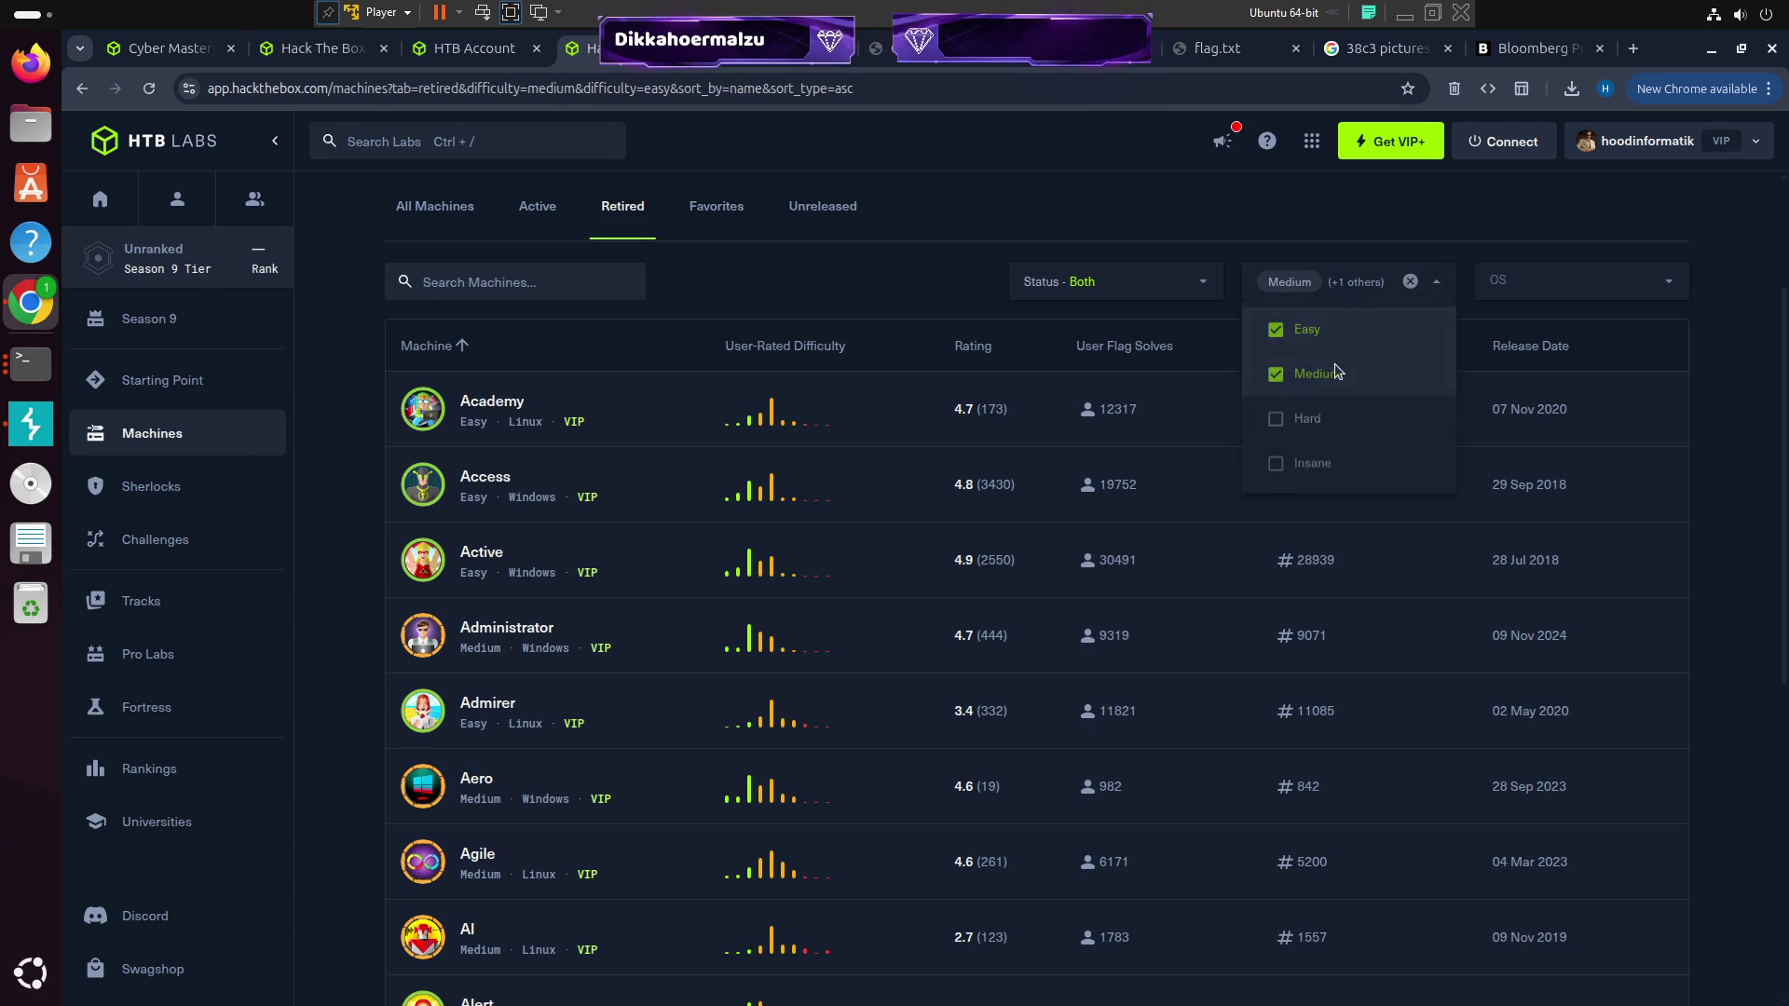
click(1352, 328)
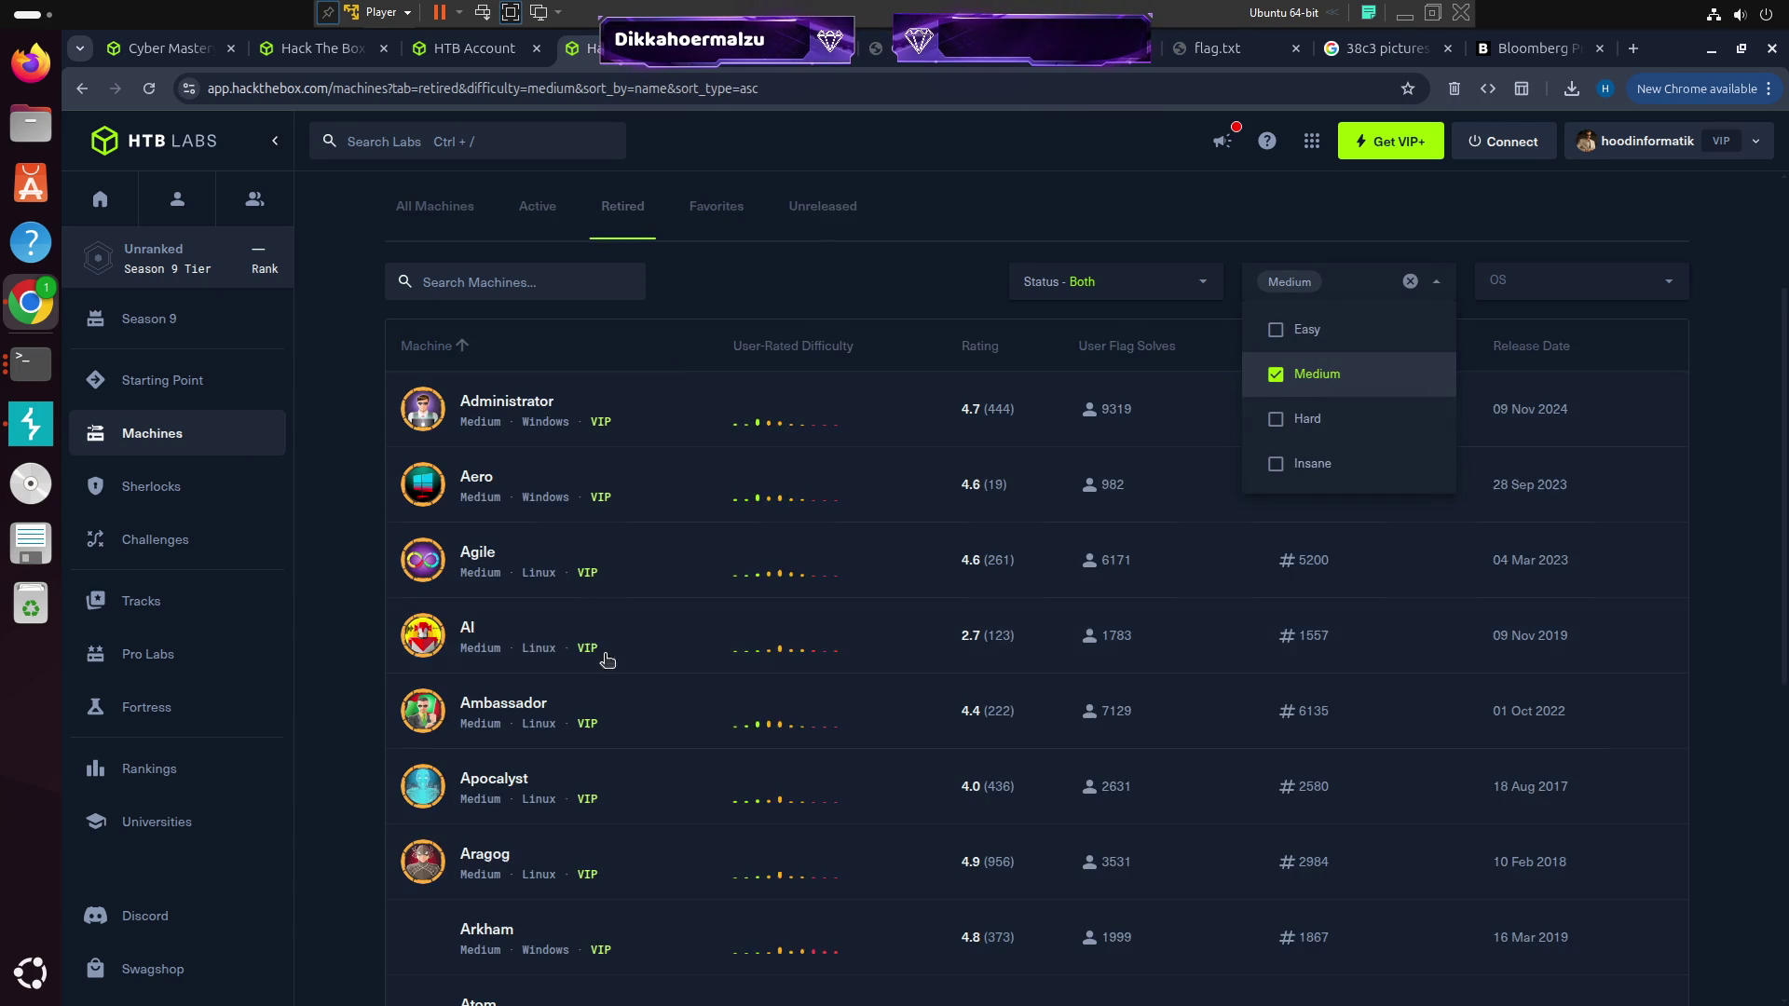
click(523, 497)
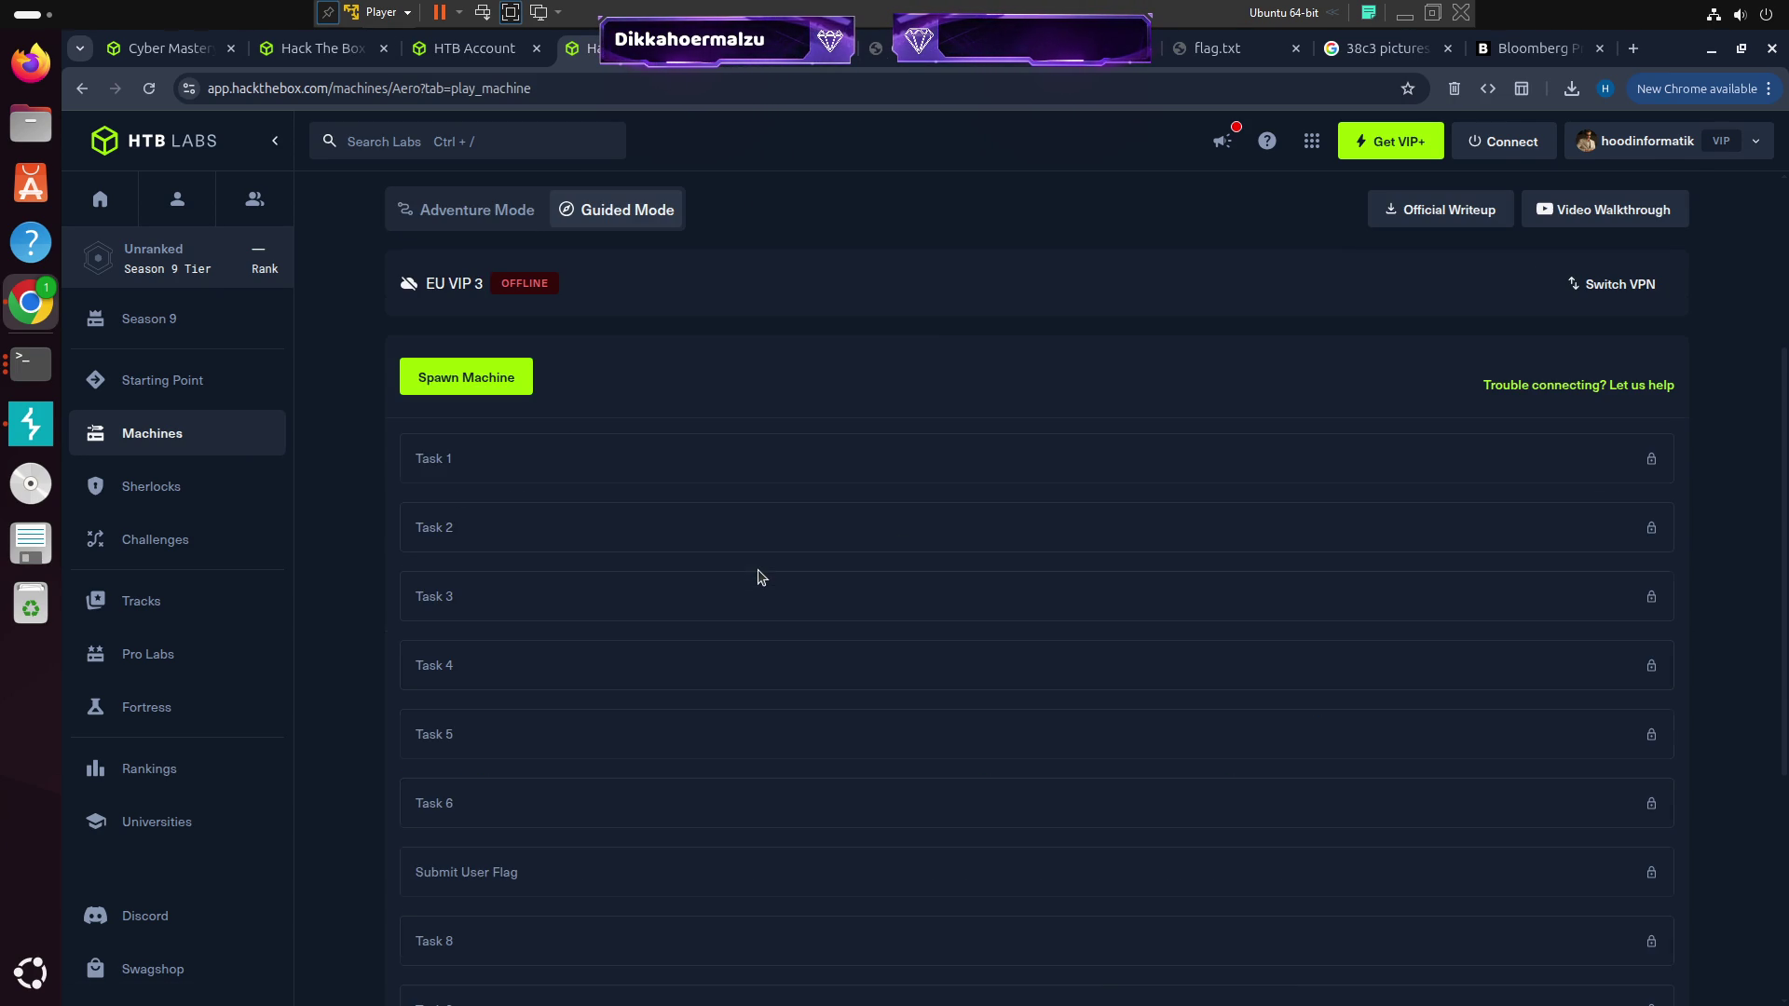
Spawn the Aero machine over the Machines VPN so it comes online at 10.10.11.237
click(470, 380)
click(1510, 147)
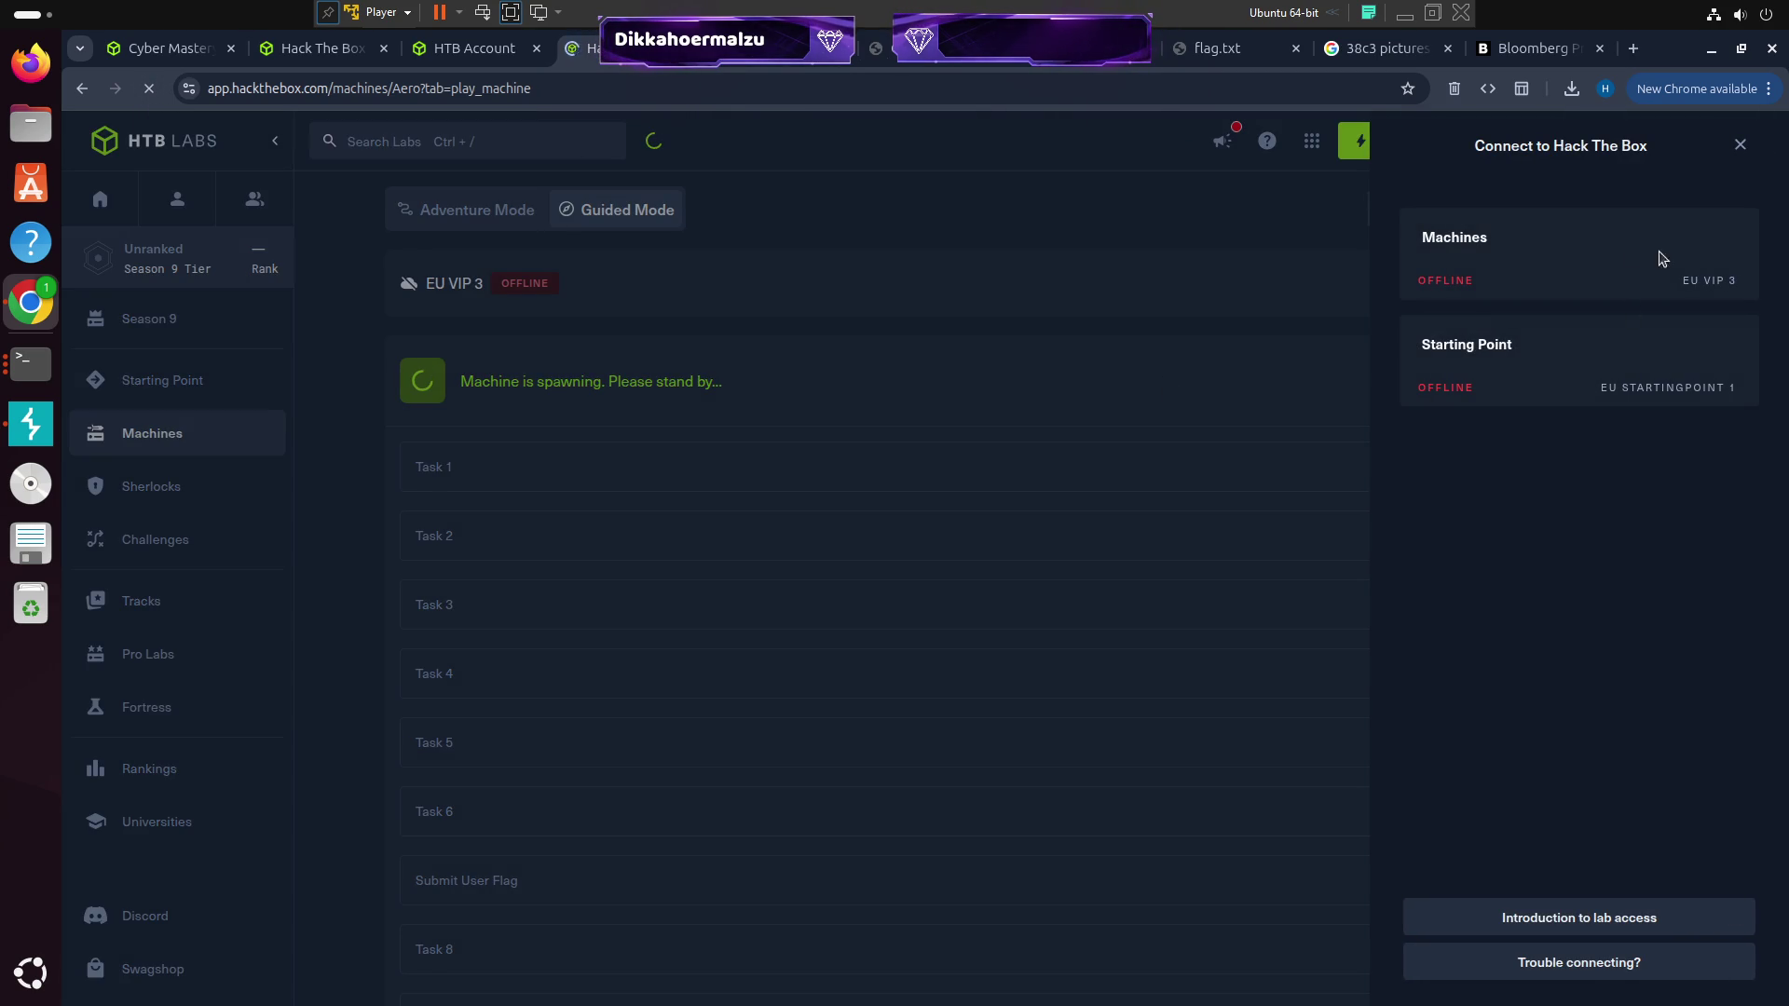
click(1590, 269)
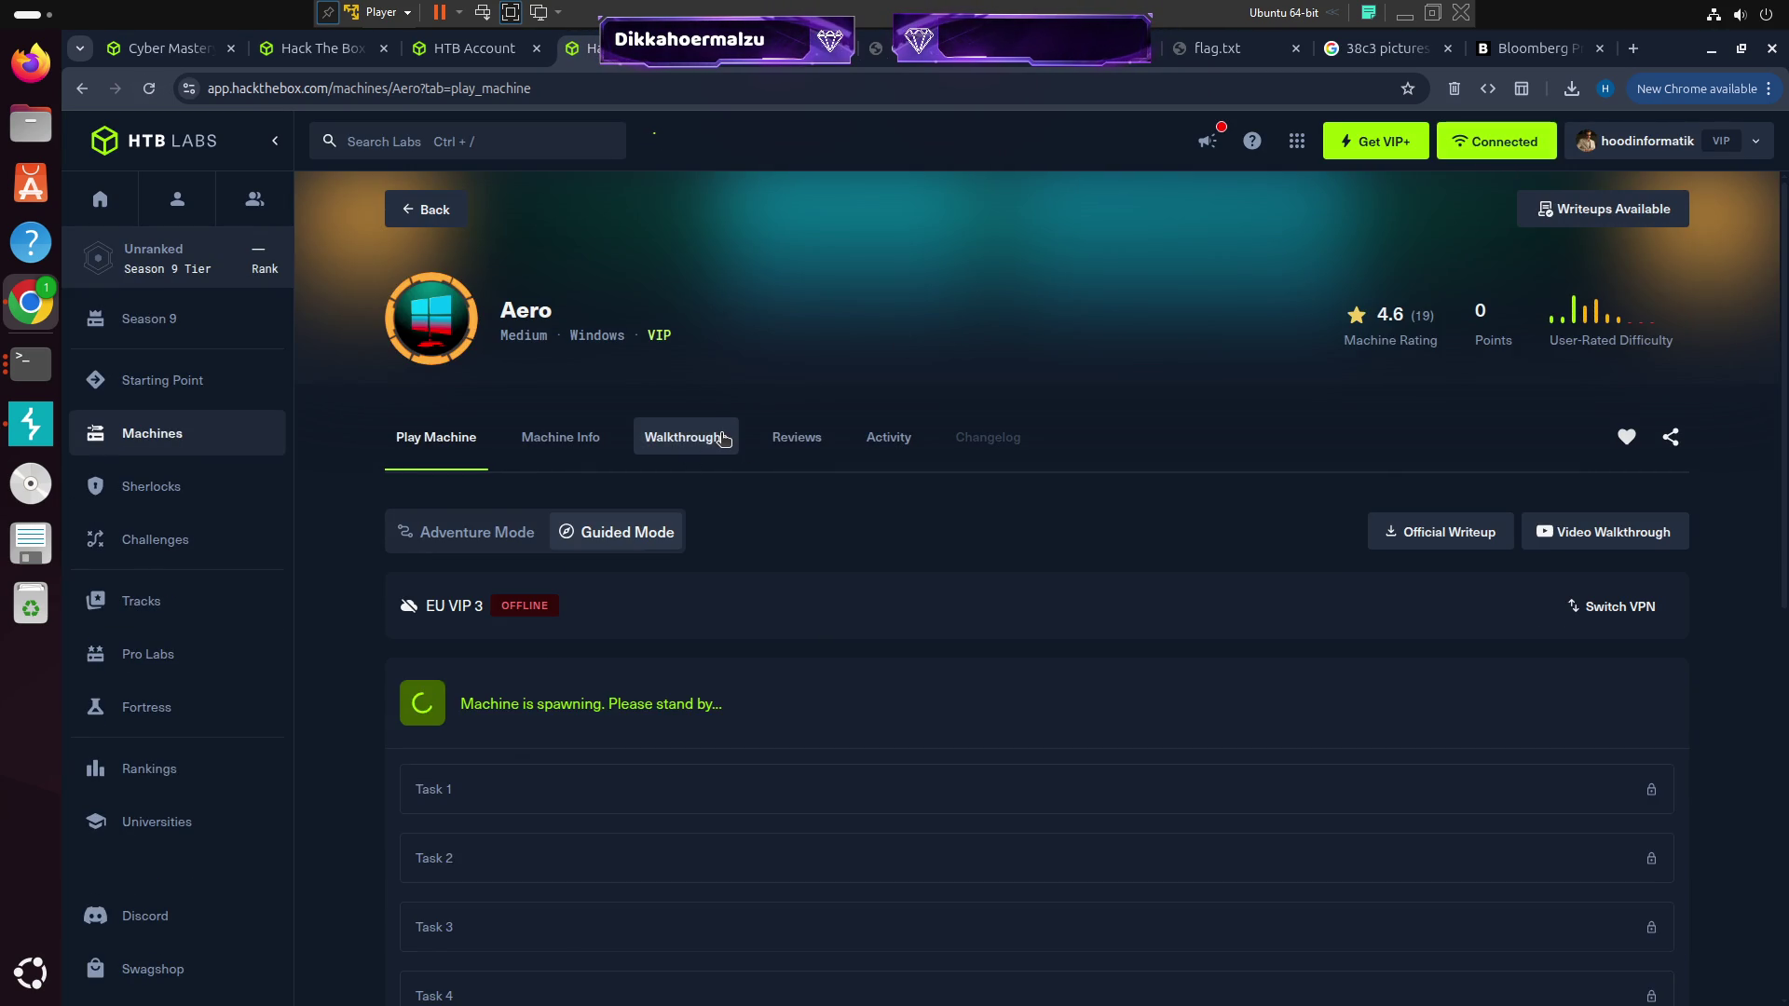
scroll(717, 391, down, 2)
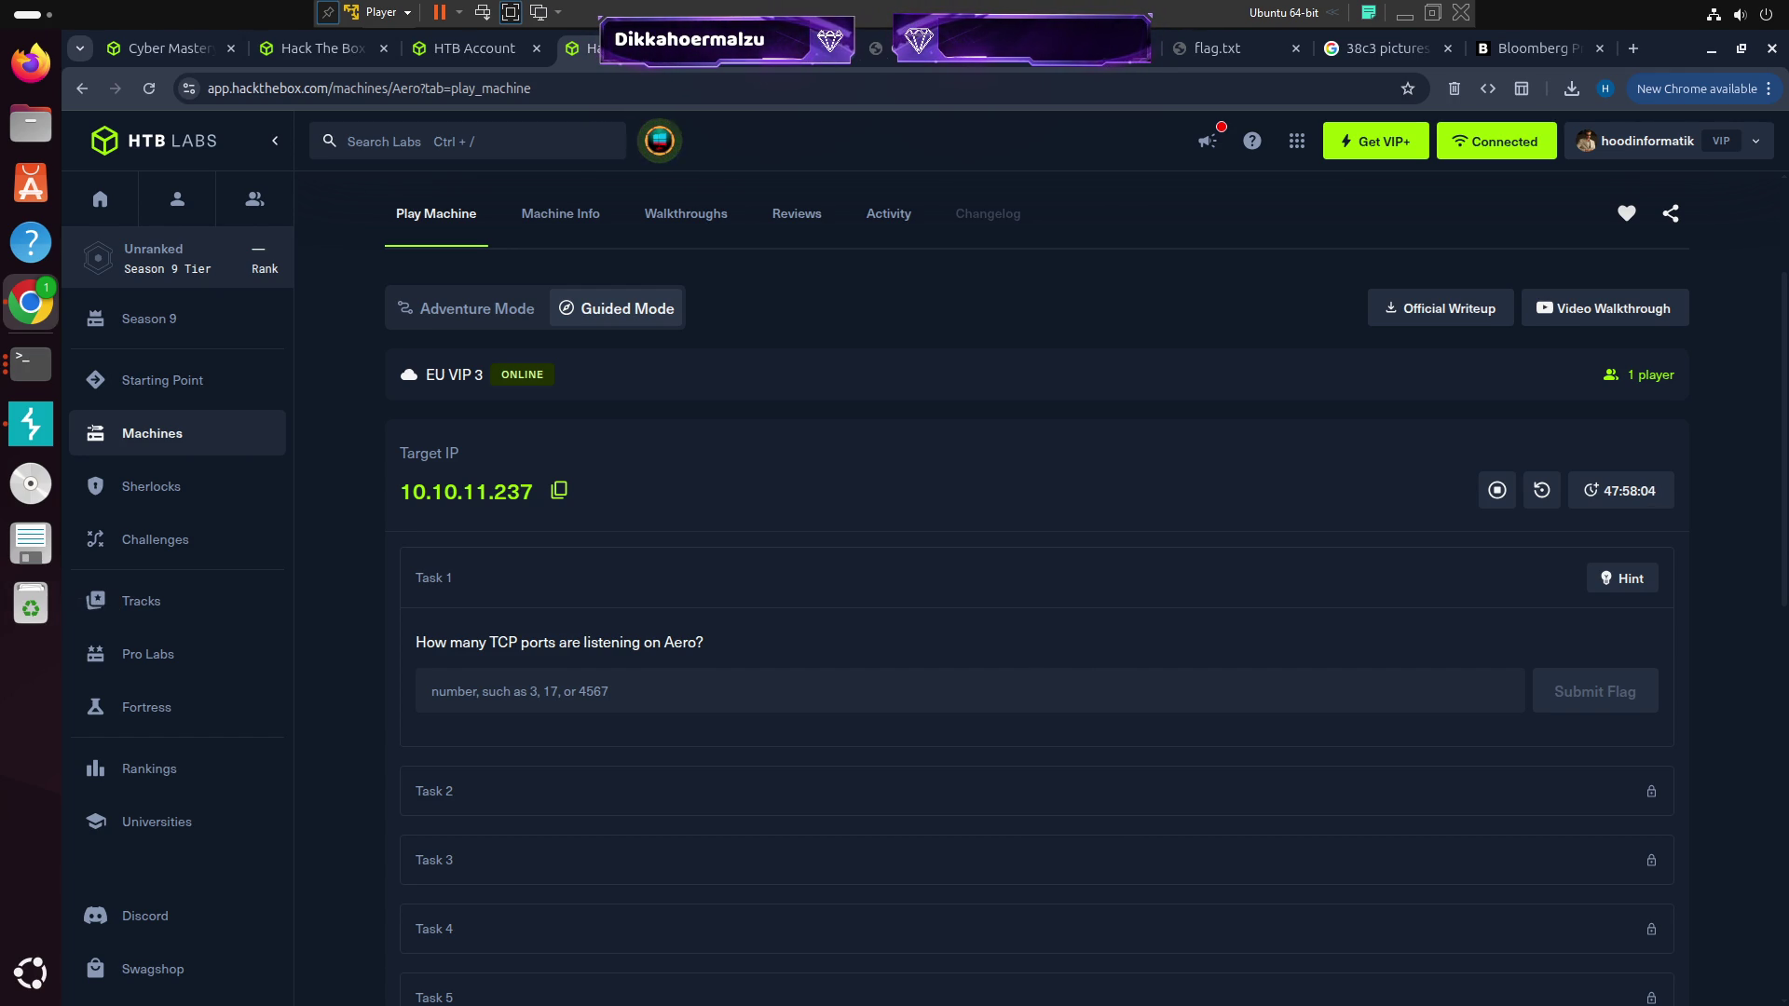
Close three unneeded browser tabs
click(840, 63)
click(840, 63)
click(840, 64)
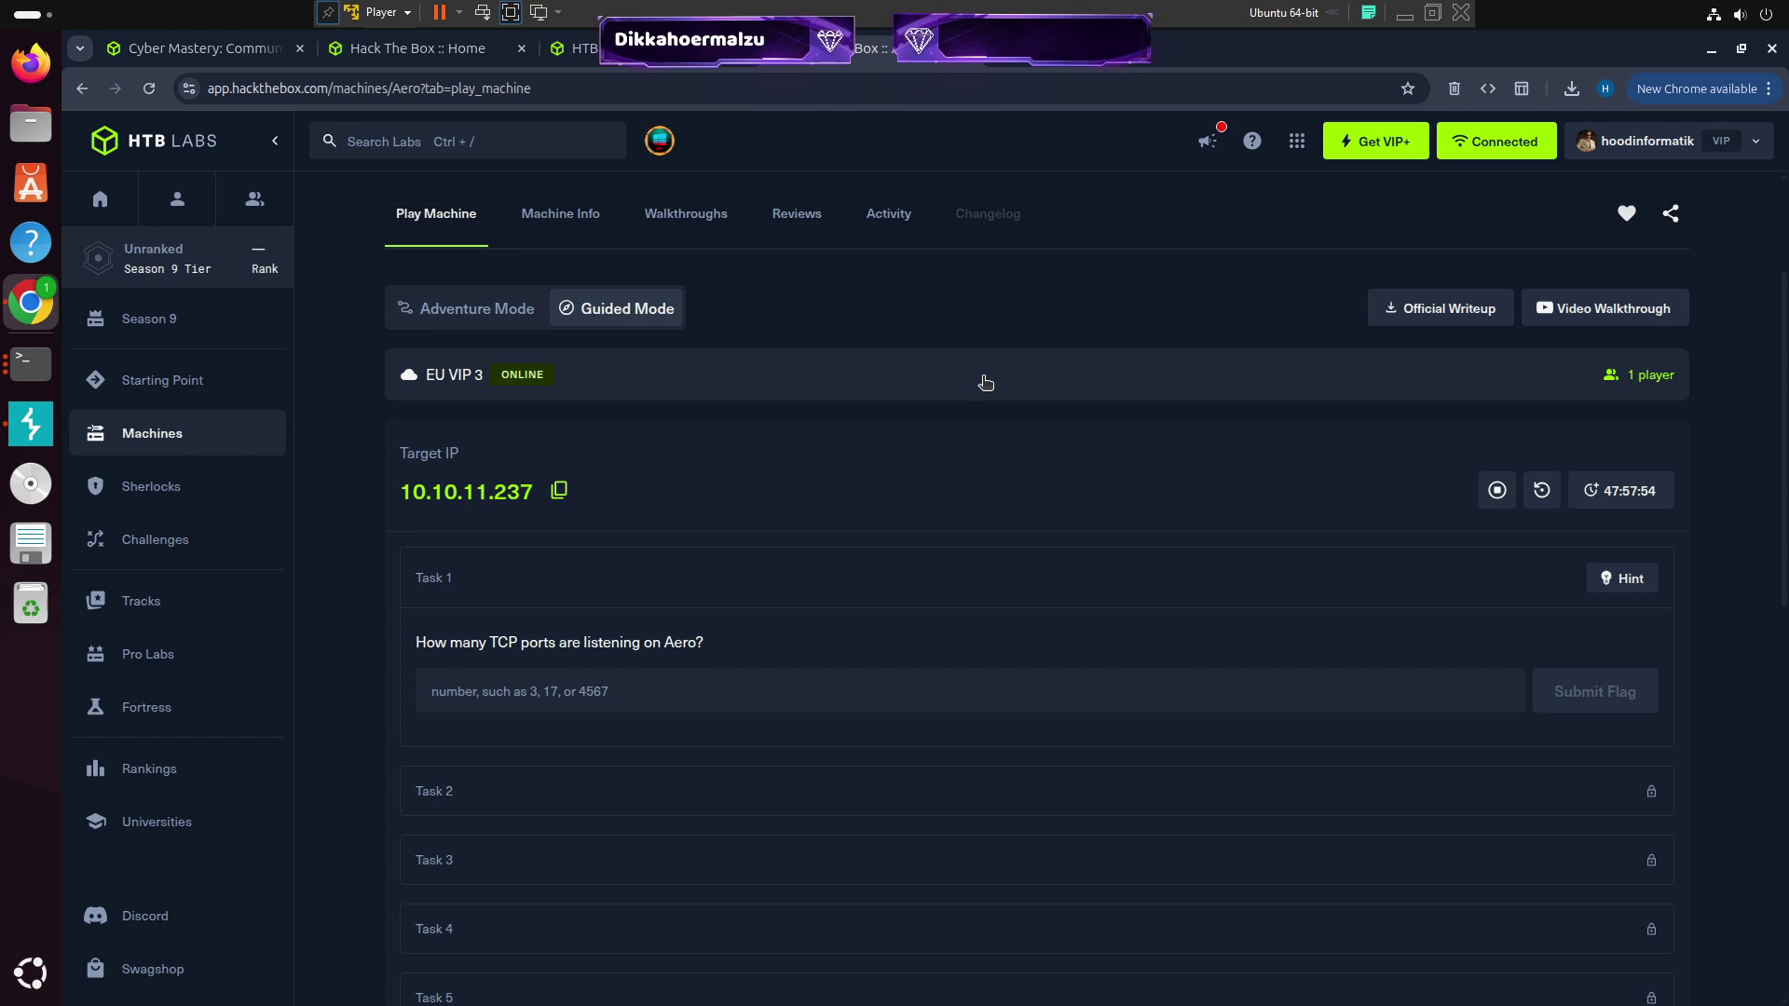
In a new centred terminal, run nmap -sV 10.10.11.237 to find service versions
key(ctrl+alt+t)
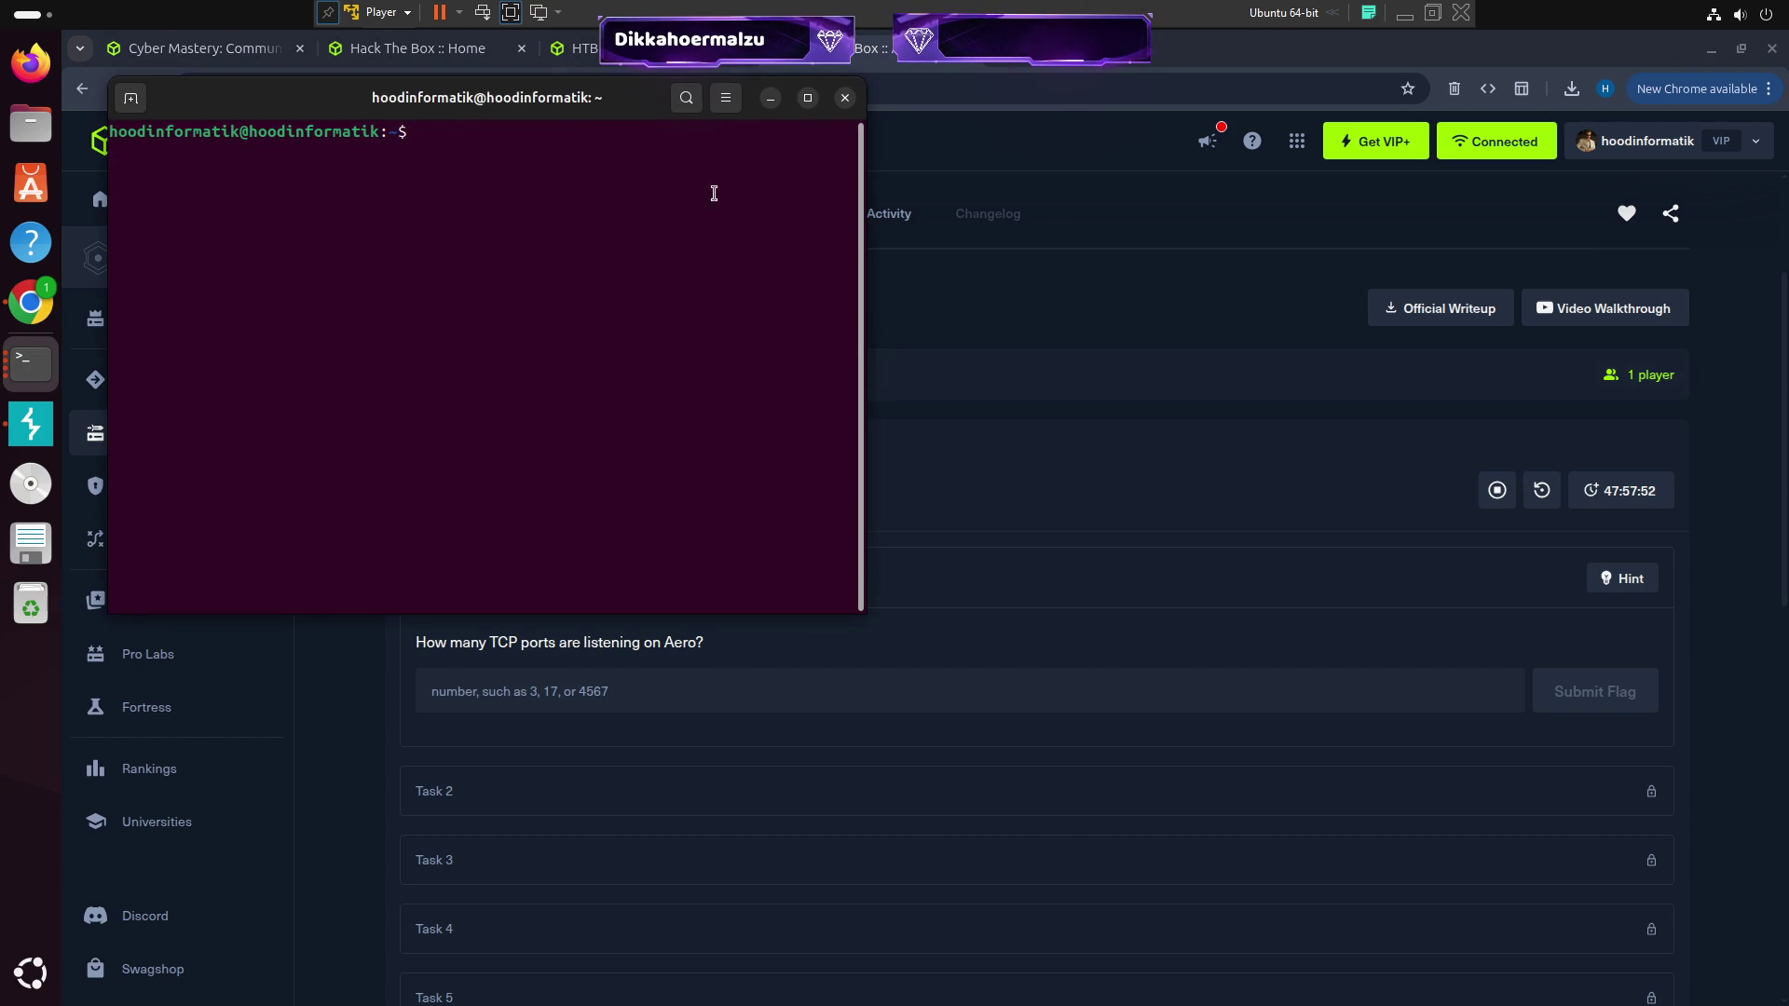
mouse_move(522, 130)
mouse_down()
mouse_move(1108, 394)
mouse_move(1183, 297)
mouse_move(1183, 199)
mouse_up()
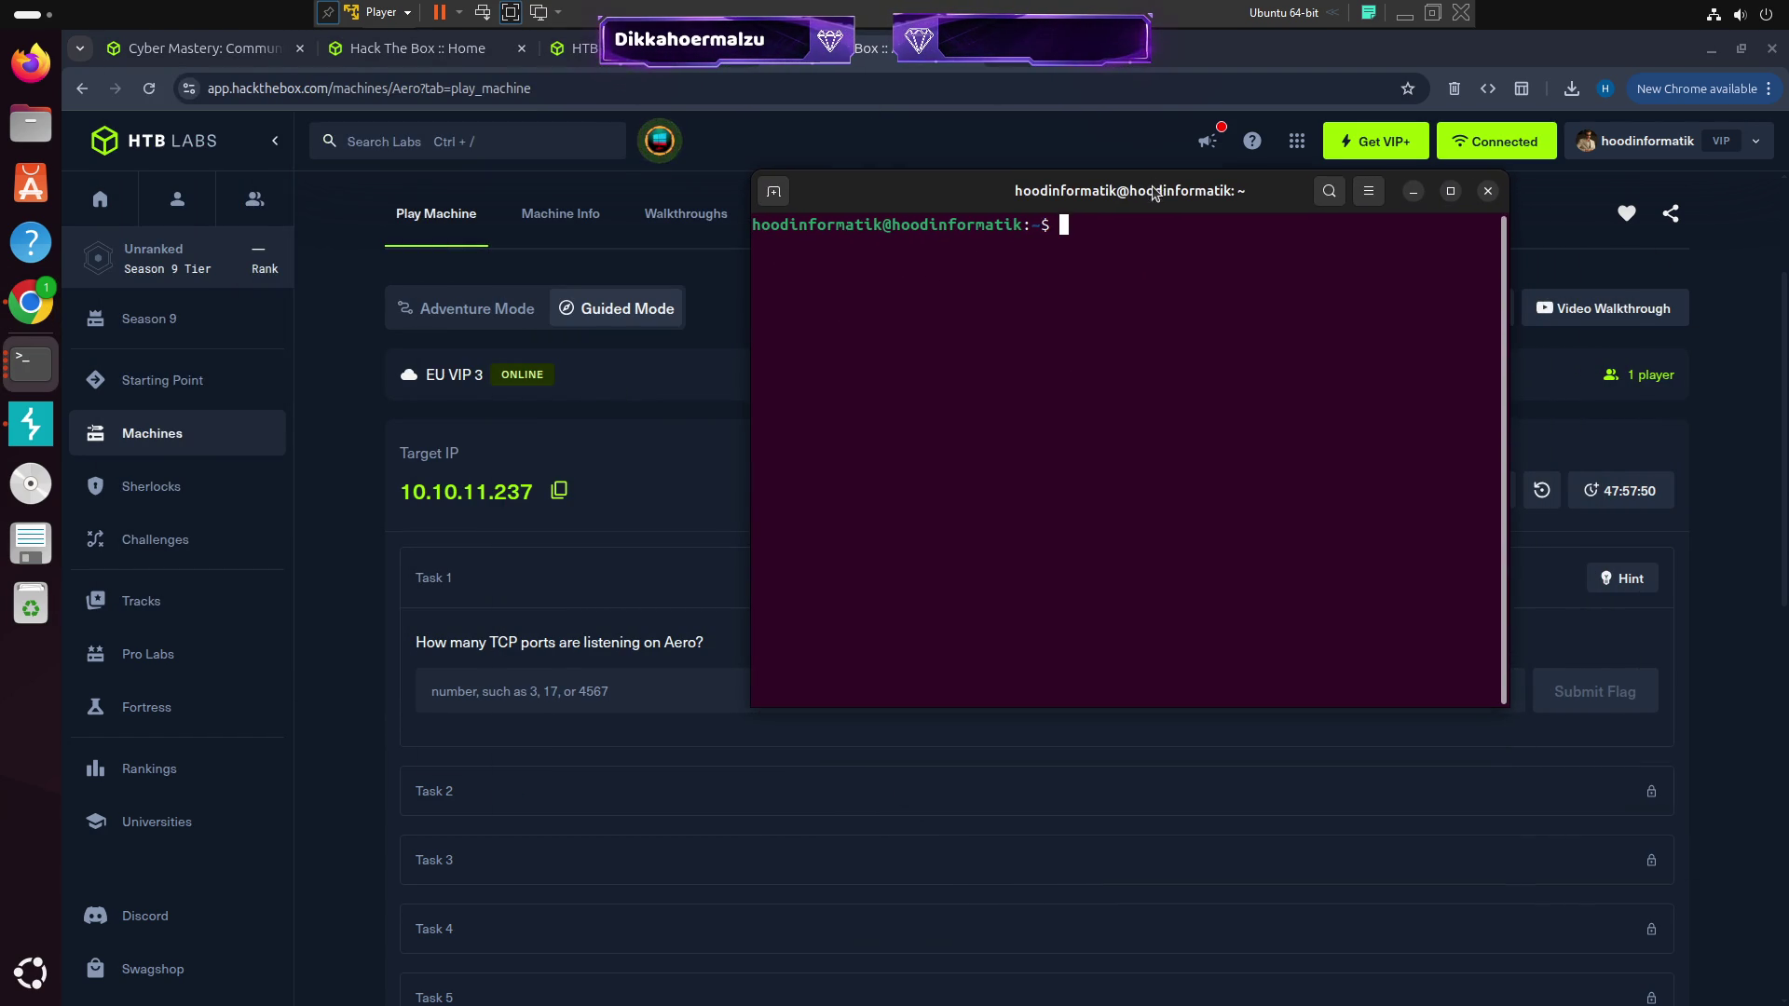
text(nmap )
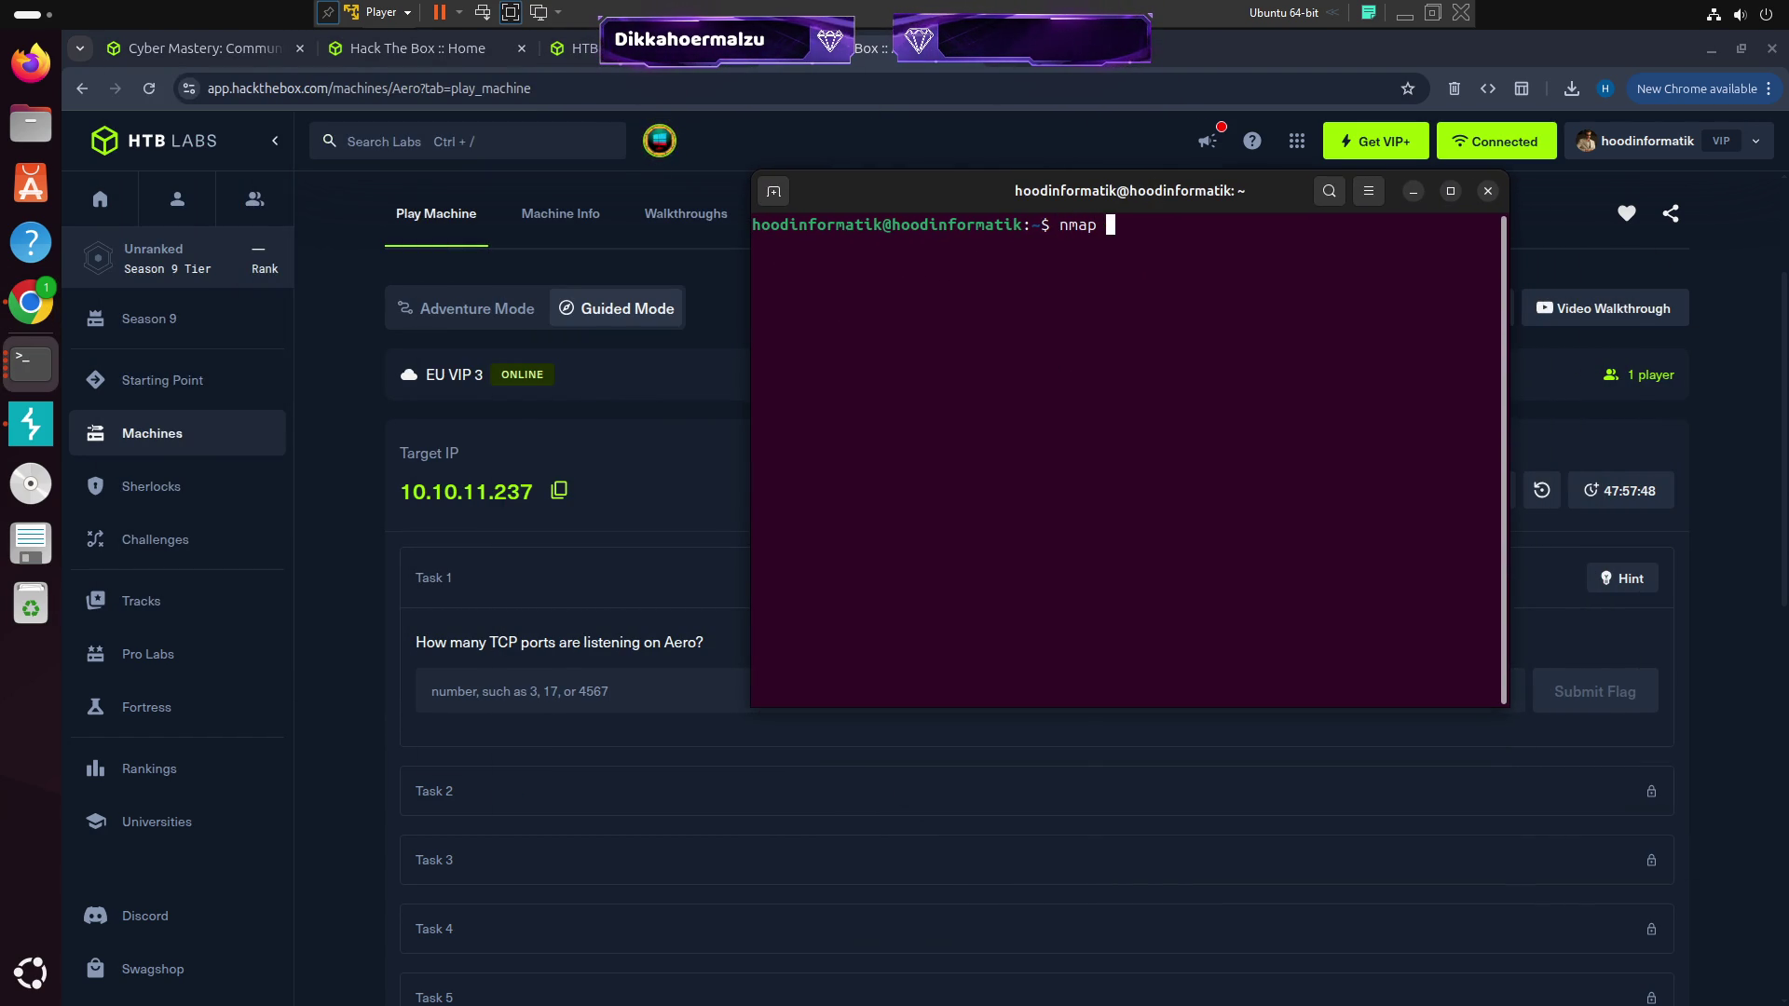
text(-sV 10)
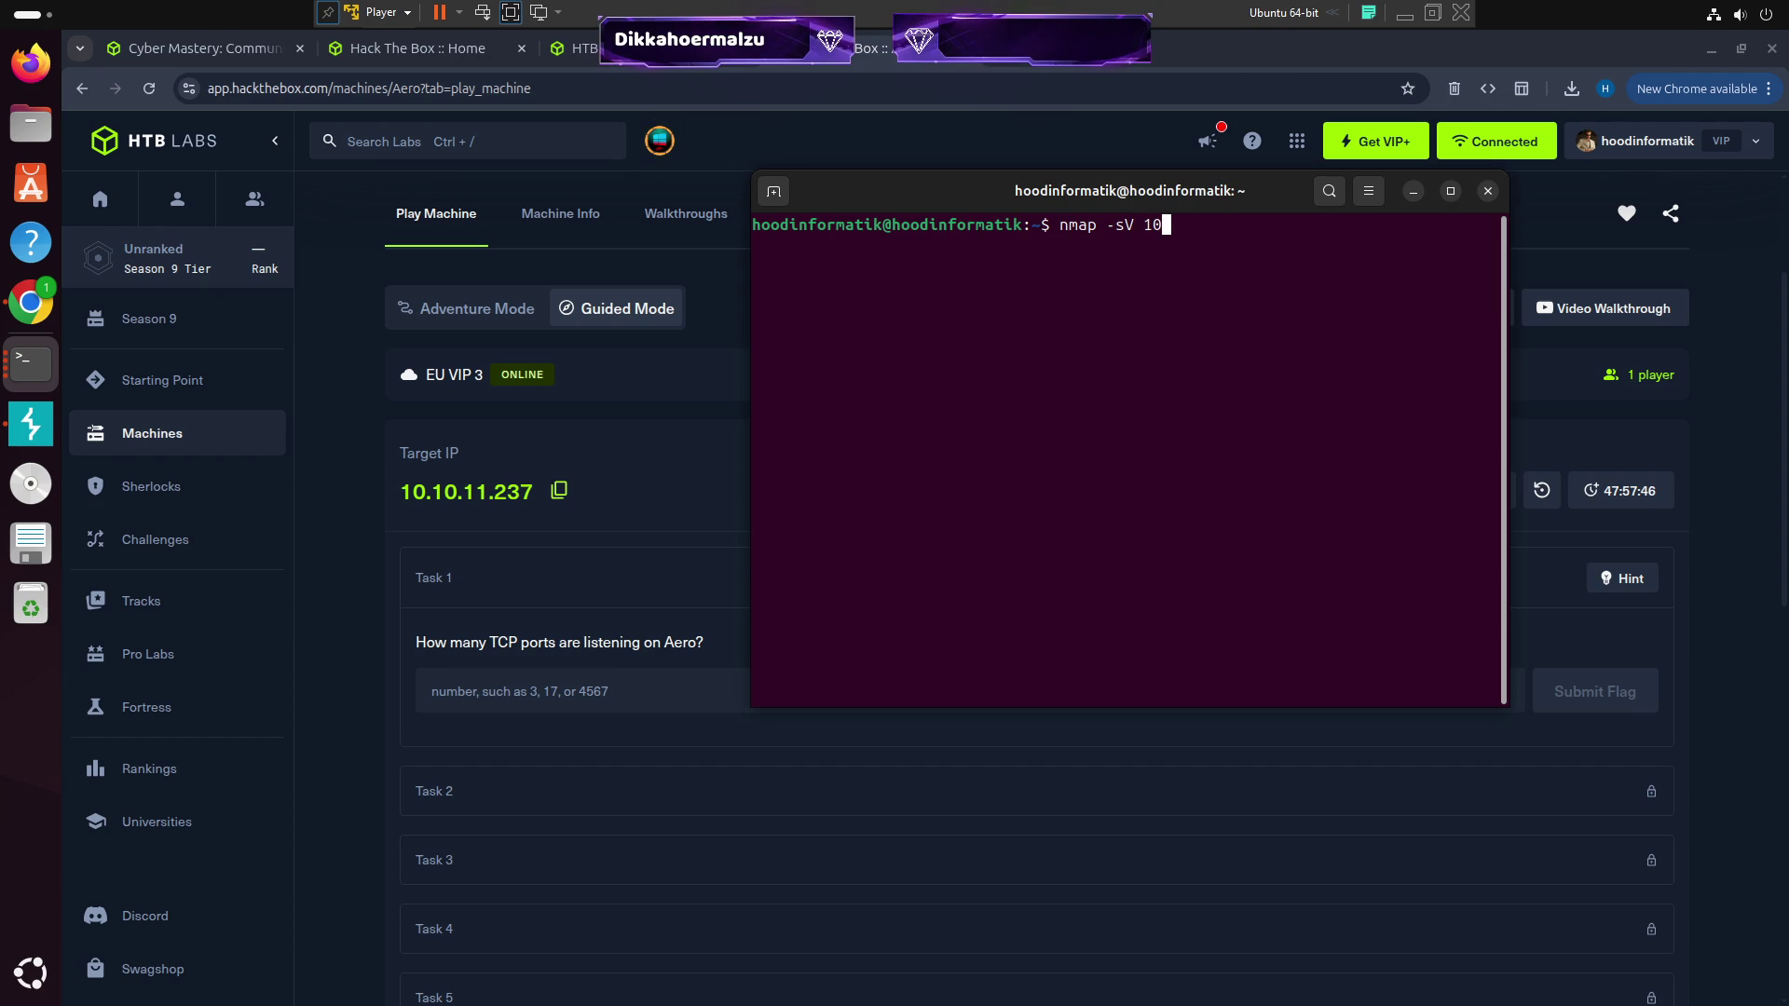
text(.10.1)
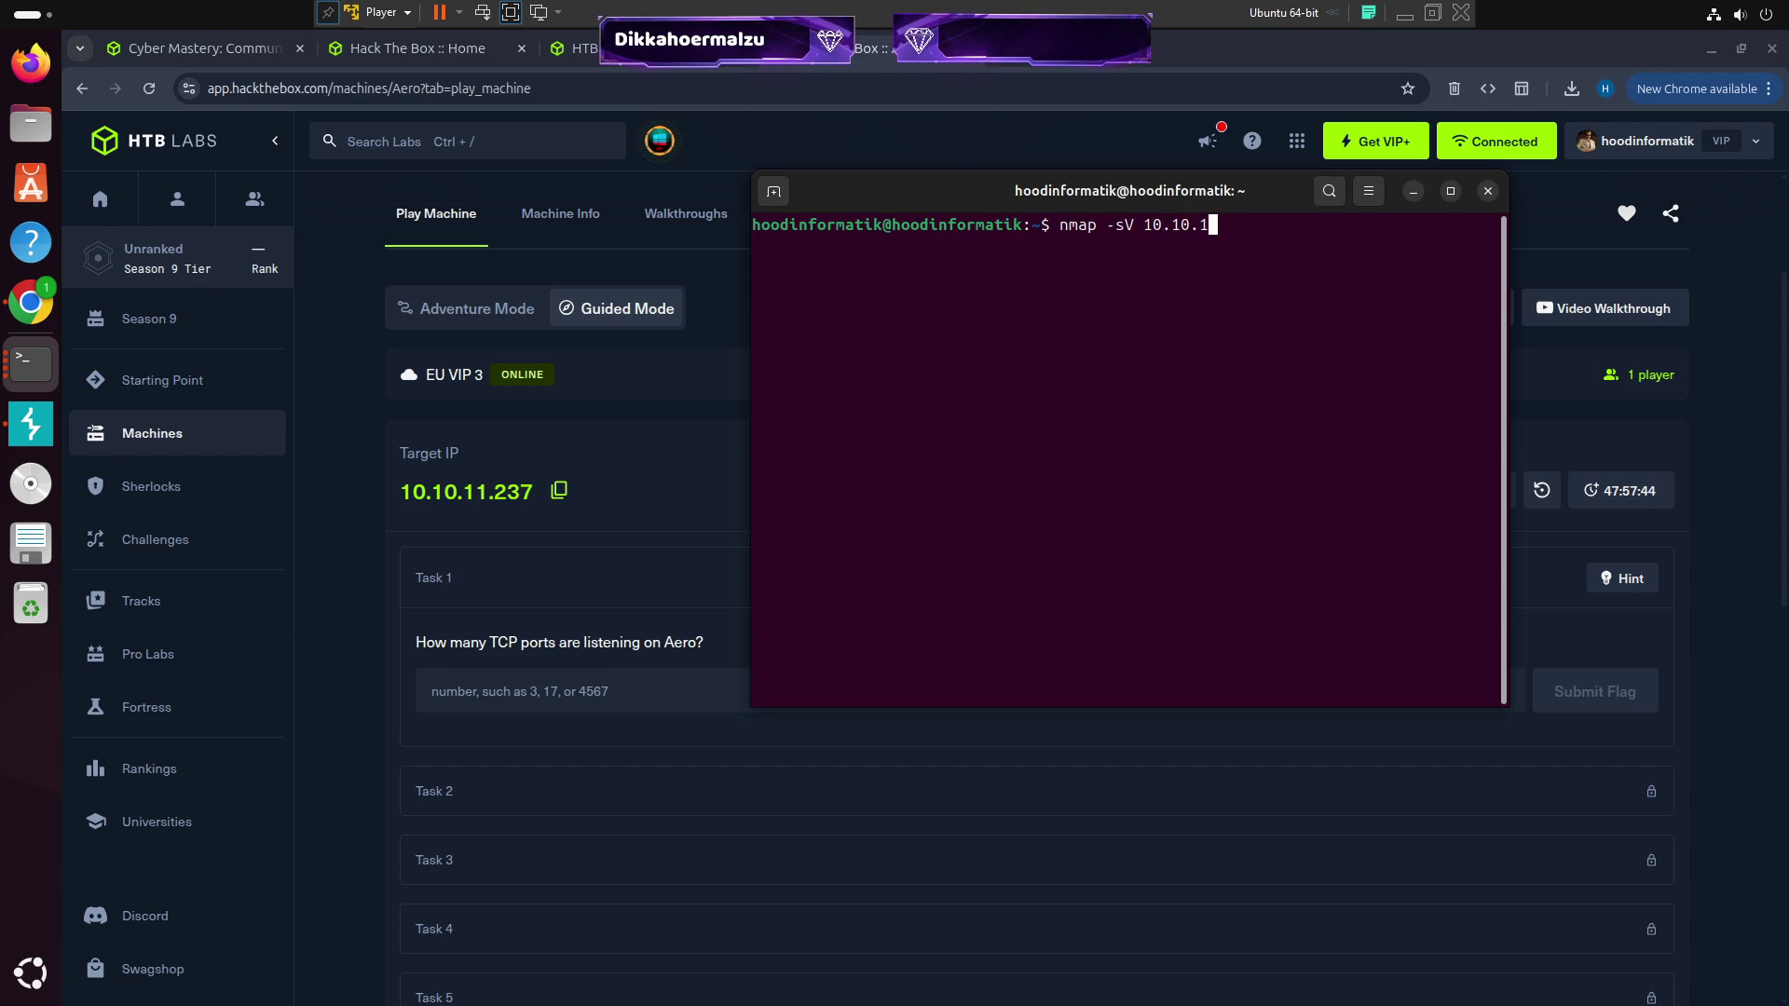
text(1.237)
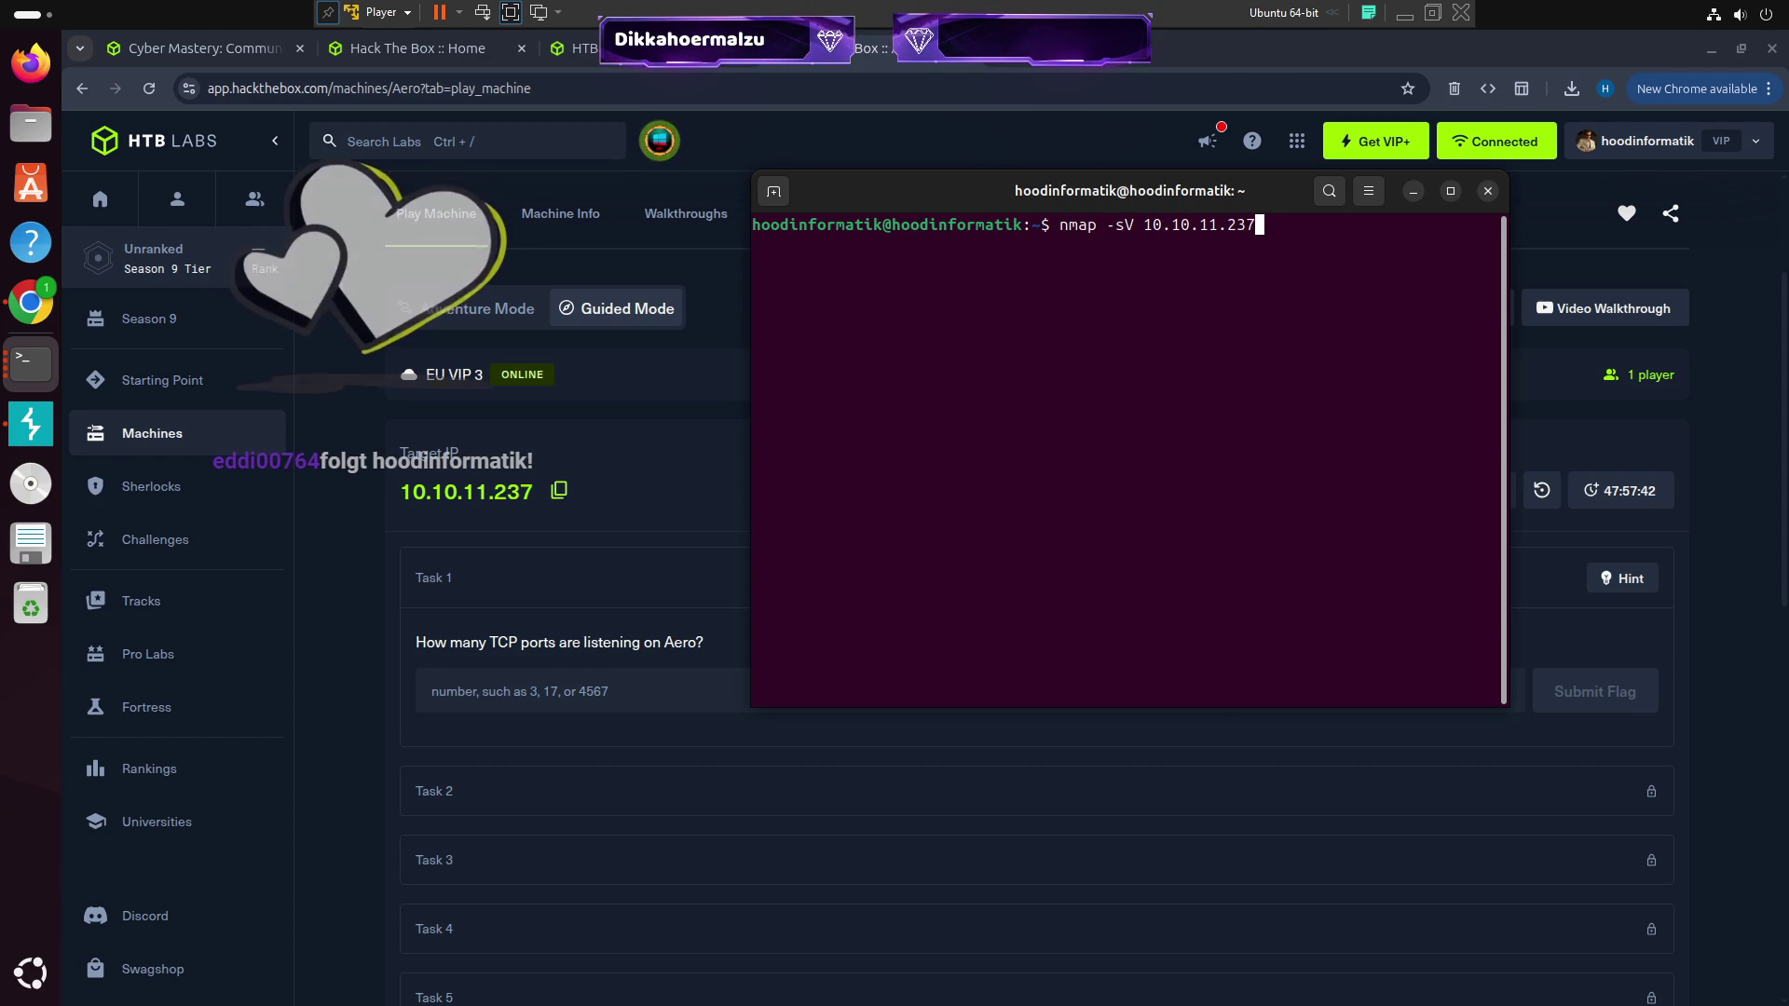
key(Return)
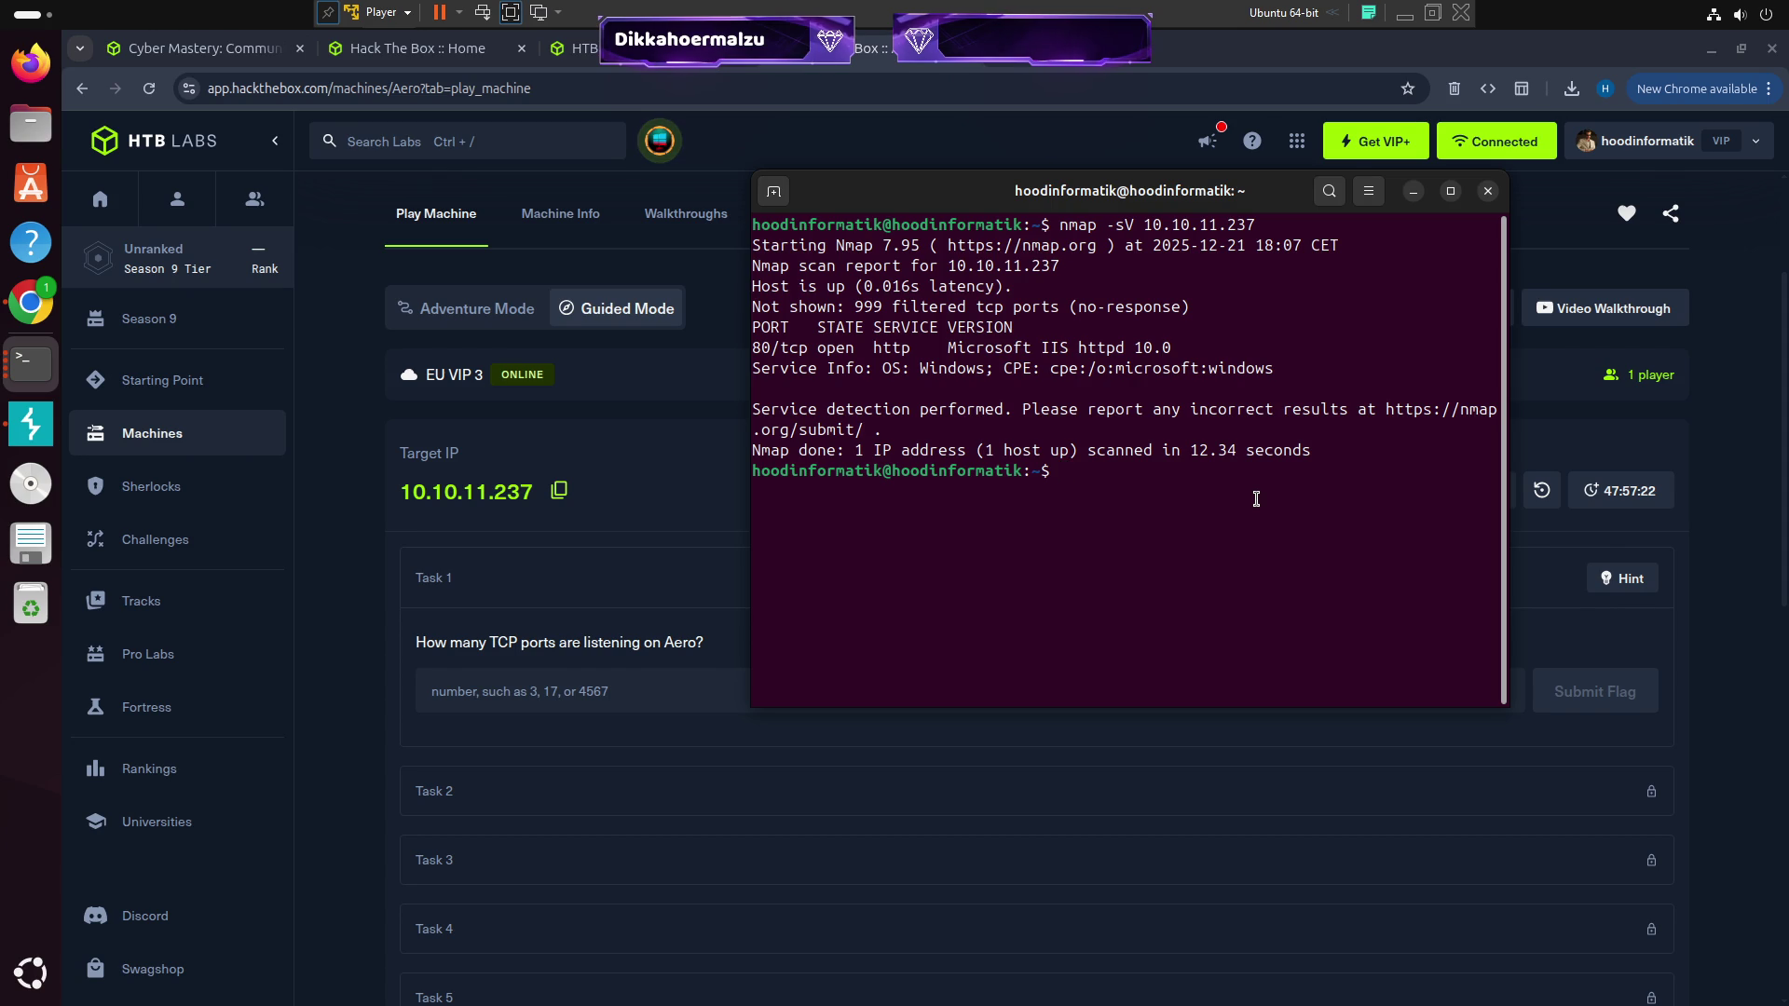
Clear the terminal screen with the clear command
text(clea)
key(BackSpace)
text(ar)
key(Return)
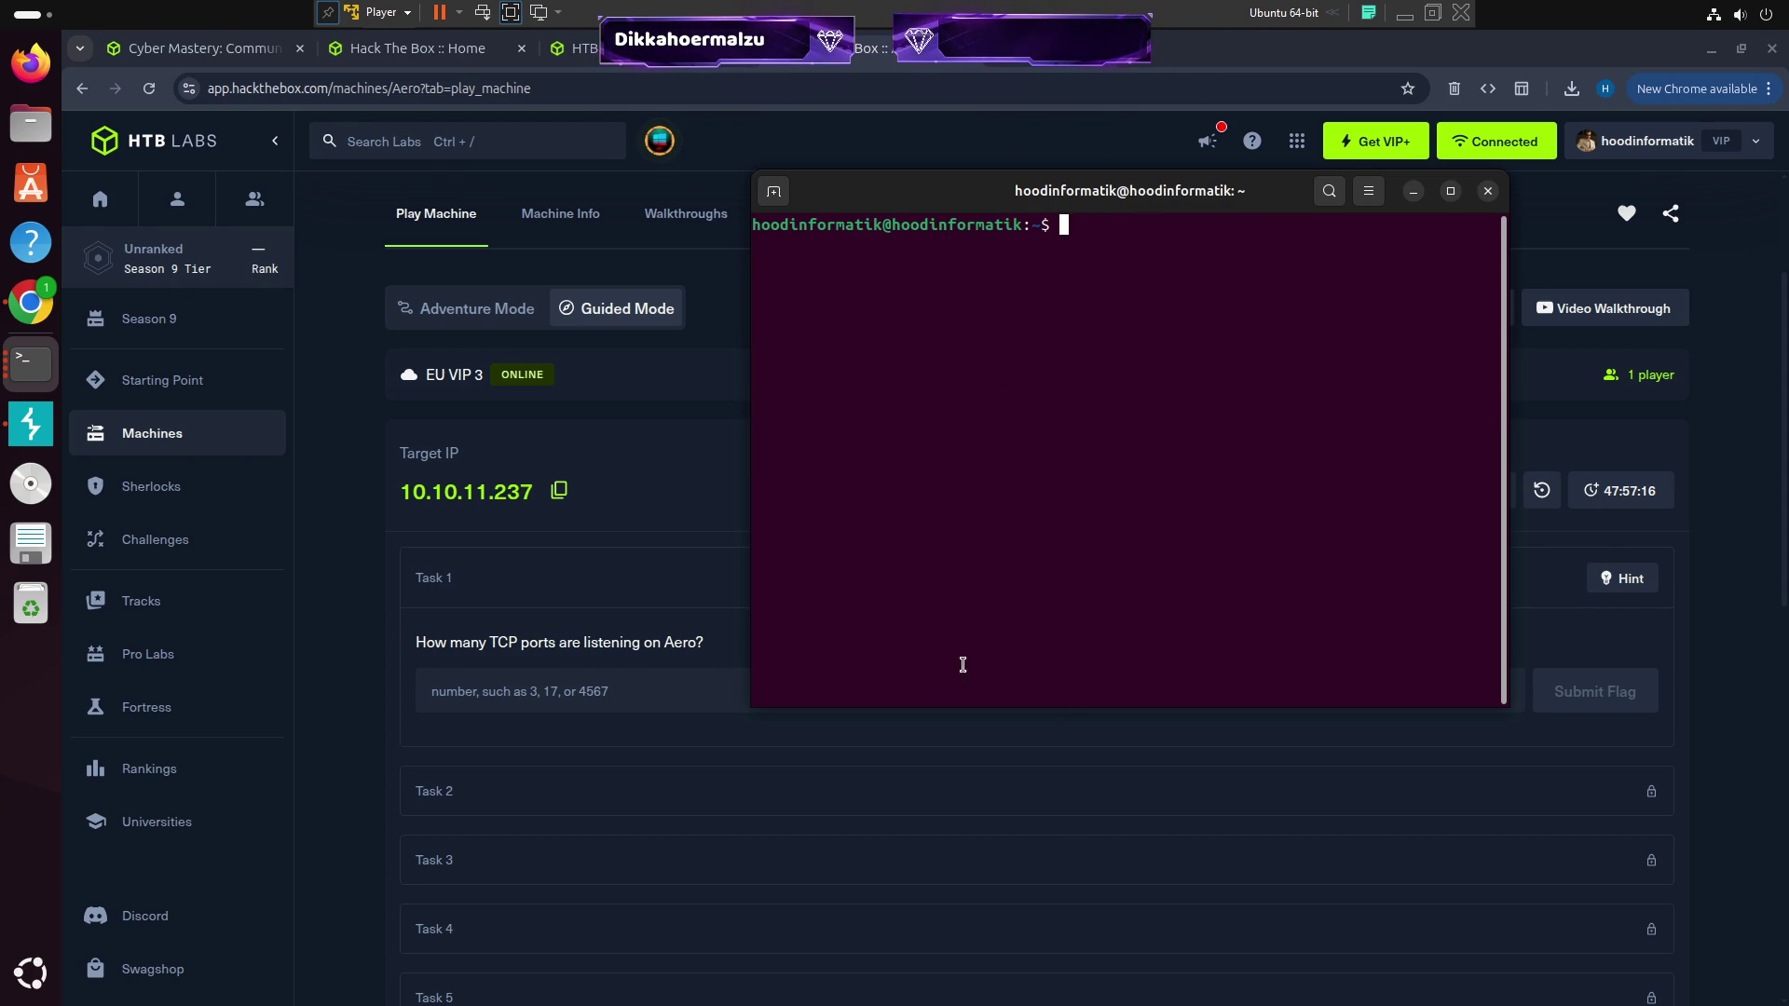
drag(980, 198, 1027, 193)
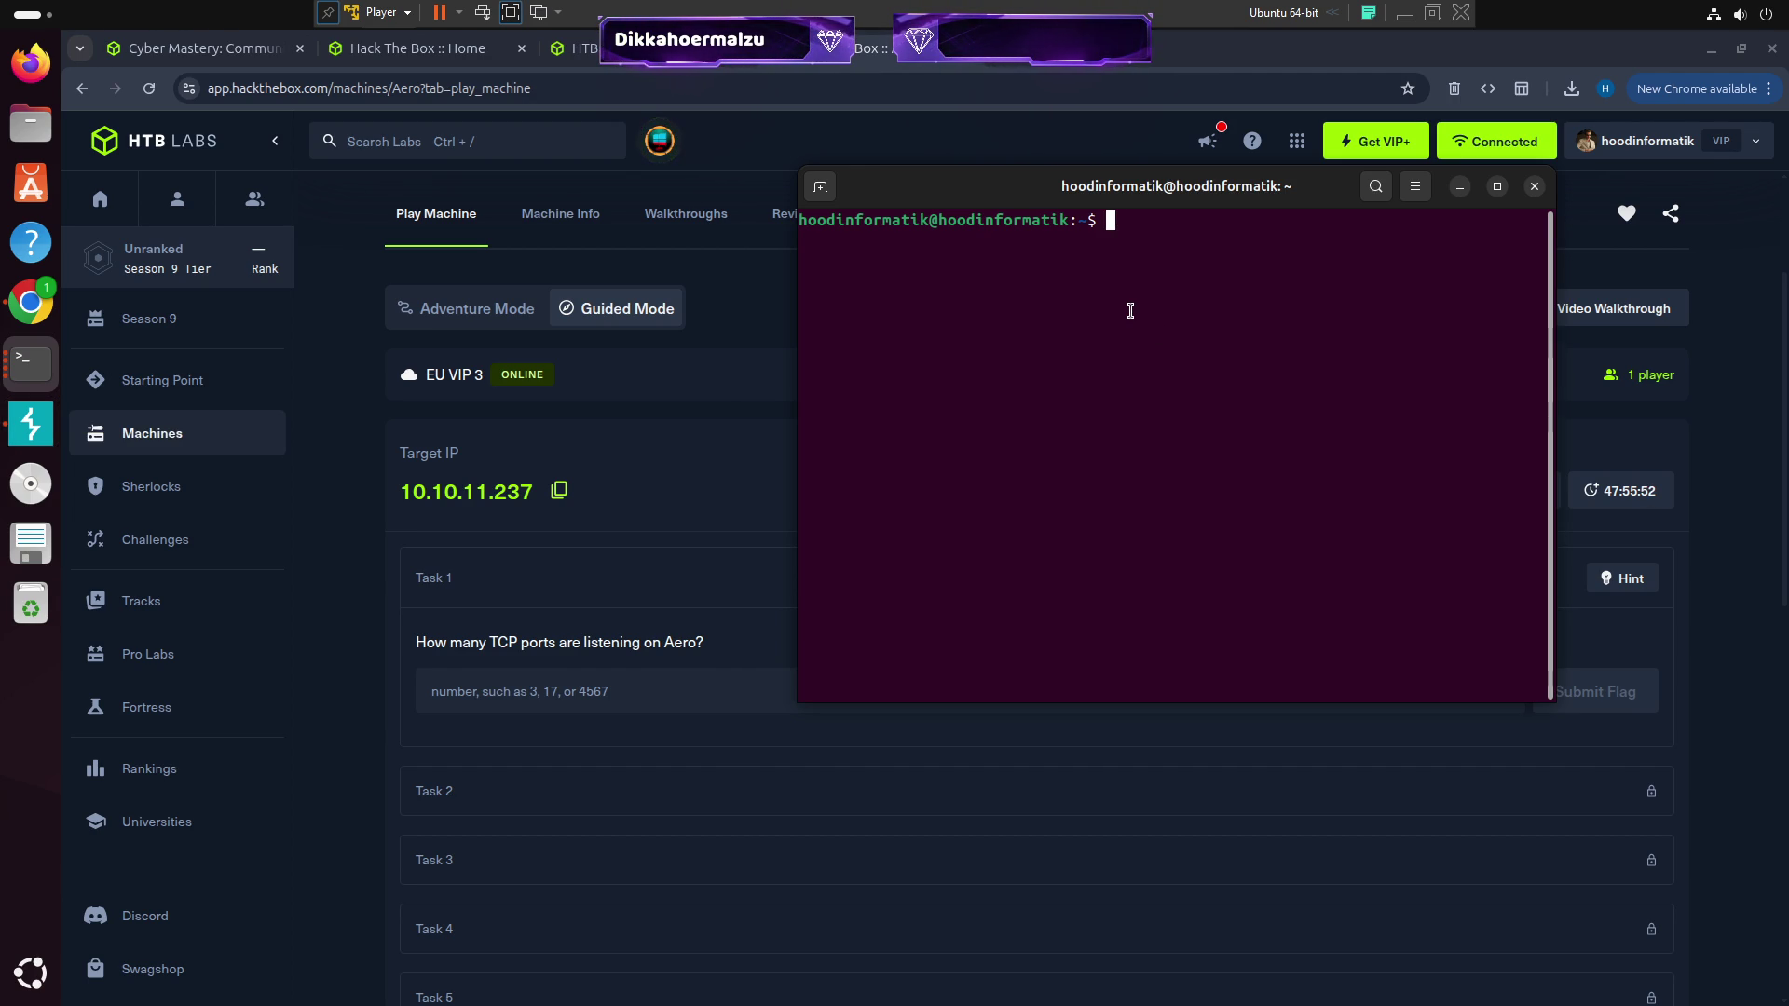
Start a full-port scan with nmap -p- 10.10.11.237 and copy the target IP
text(nmap)
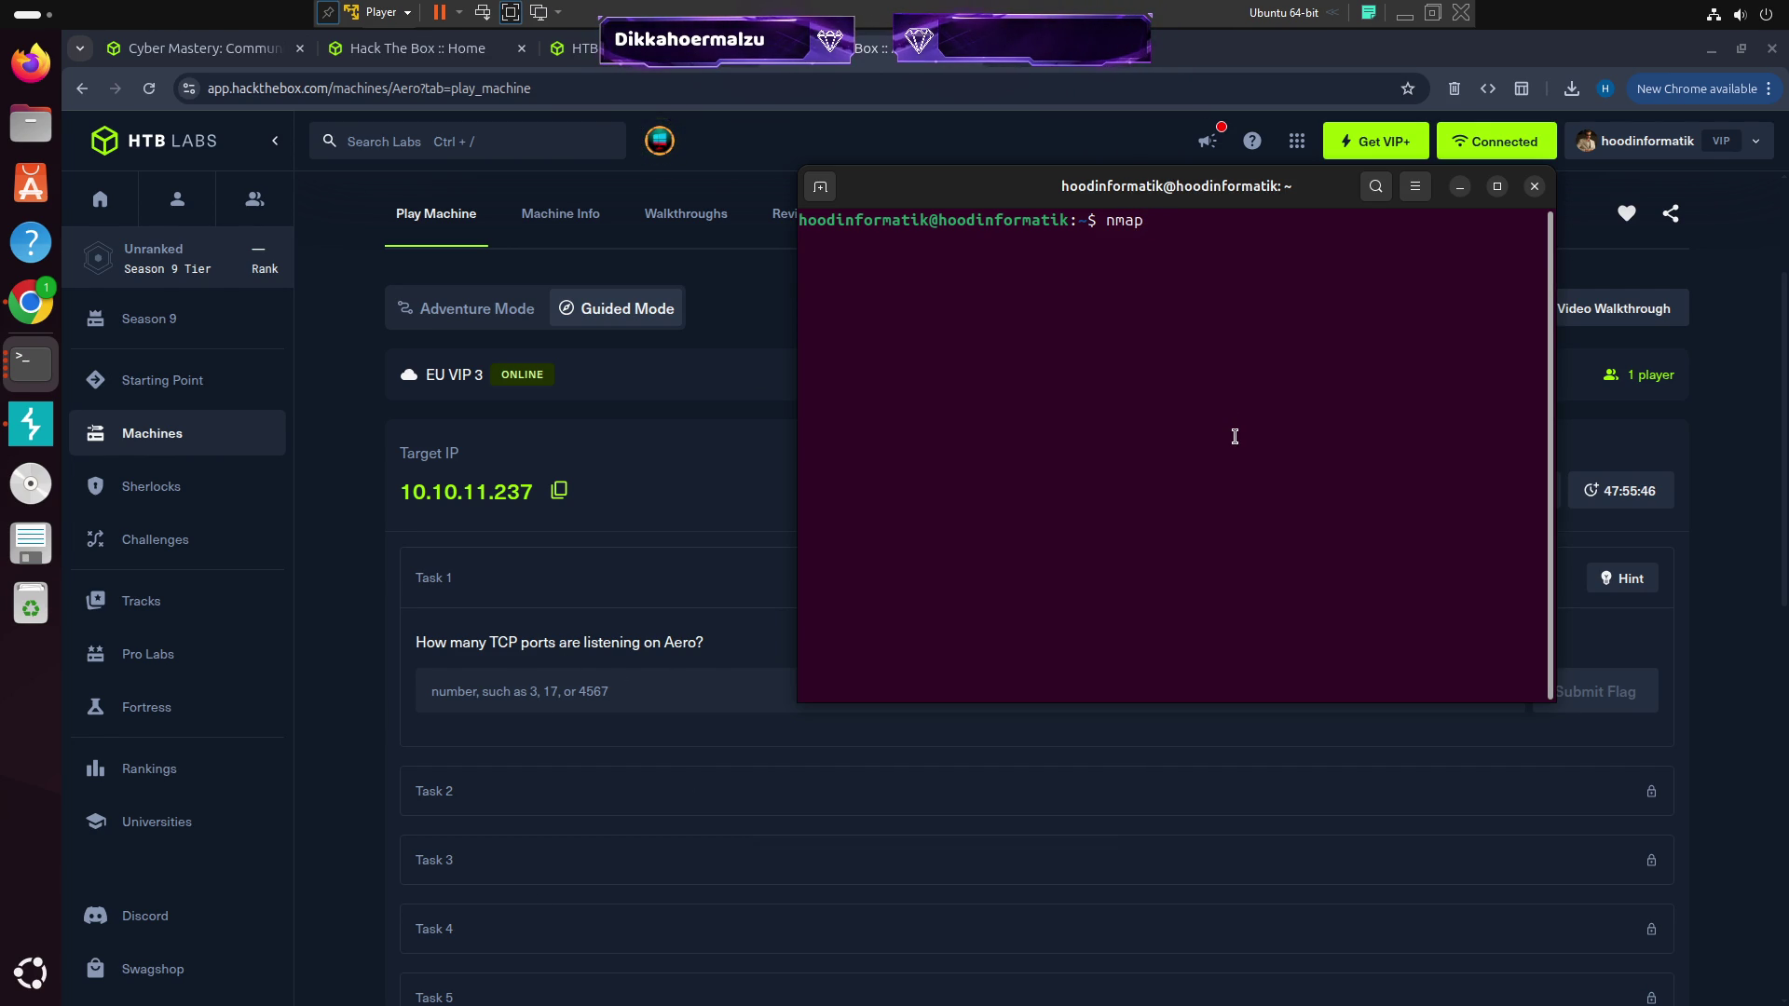
text(-p- )
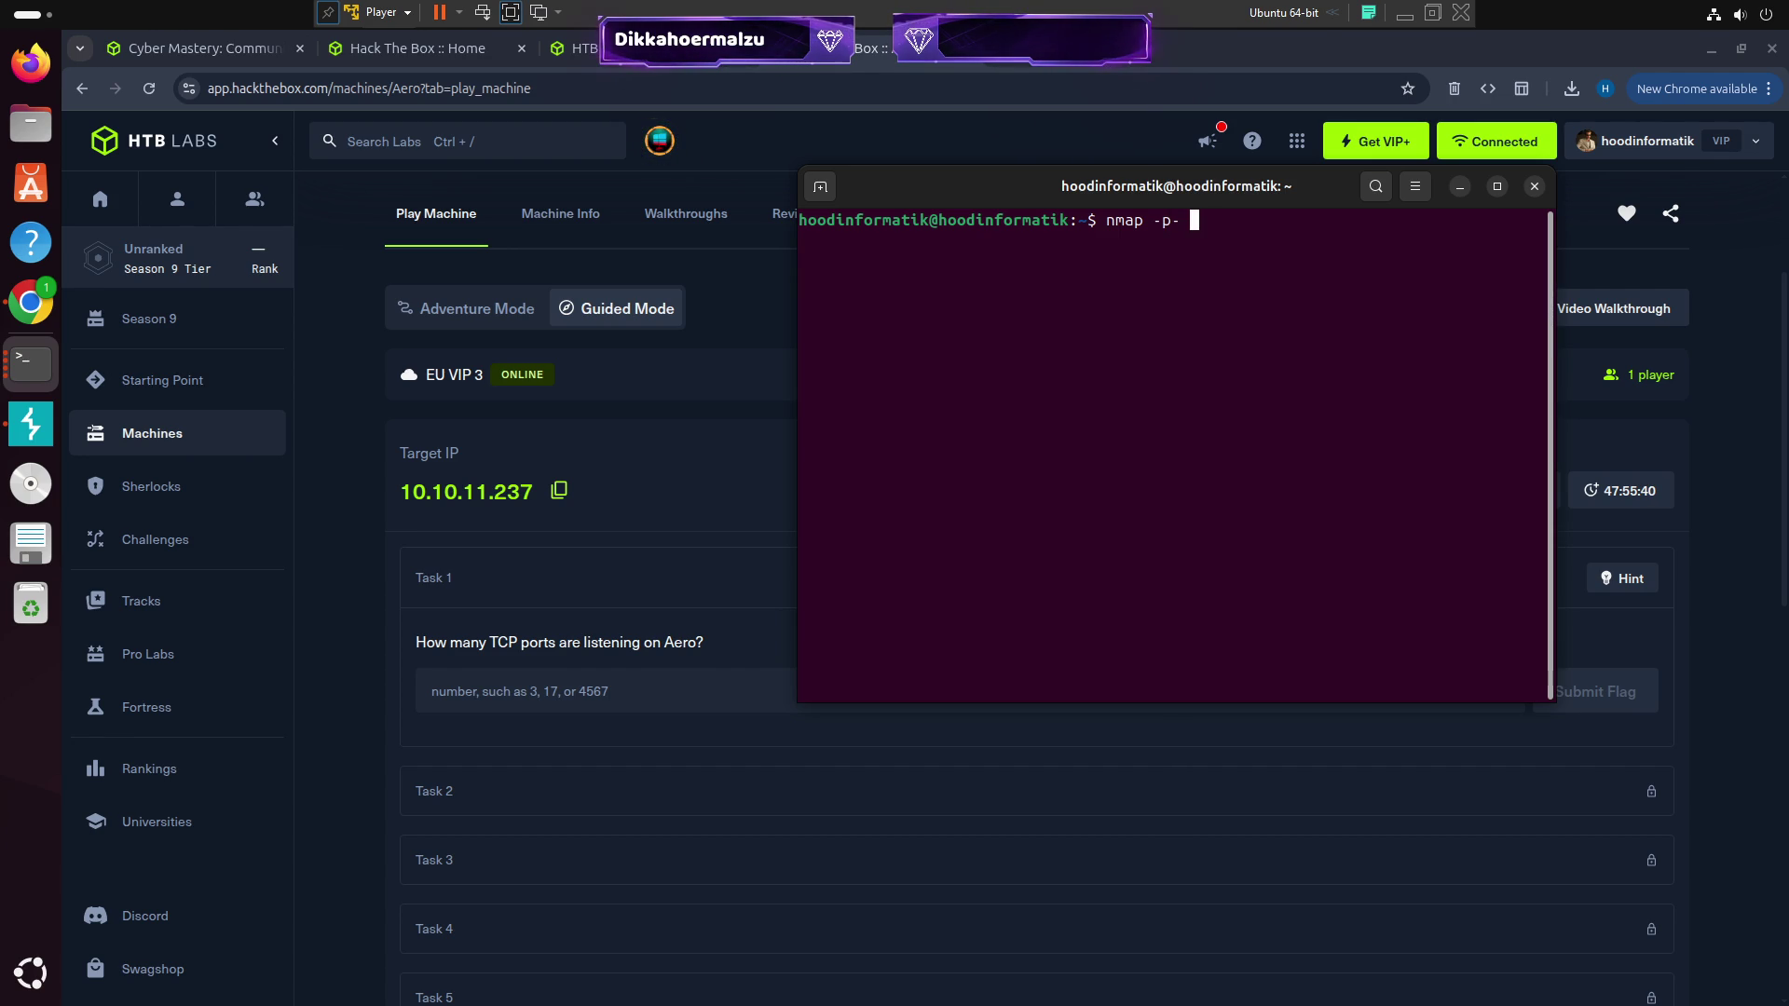
text(10.10.11.237)
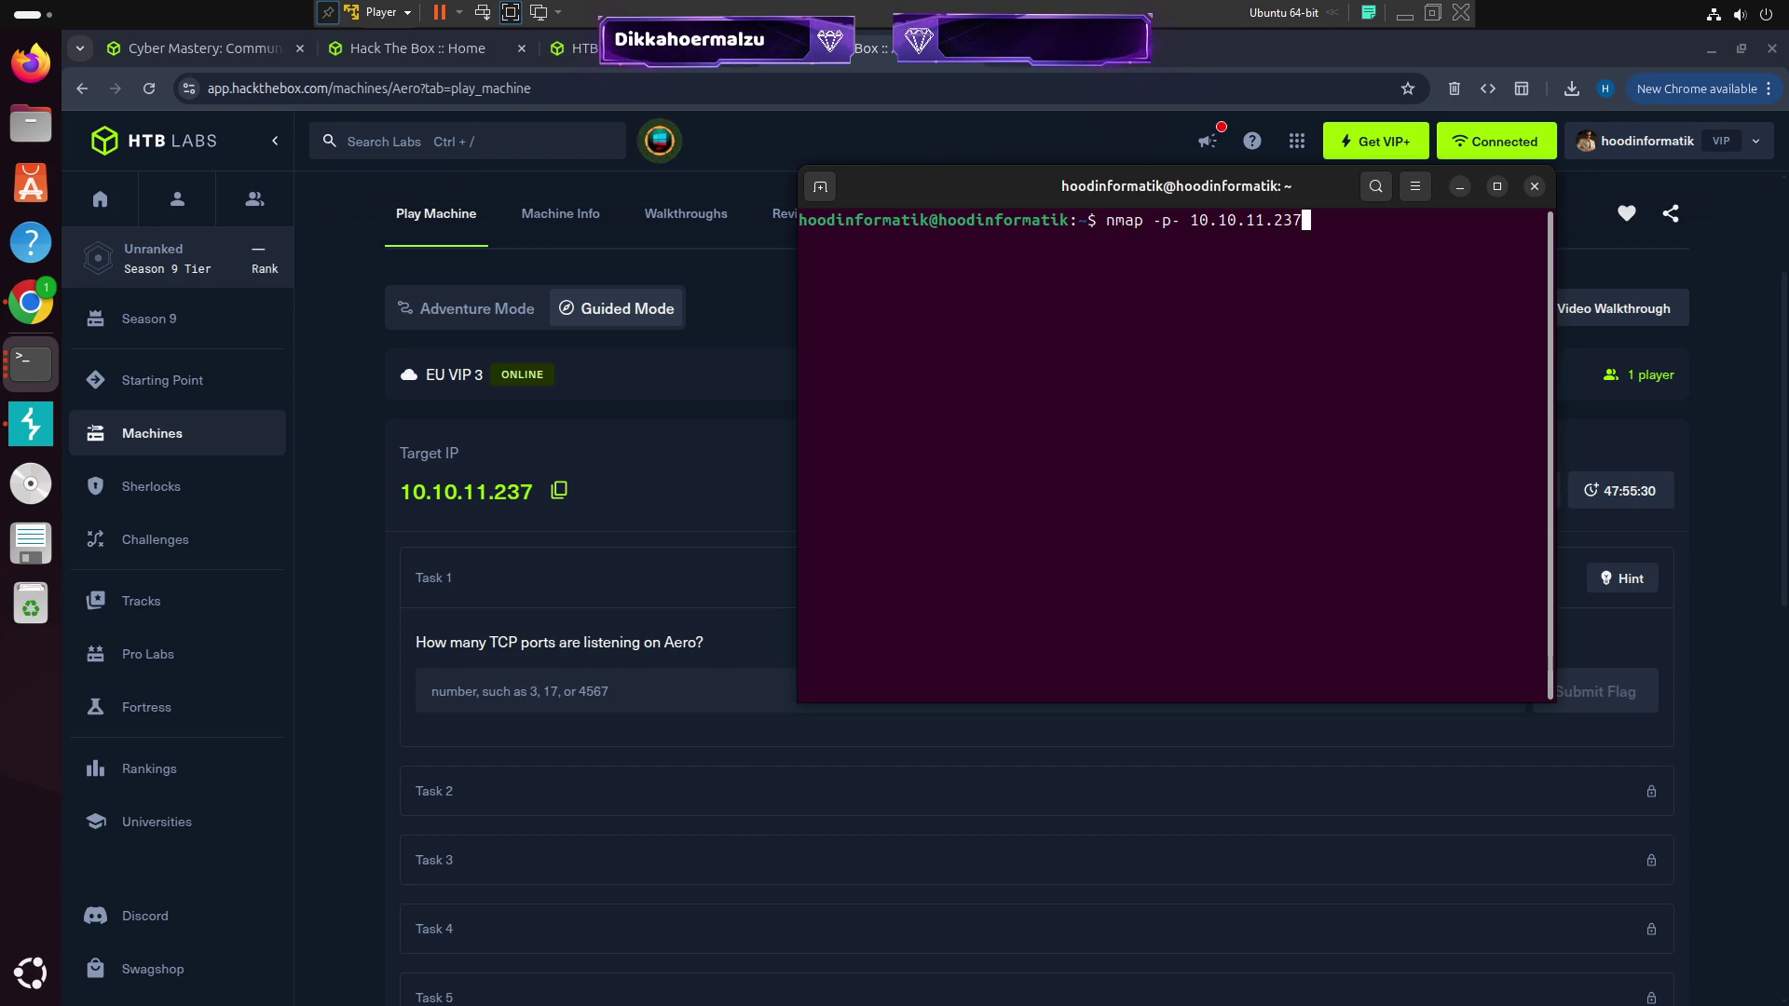
key(Return)
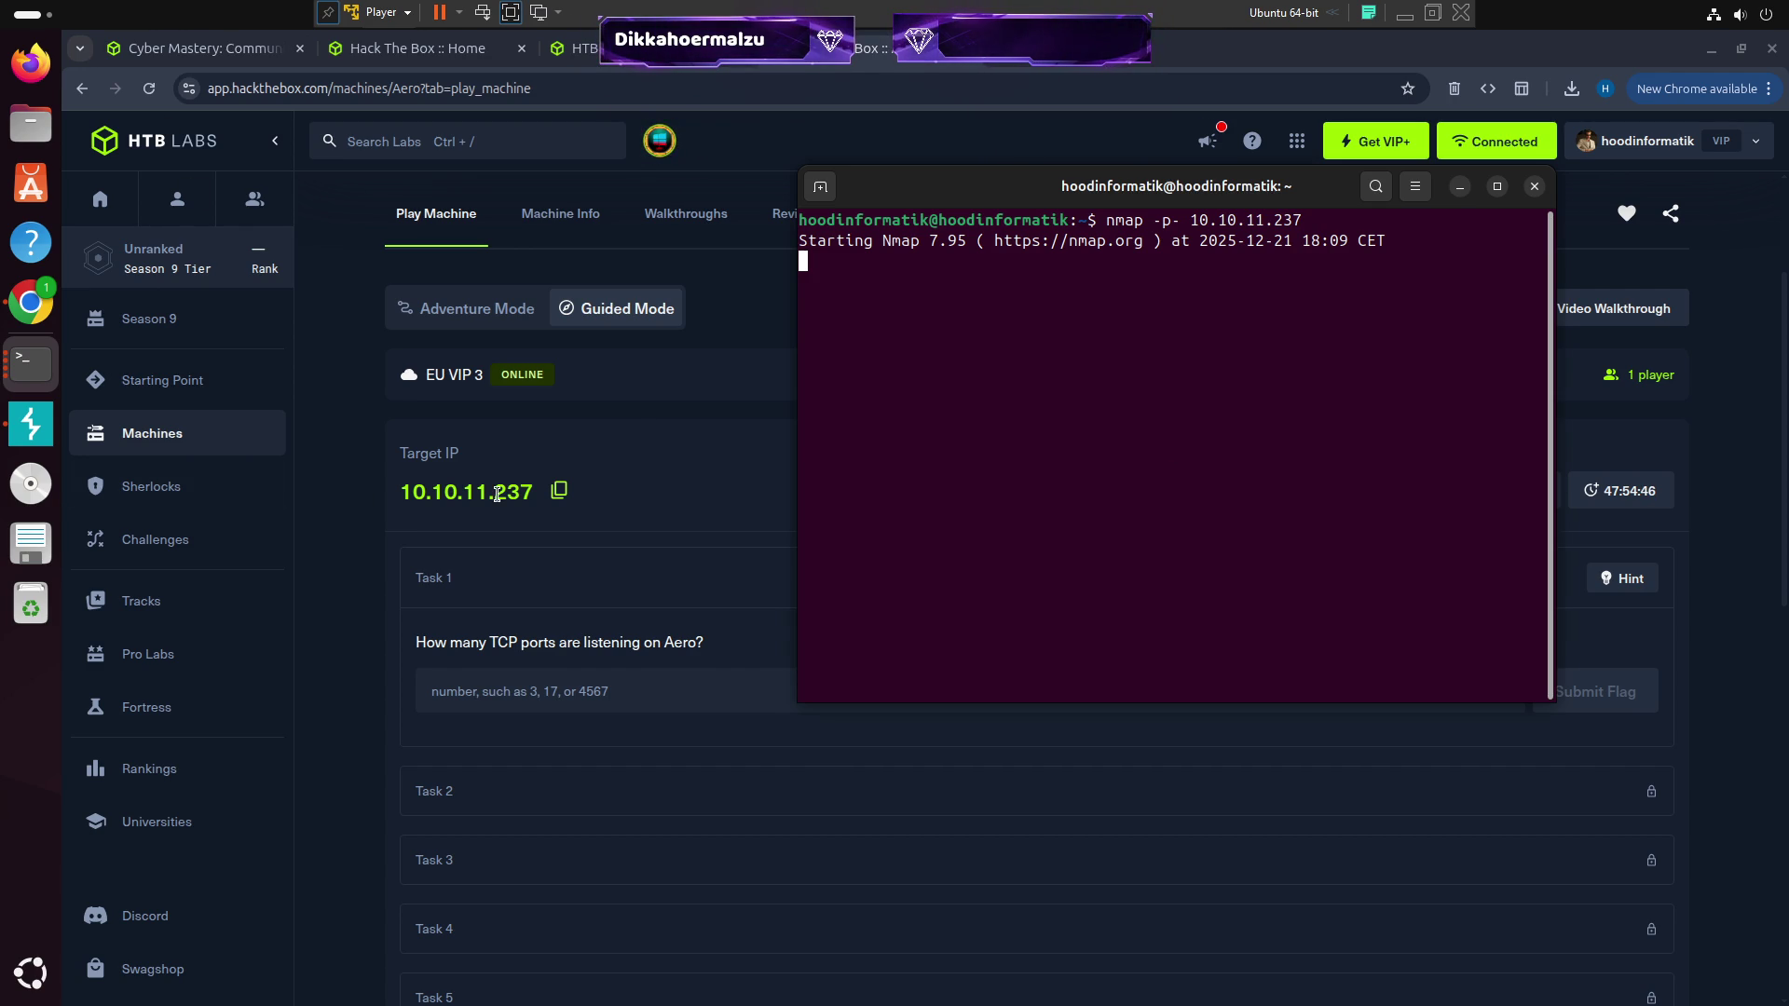
click(560, 490)
key(ctrl+t)
Load 10.10.11.237 in the new tab and check the nmap scan's progress
key(ctrl+v)
key(Return)
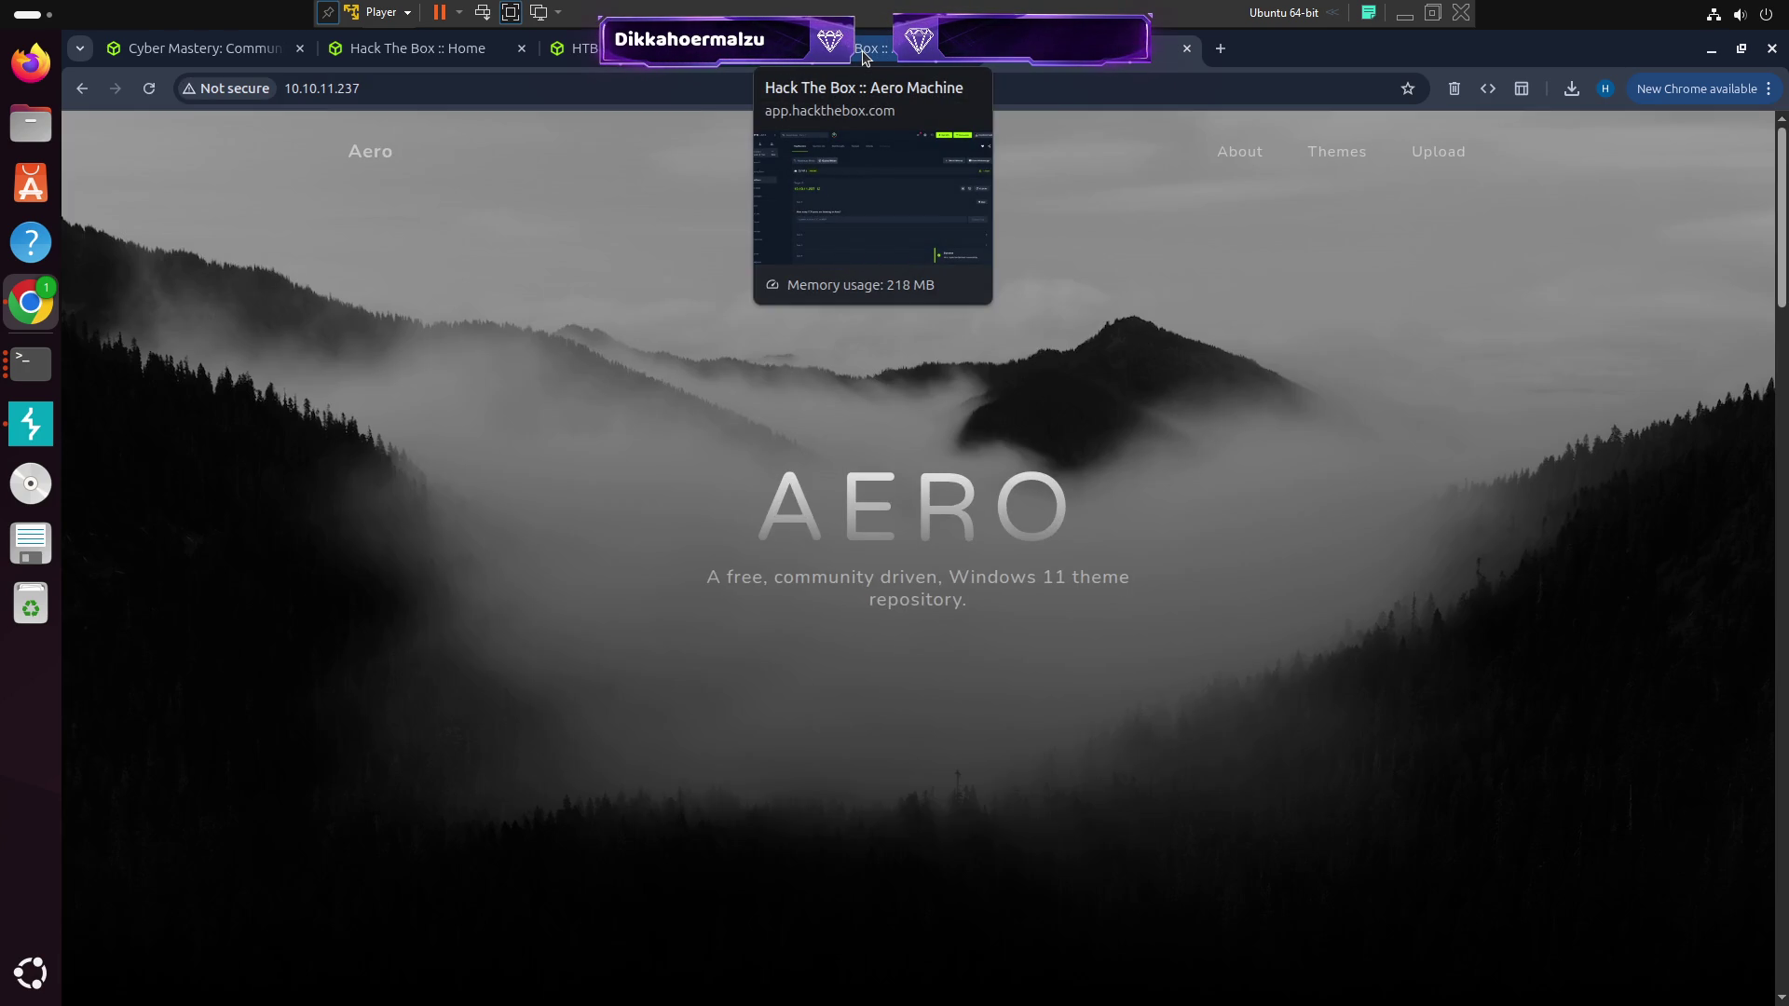
key(alt+Tab)
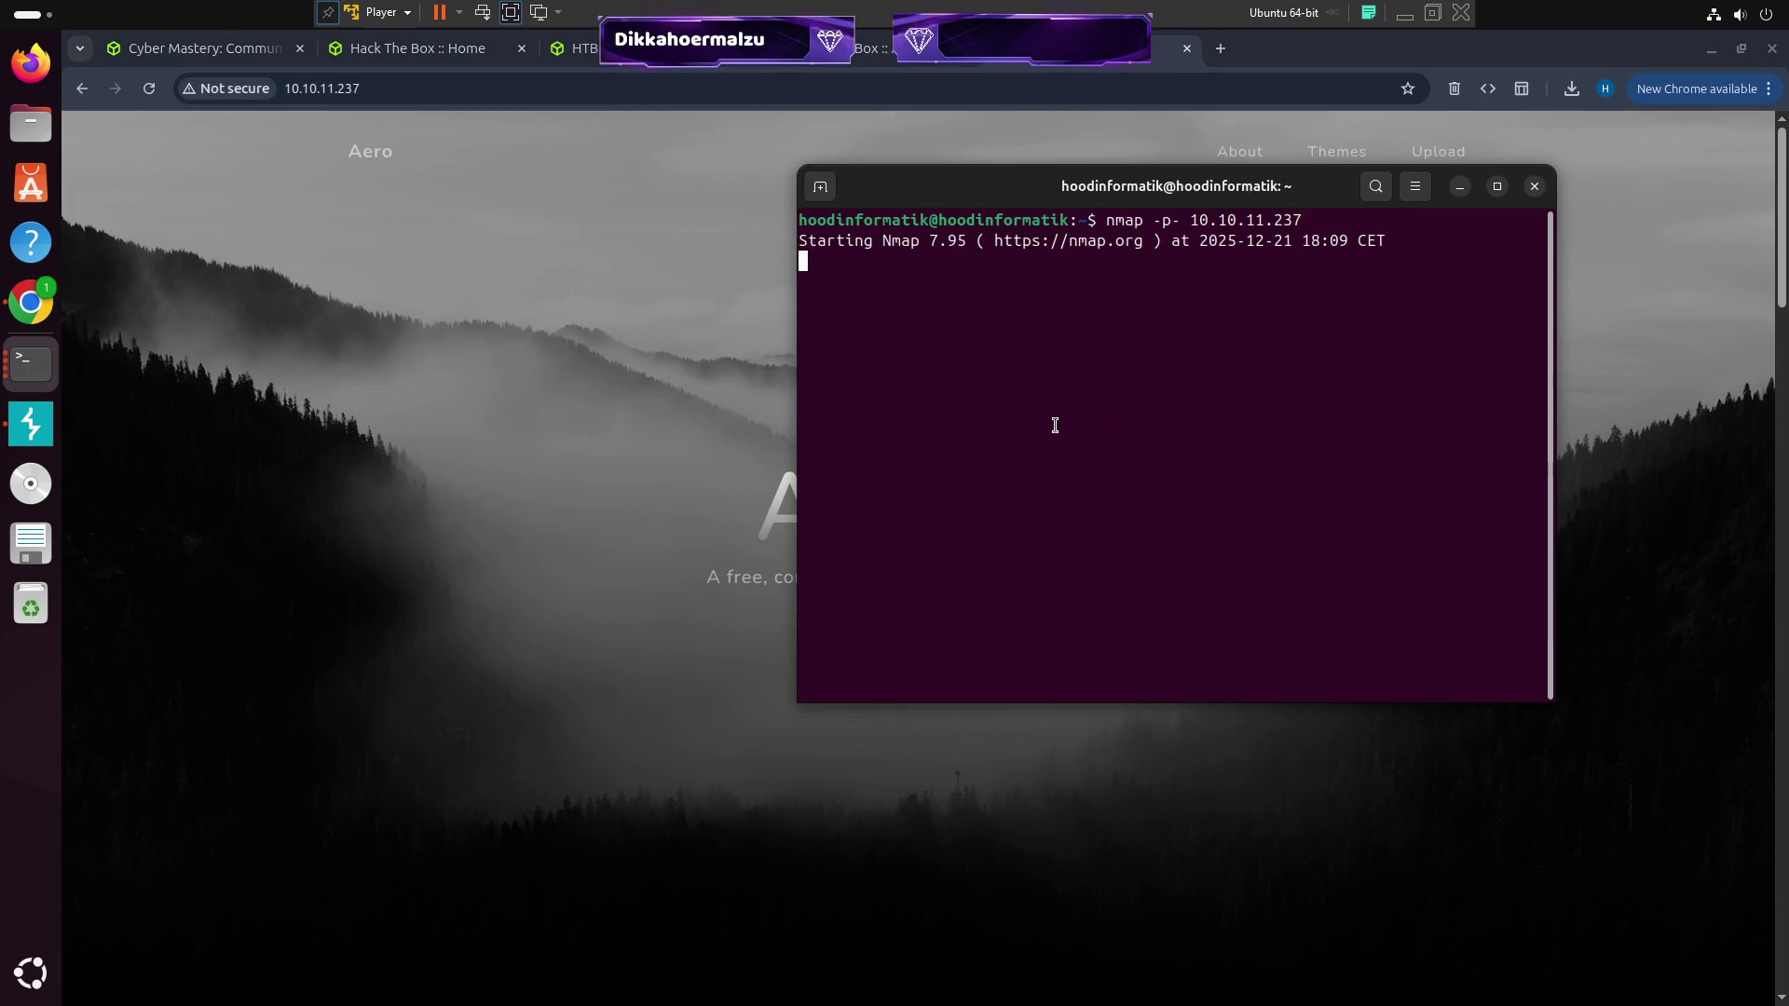
key(Return)
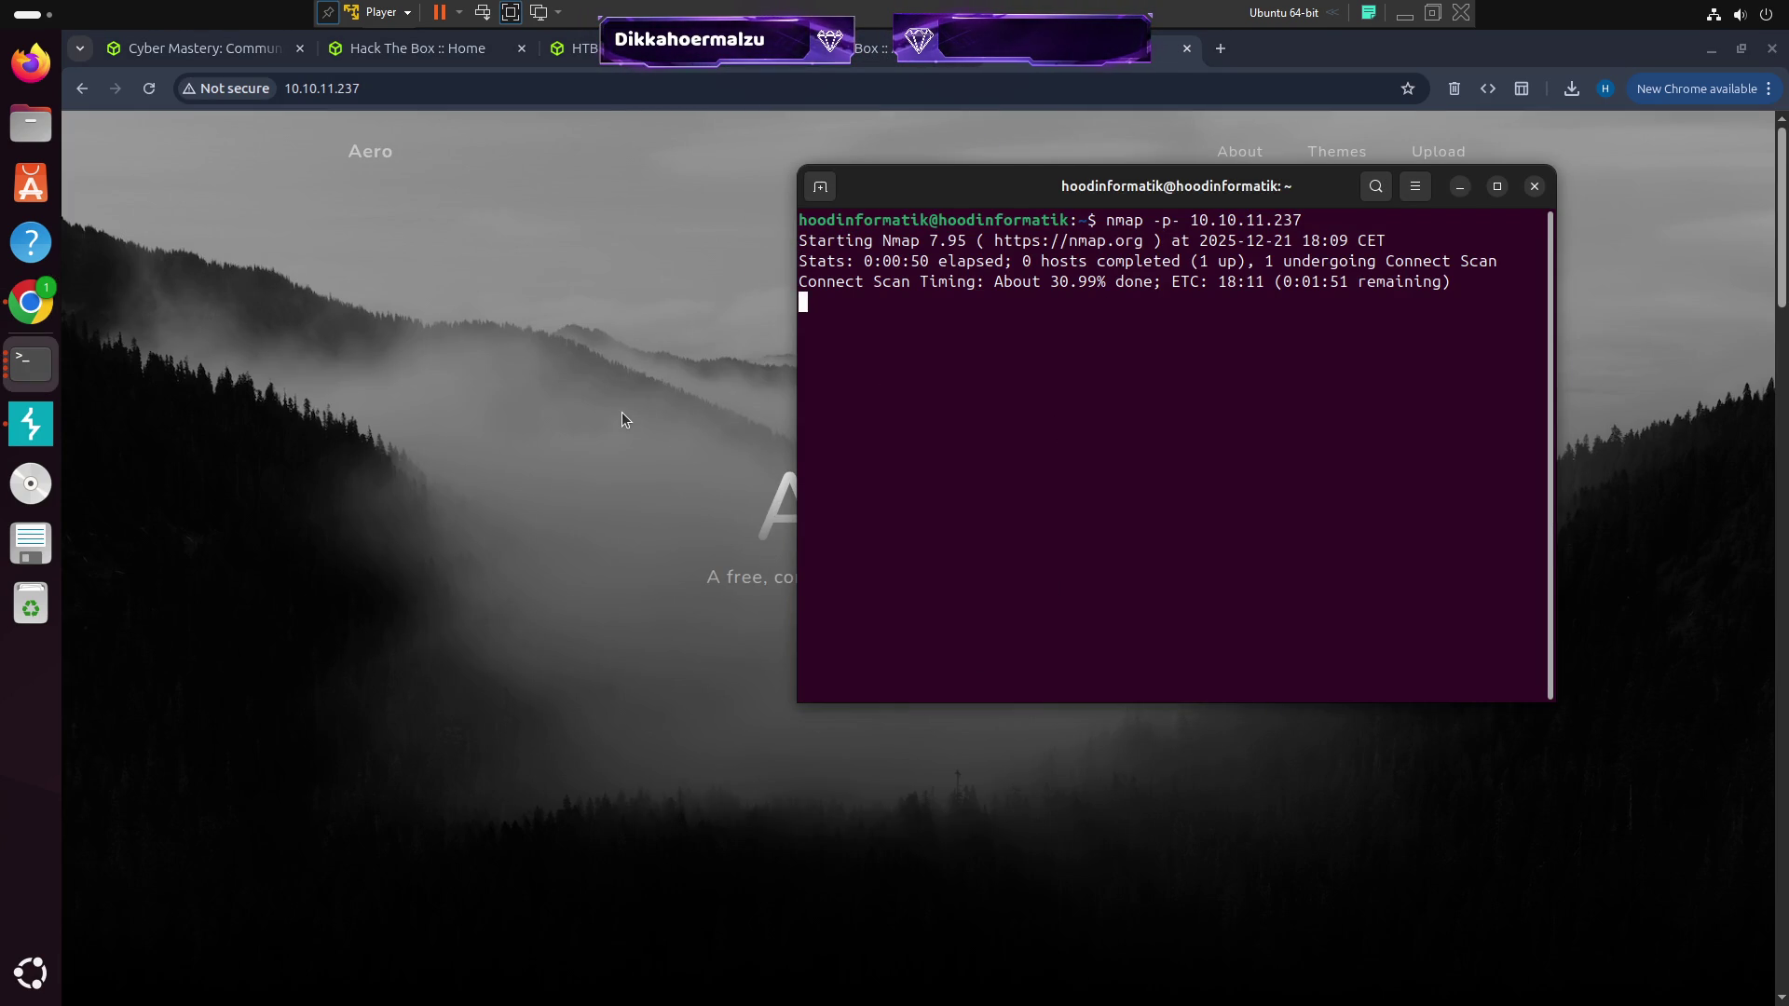
click(622, 412)
Scroll through the Aero Theme Hub page down to the theme upload form
scroll(723, 427, down, 6)
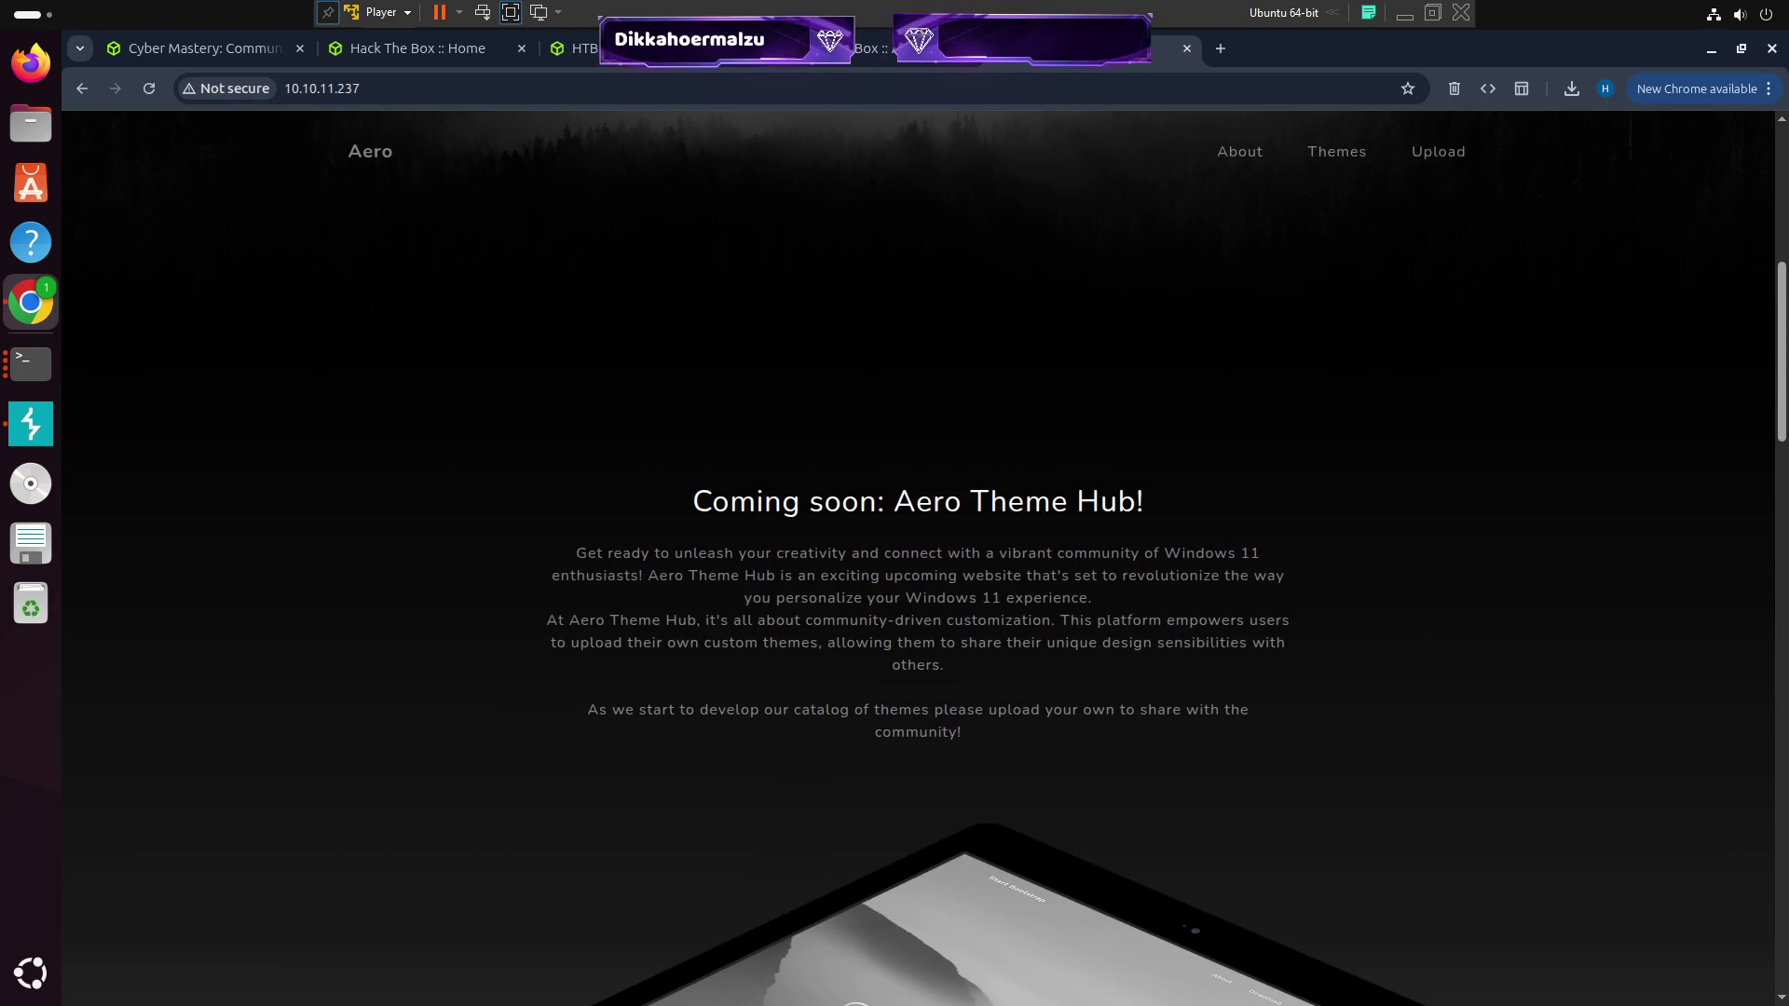
scroll(520, 662, down, 4)
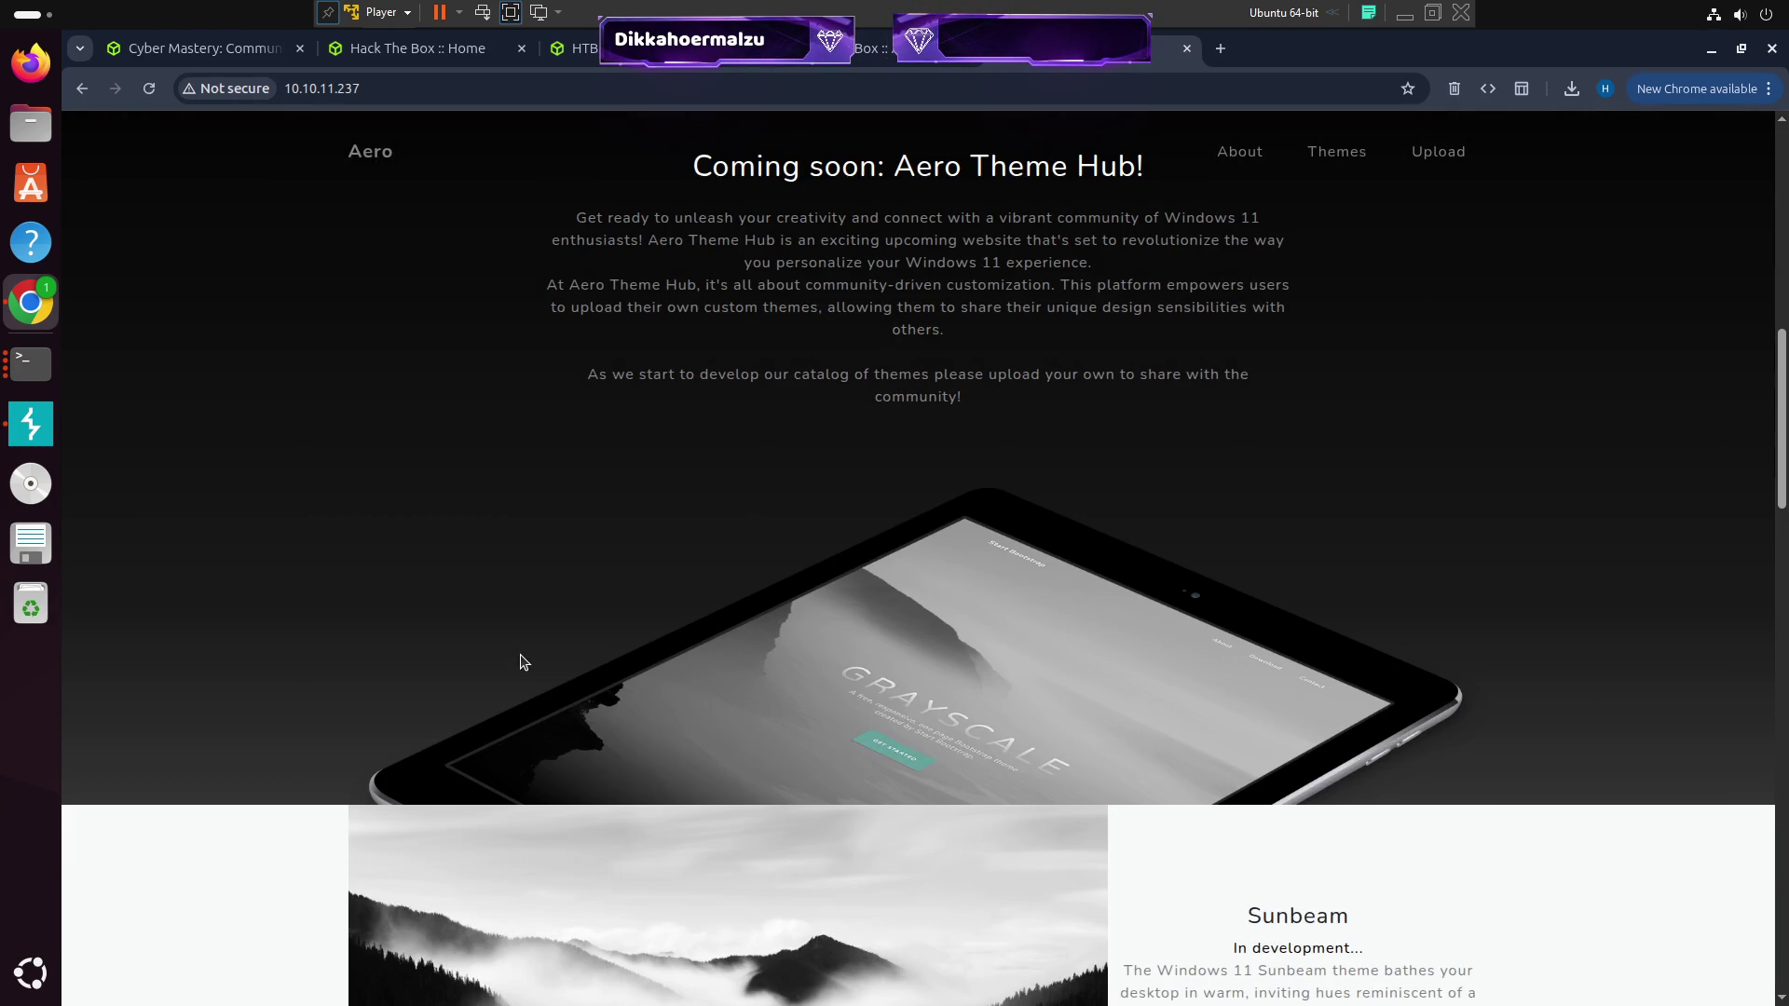
scroll(520, 663, up, 5)
scroll(547, 679, down, 9)
scroll(654, 664, down, 15)
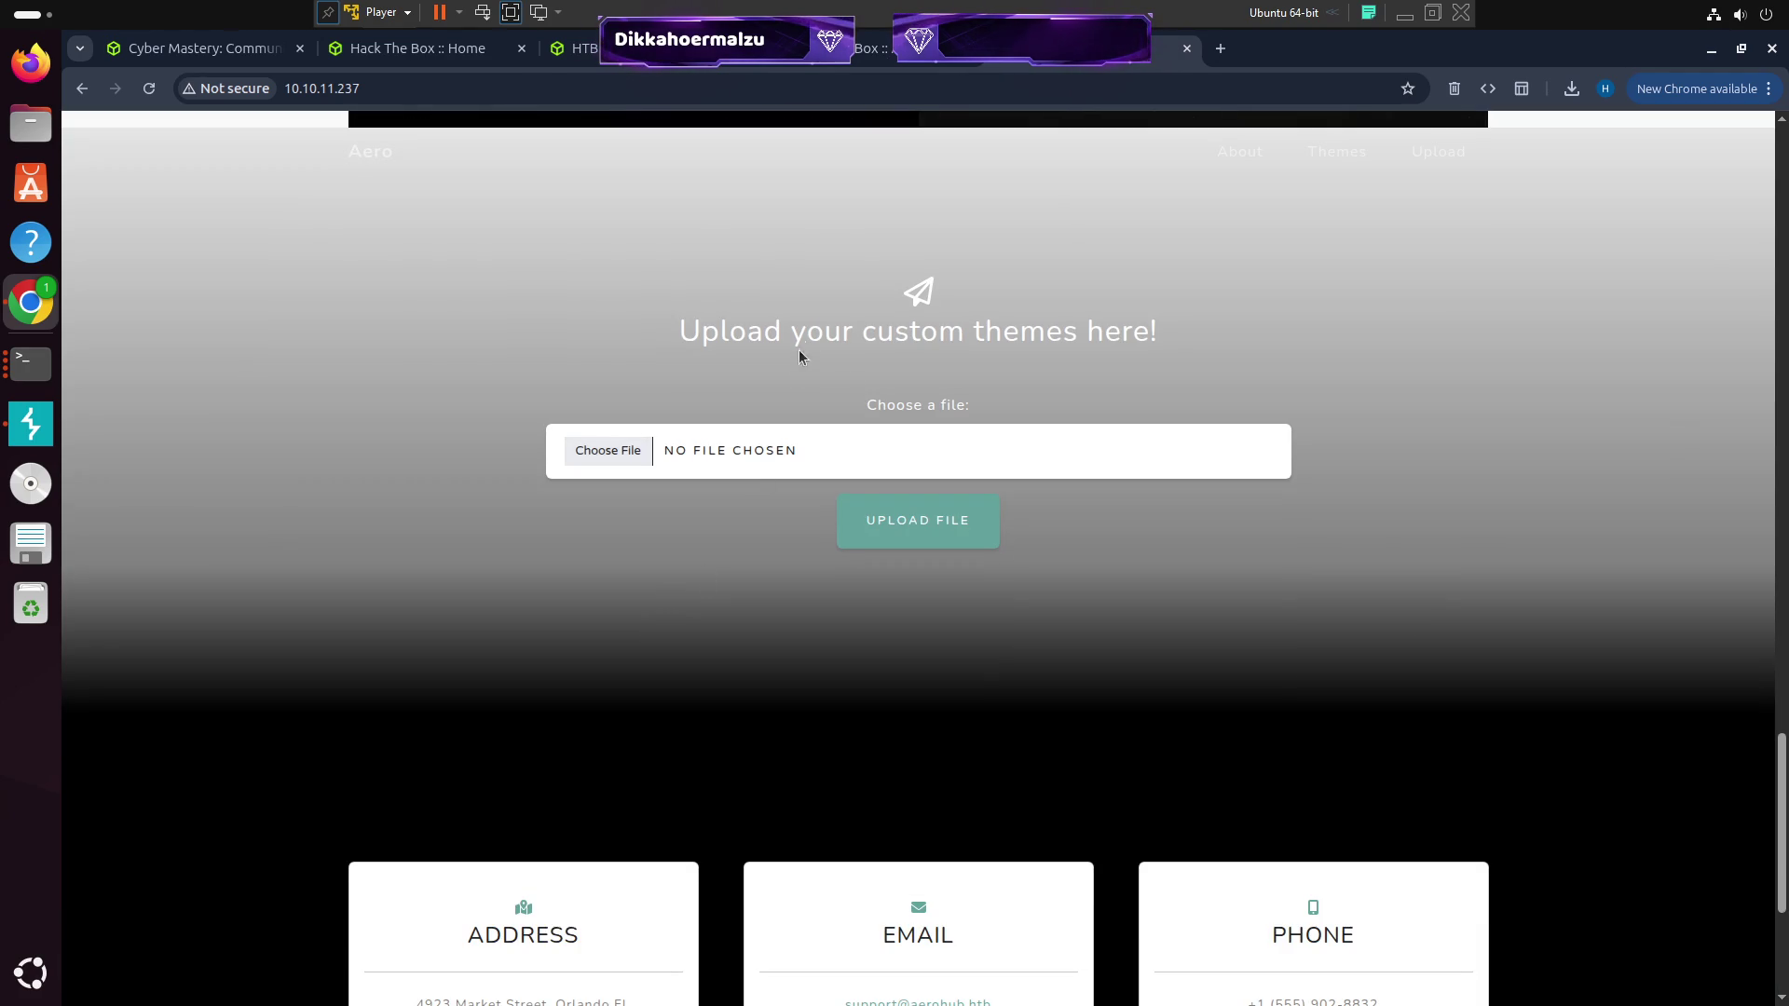
drag(872, 336, 1144, 329)
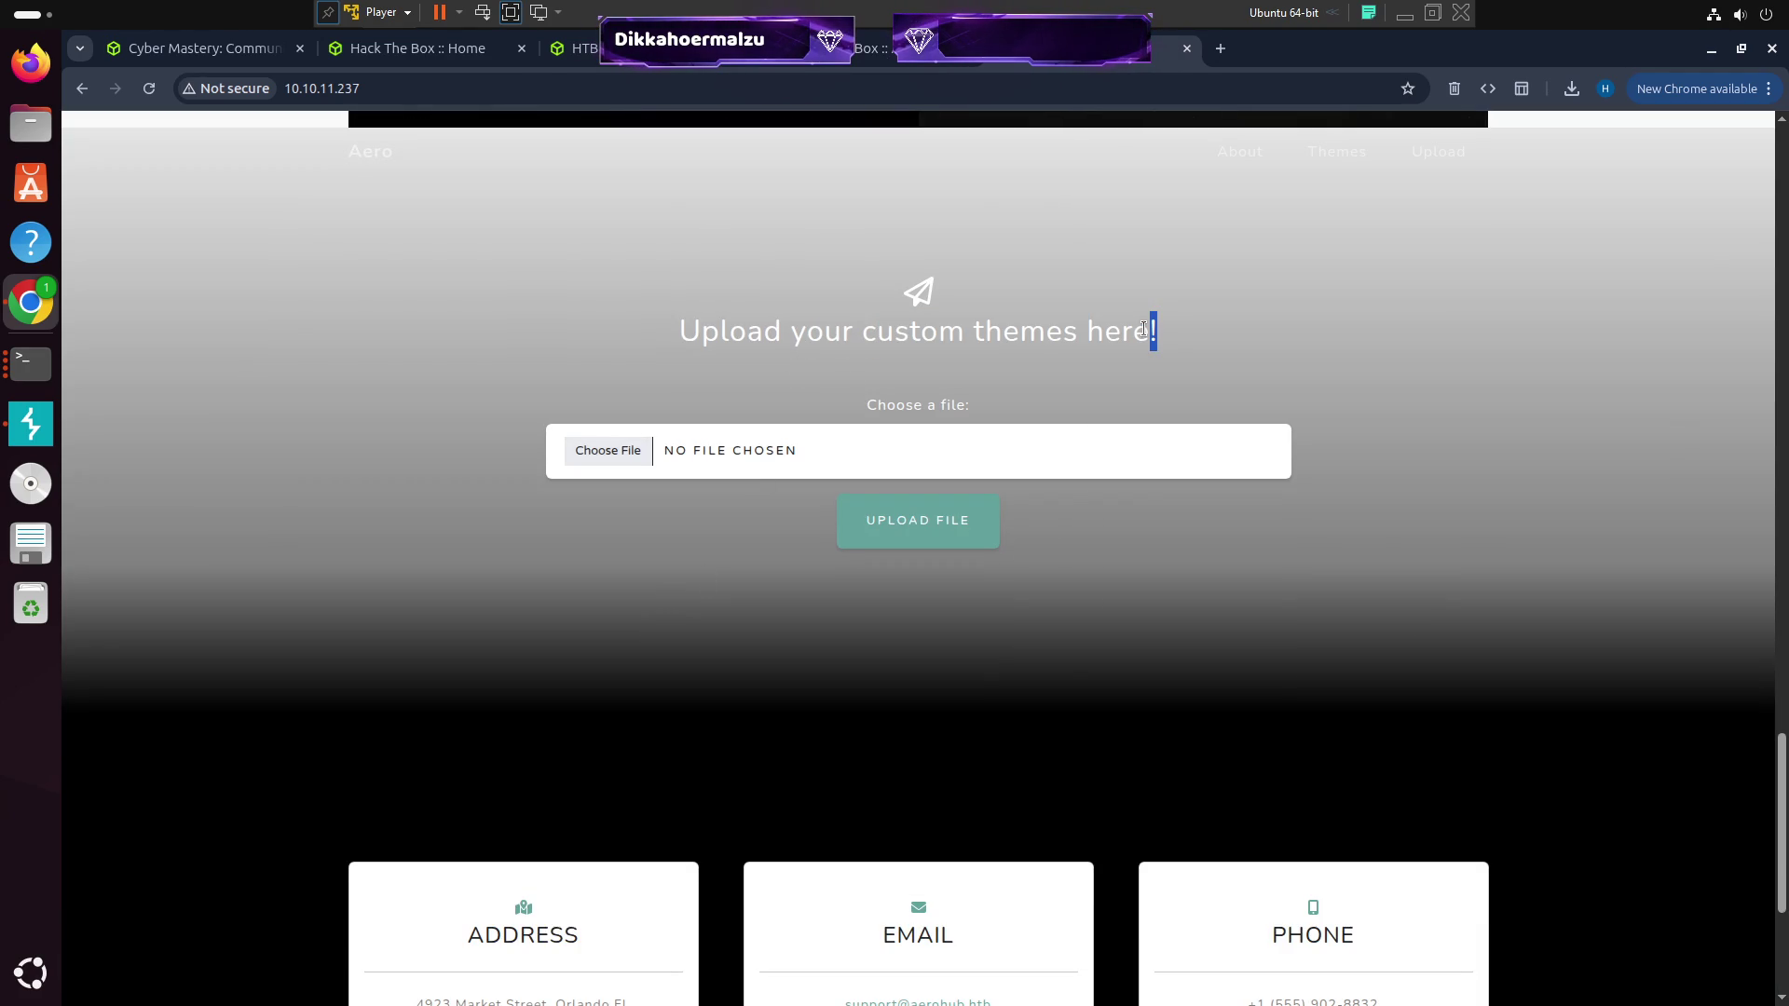
triple_click(1160, 336)
scroll(1165, 343, down, 2)
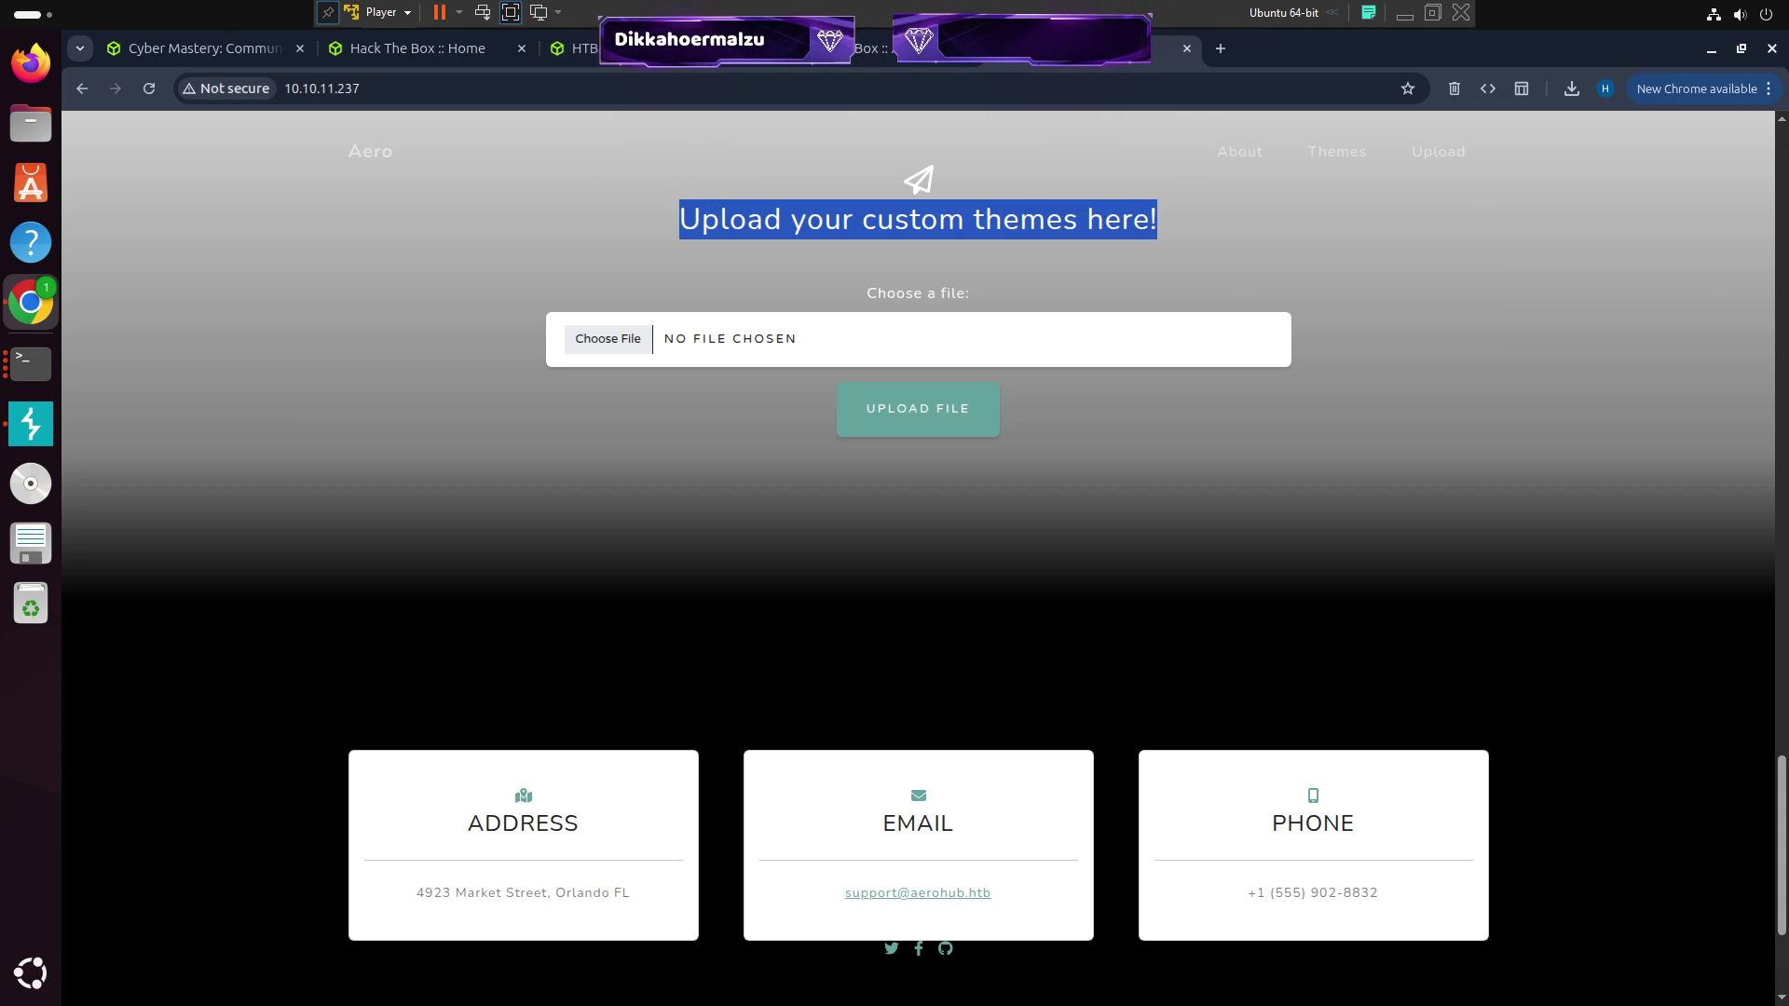
scroll(787, 577, down, 3)
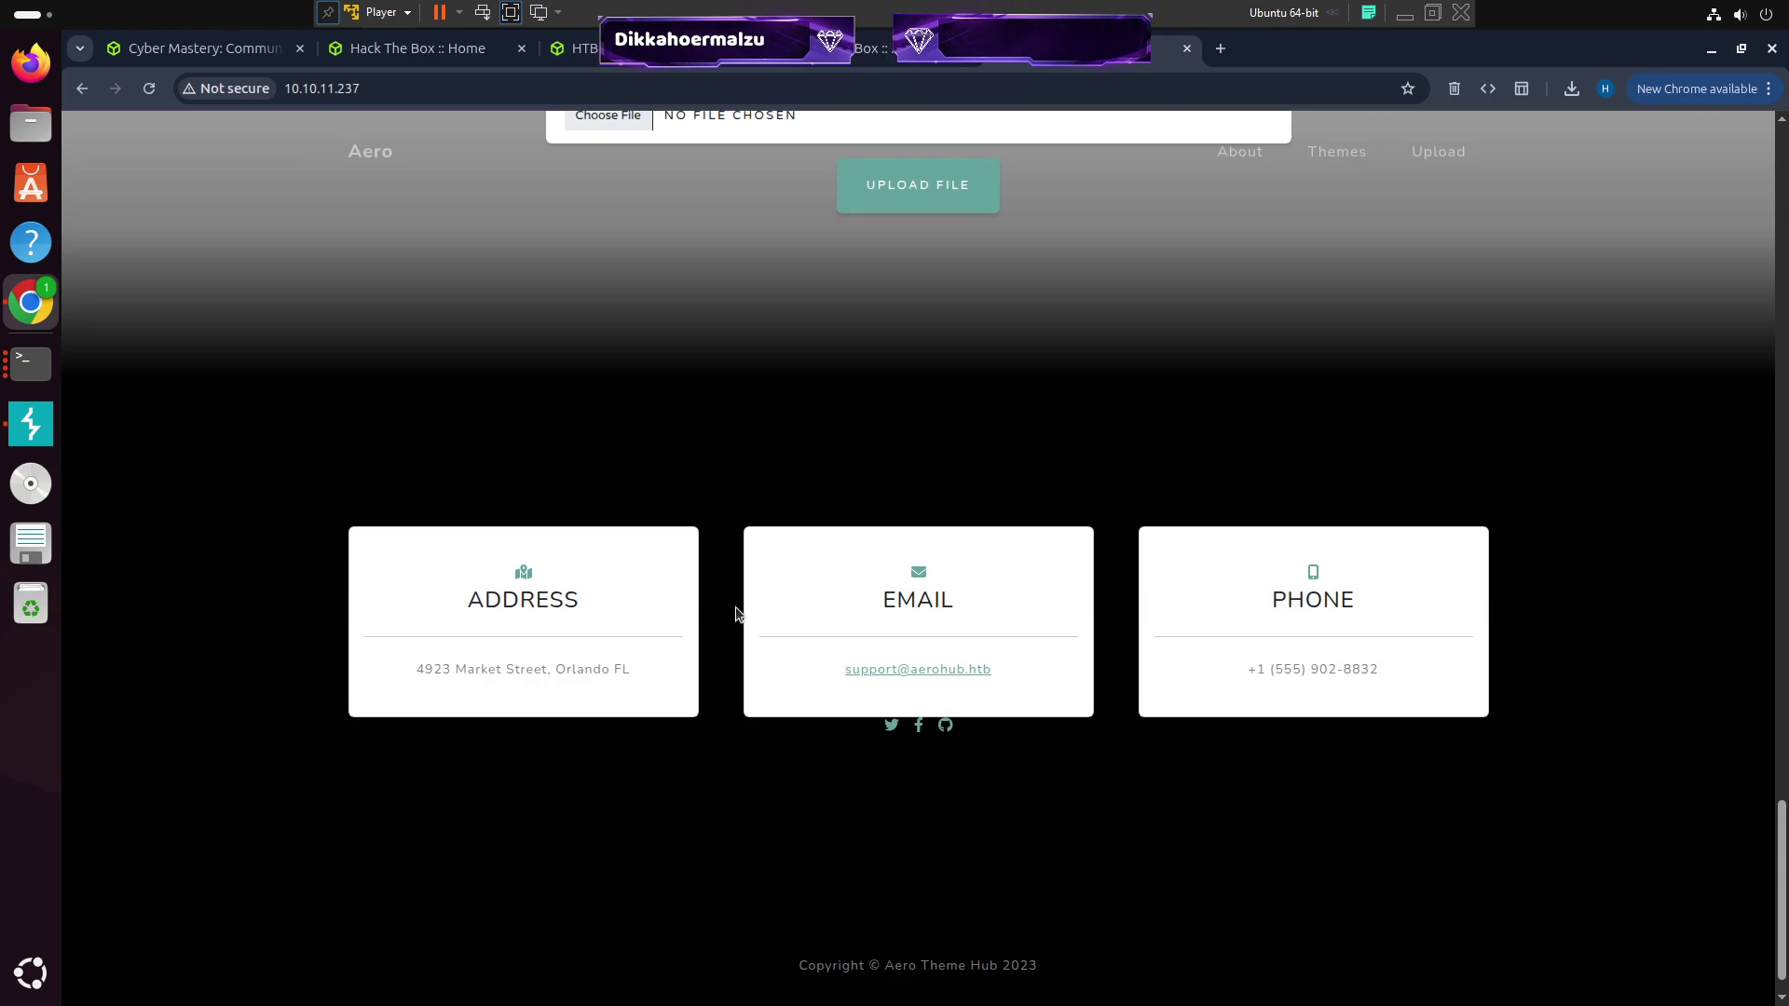
scroll(690, 597, up, 15)
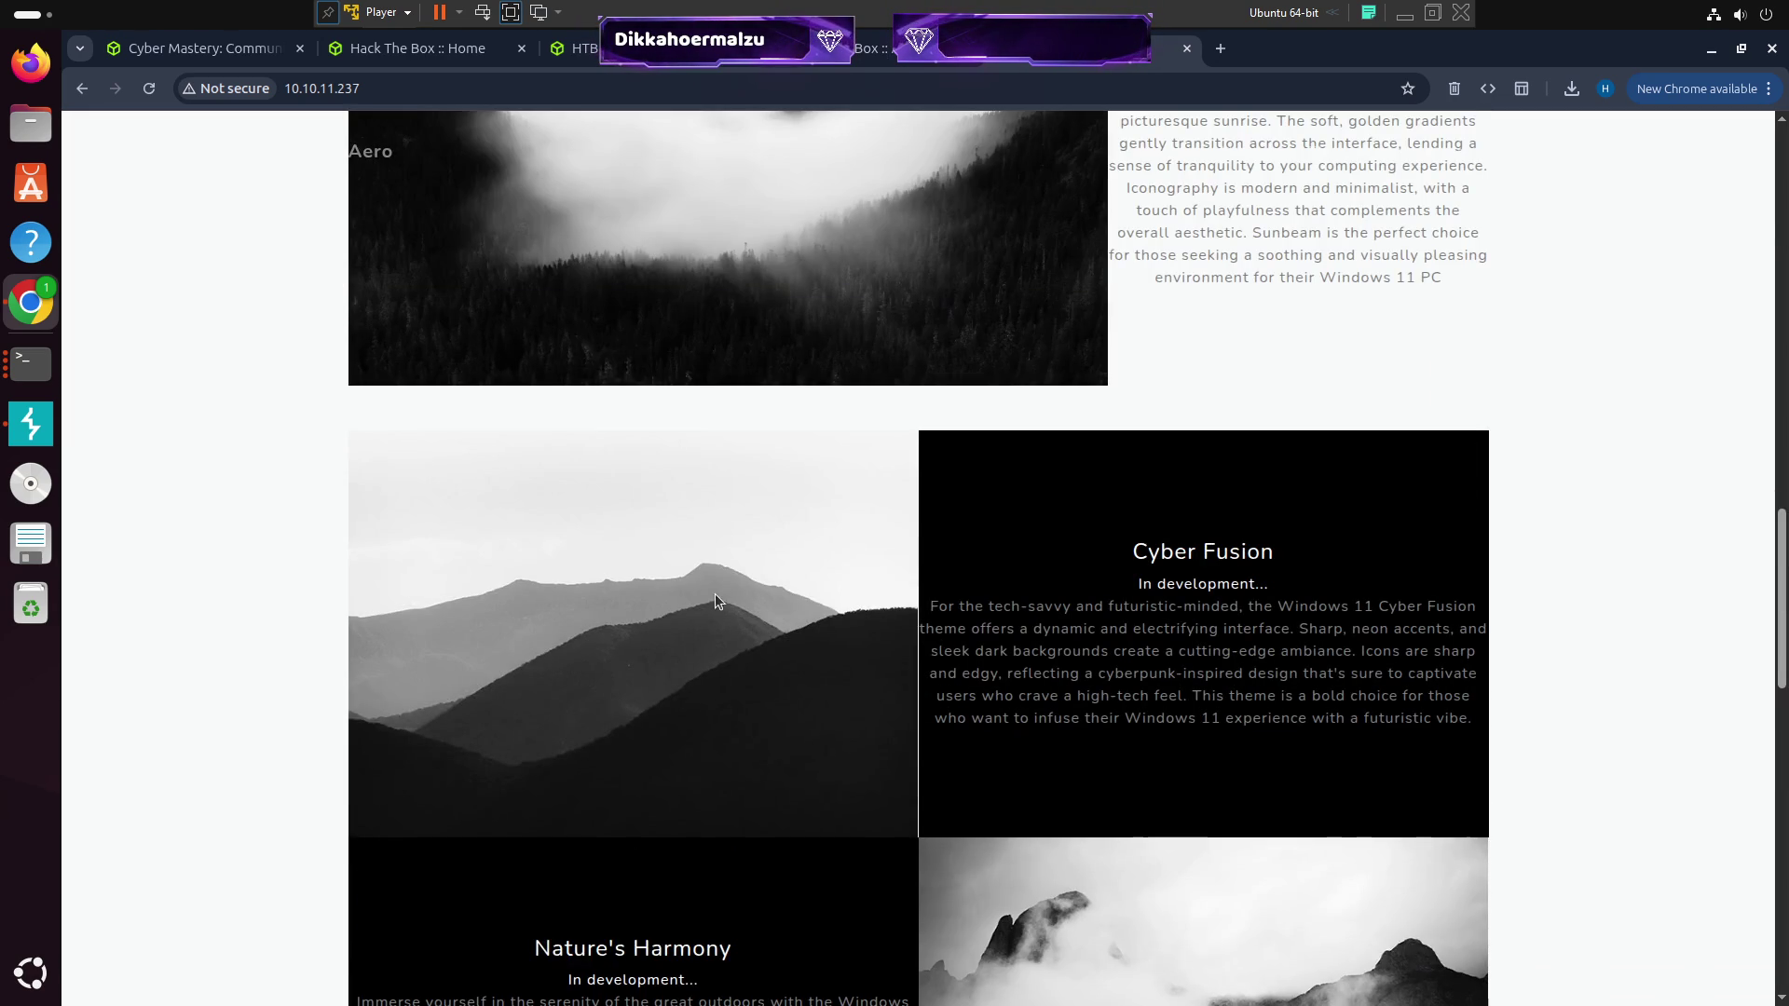
scroll(718, 558, up, 20)
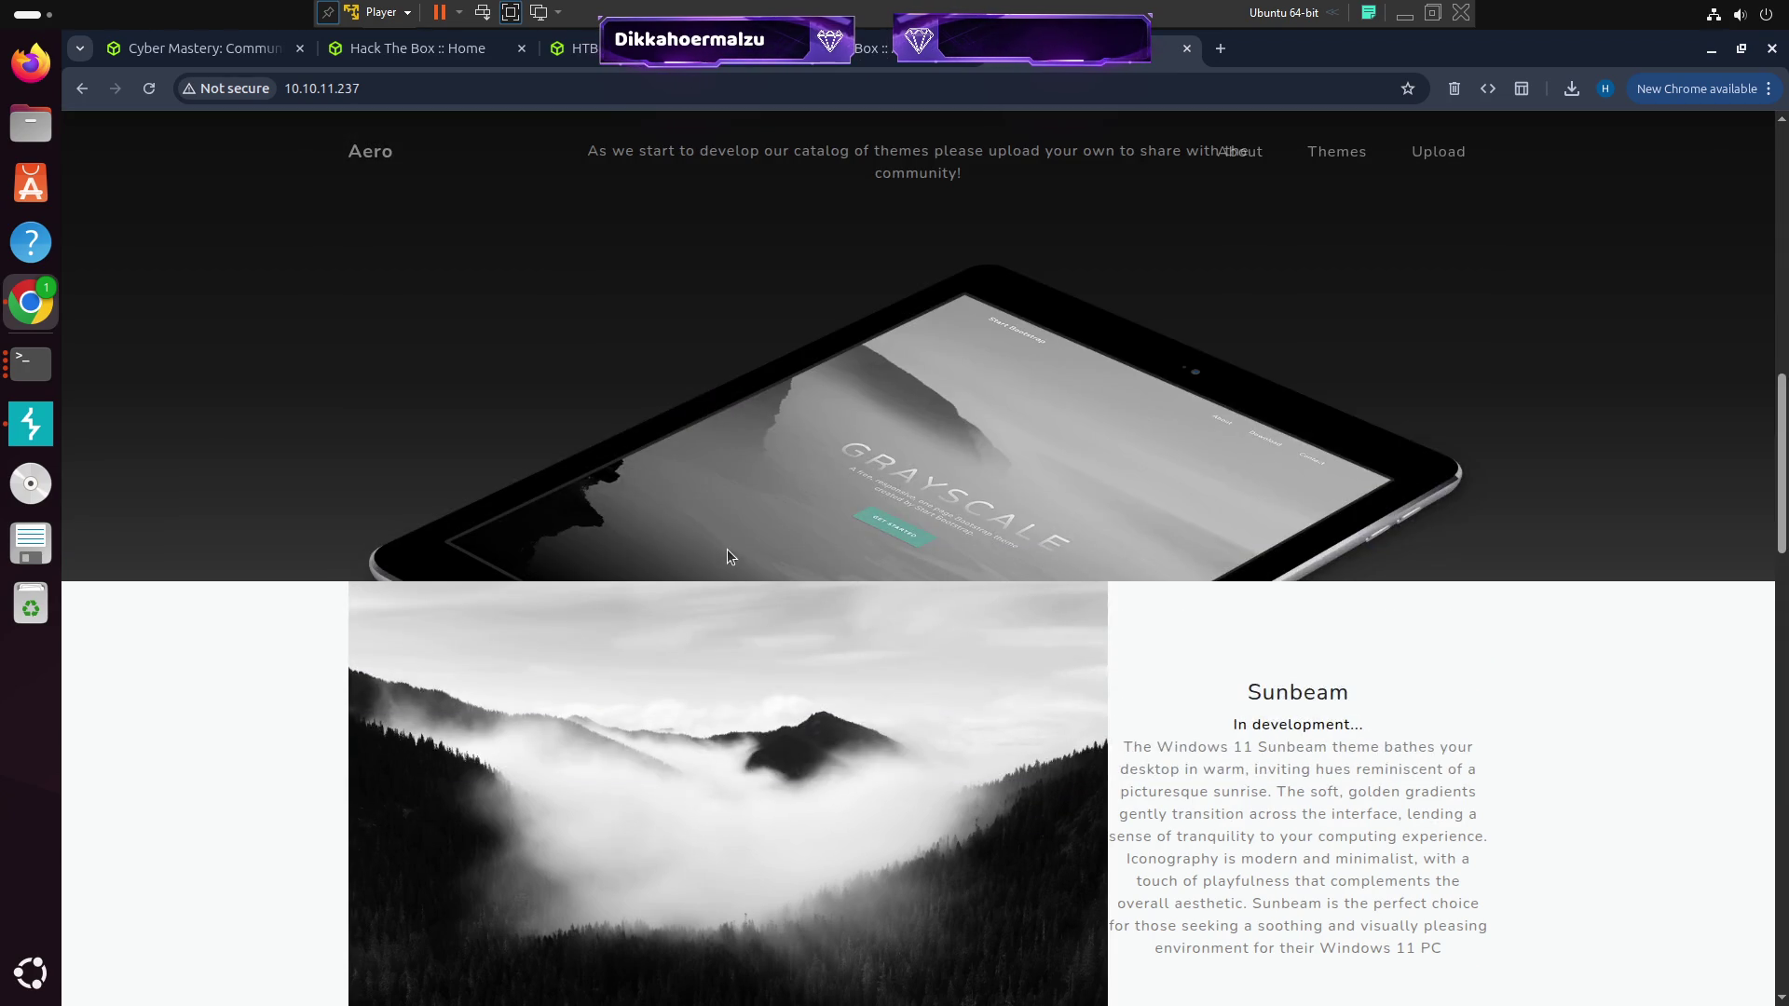
scroll(753, 537, down, 10)
scroll(753, 537, down, 10)
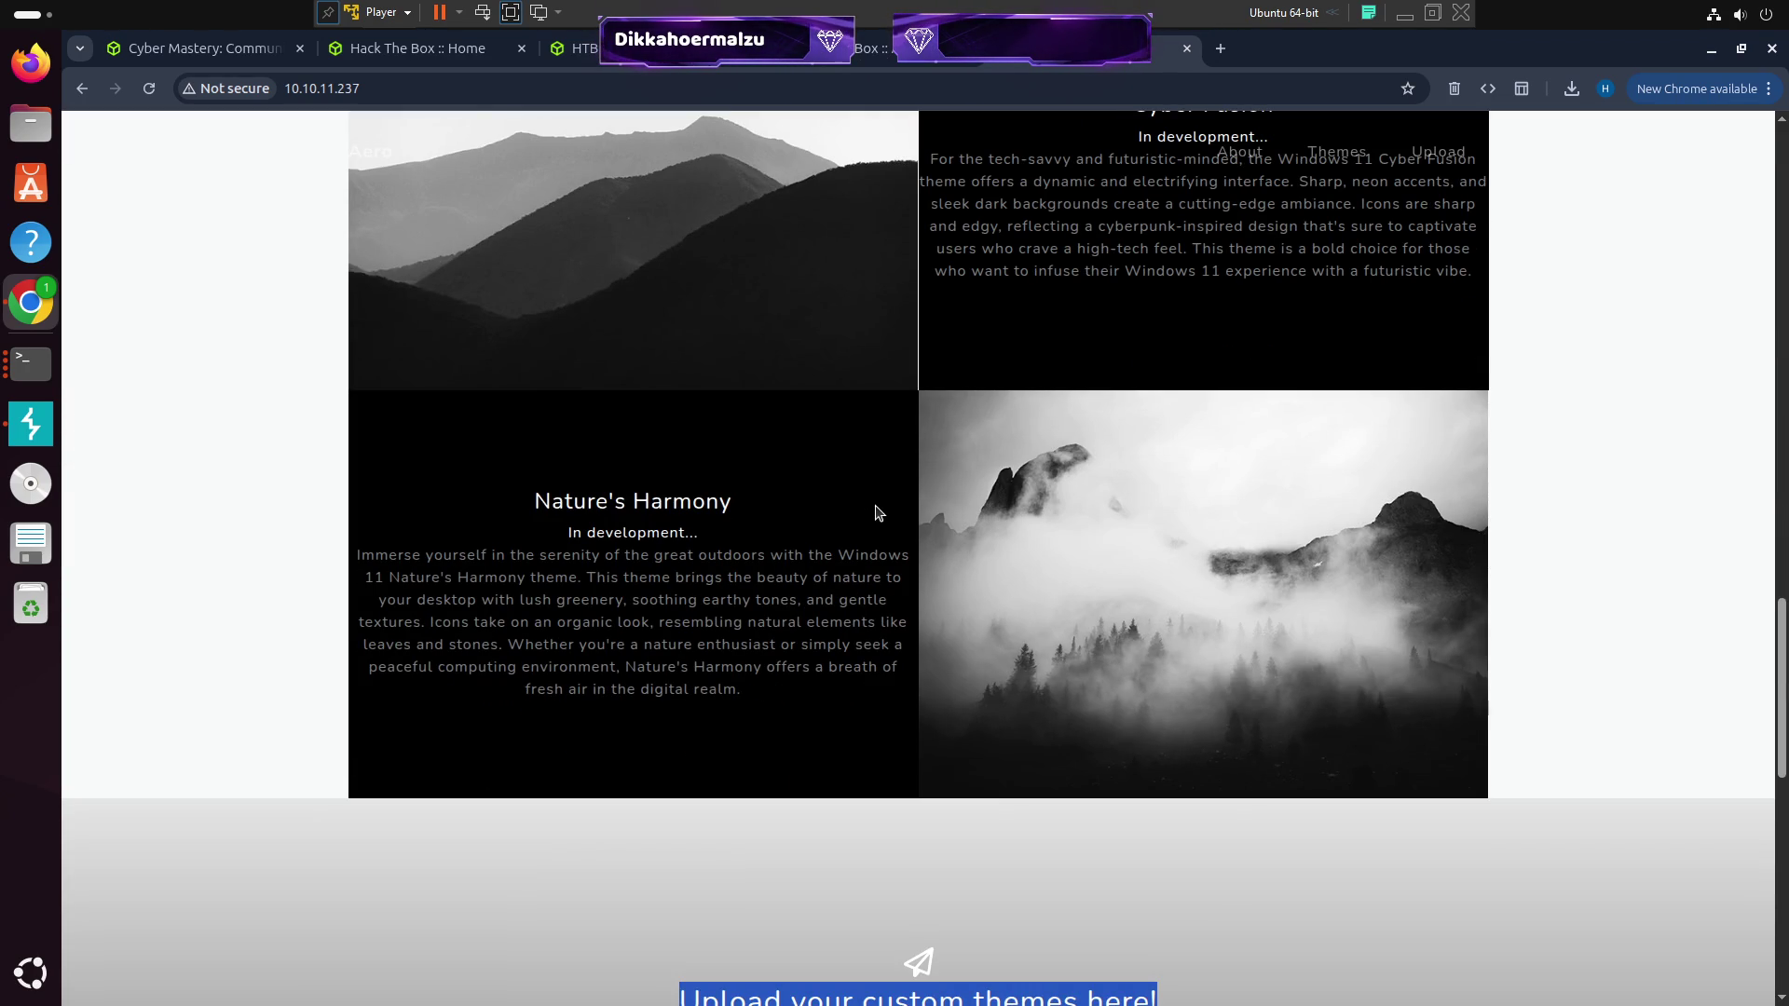
scroll(875, 511, up, 8)
scroll(875, 508, up, 10)
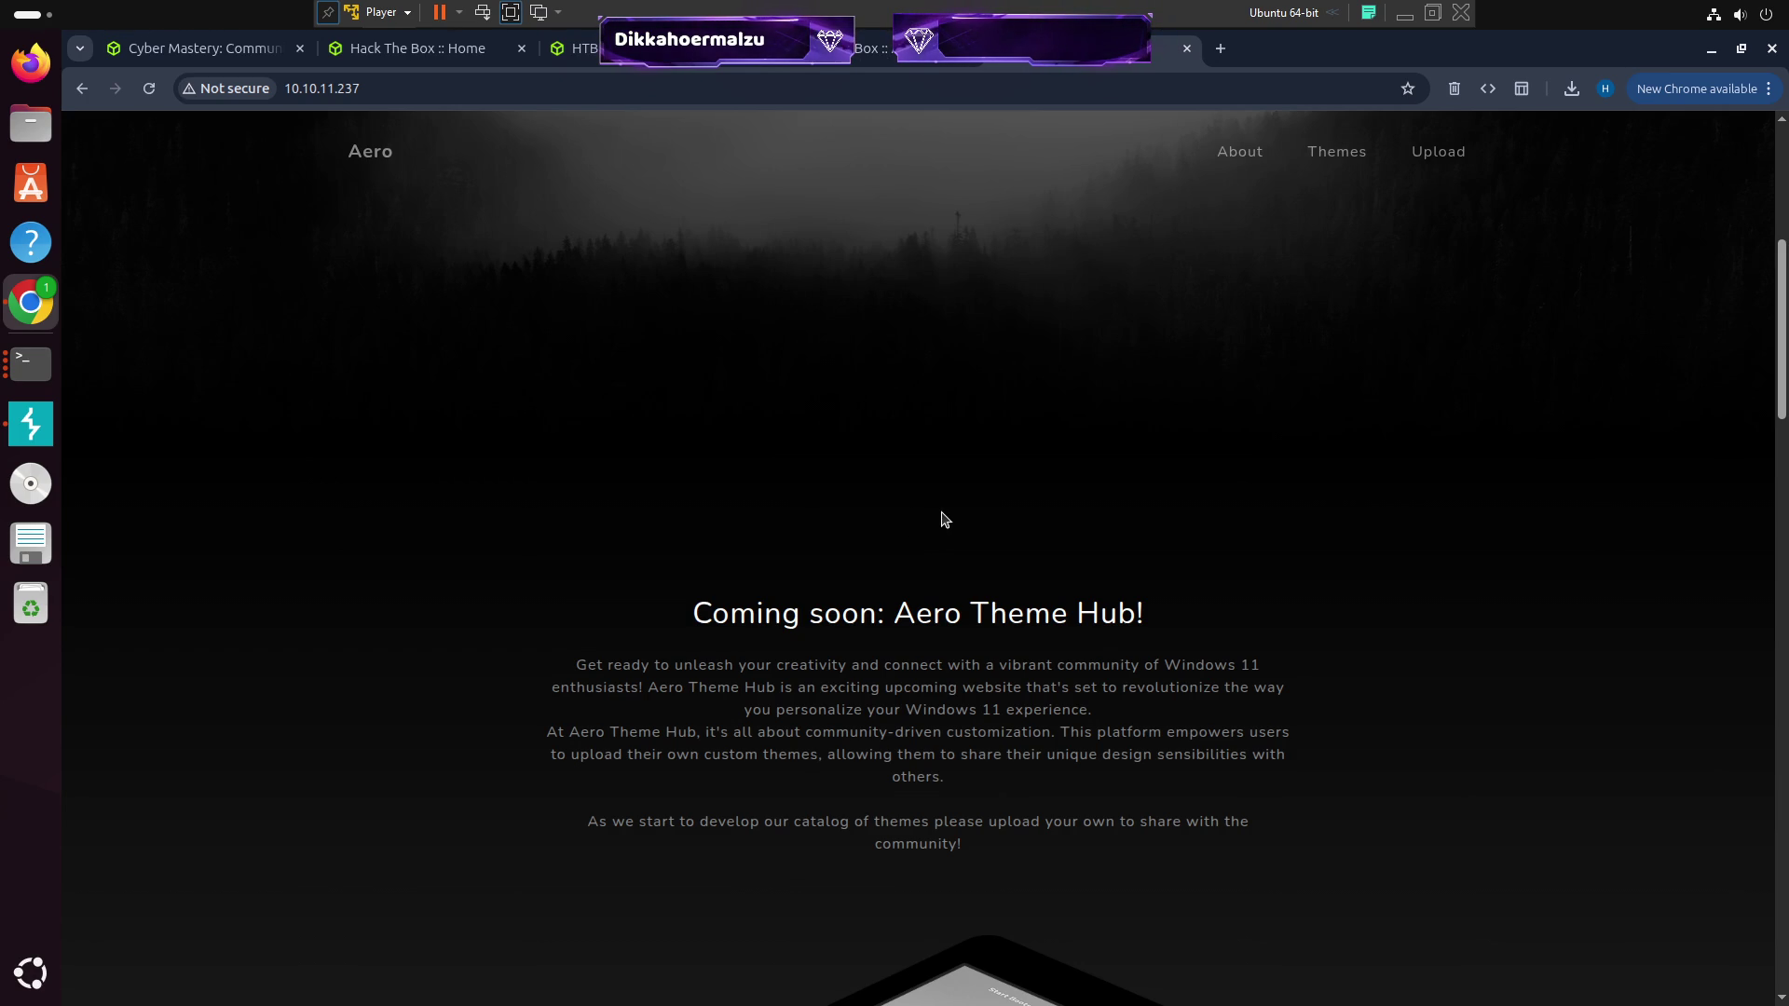
scroll(953, 519, down, 20)
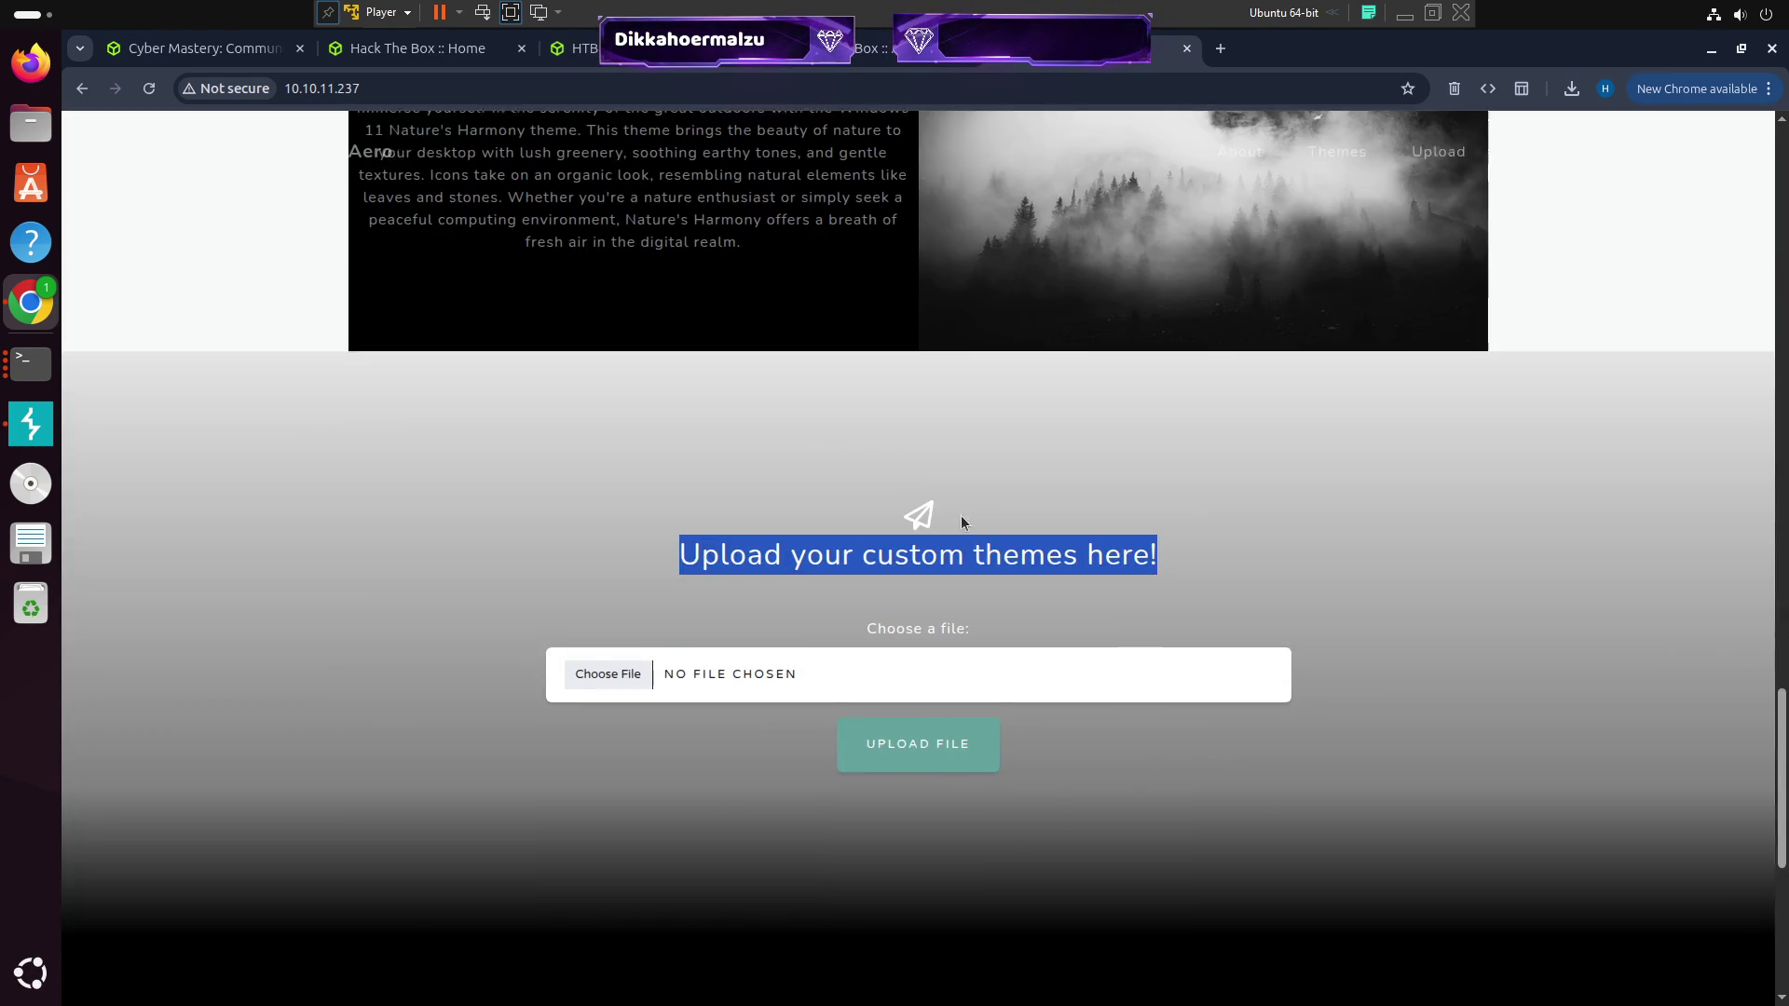
scroll(960, 516, up, 1)
Open the theme file picker, browse the empty Desktop folder, then cancel
click(726, 740)
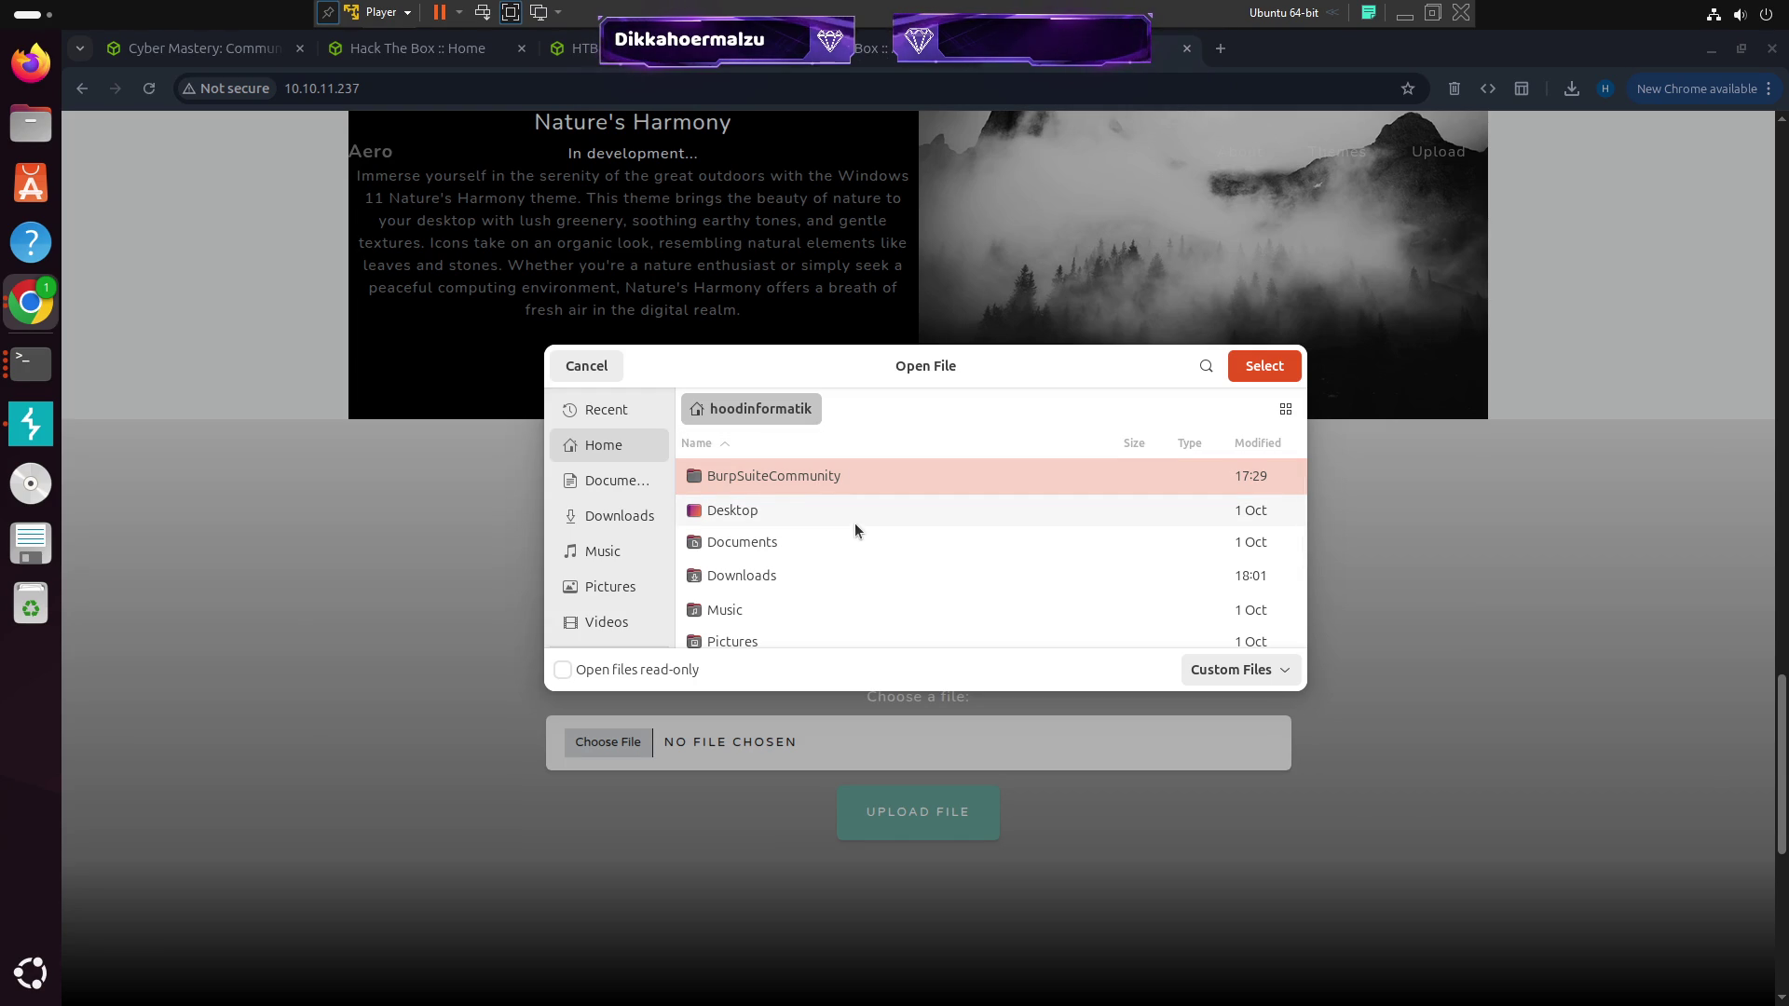
scroll(828, 565, down, 3)
scroll(820, 568, up, 3)
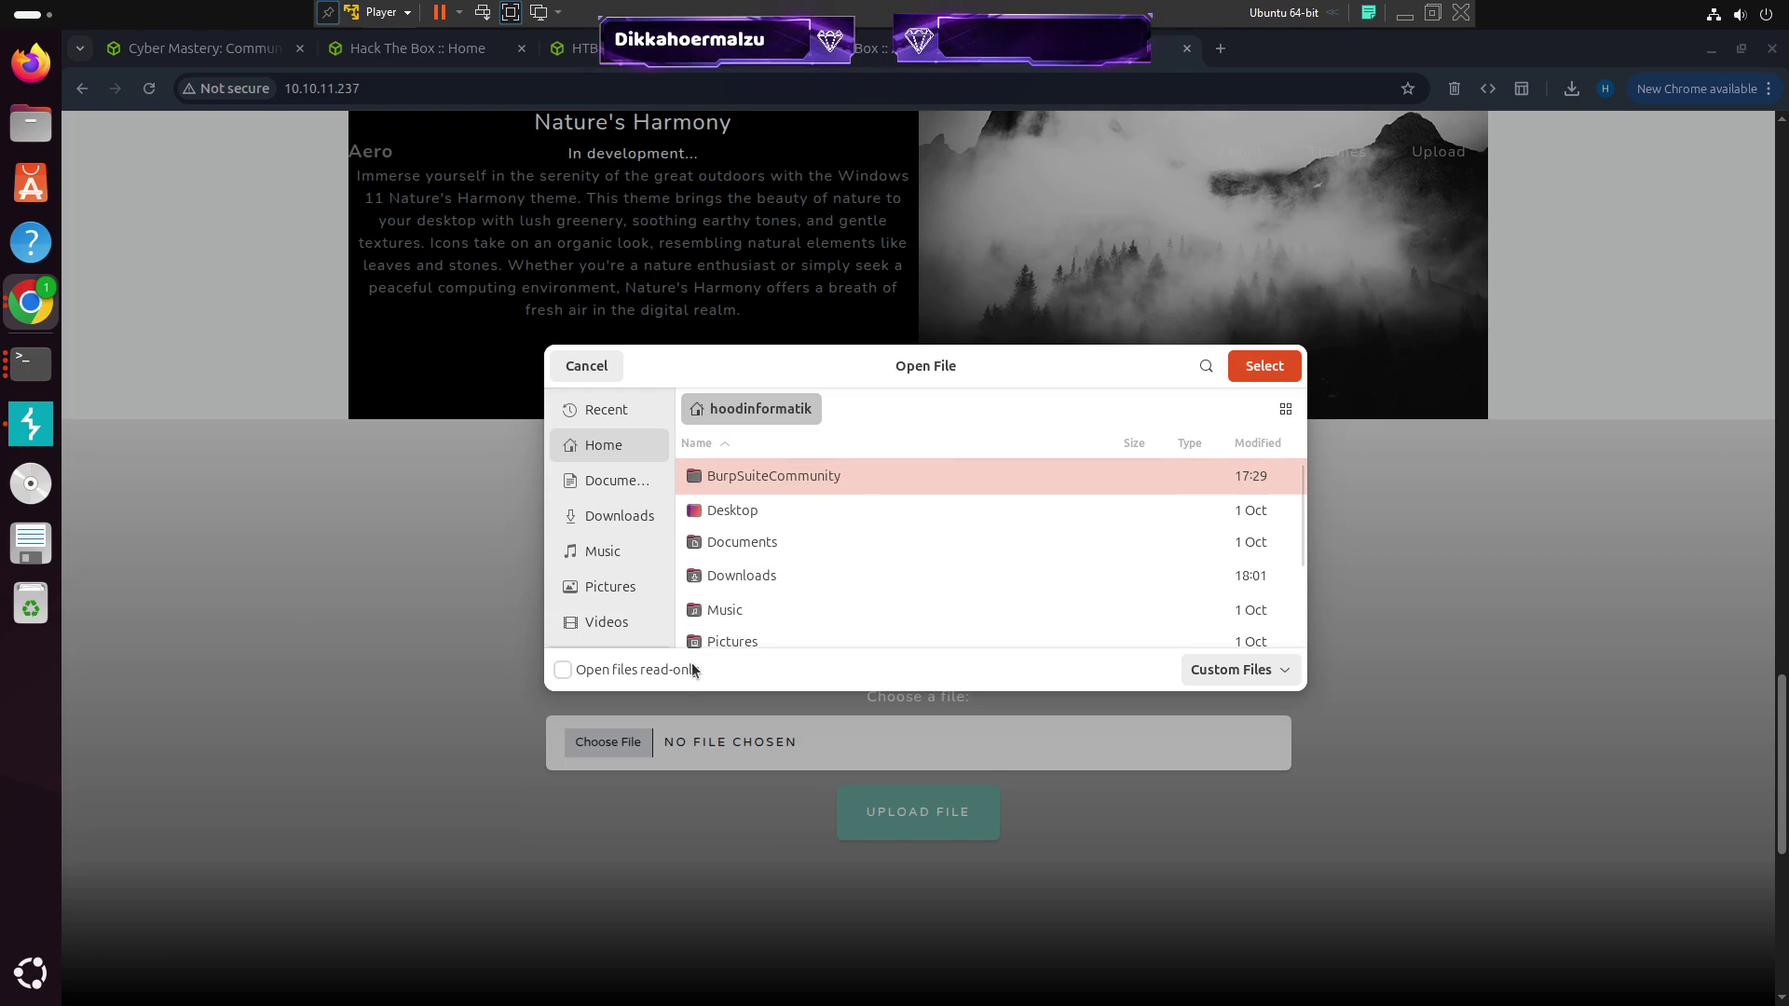
click(1198, 671)
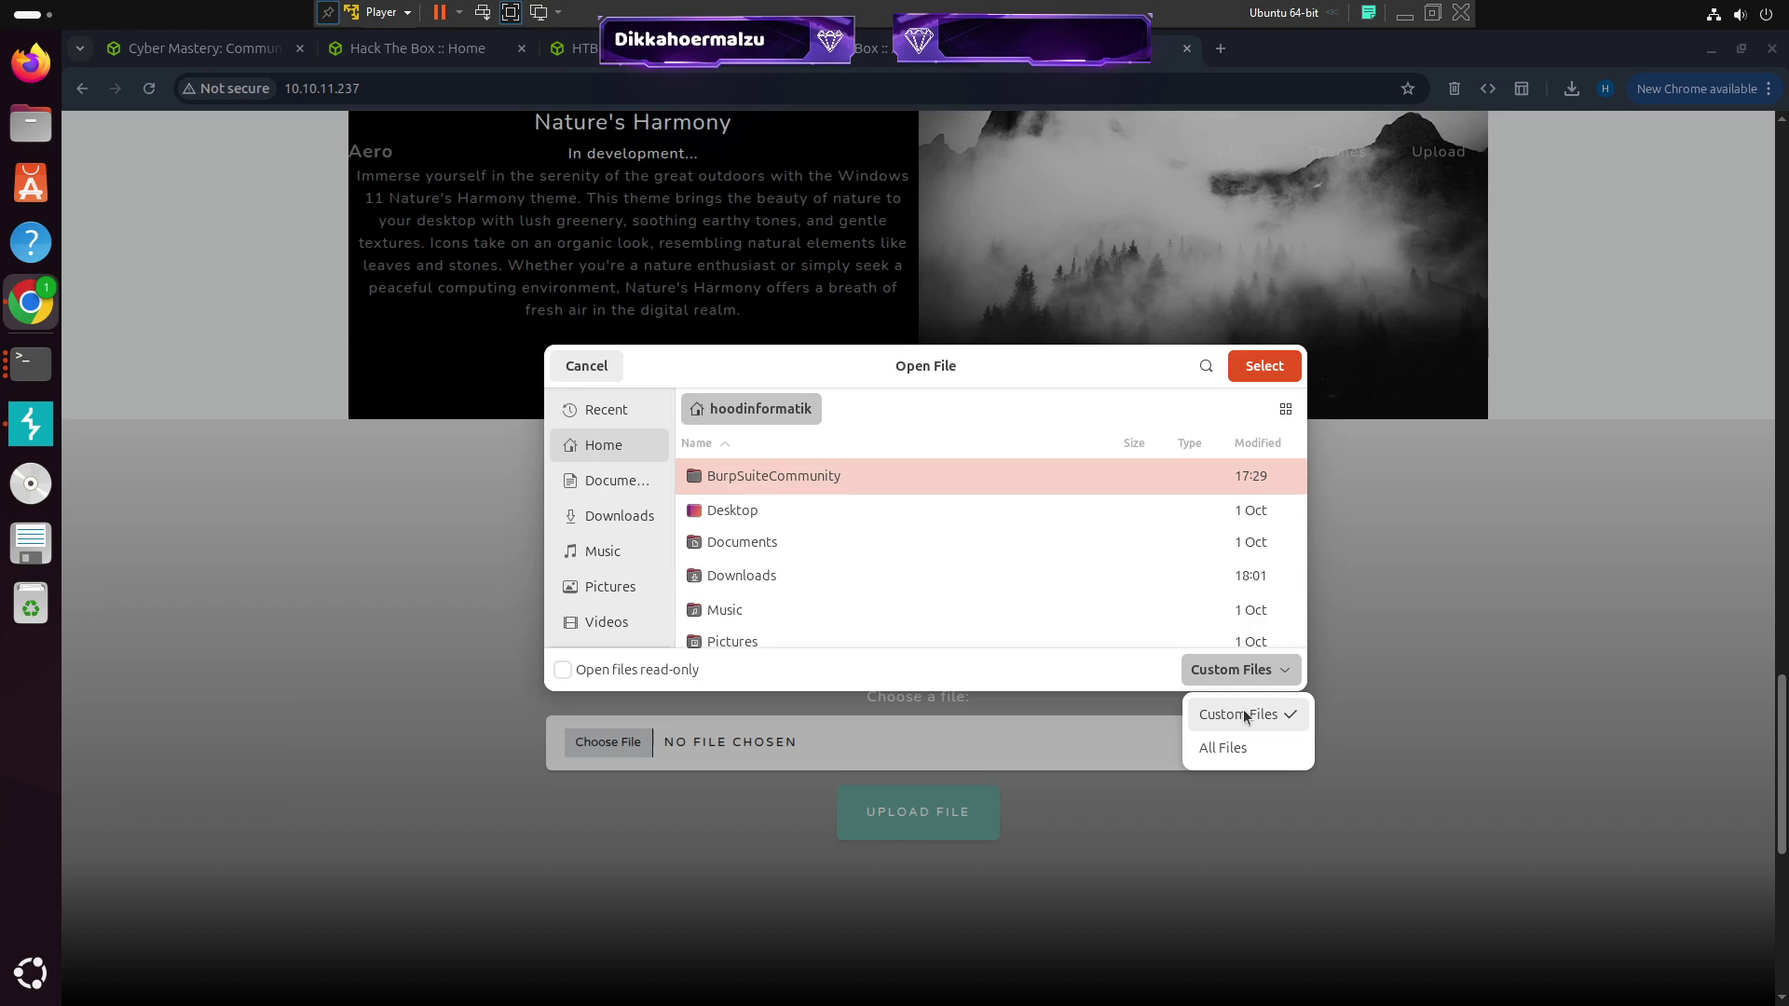
click(1230, 676)
scroll(1048, 563, down, 3)
scroll(1047, 563, up, 3)
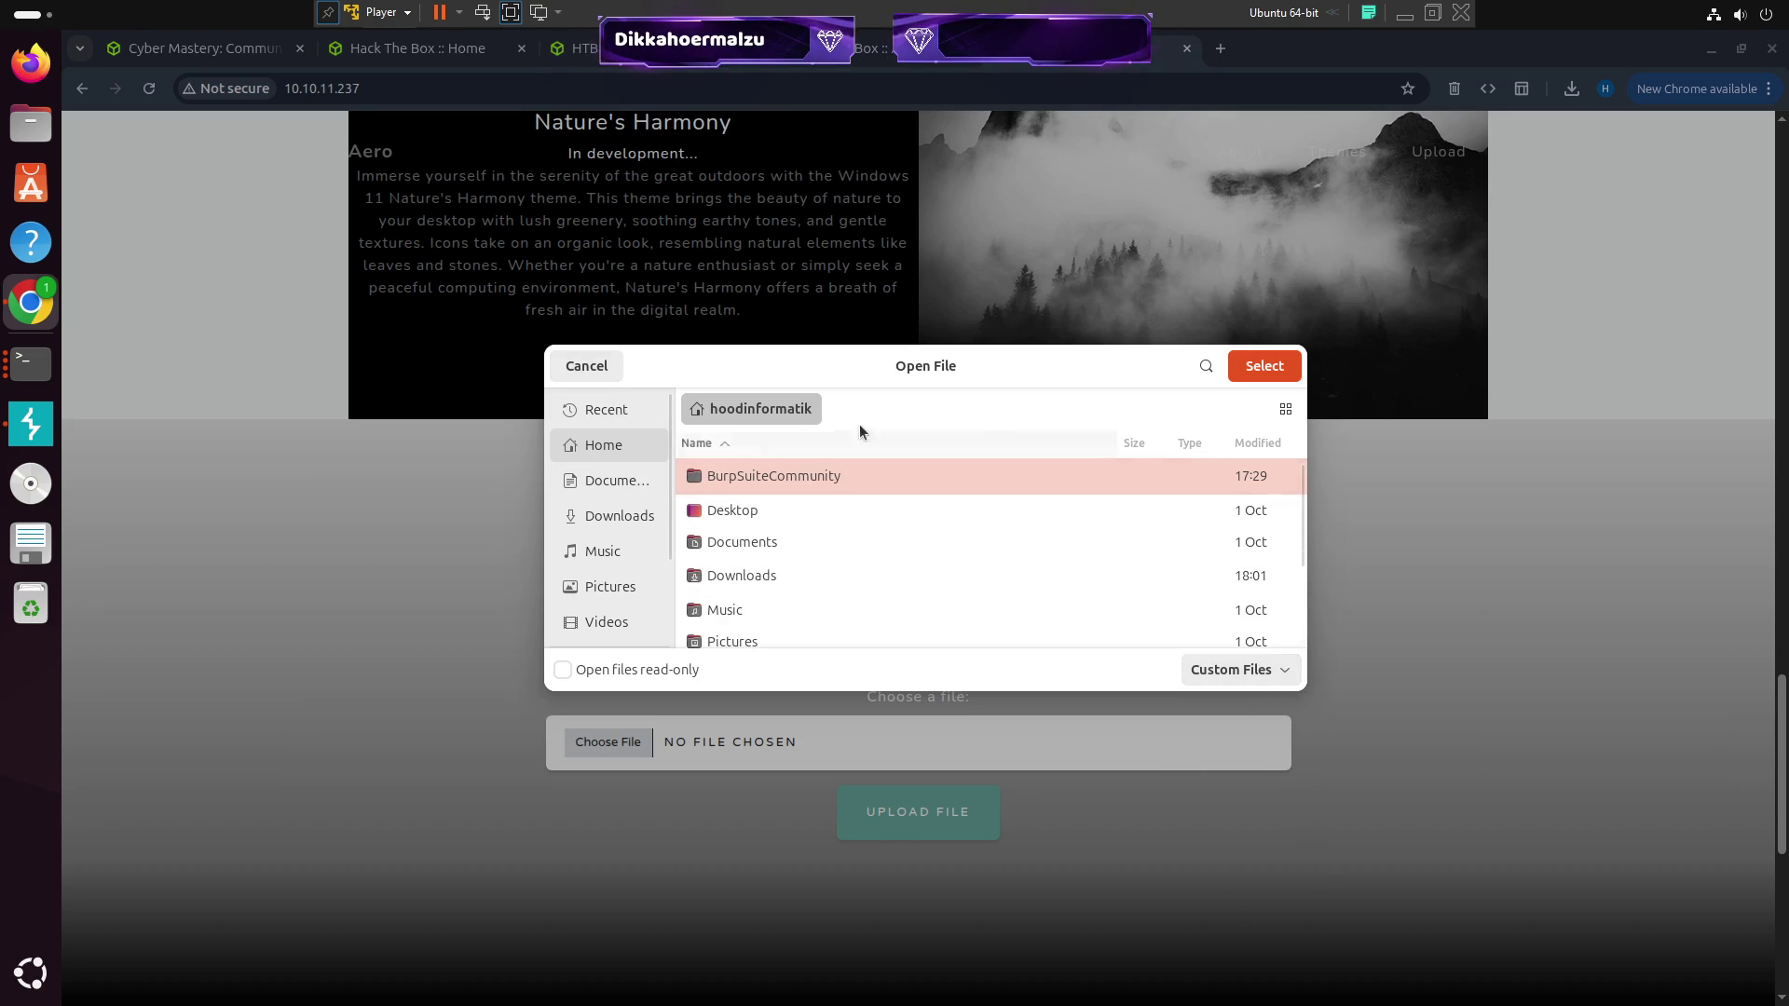
click(780, 506)
double_click(780, 509)
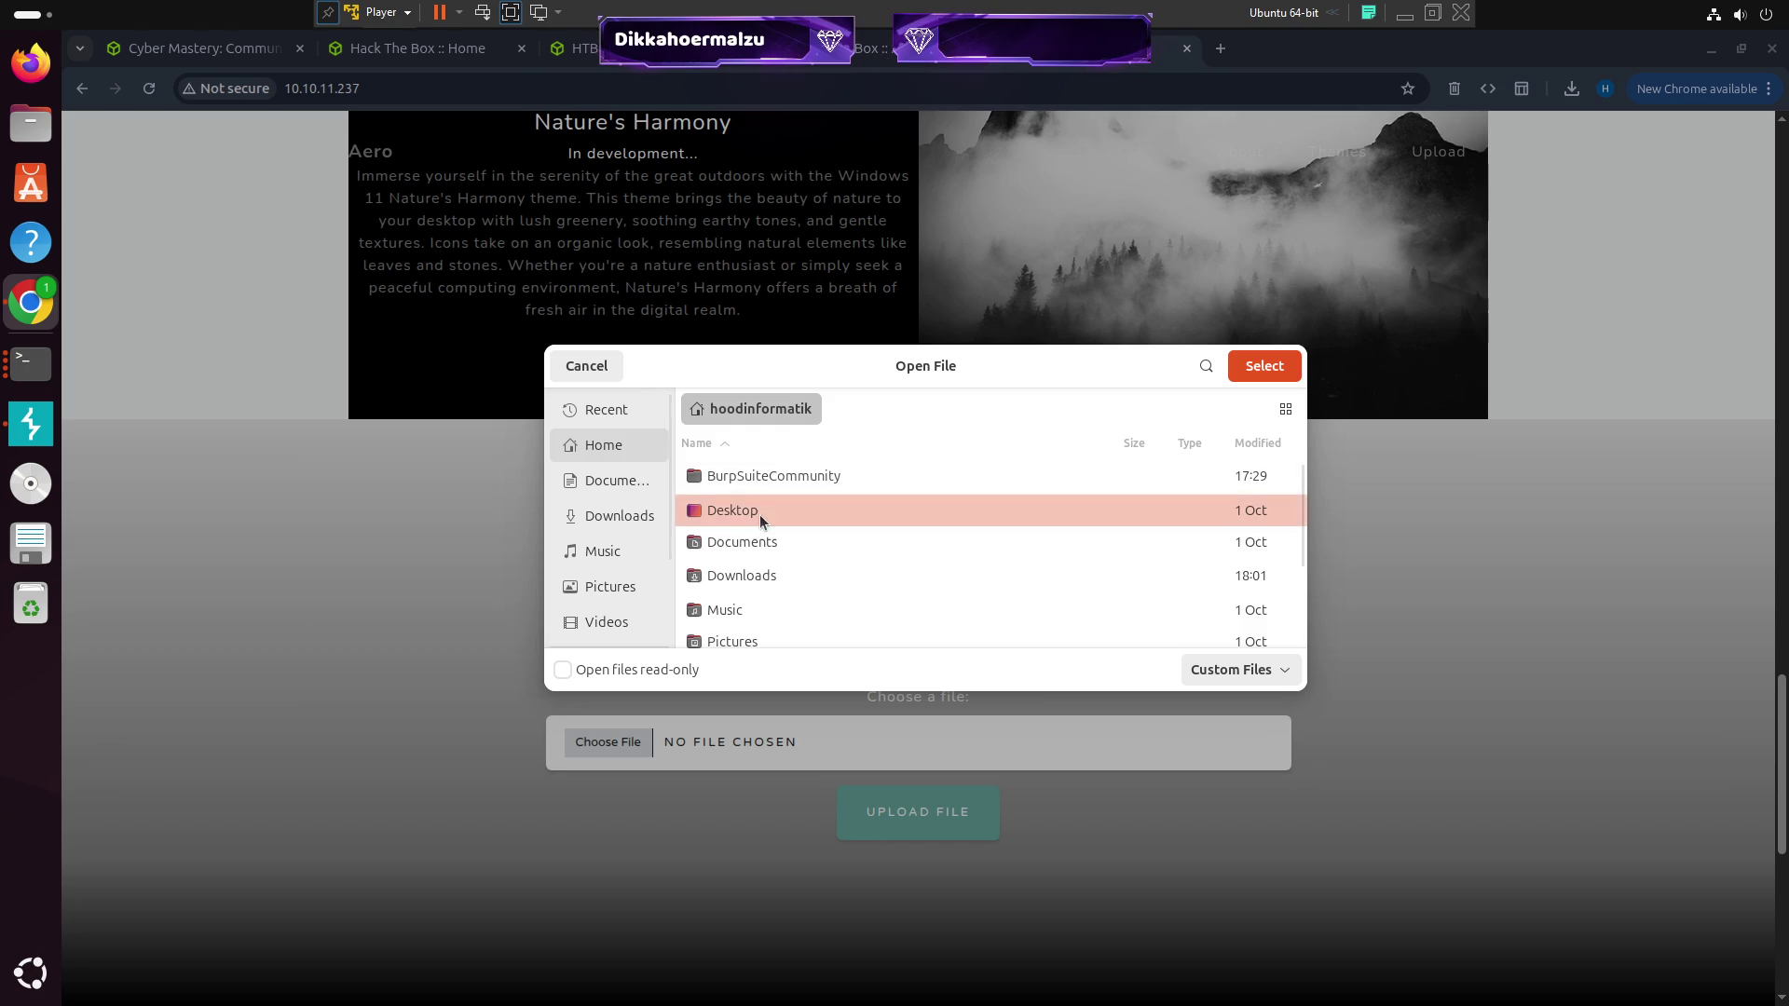
right_click(864, 519)
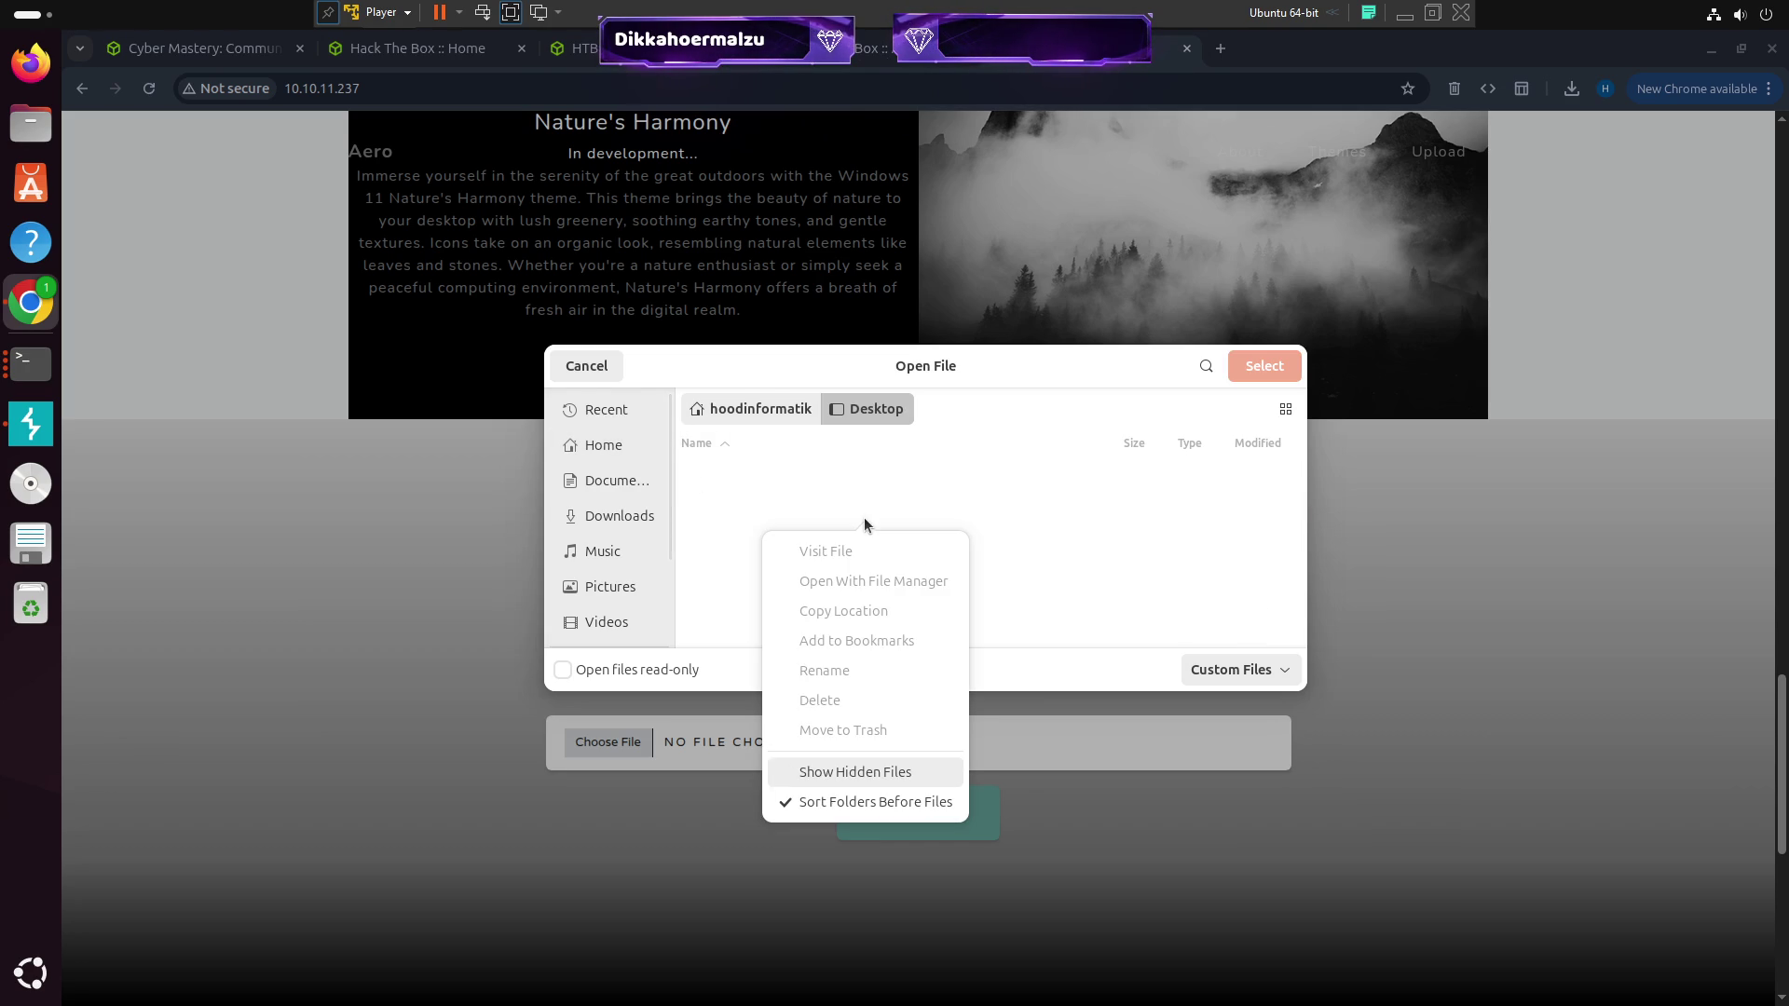
click(1027, 564)
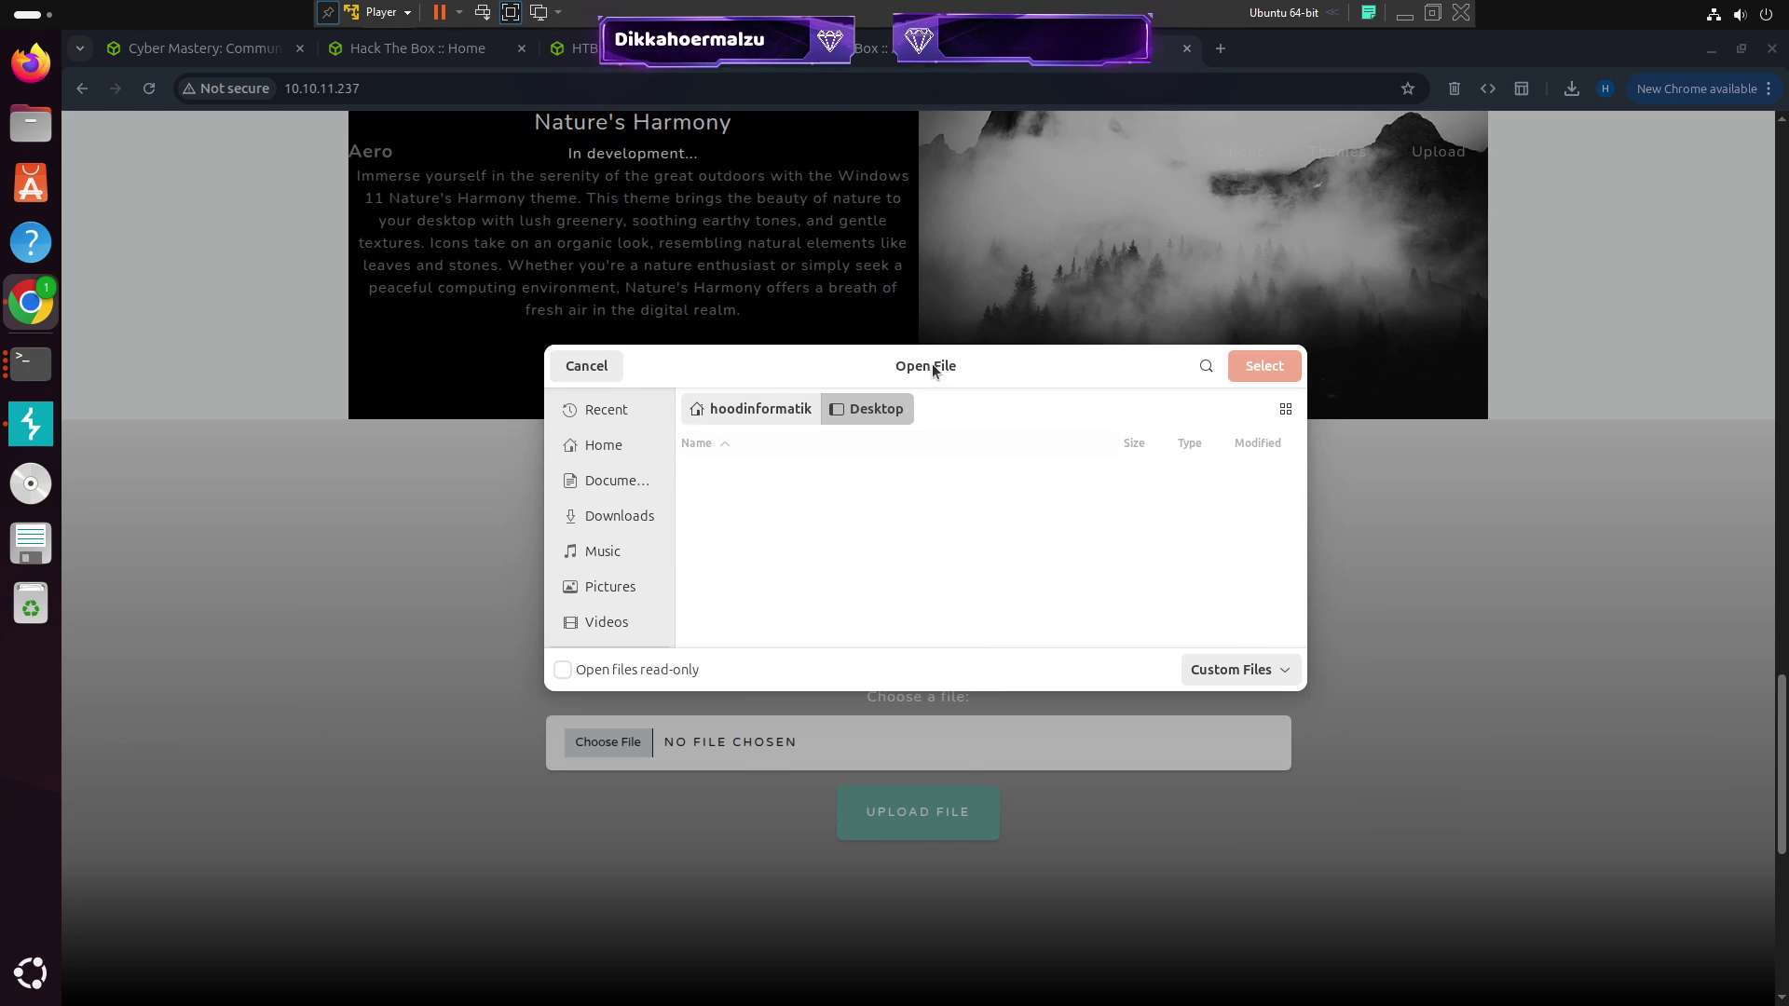
click(586, 365)
Submit UPLOAD FILE with no file chosen to get 'Please select a file to upload.'
scroll(998, 653, down, 1)
scroll(998, 652, down, 3)
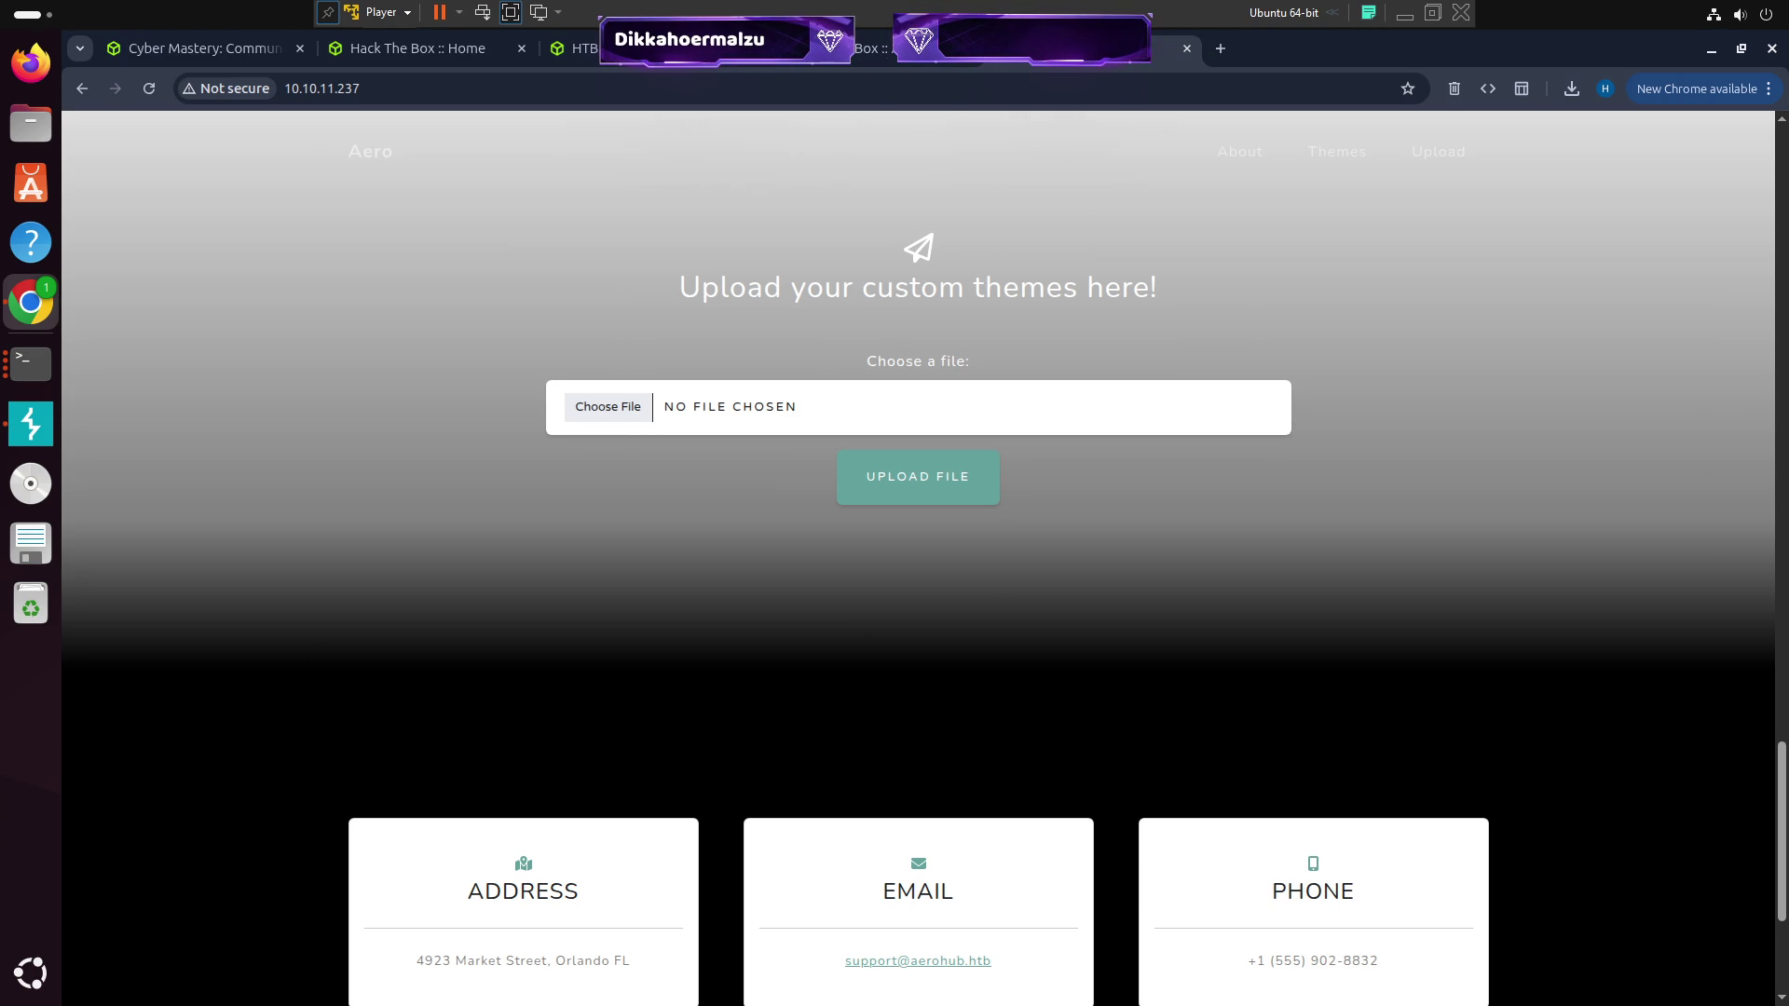
click(914, 485)
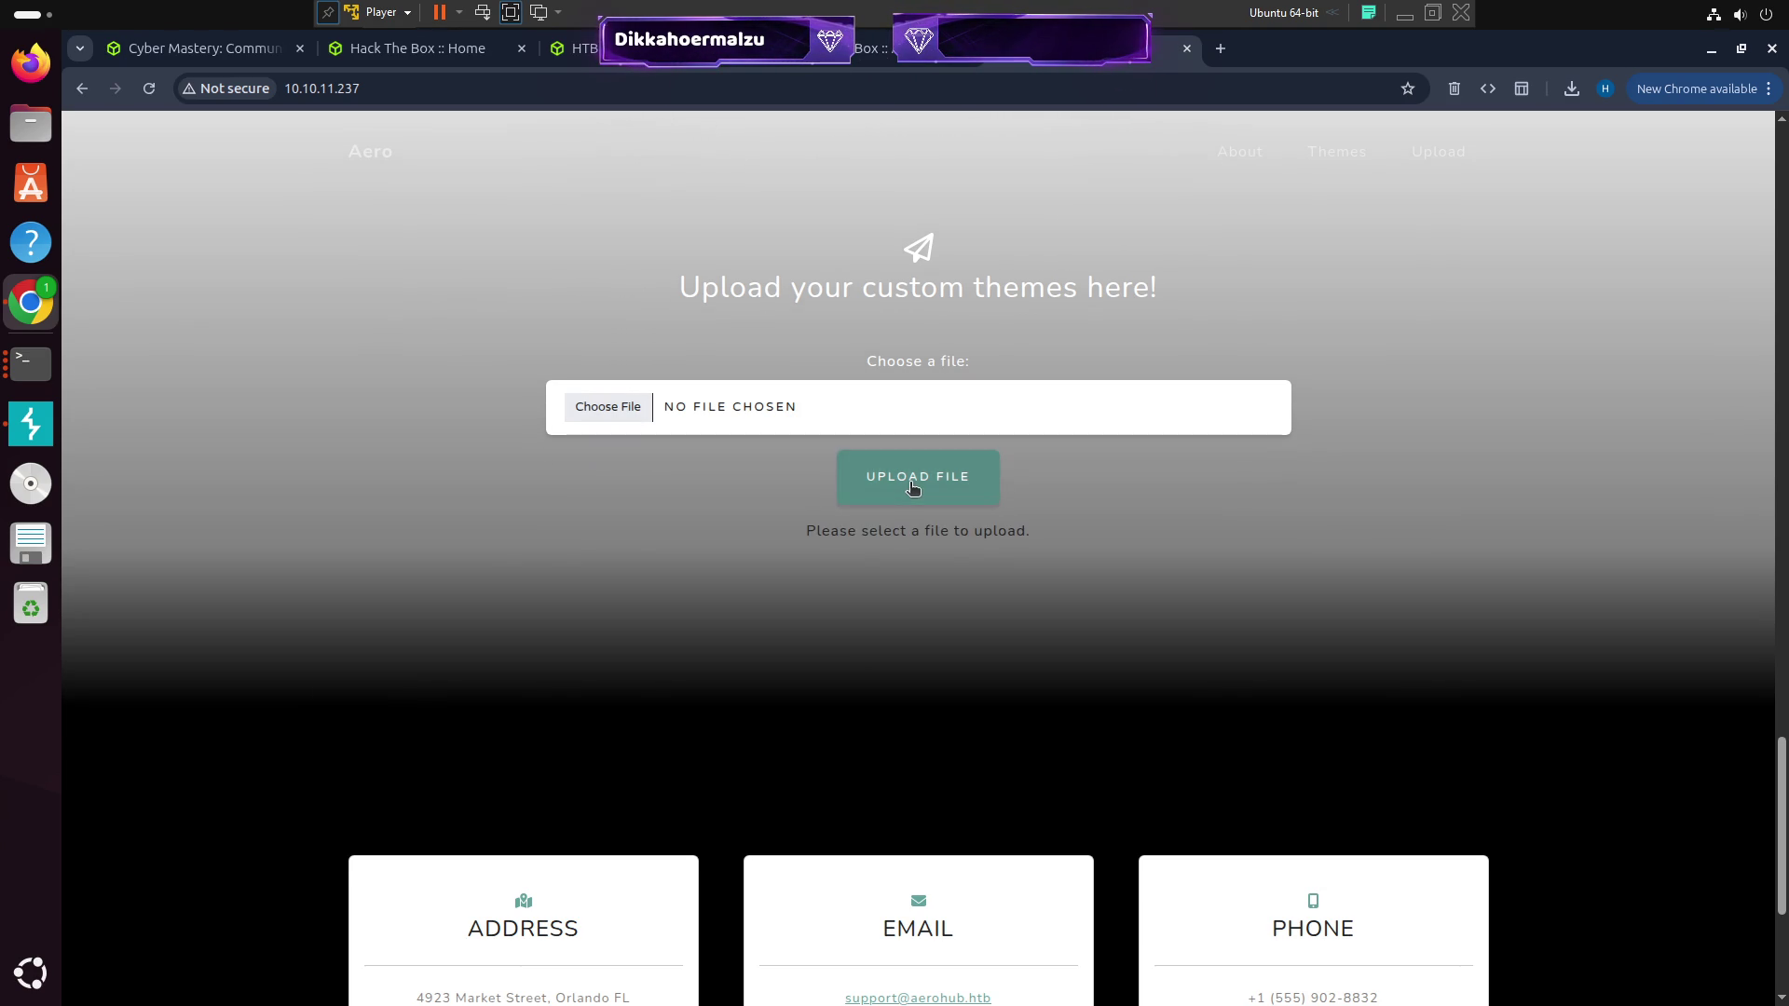
click(616, 412)
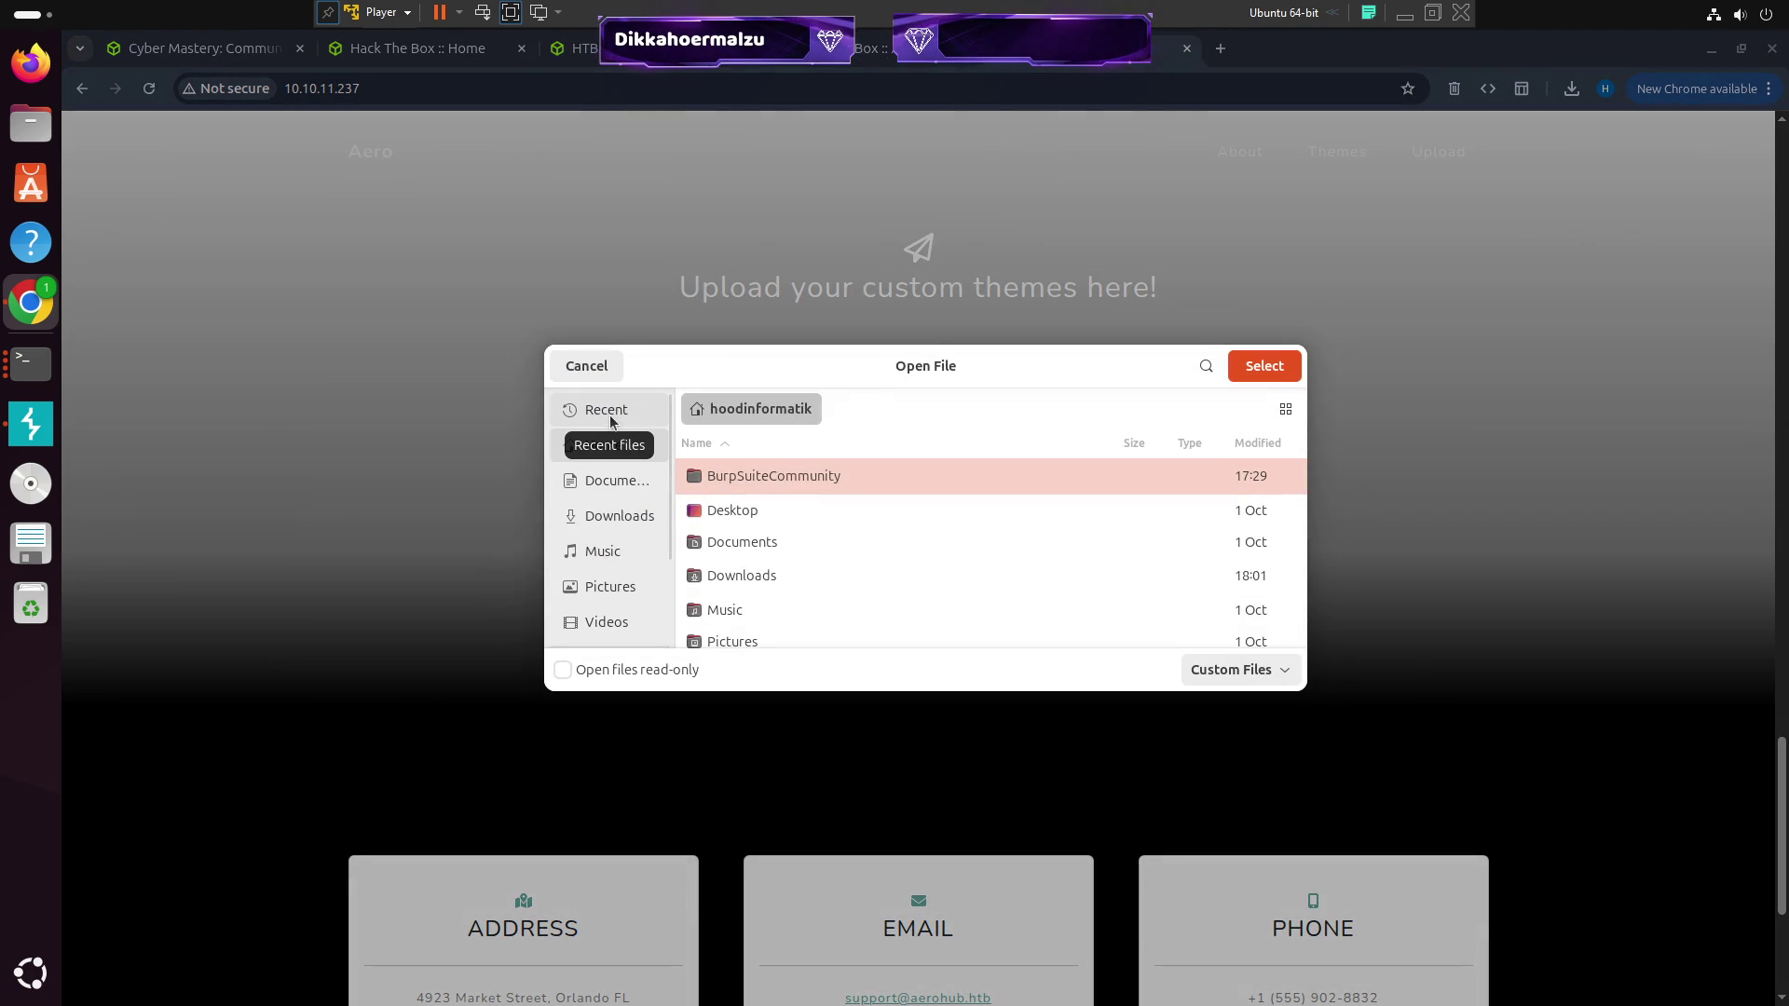
click(586, 368)
key(ctrl+alt+t)
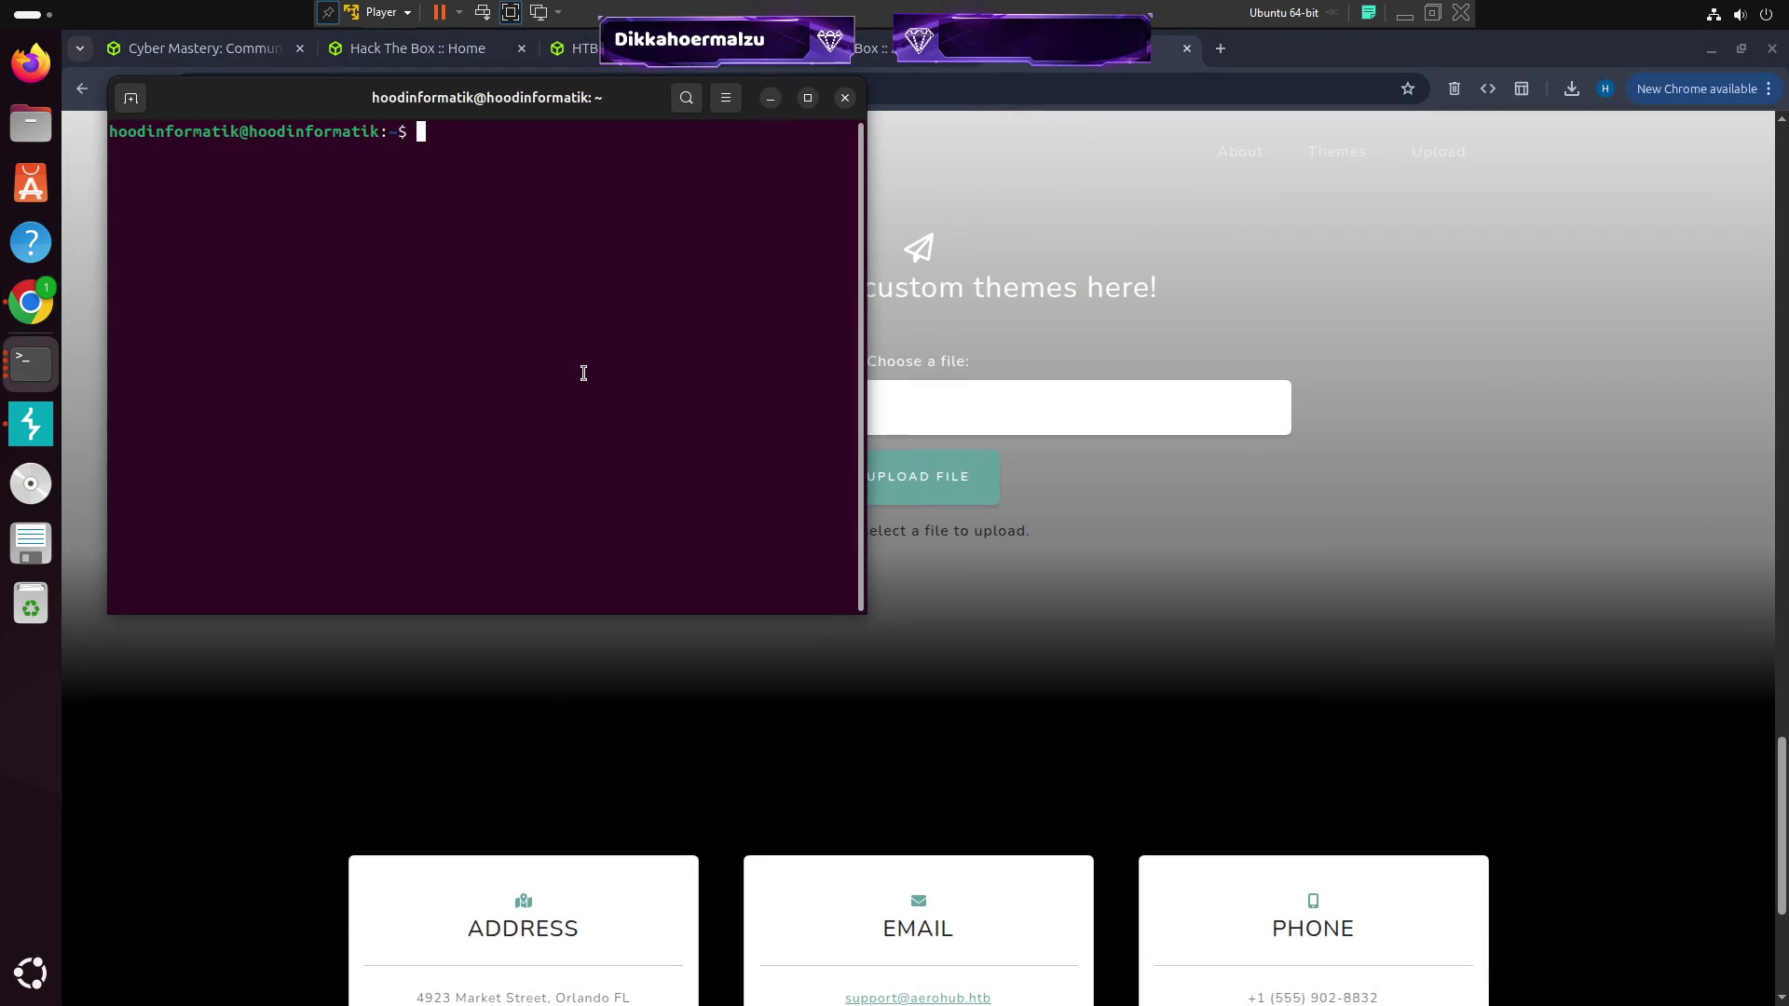
text(cd Des)
key(Tab)
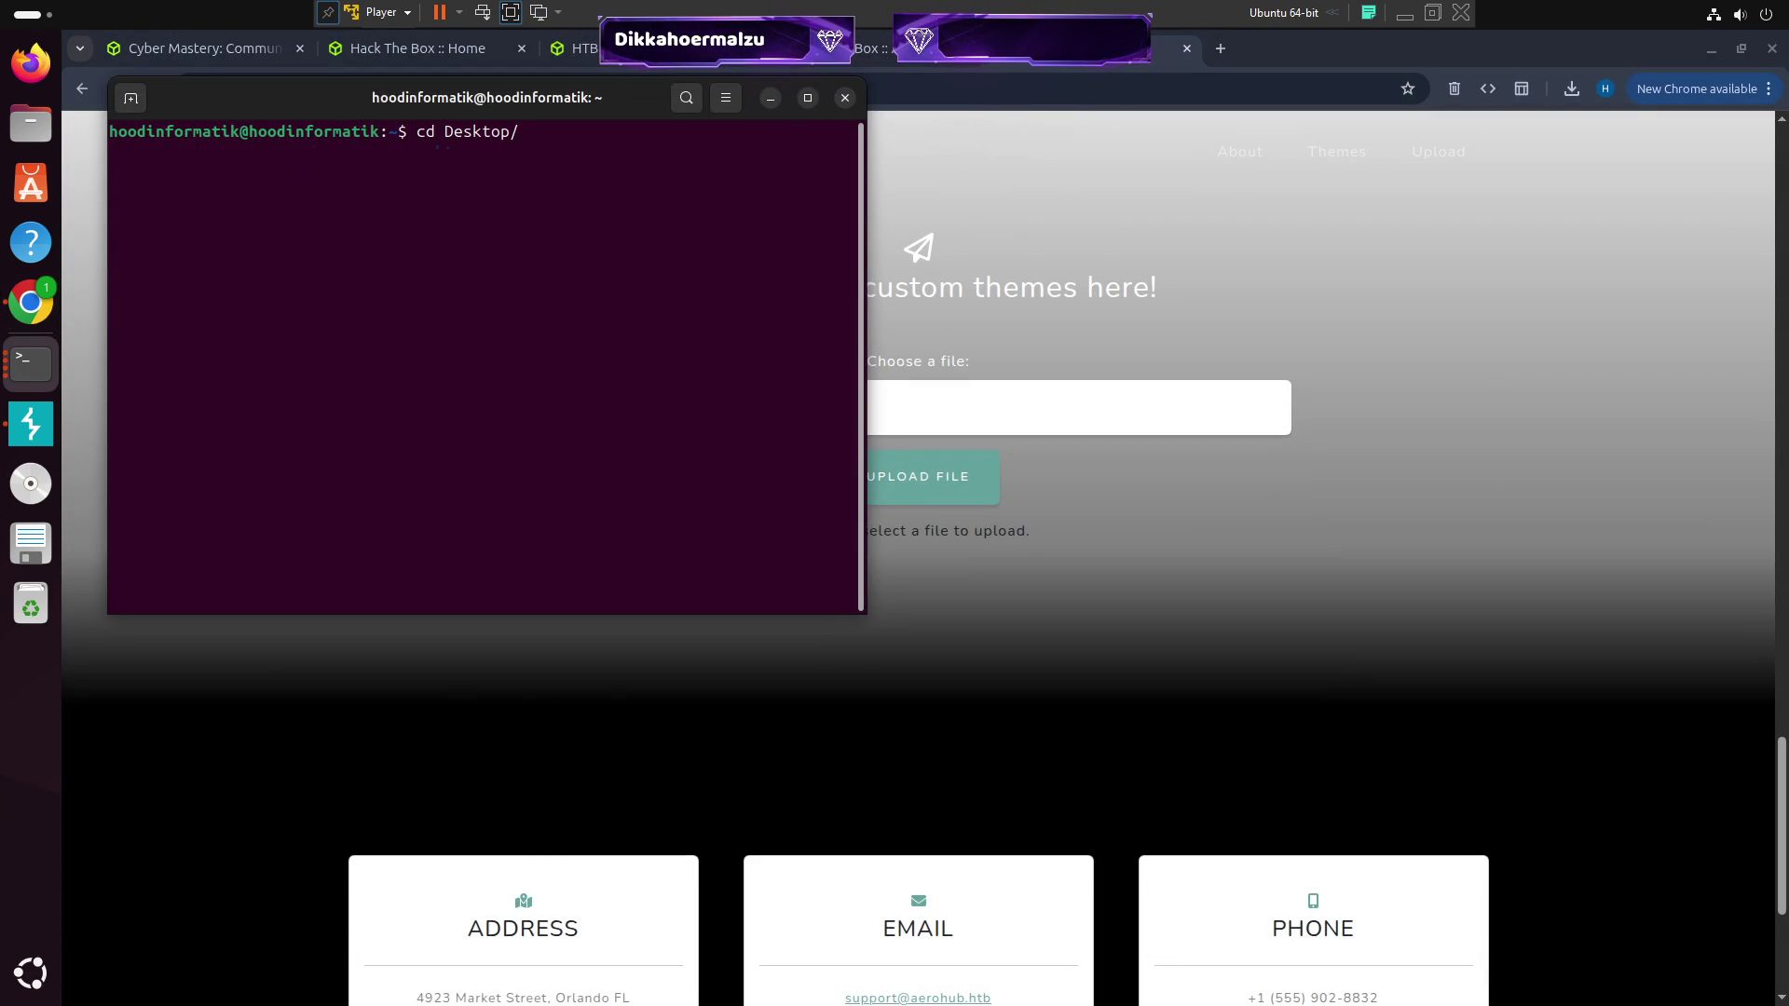
key(Return)
text(touch test.txt)
key(Return)
click(946, 456)
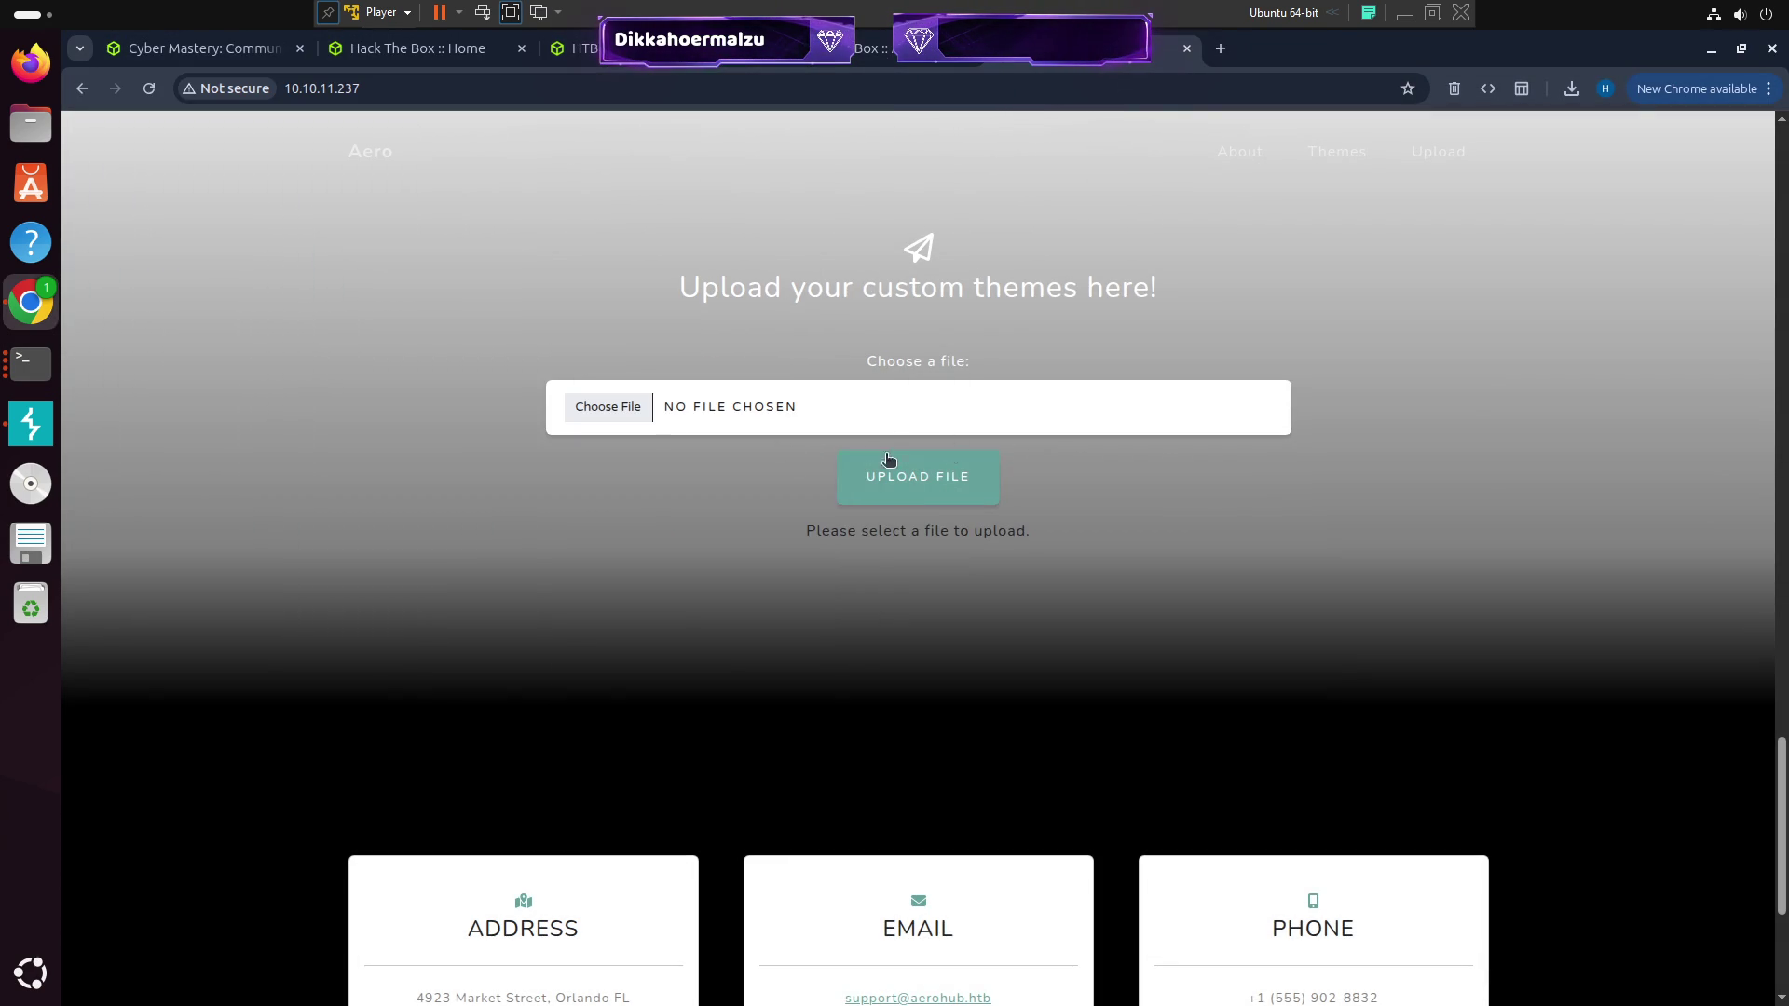
click(607, 407)
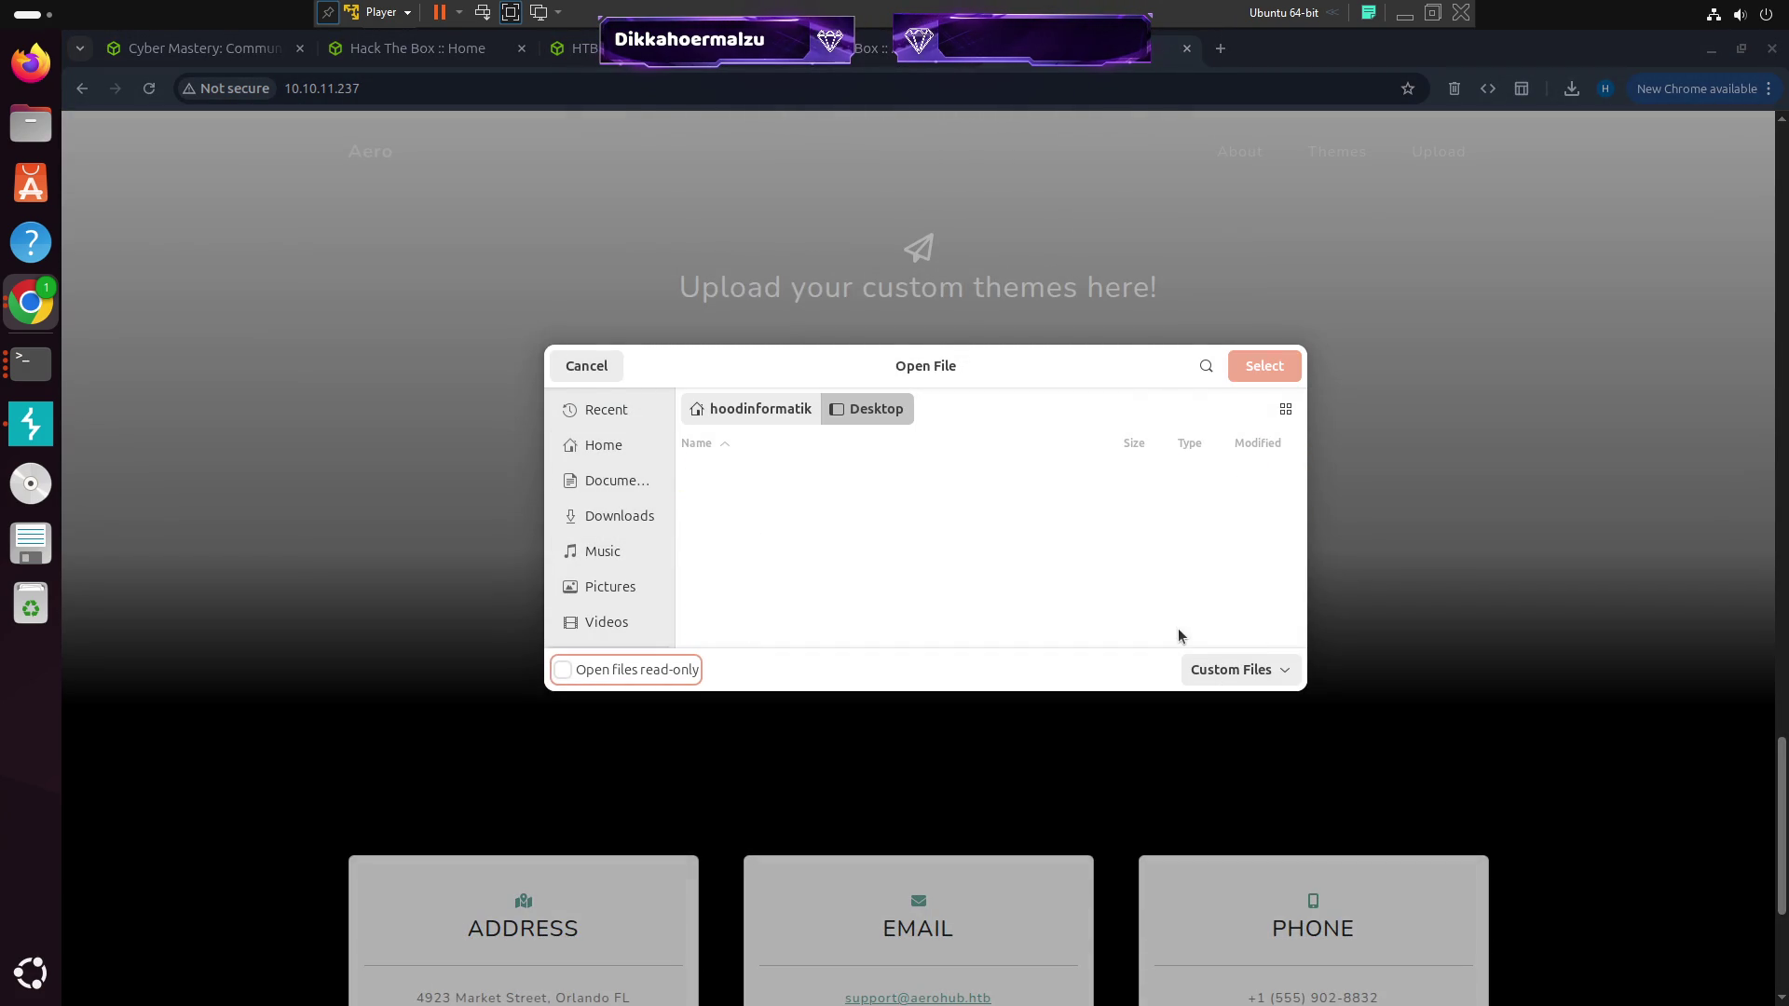
click(1216, 668)
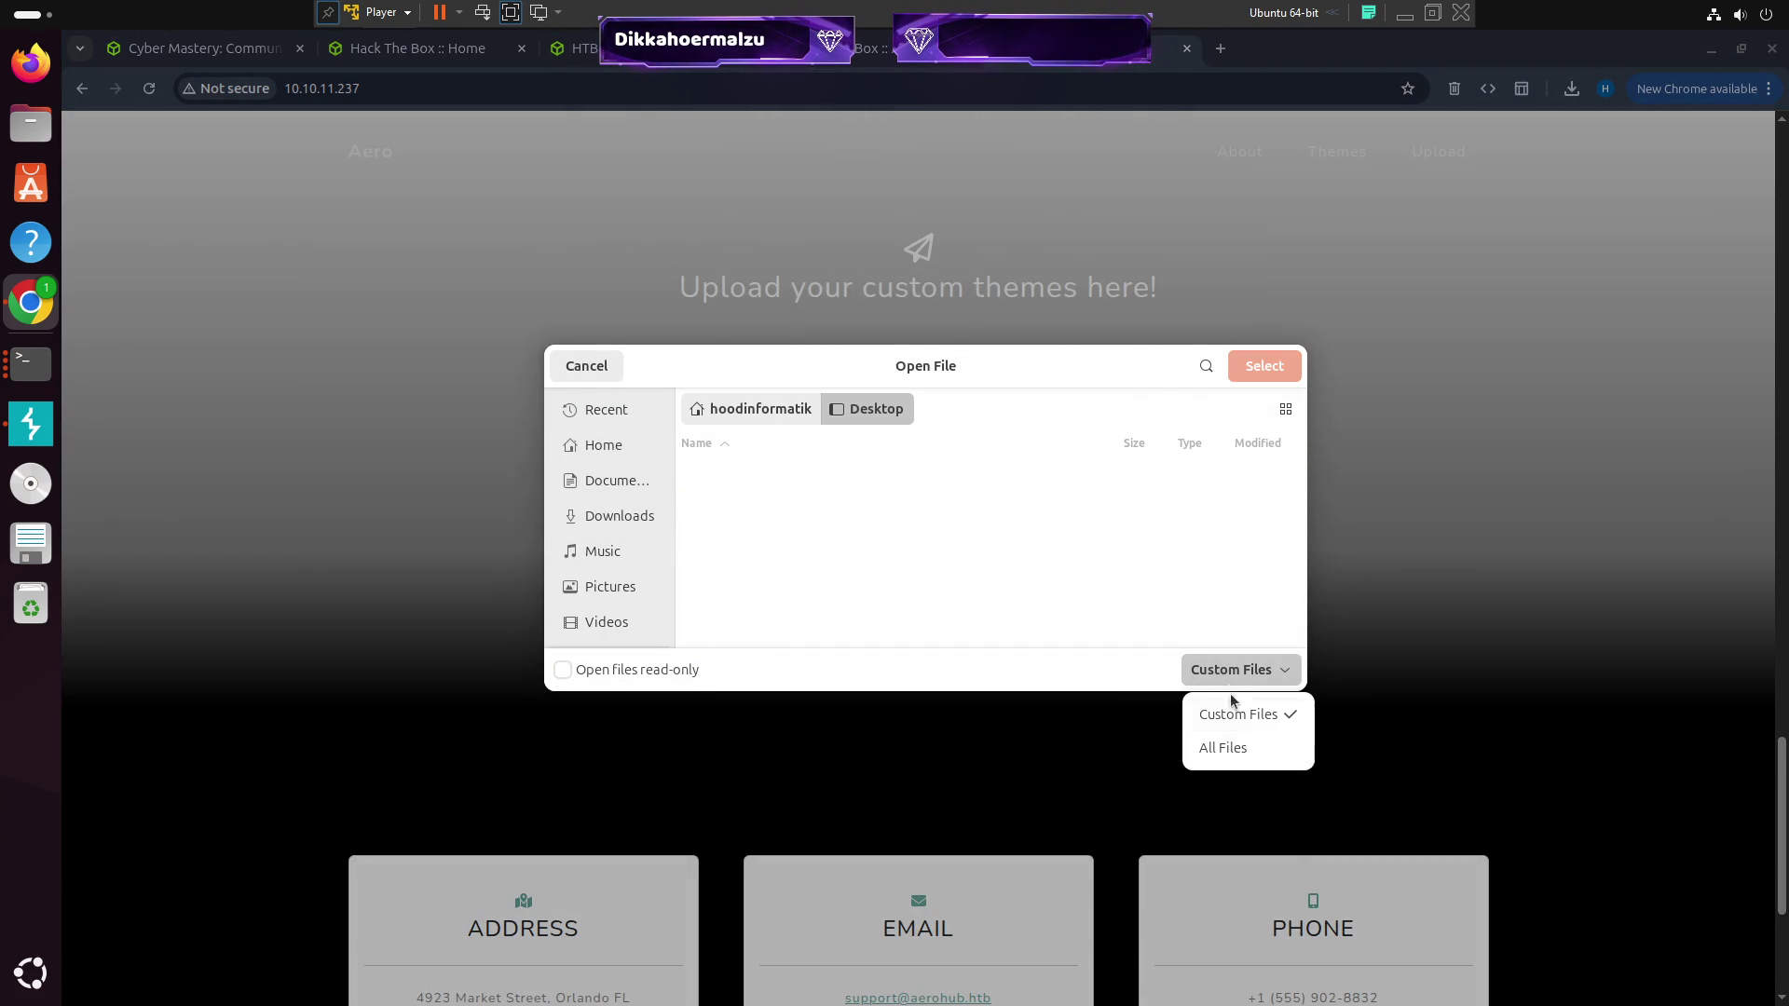
click(1223, 747)
click(1241, 669)
click(1240, 715)
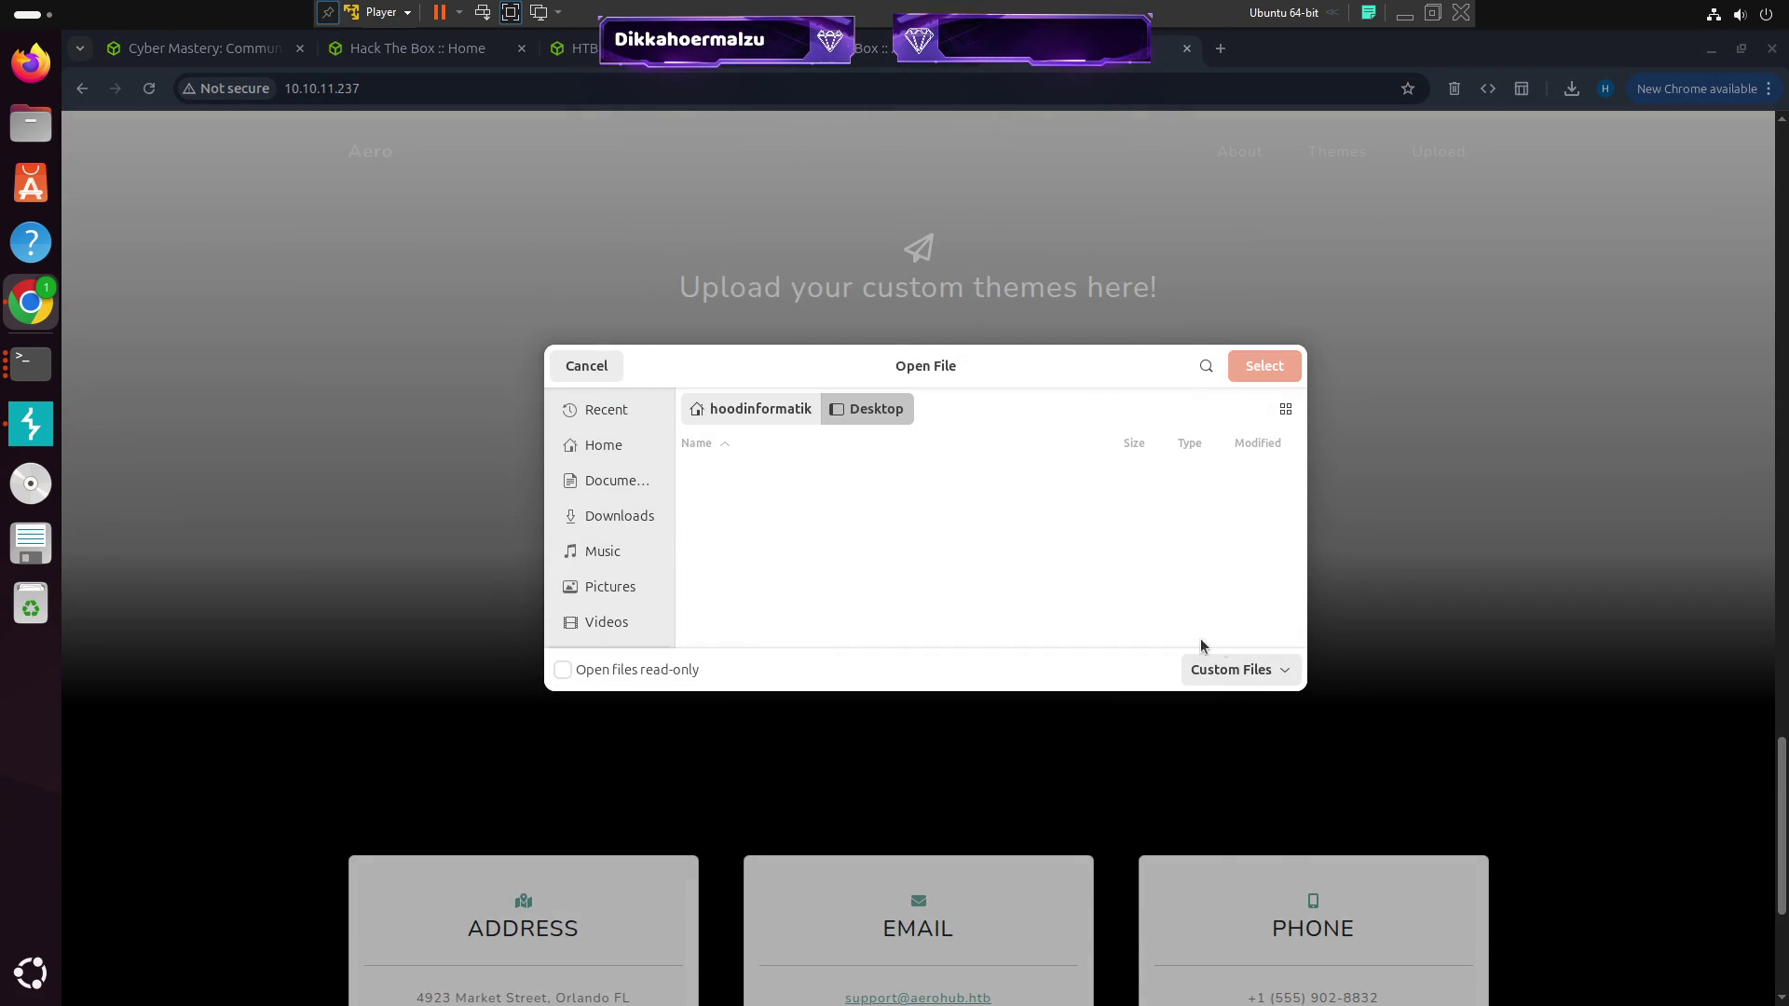
mouse_move(1307, 697)
mouse_down()
mouse_move(1330, 755)
mouse_move(1382, 795)
mouse_up()
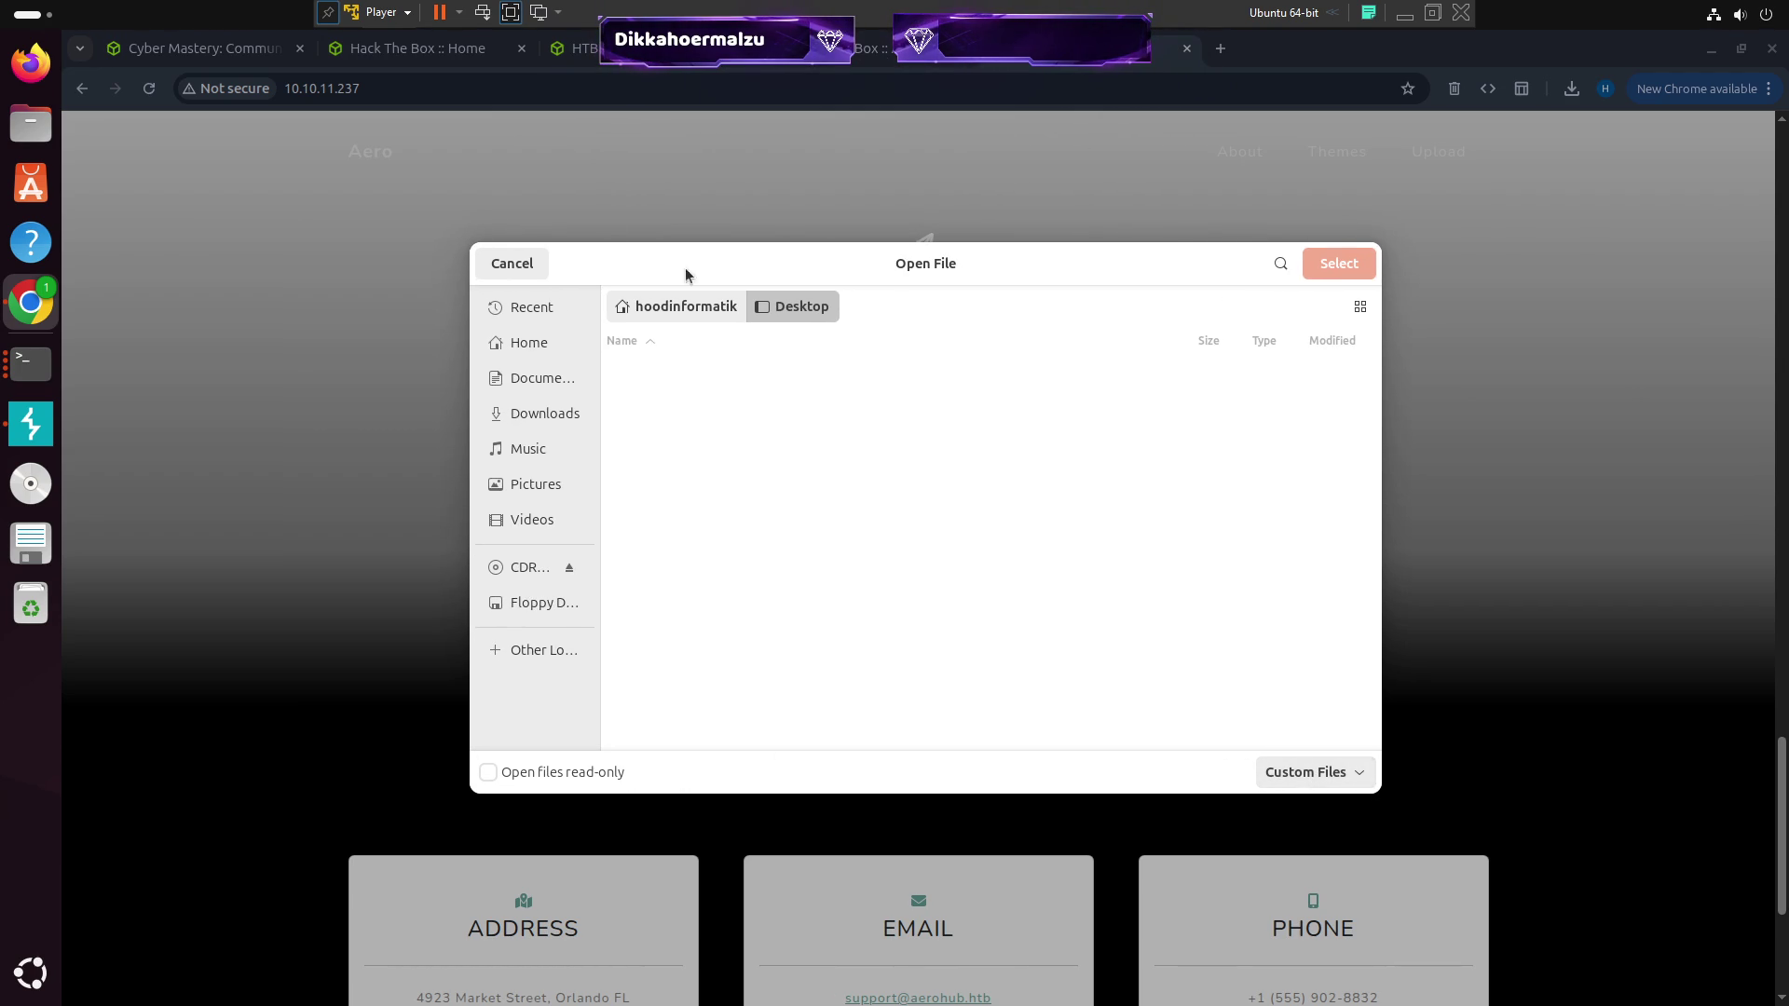
click(521, 280)
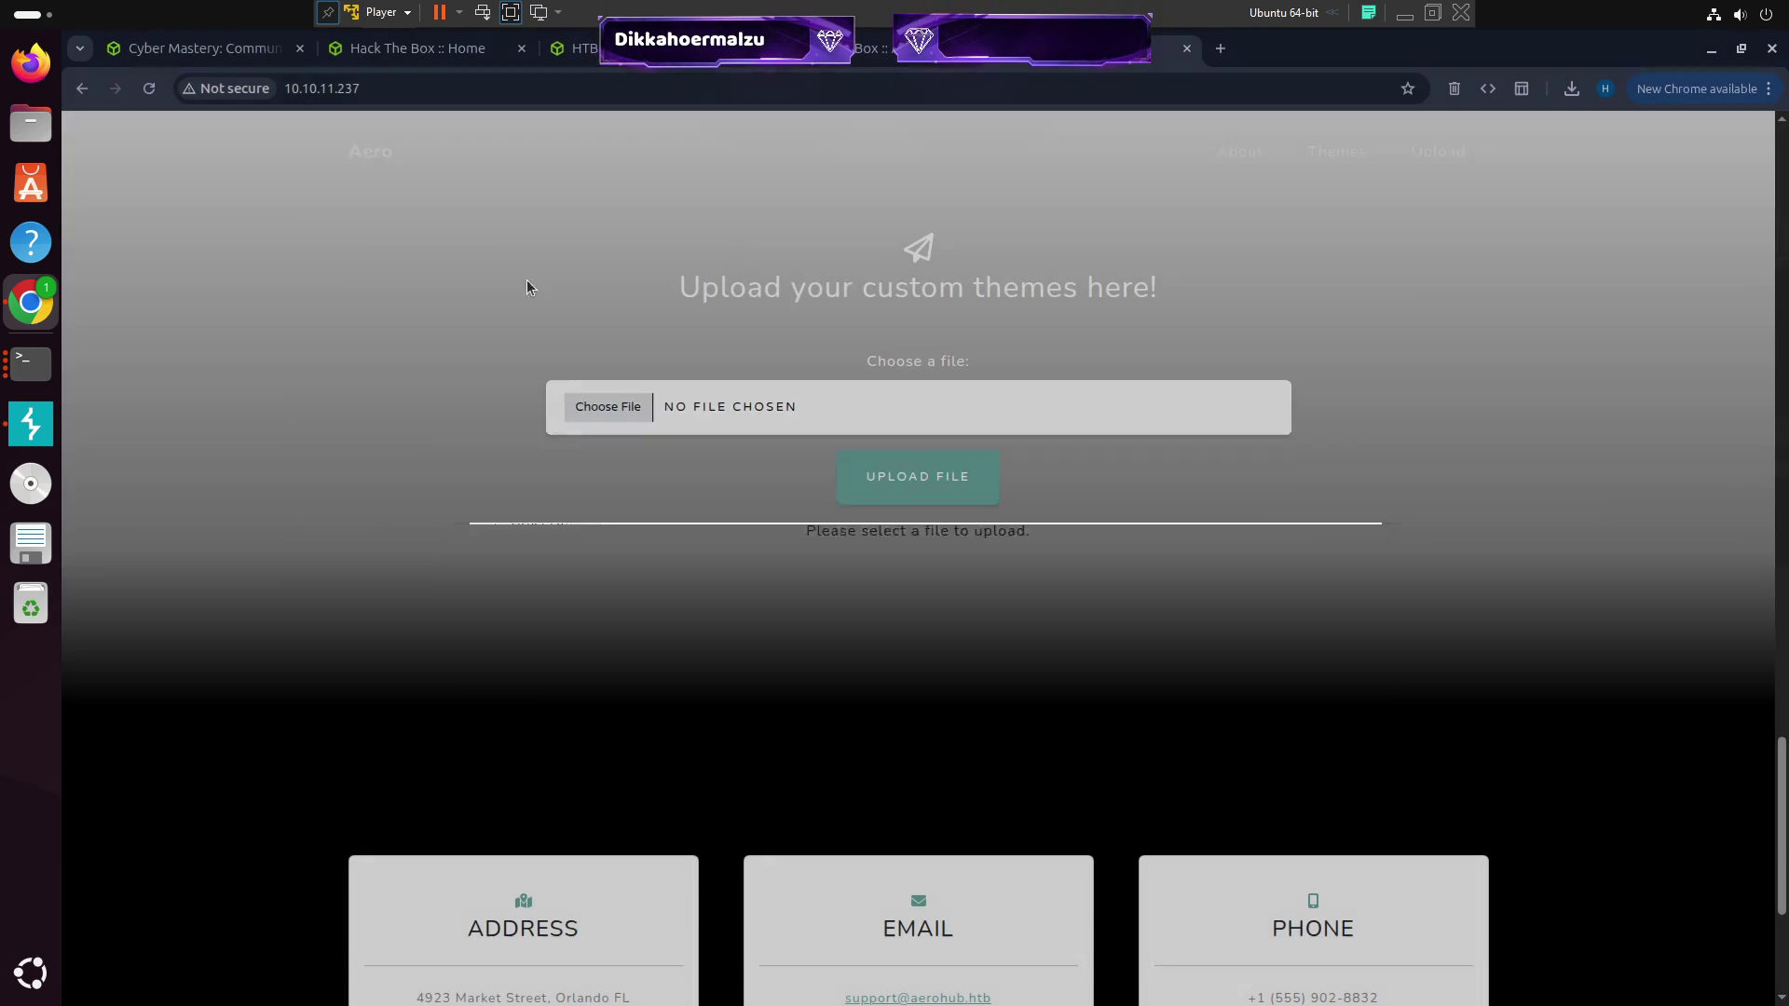
click(645, 404)
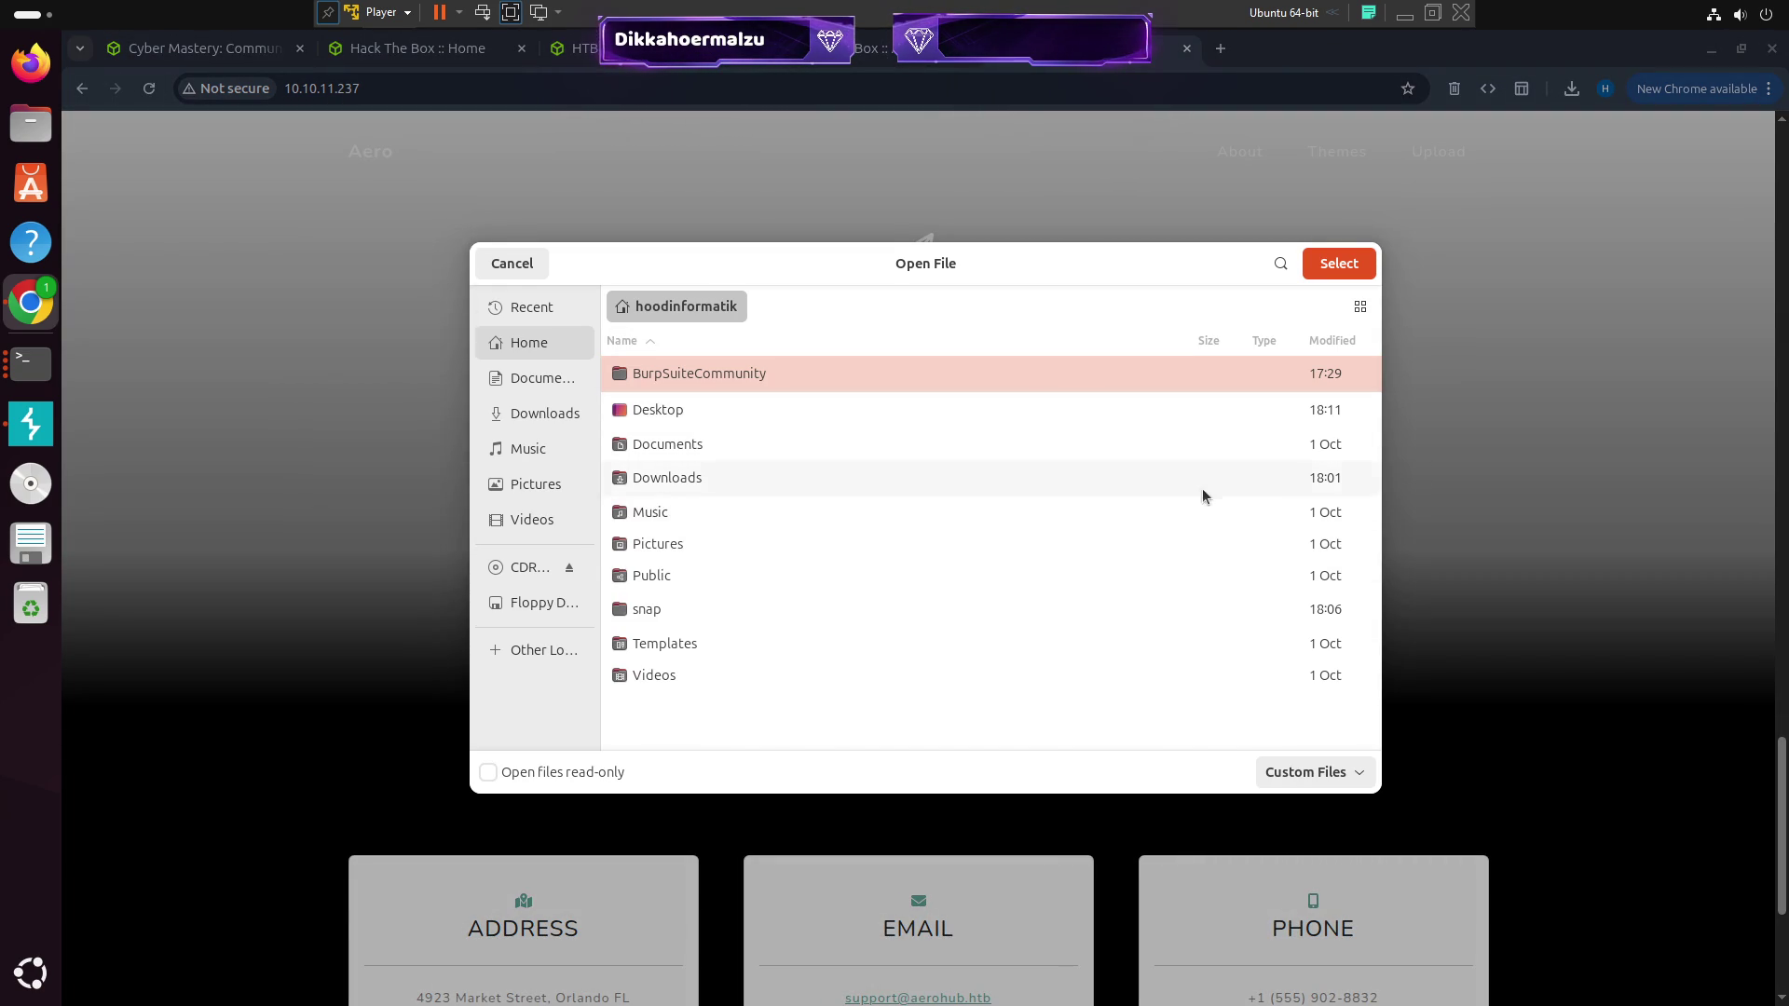
click(512, 270)
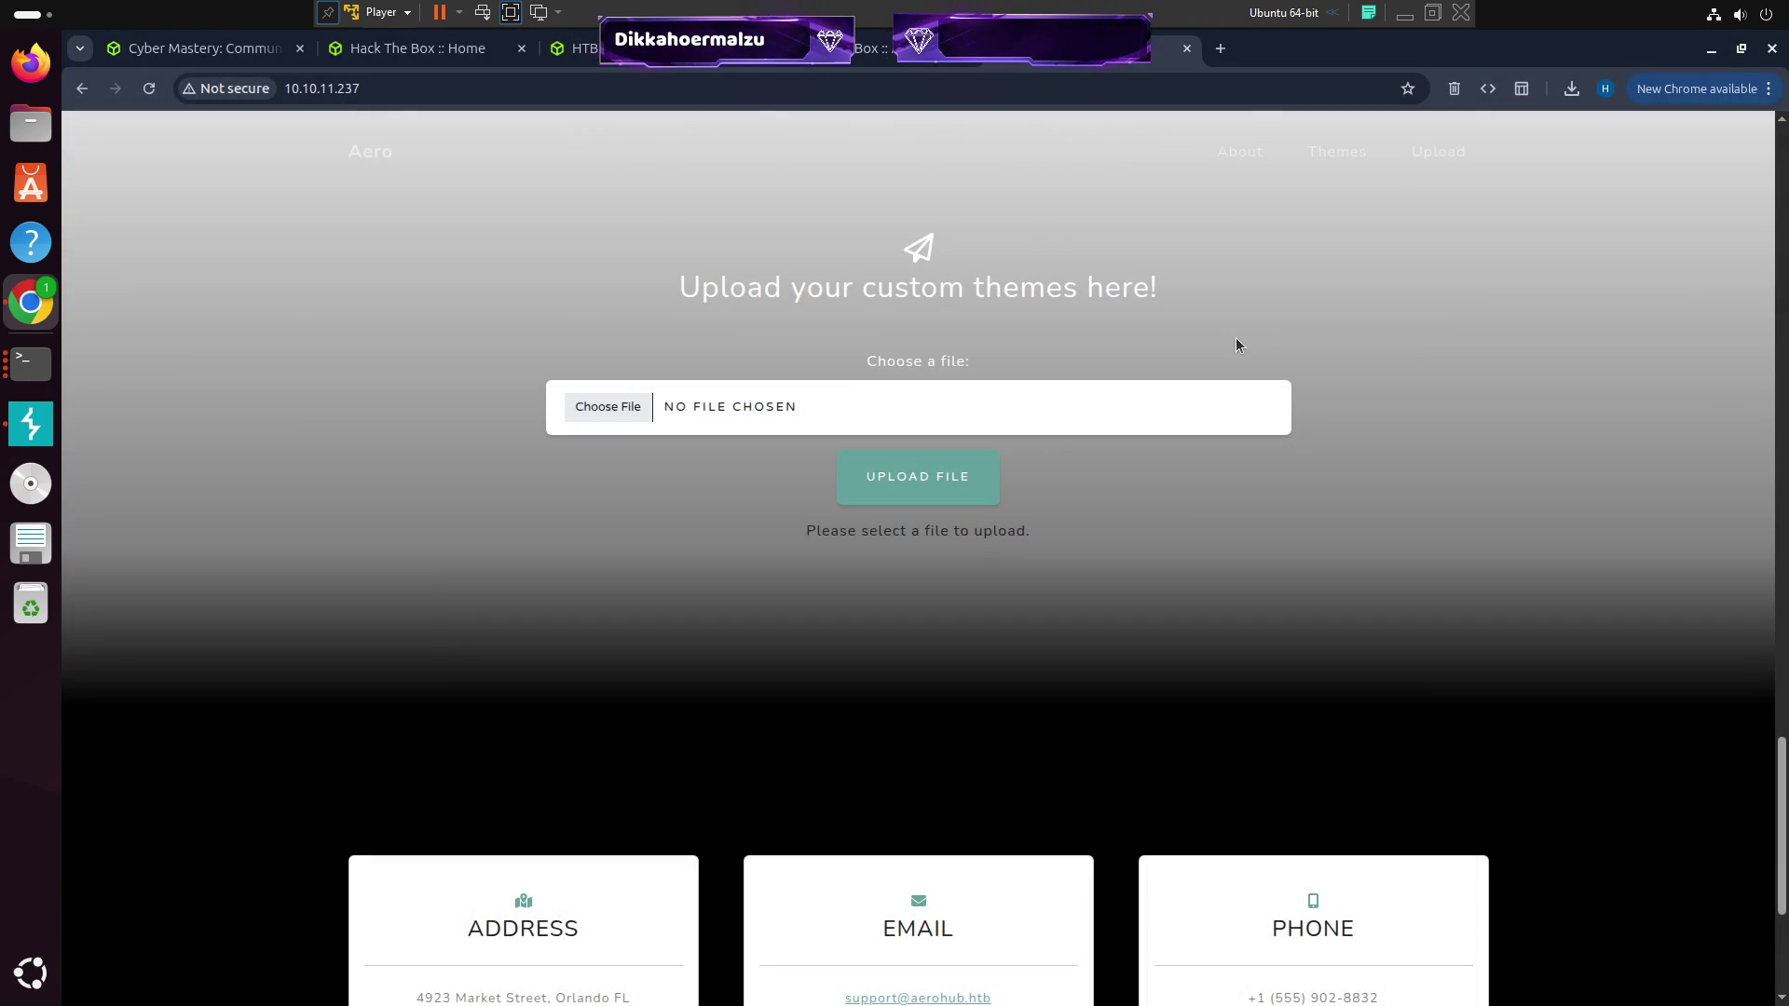
scroll(1158, 456, up, 5)
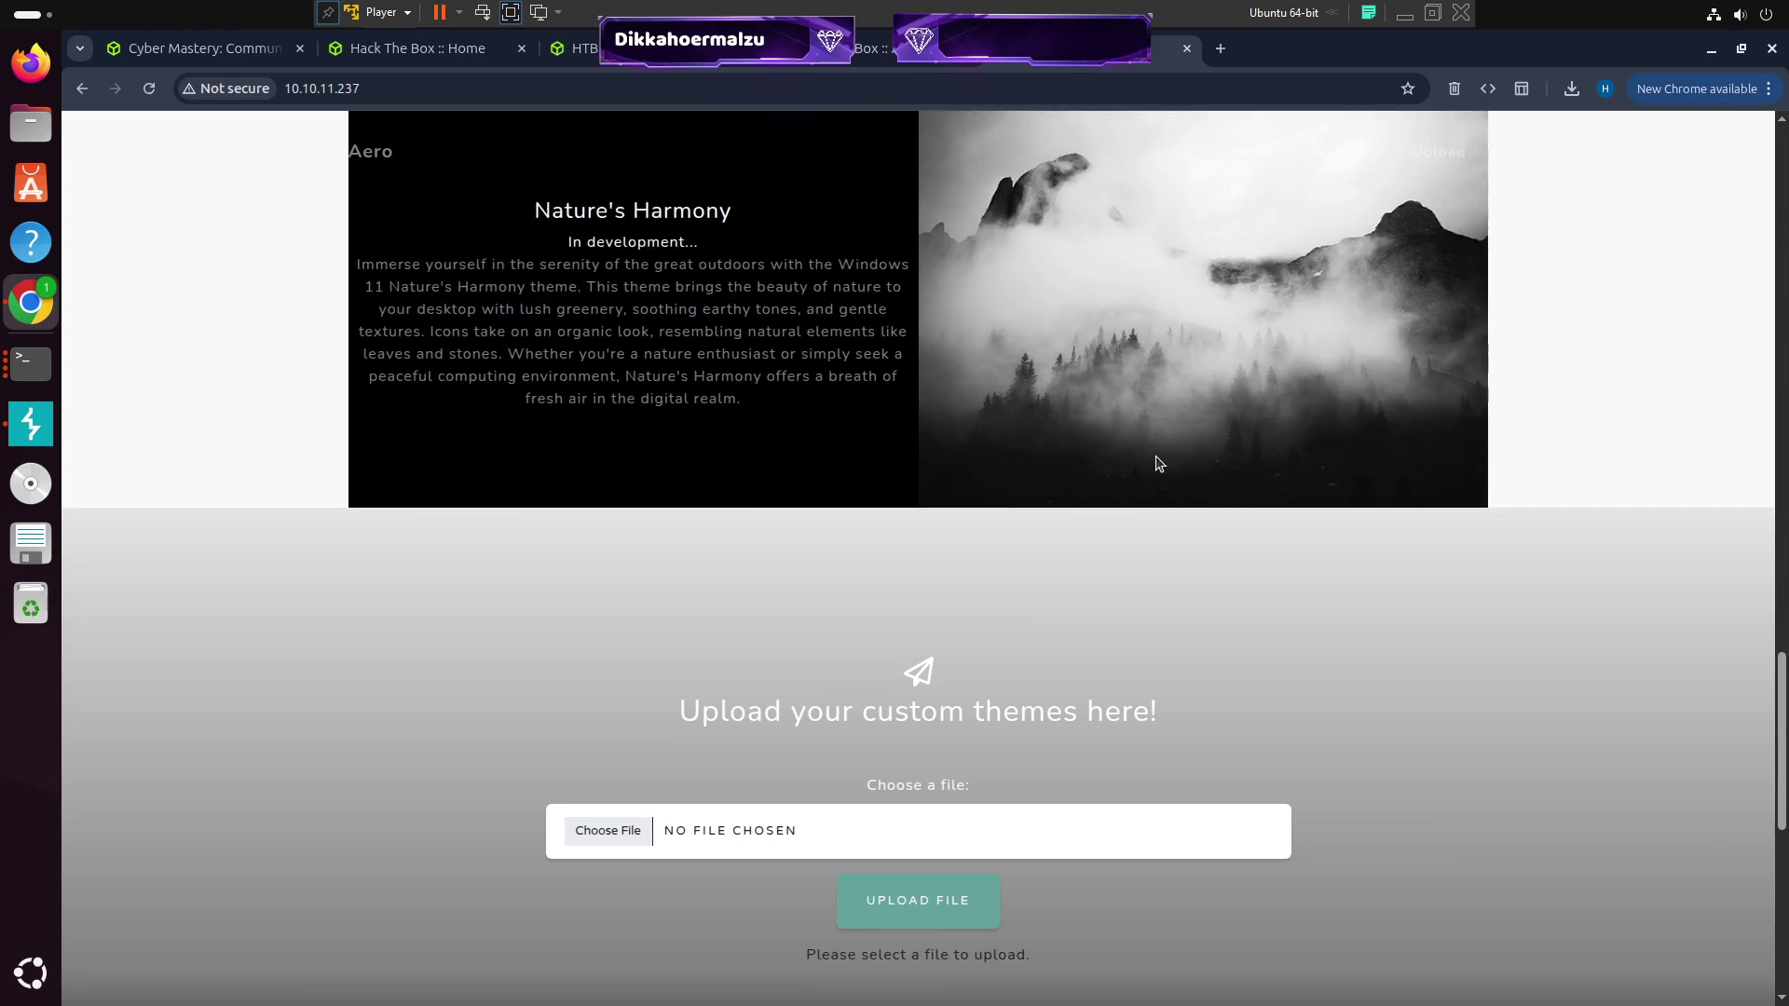
scroll(1158, 455, down, 4)
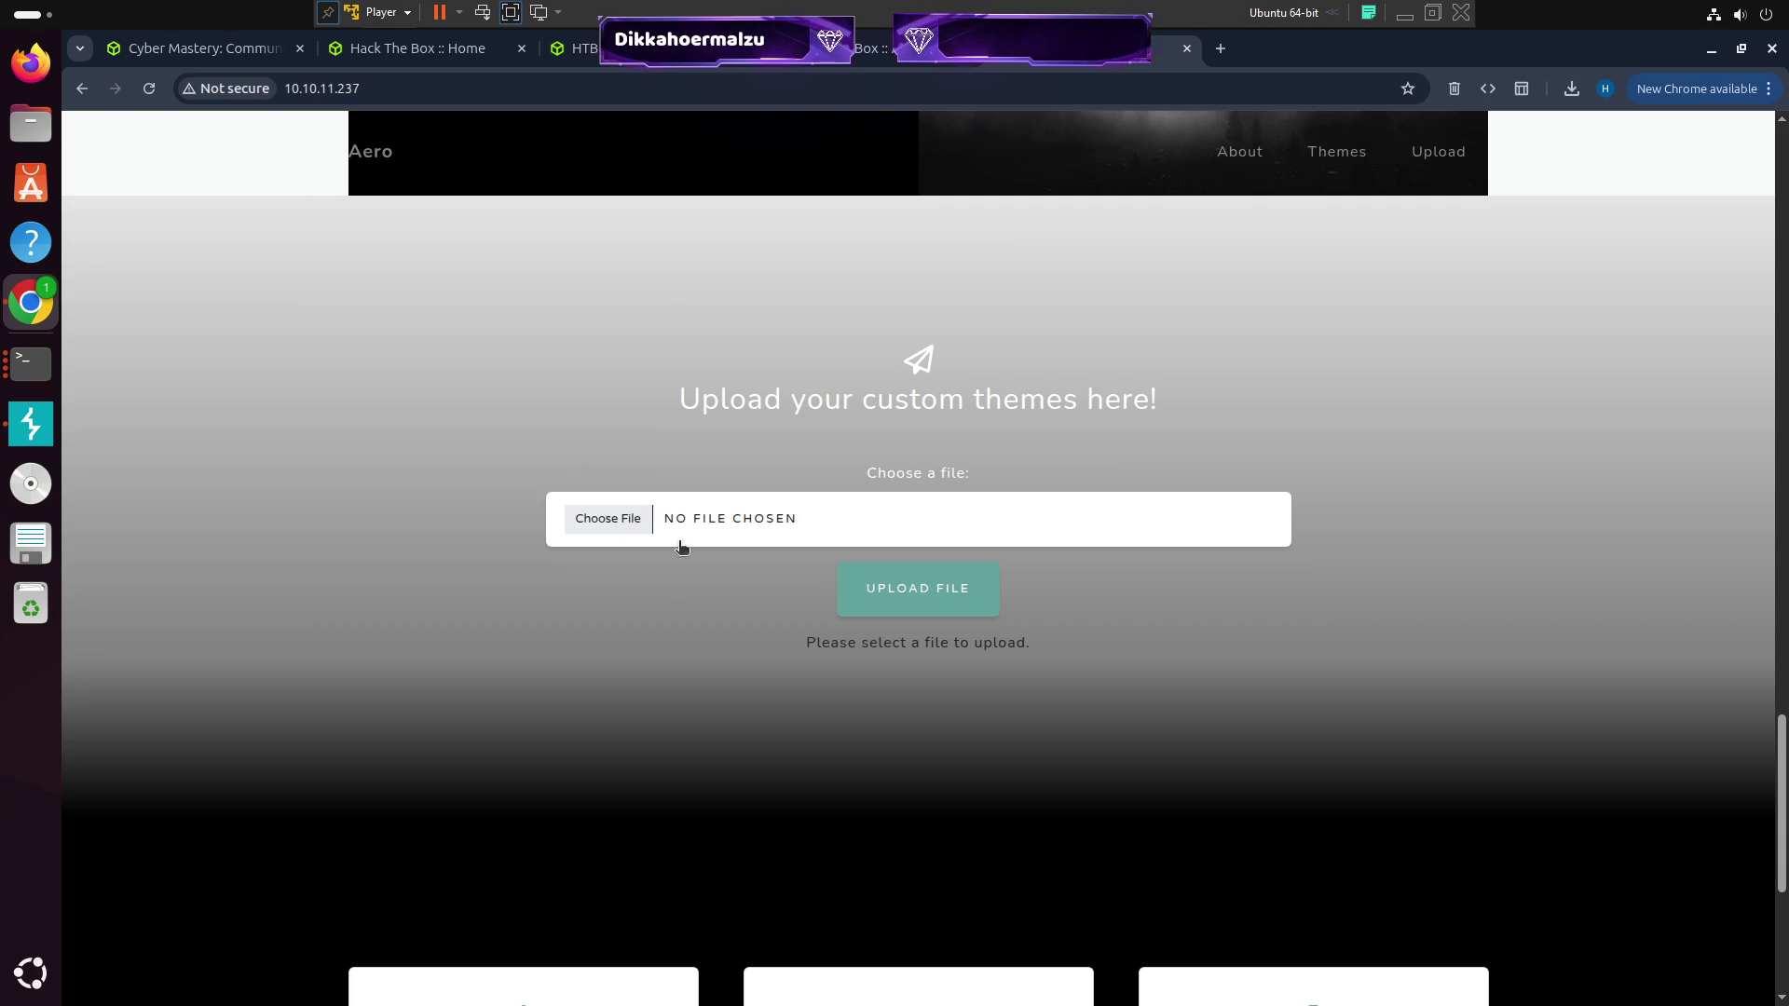
scroll(669, 508, up, 10)
scroll(770, 607, up, 5)
scroll(802, 602, down, 15)
scroll(848, 553, down, 5)
scroll(959, 487, up, 5)
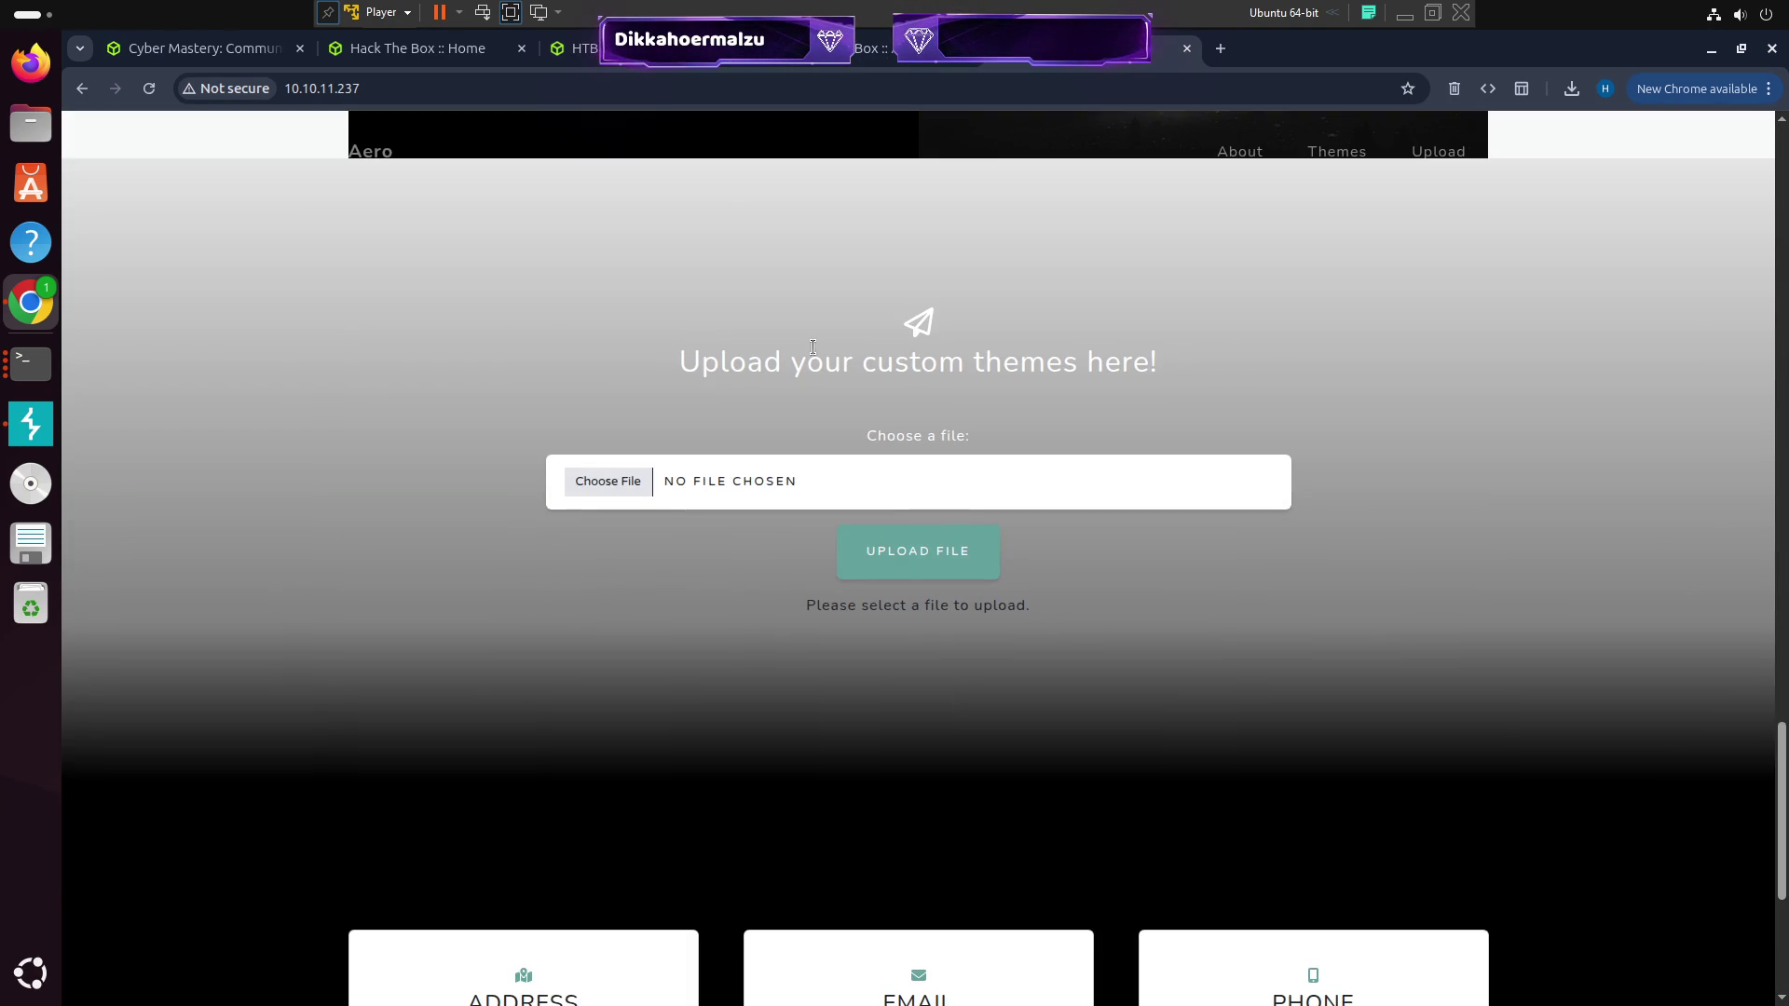
Create an empty test.theme file with touch test.theme in the terminal
key(alt+Tab)
text(tz)
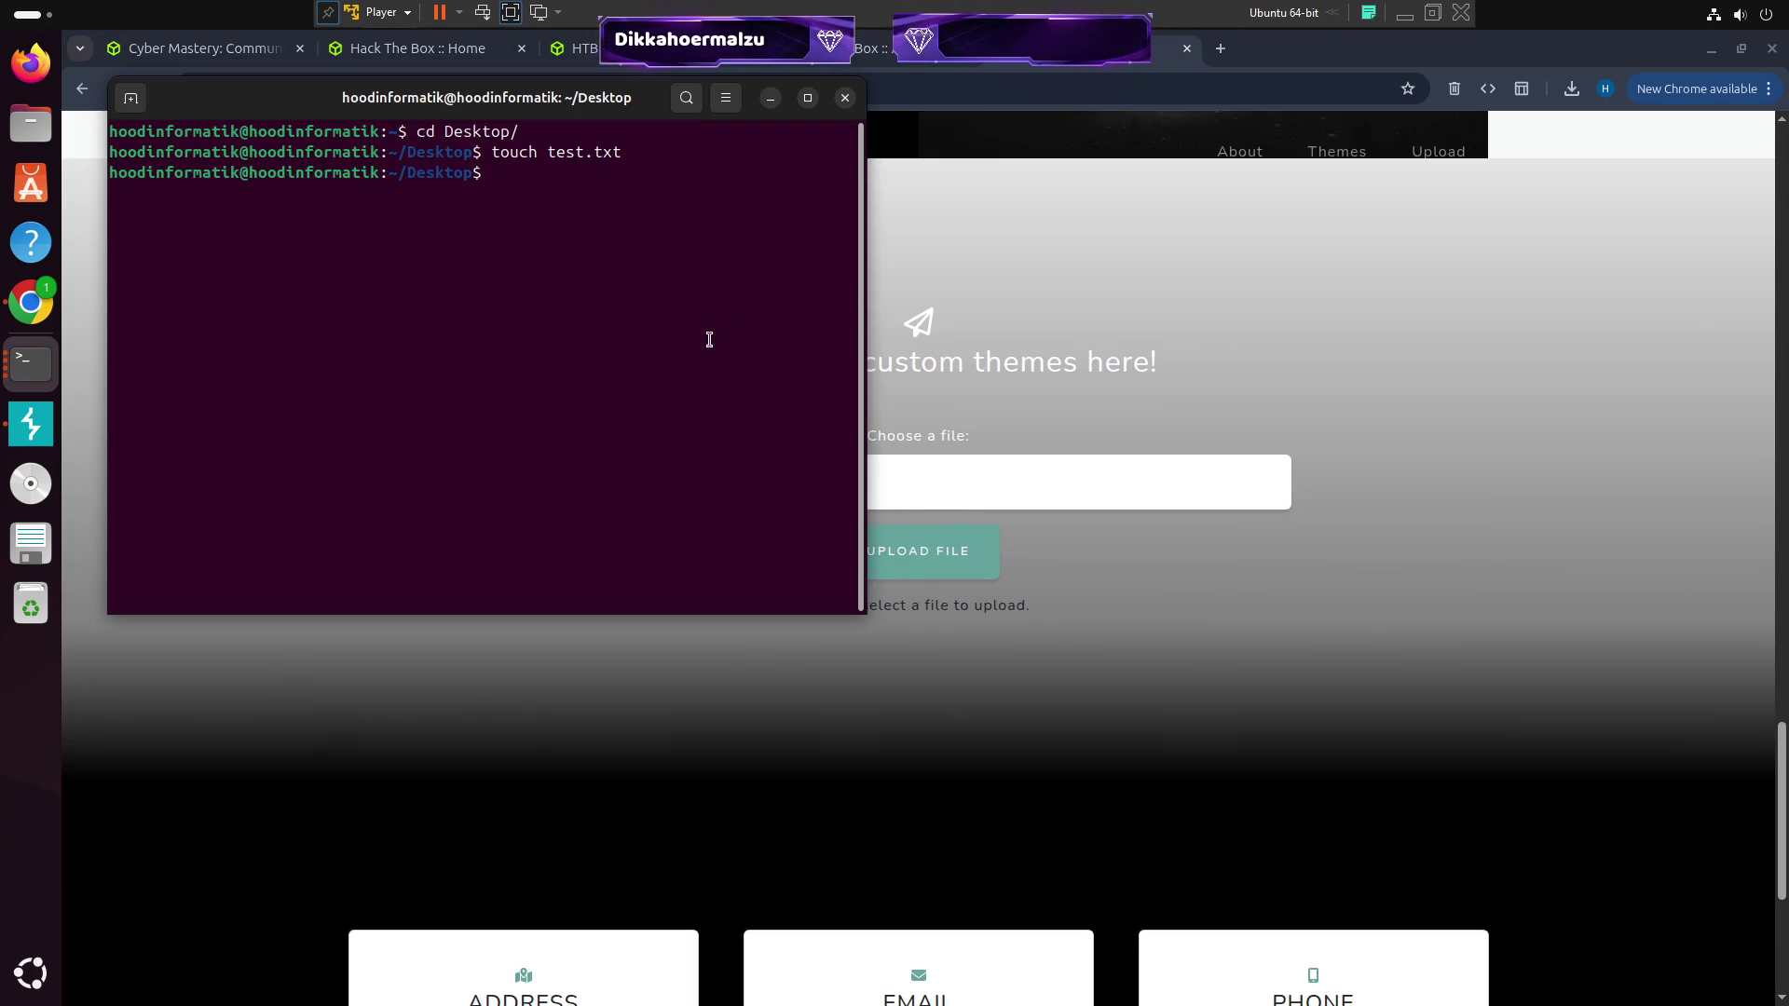
text(uch test.t)
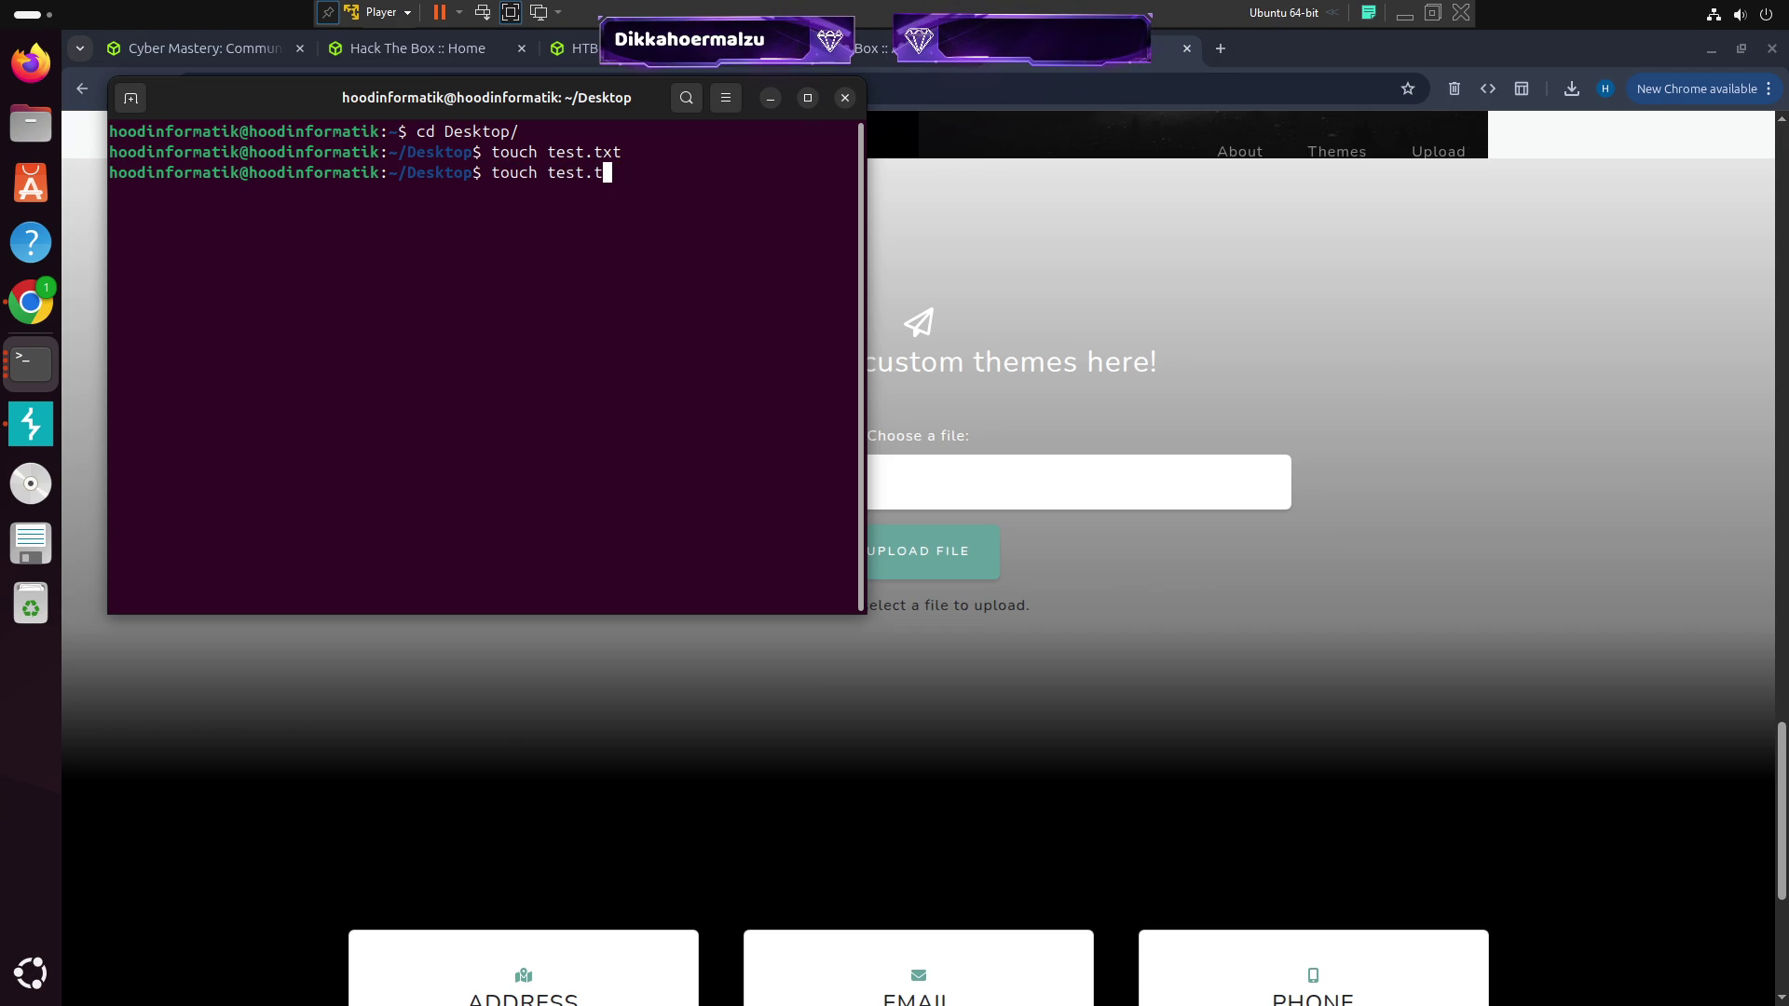
text(heme)
key(Return)
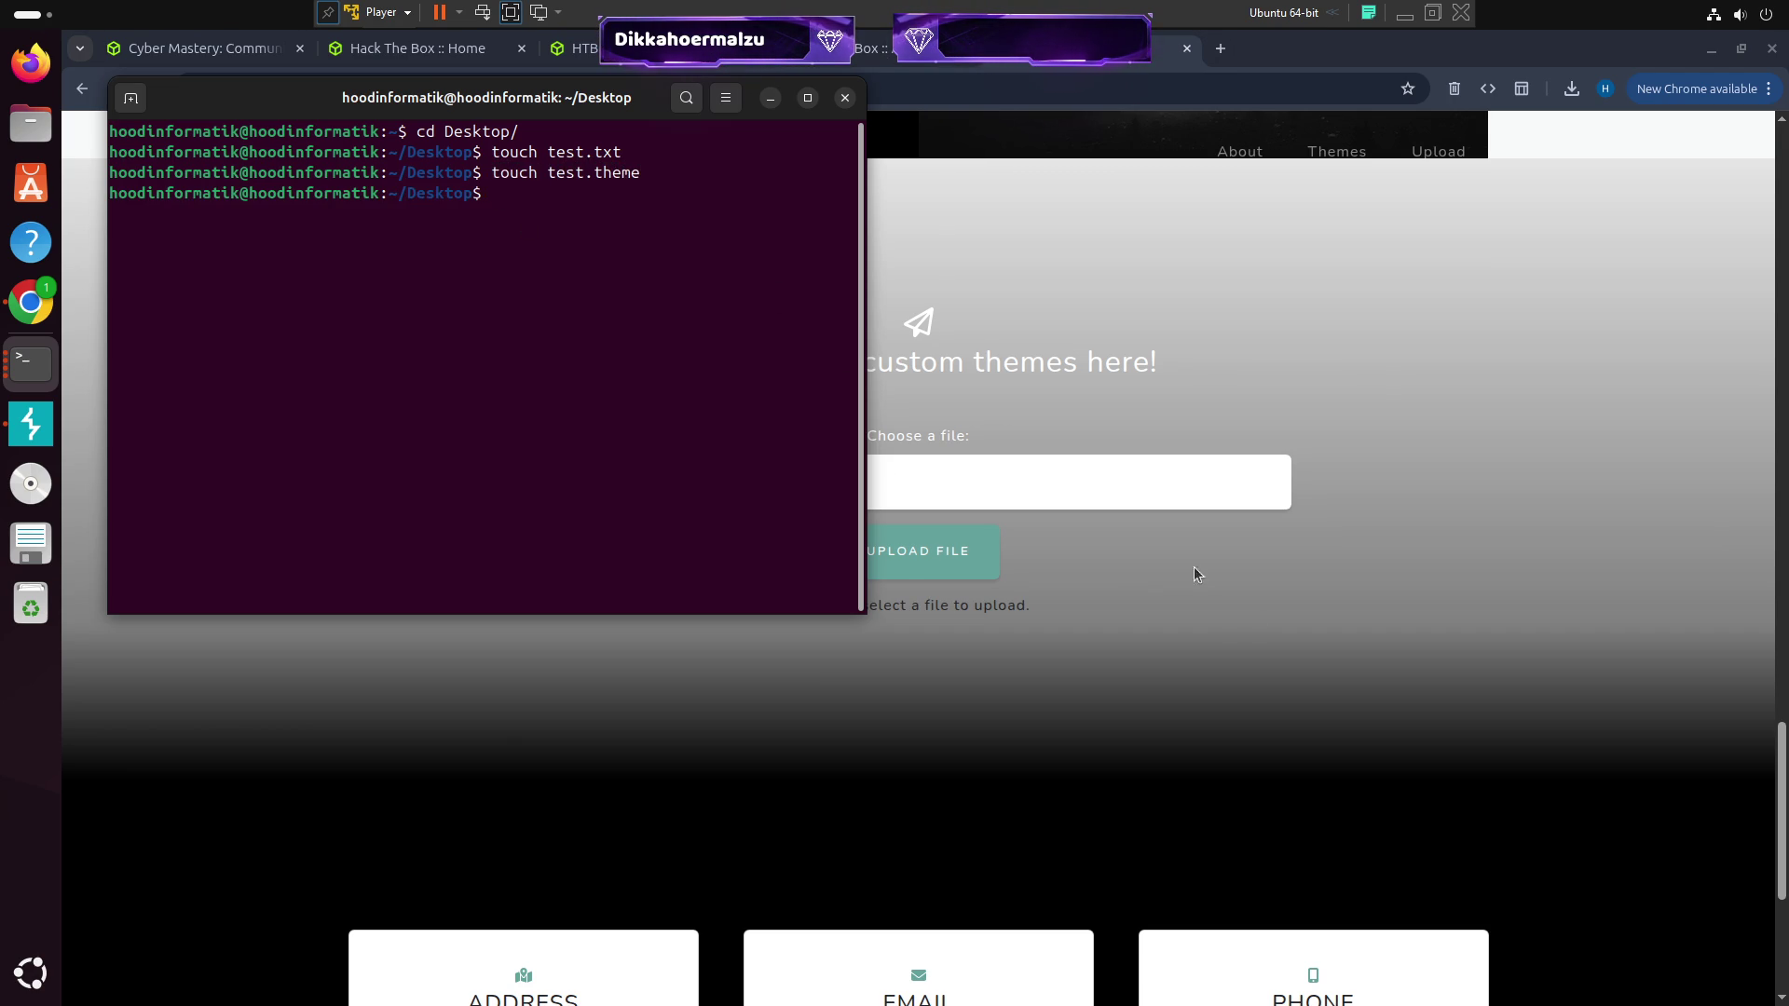
Choose Desktop/test.theme as the file in the Aero upload form
click(1127, 552)
click(634, 491)
double_click(667, 415)
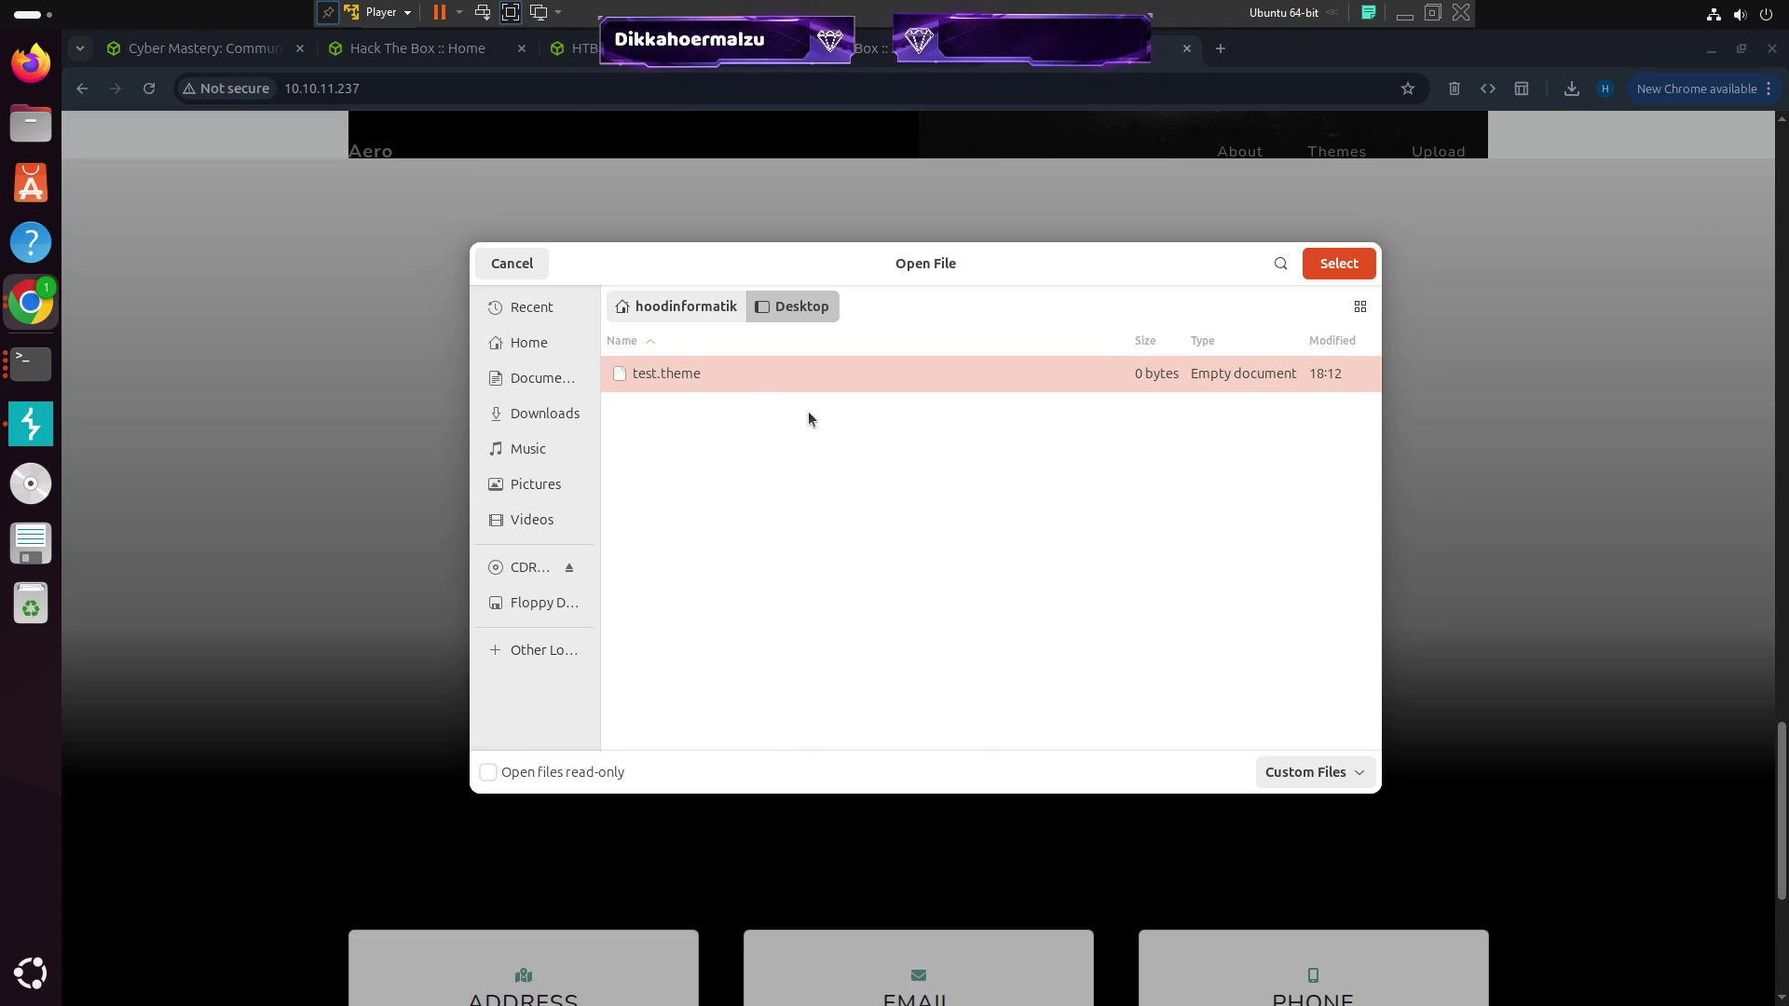
double_click(751, 382)
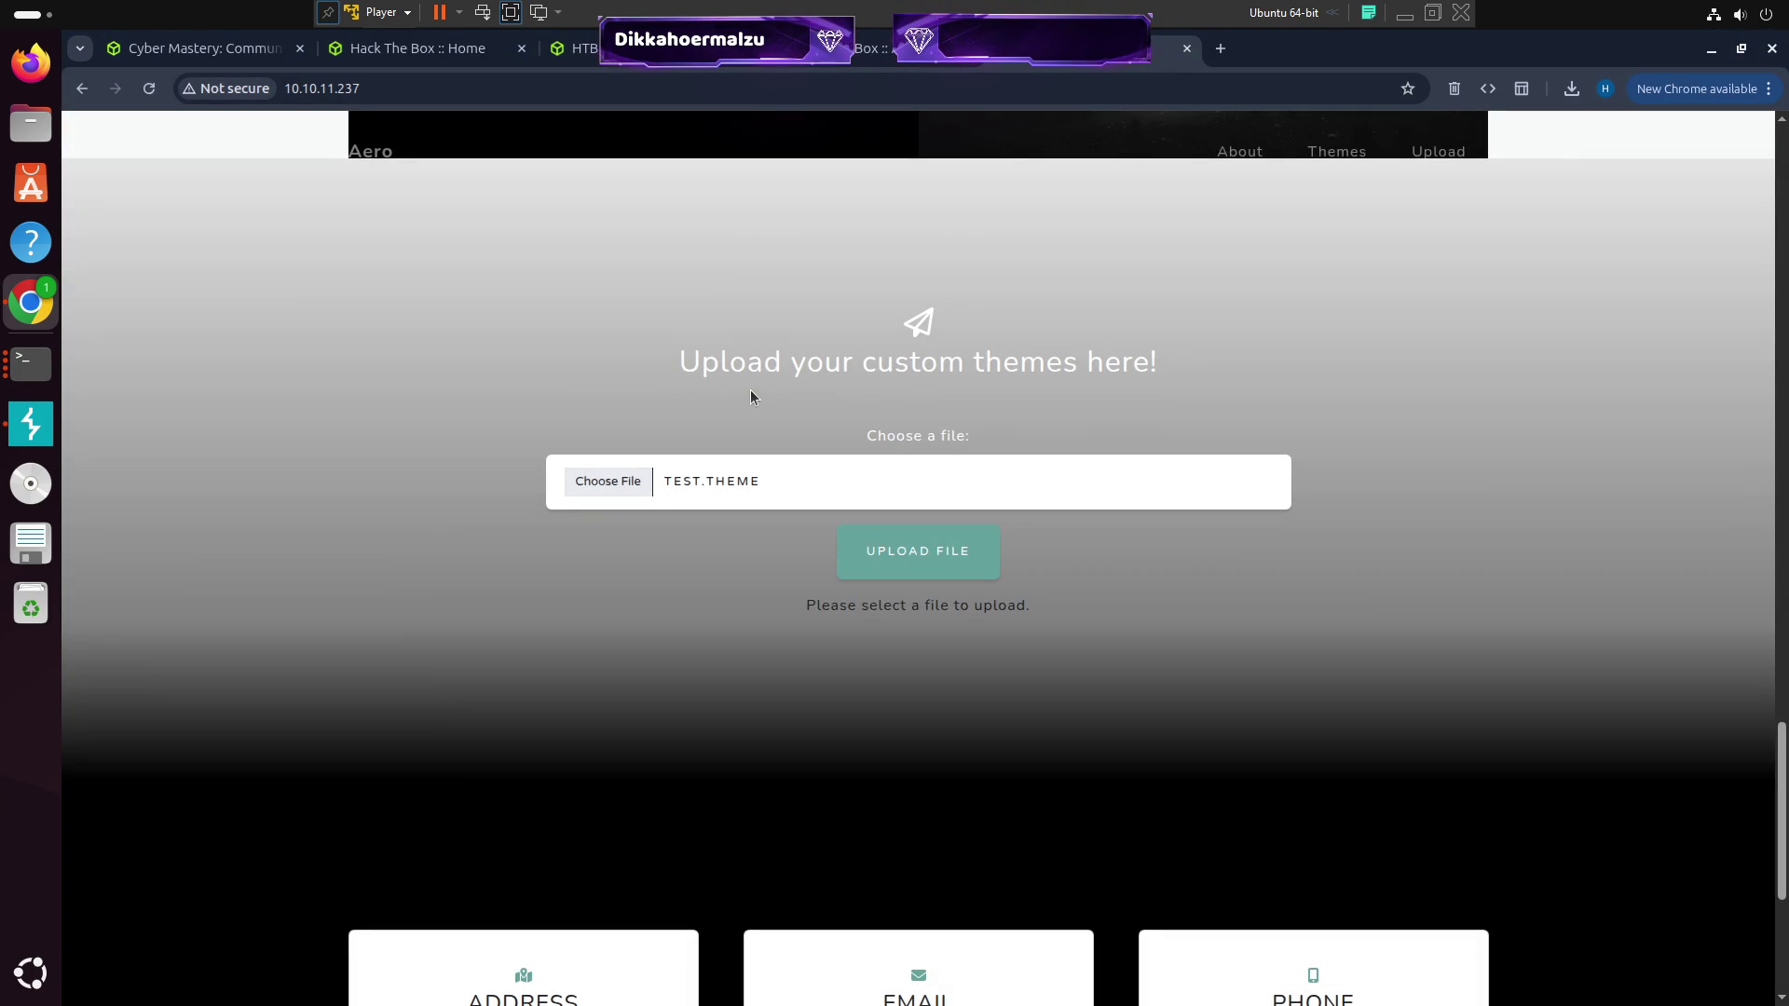
Upload test.theme and find the 'File upload succeeded' confirmation on the page
click(974, 551)
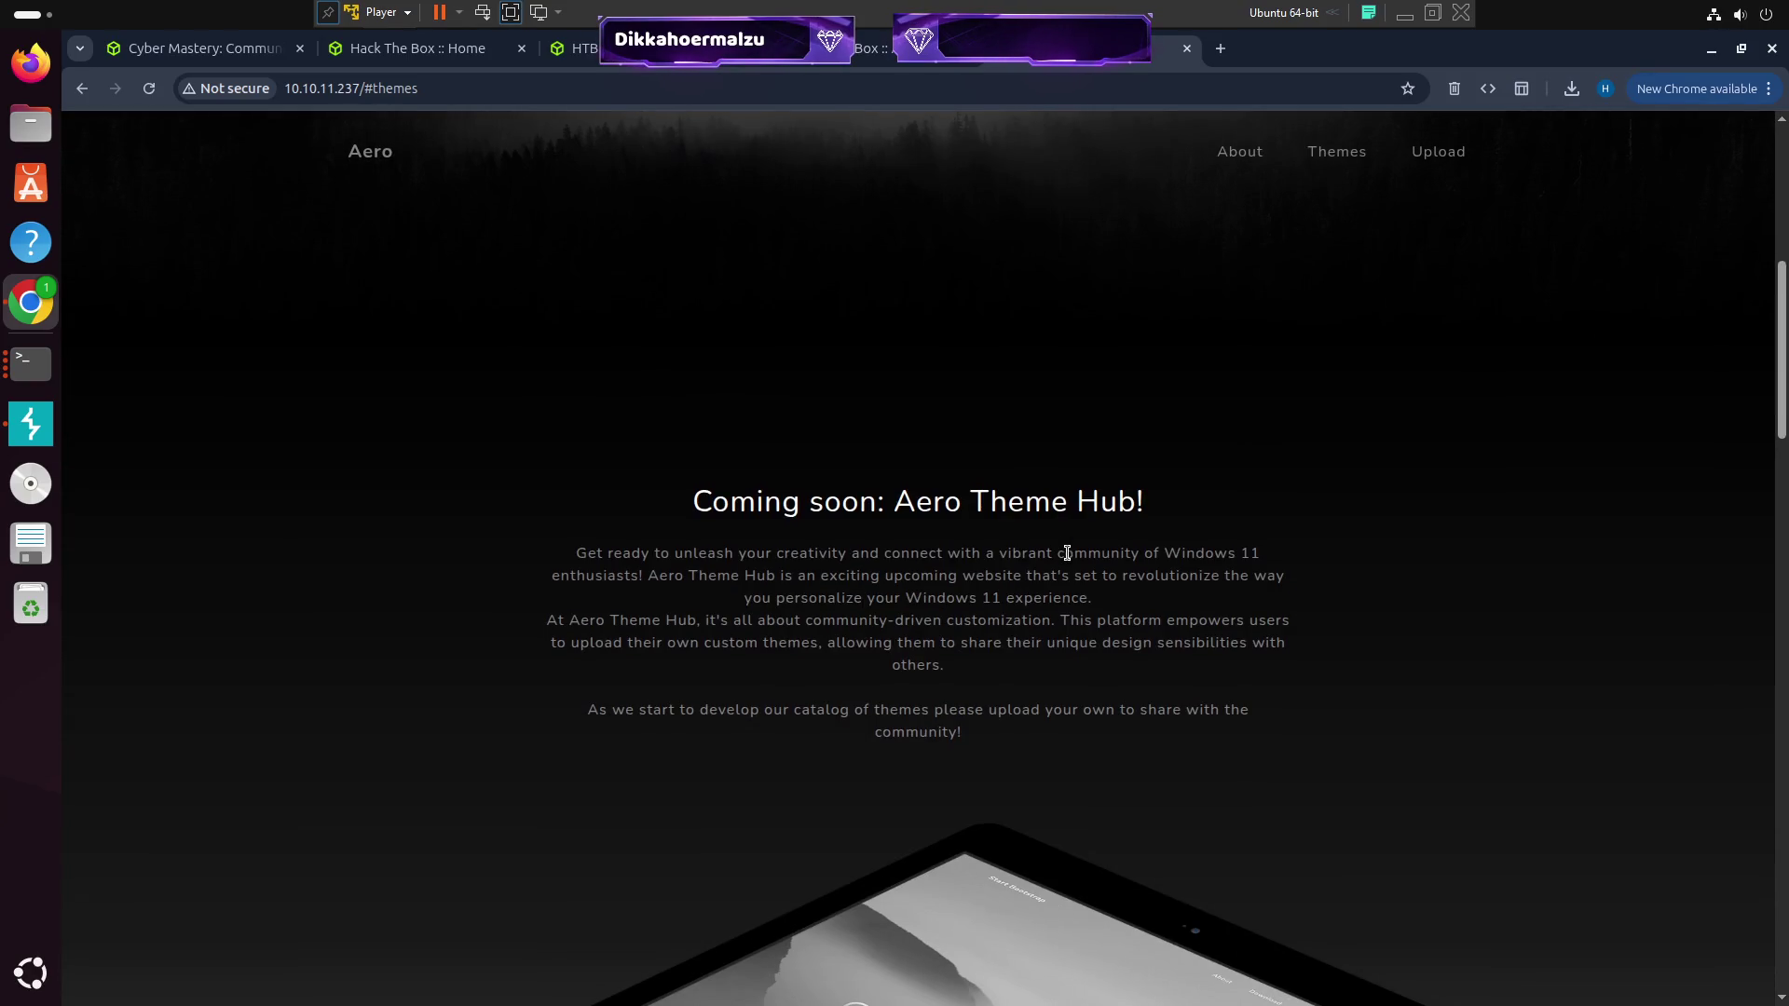
scroll(1067, 553, down, 7)
scroll(1049, 529, up, 8)
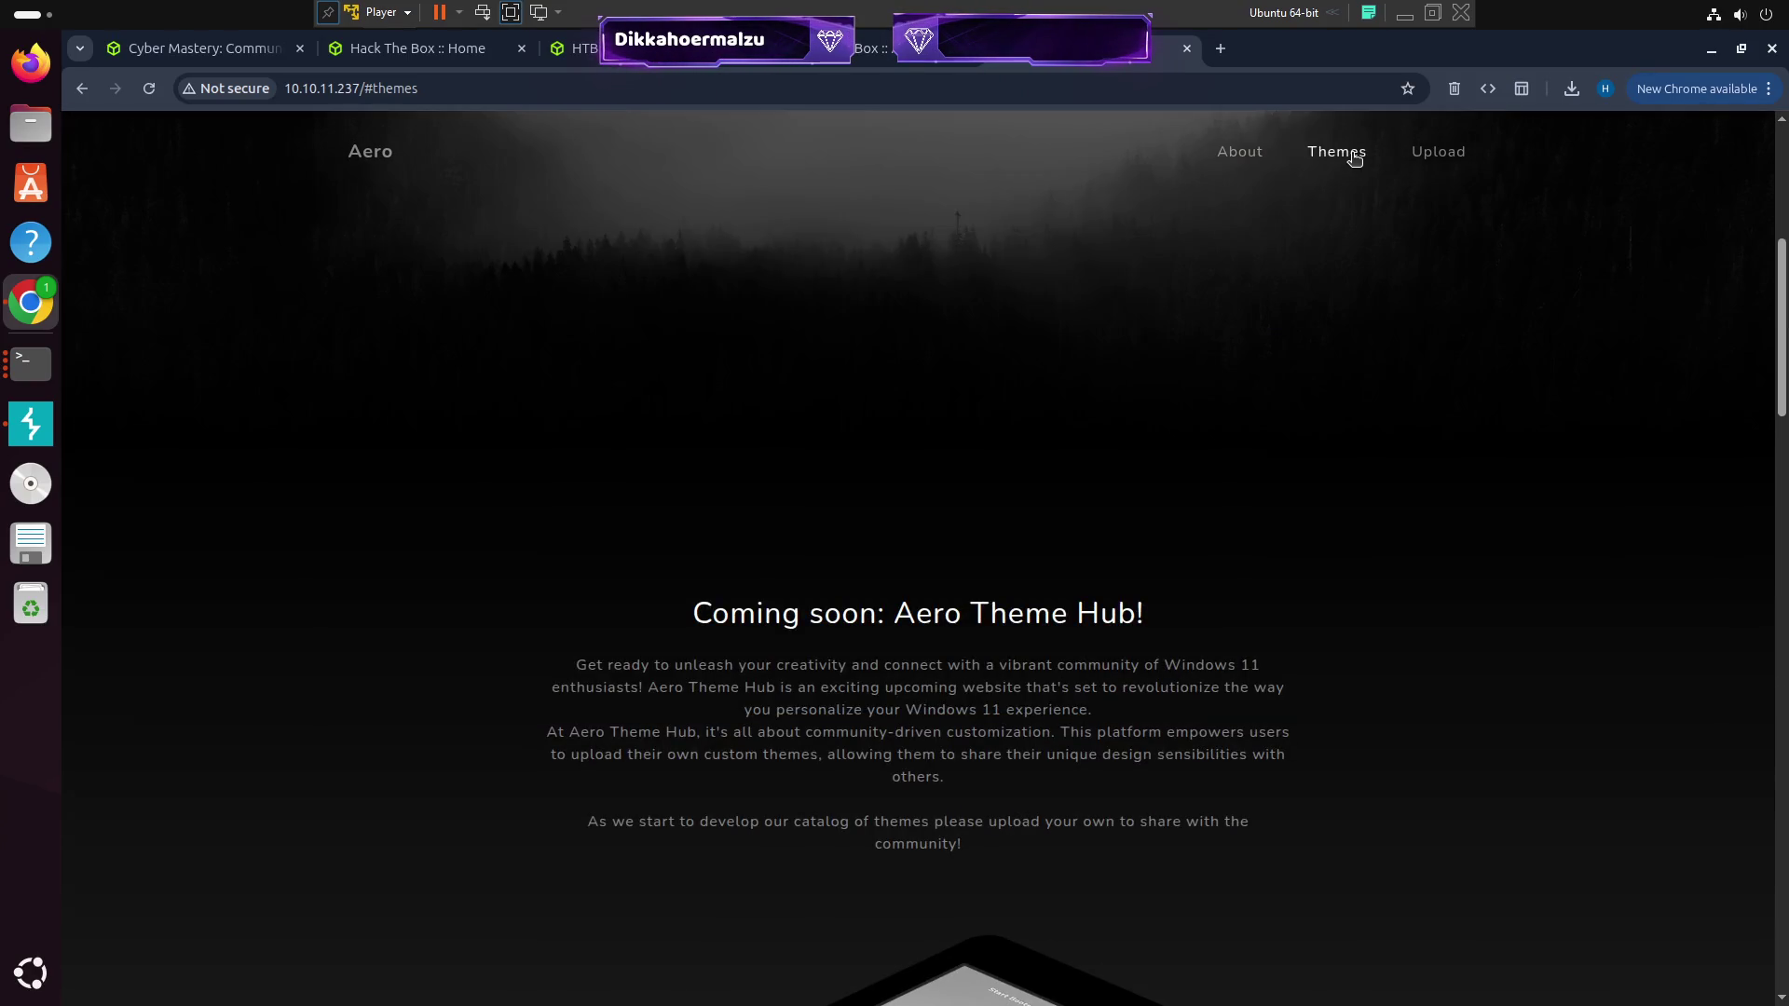
click(1354, 159)
click(1389, 164)
click(1254, 161)
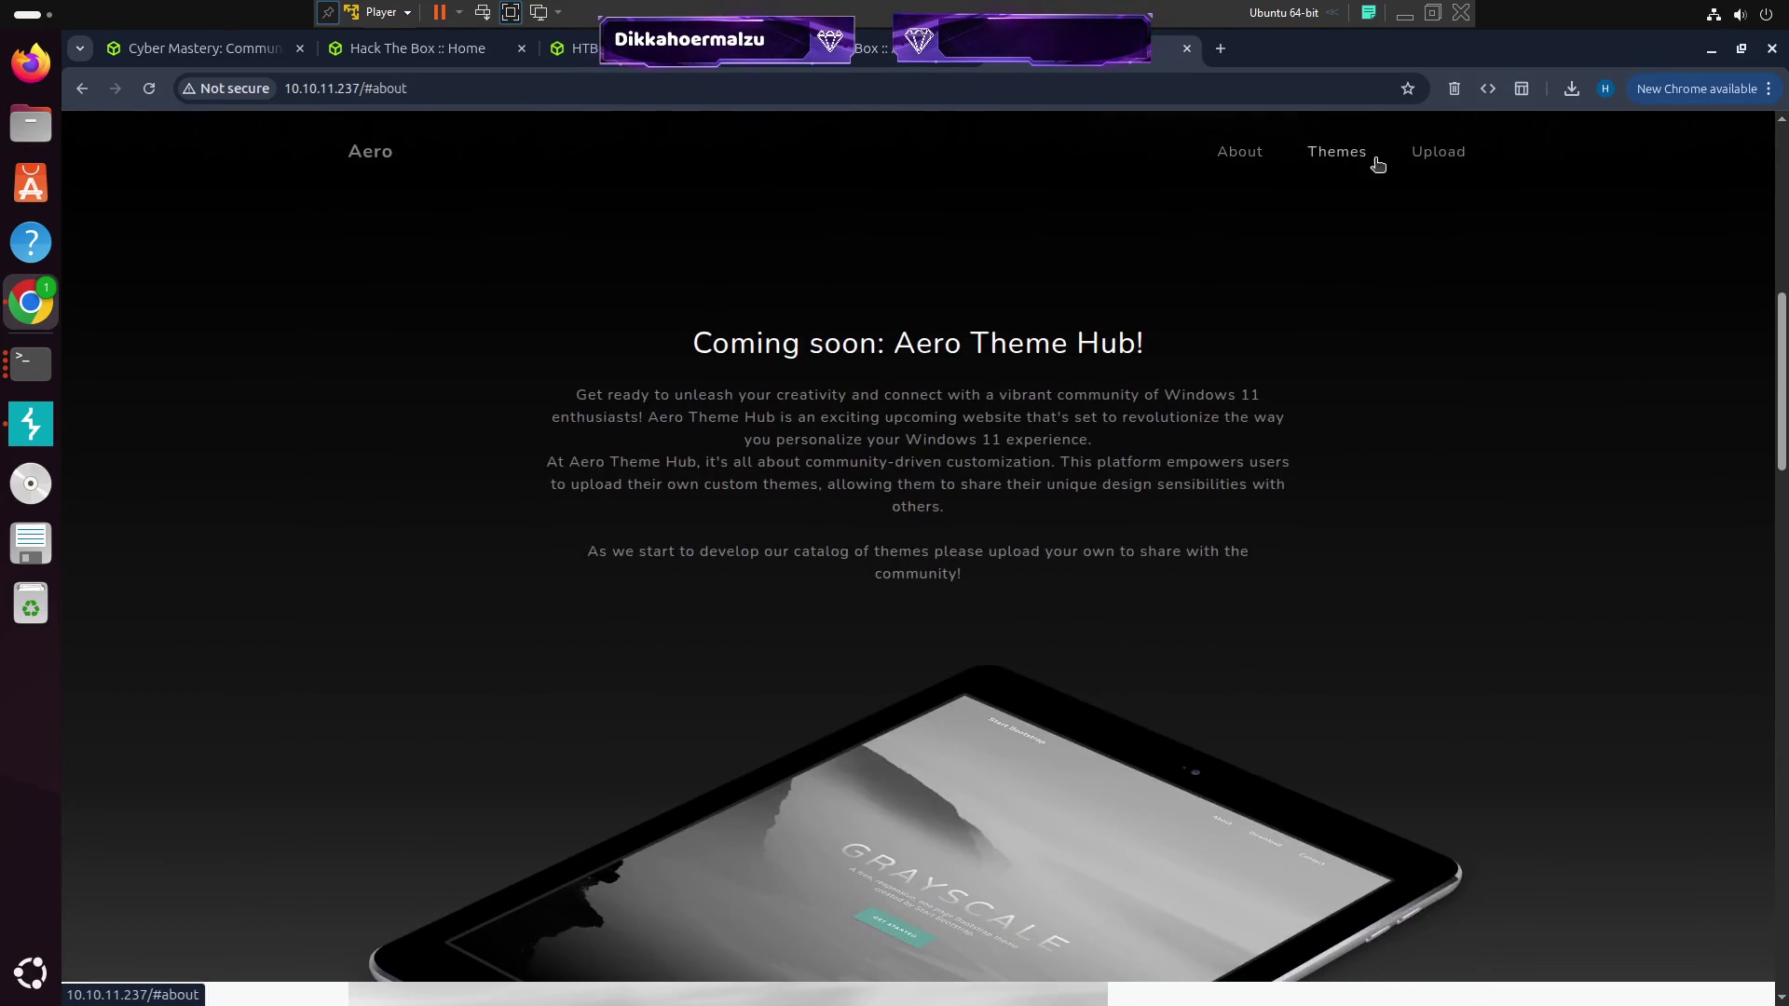
click(1356, 158)
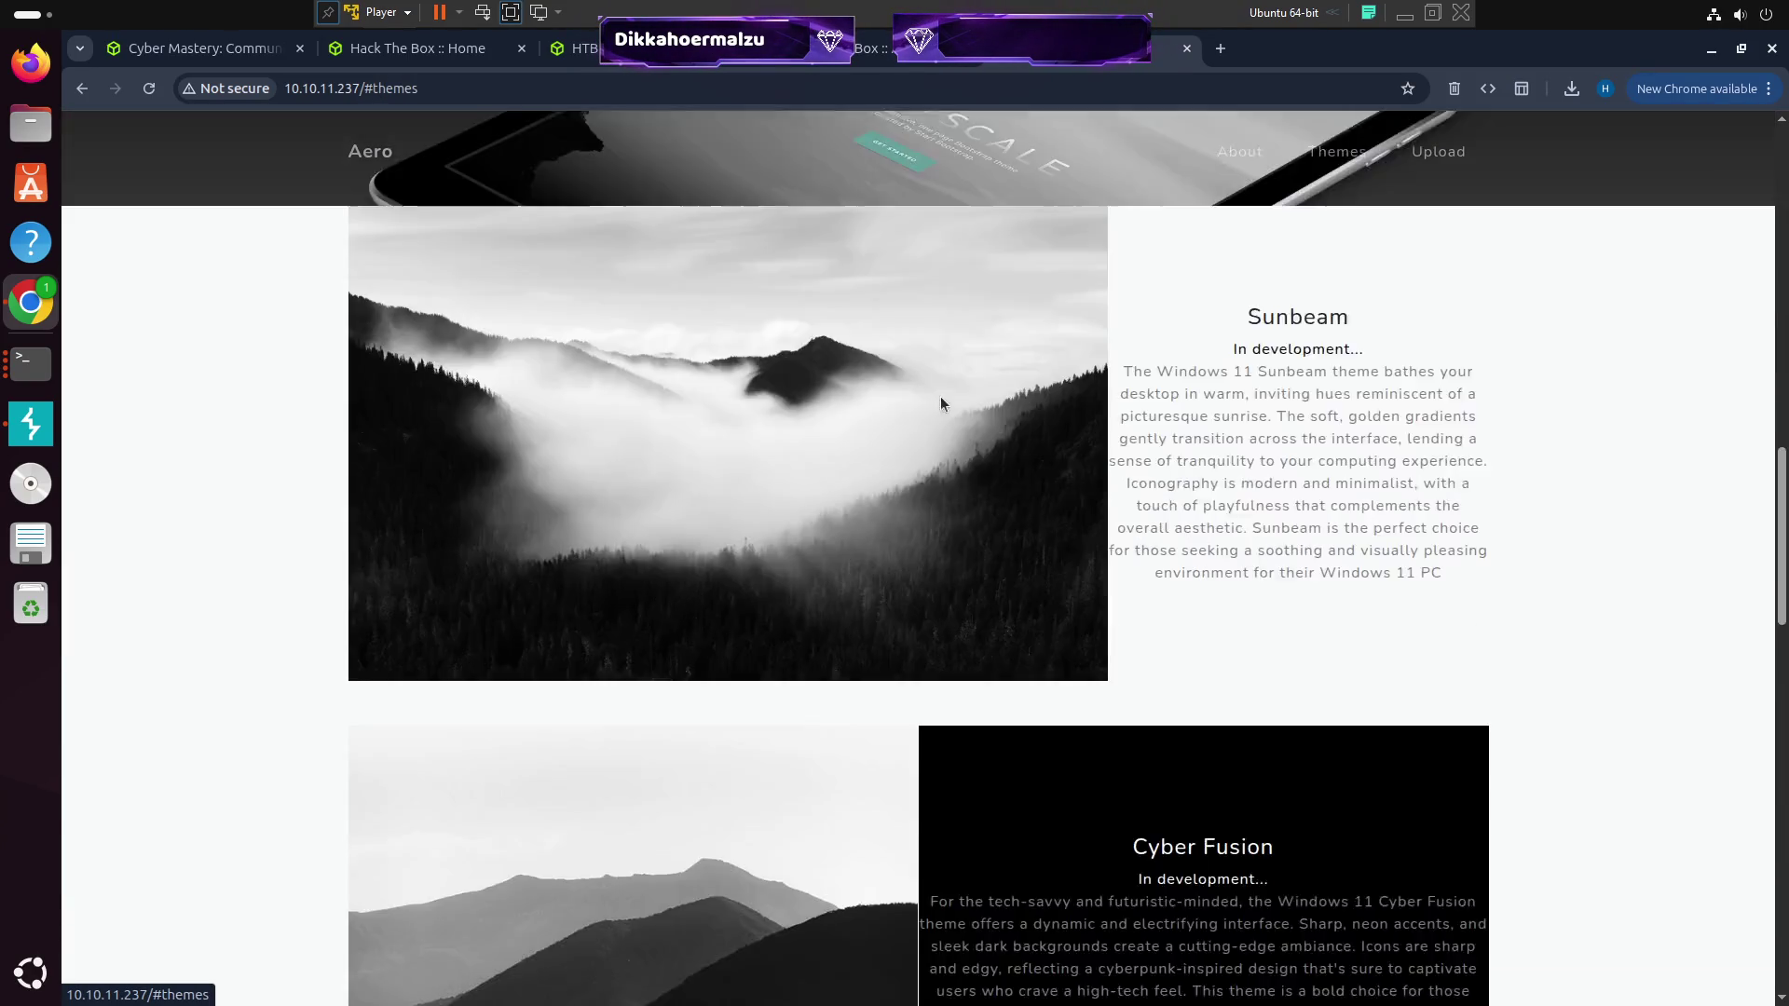
scroll(1025, 419, down, 15)
scroll(1081, 423, up, 3)
scroll(1081, 429, down, 2)
scroll(1081, 423, down, 1)
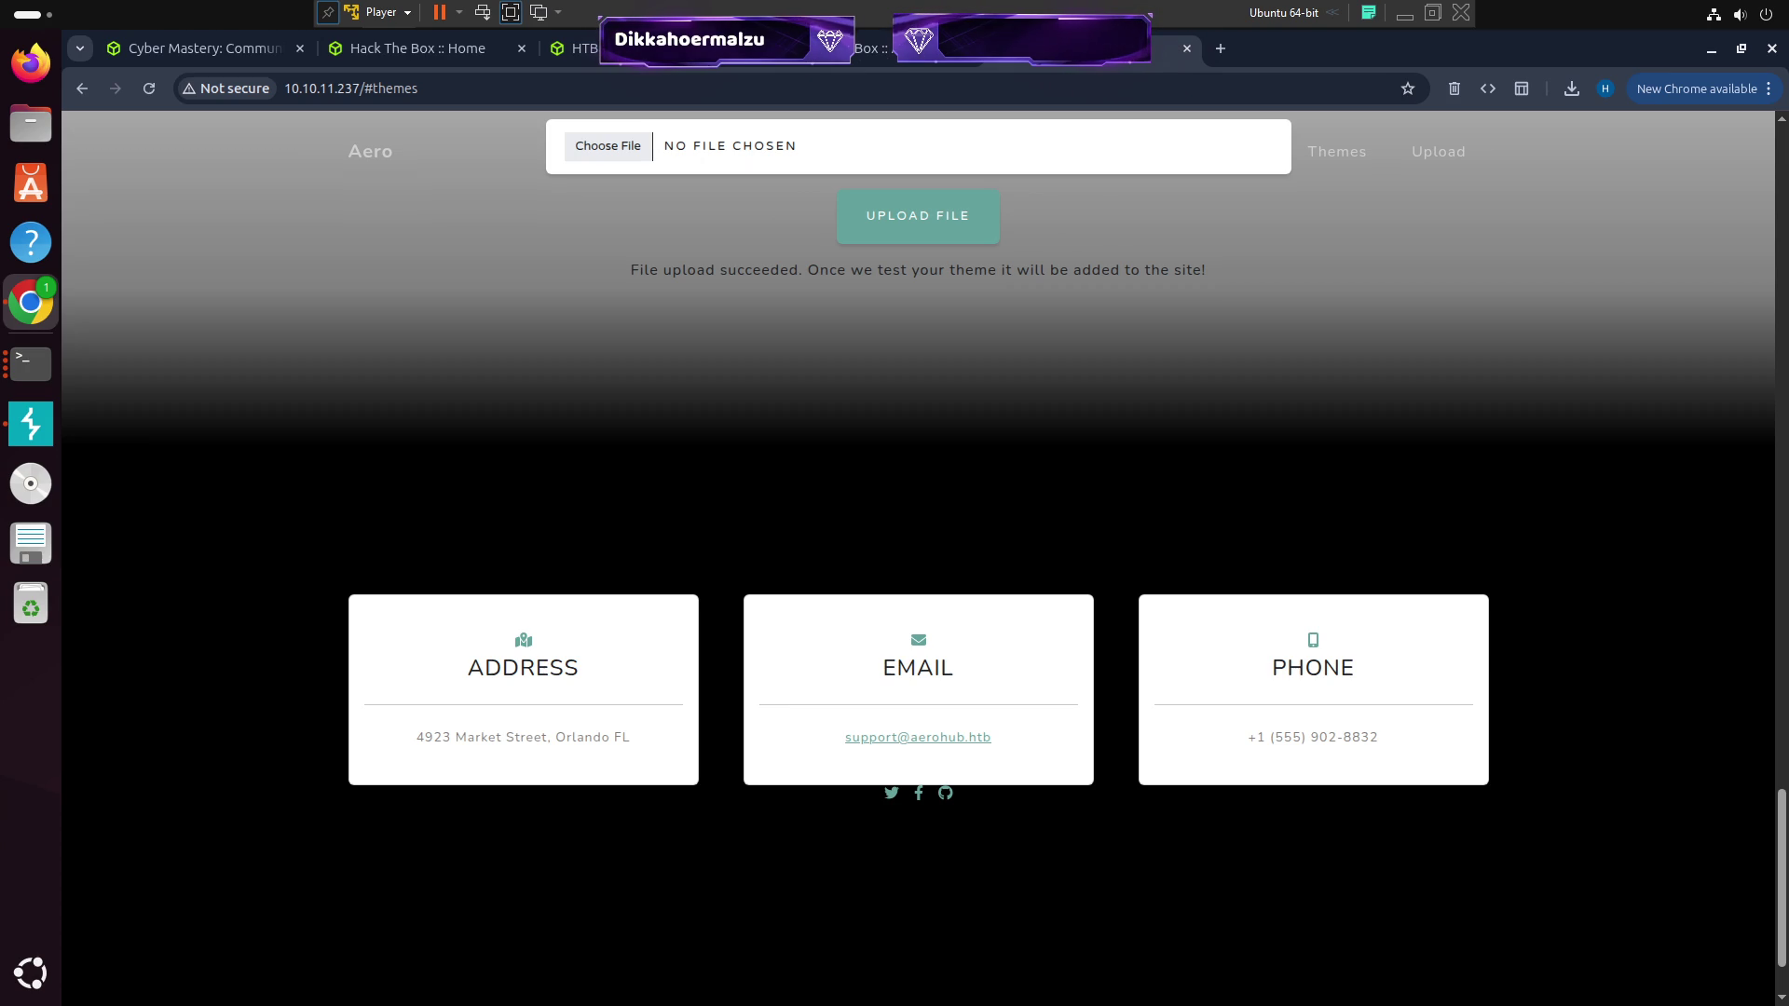
click(362, 91)
Copy the site URL and bring up the terminal showing the 80/tcp nmap result
double_click(355, 90)
triple_click(355, 90)
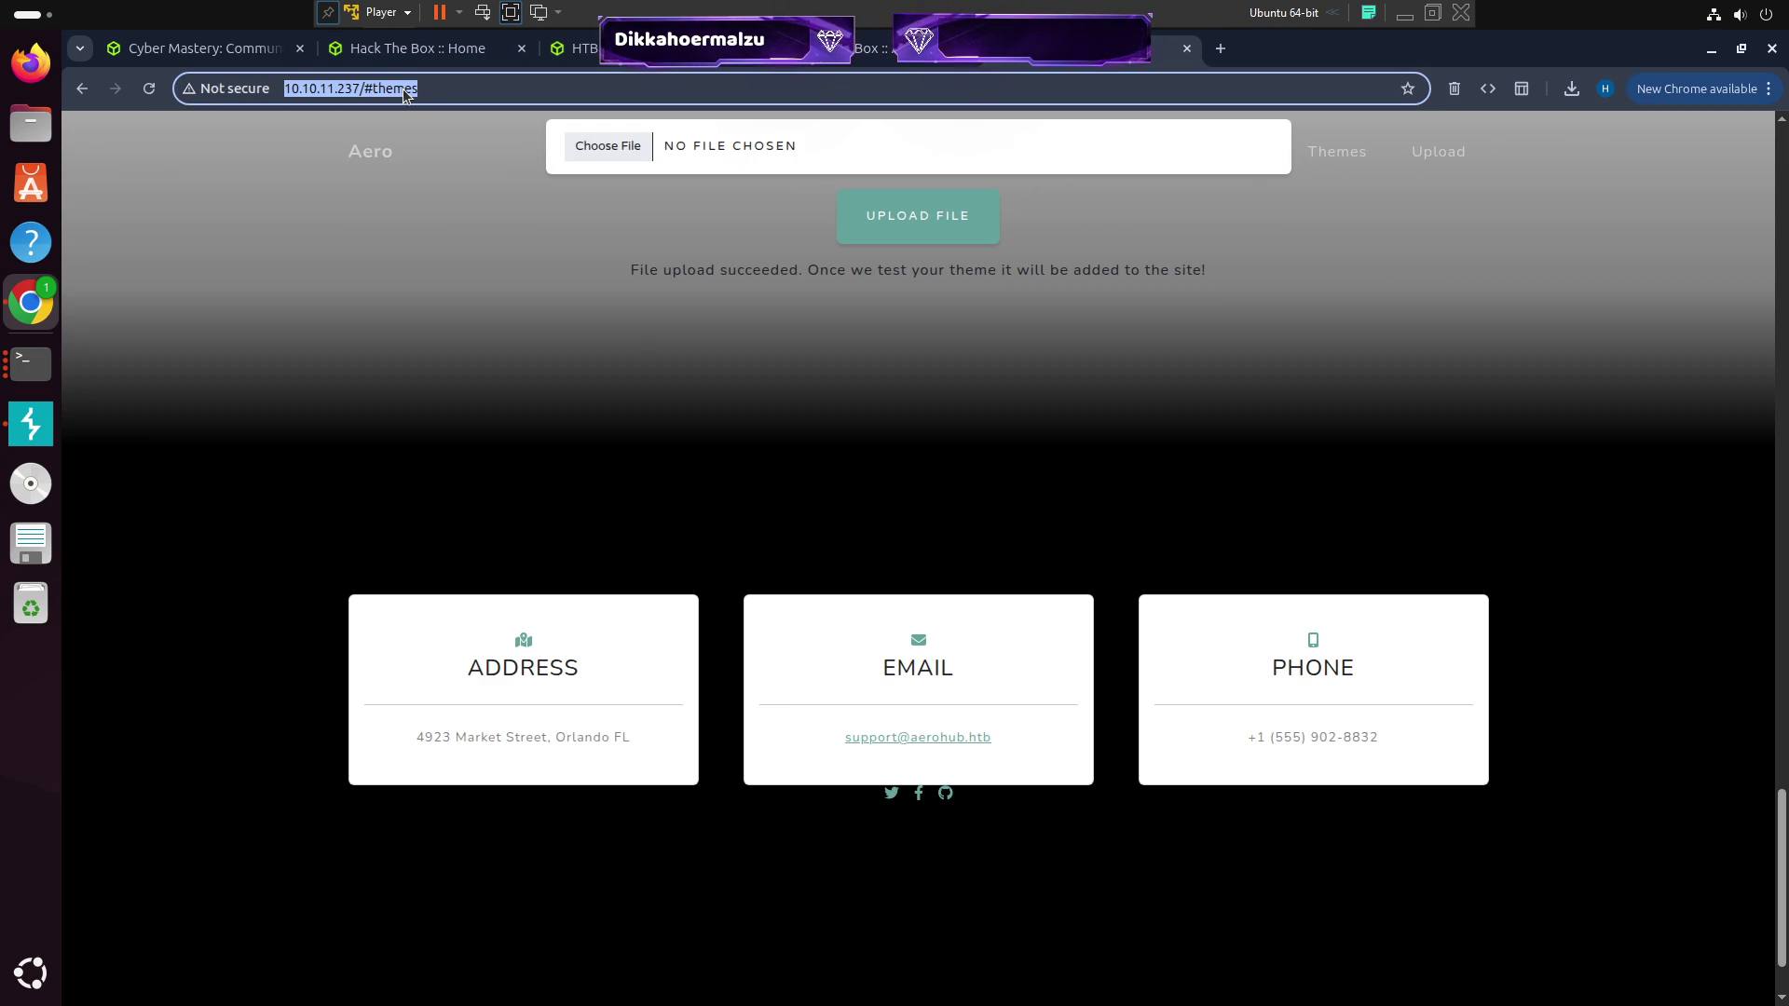
click(547, 392)
click(31, 363)
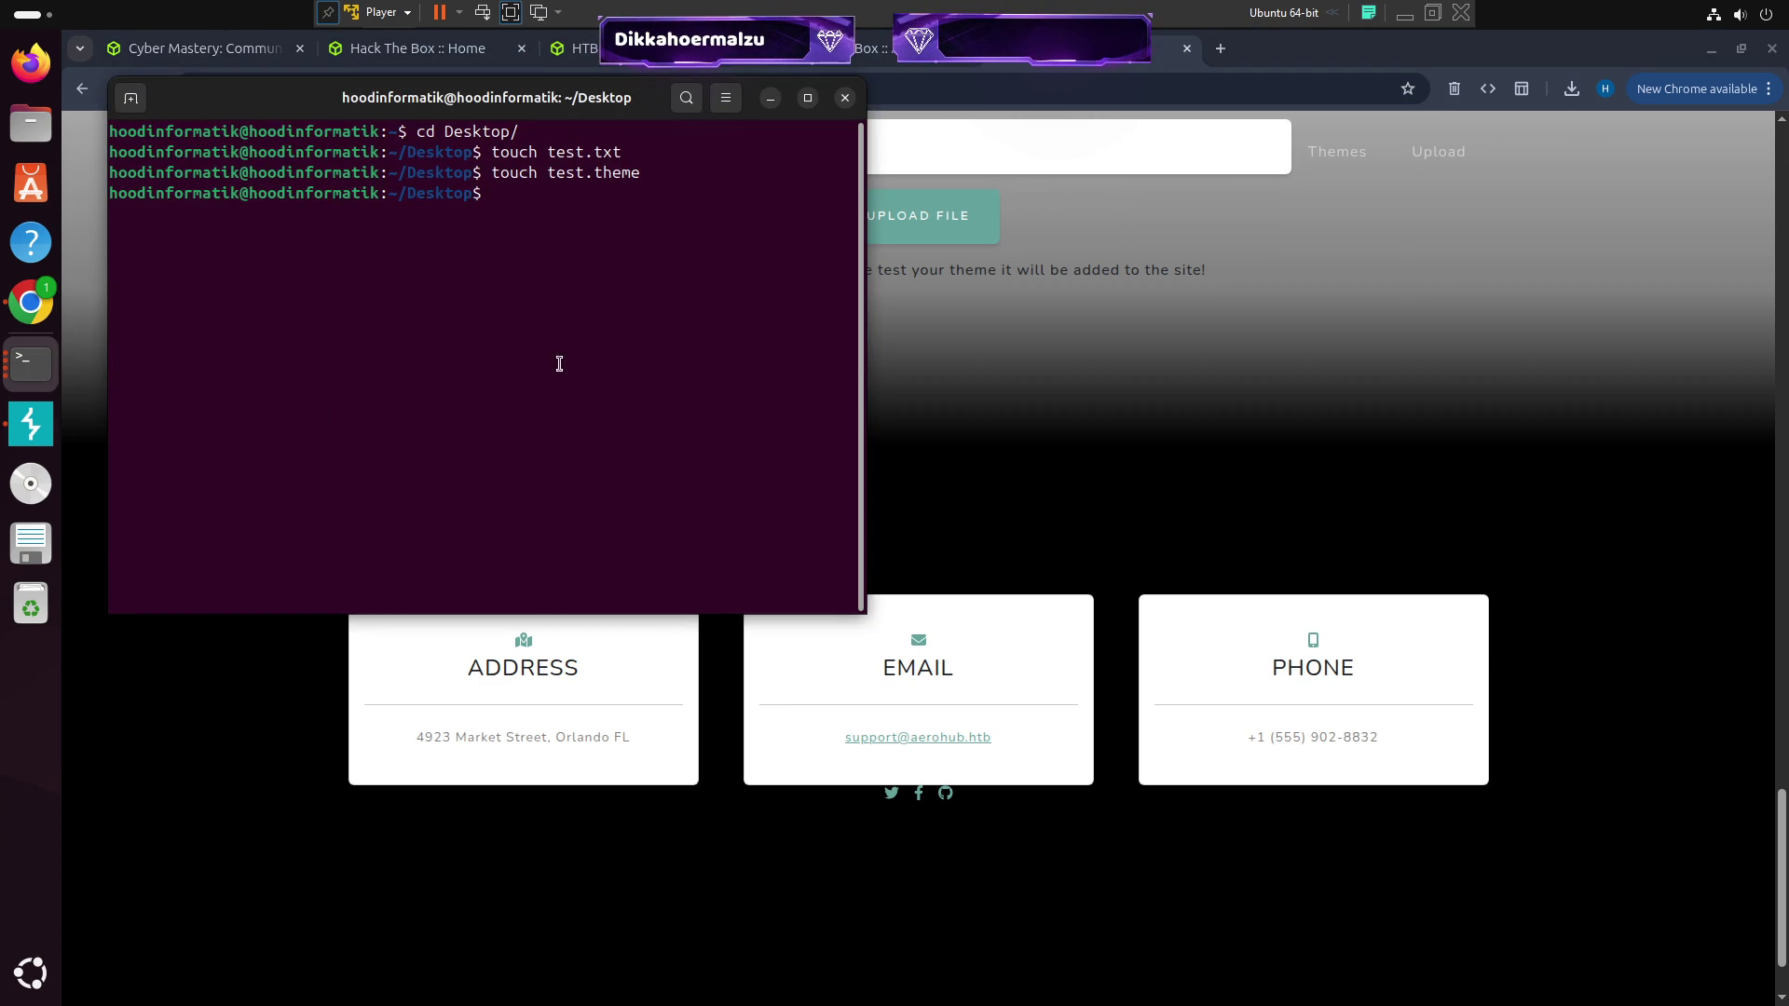
key(ctrl+d)
click(31, 364)
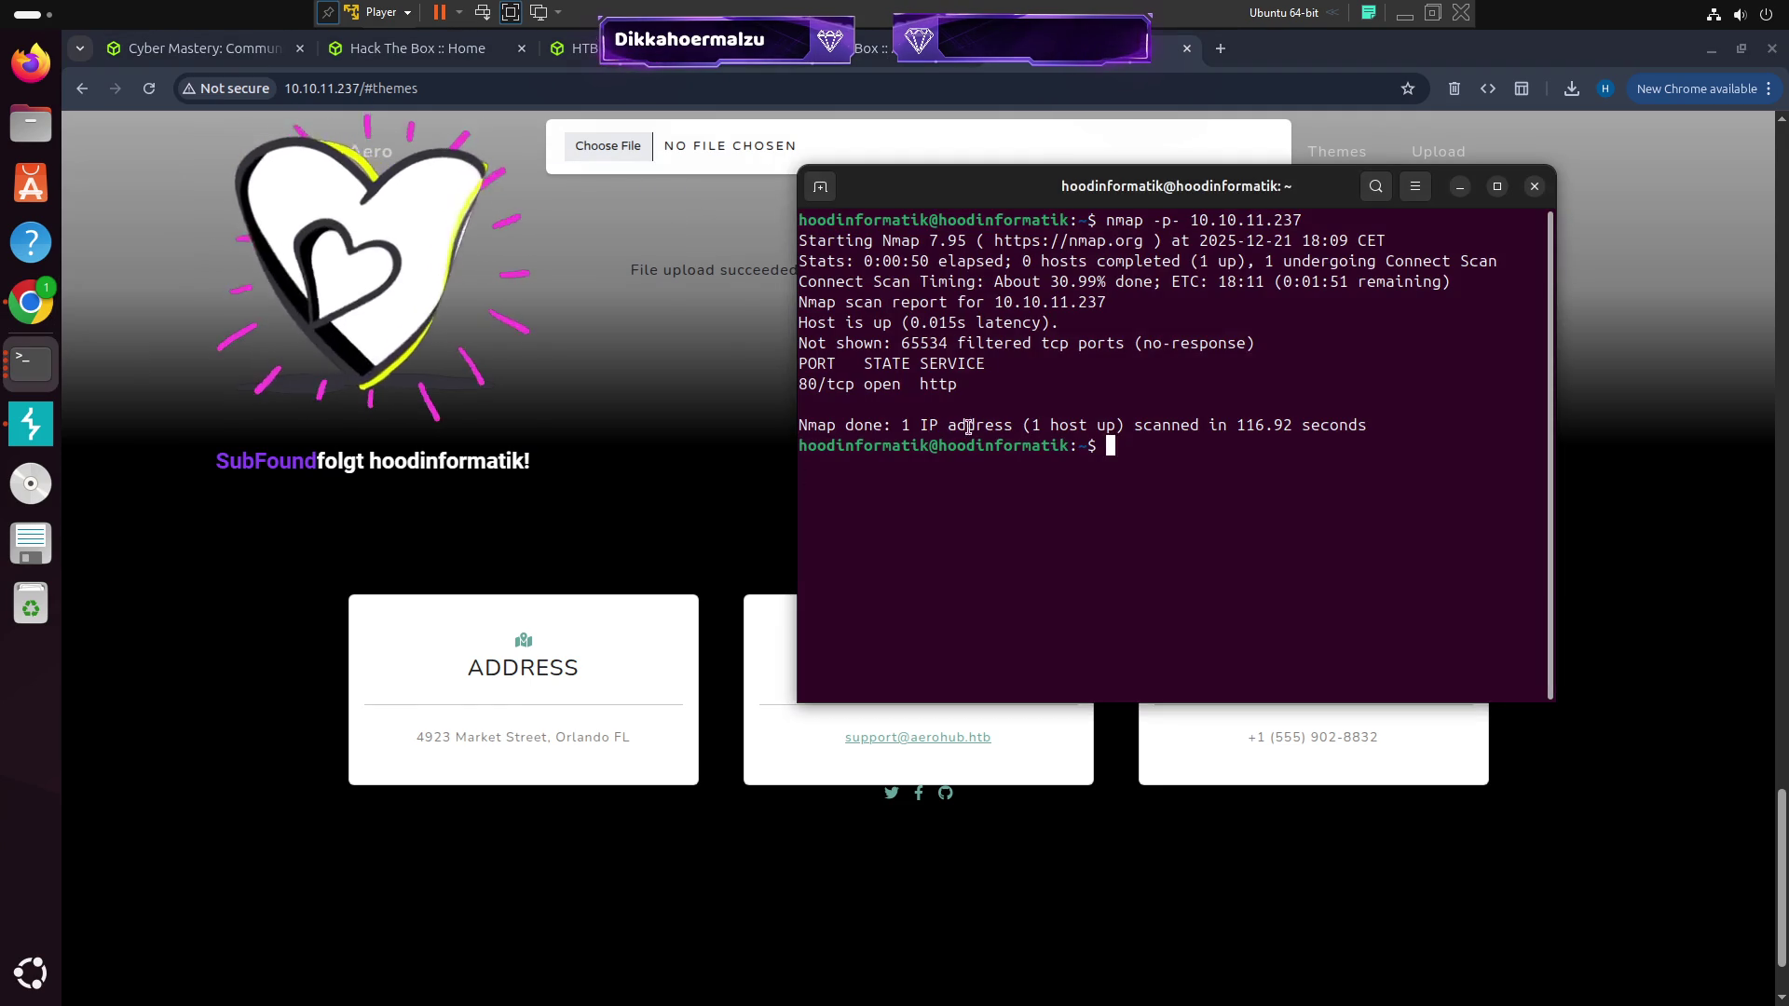
triple_click(997, 384)
click(1031, 347)
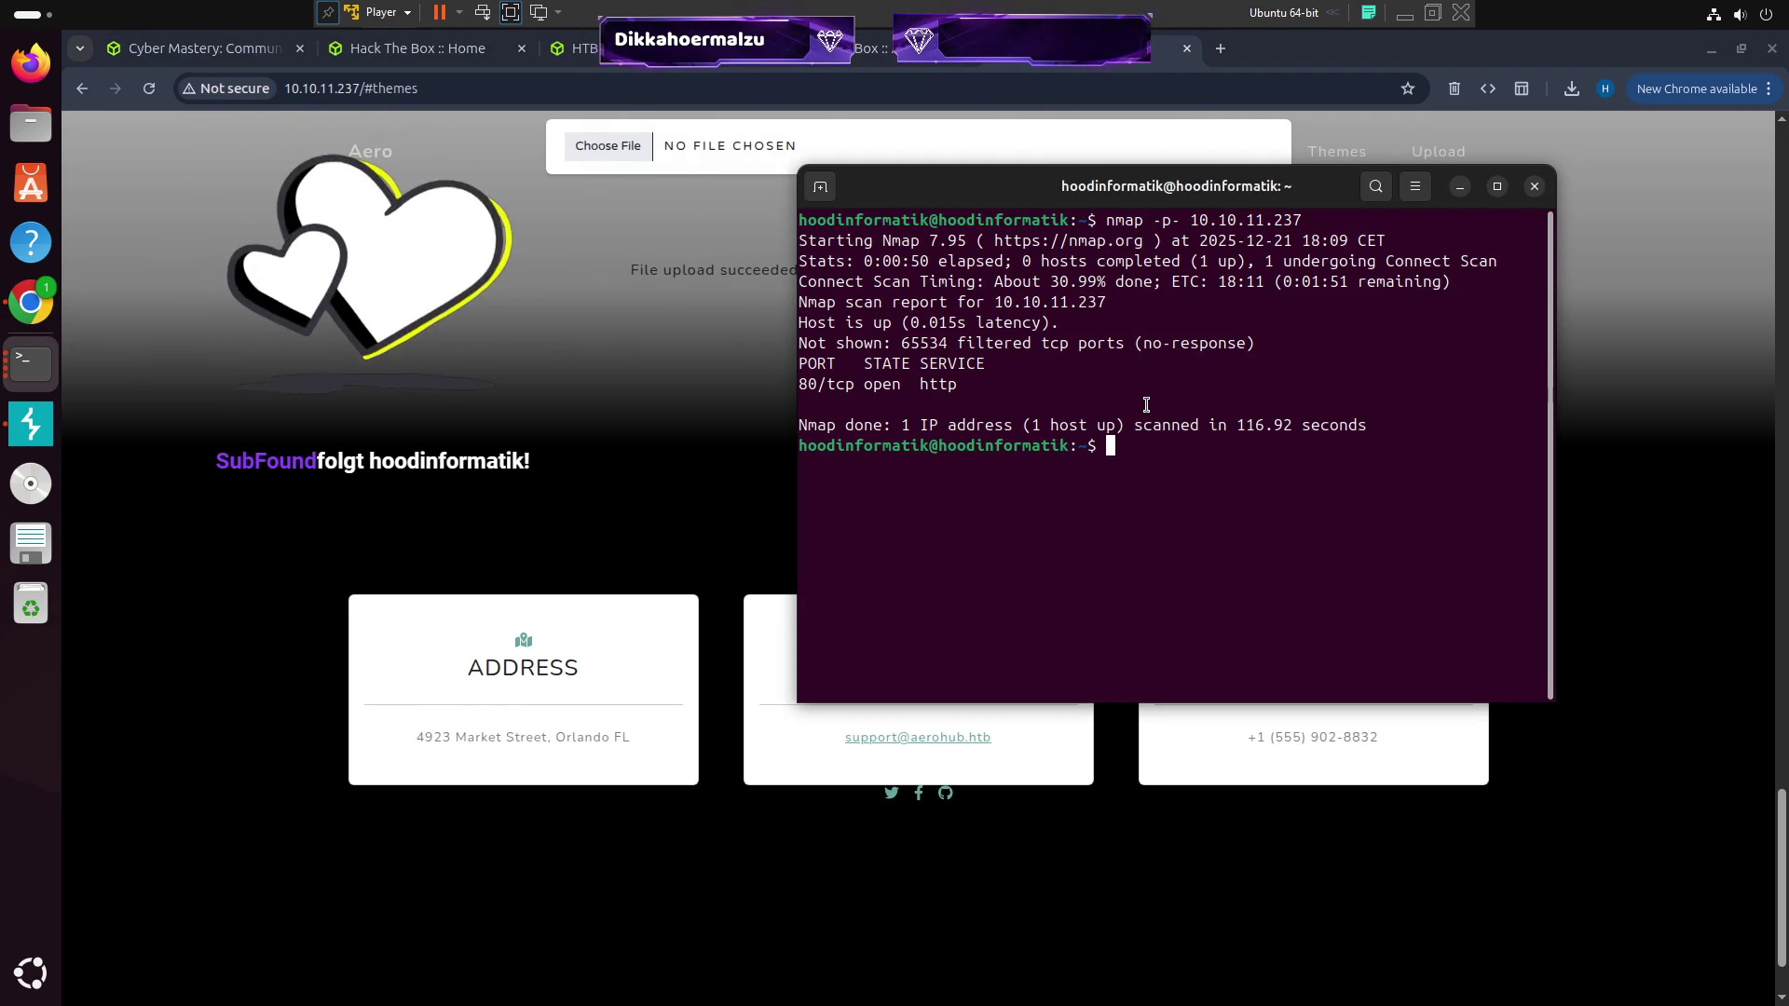
text(gobn)
key(BackSpace)
text(uster dor)
key(BackSpace)
key(BackSpace)
text(ir -u)
text(http://10.10.11.237/#themes)
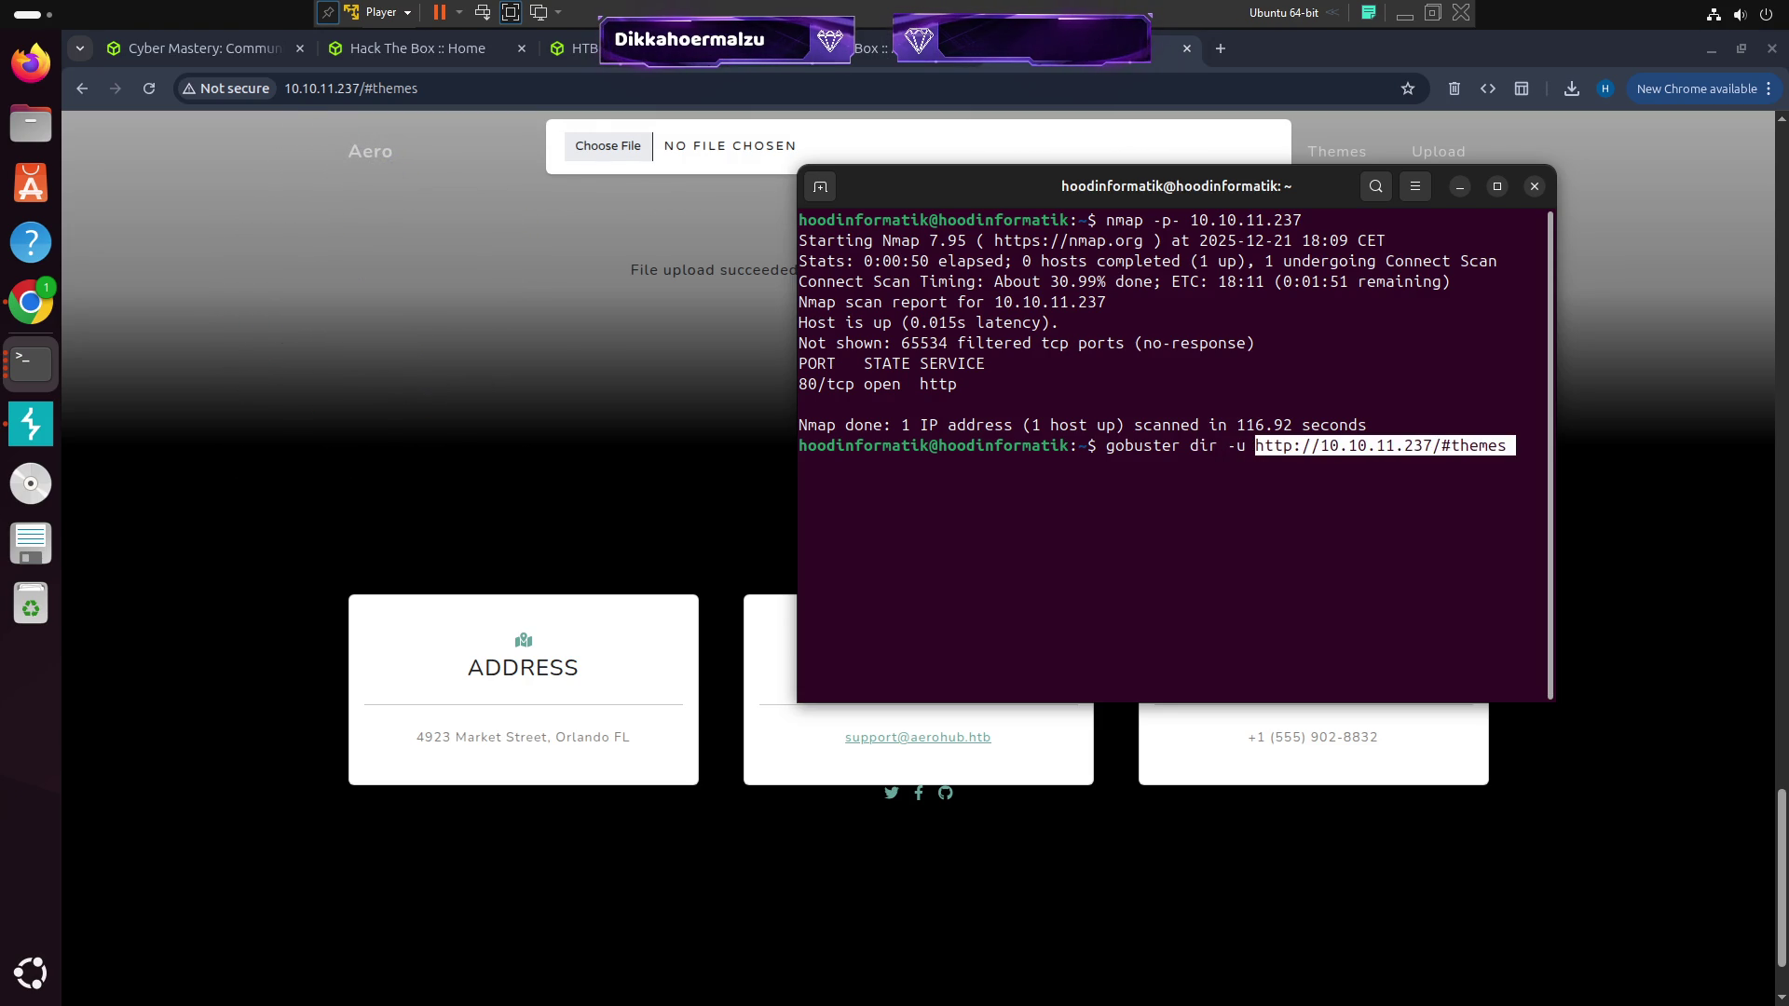
key(BackSpace)
key(BackSpace)
key(BackSpace)
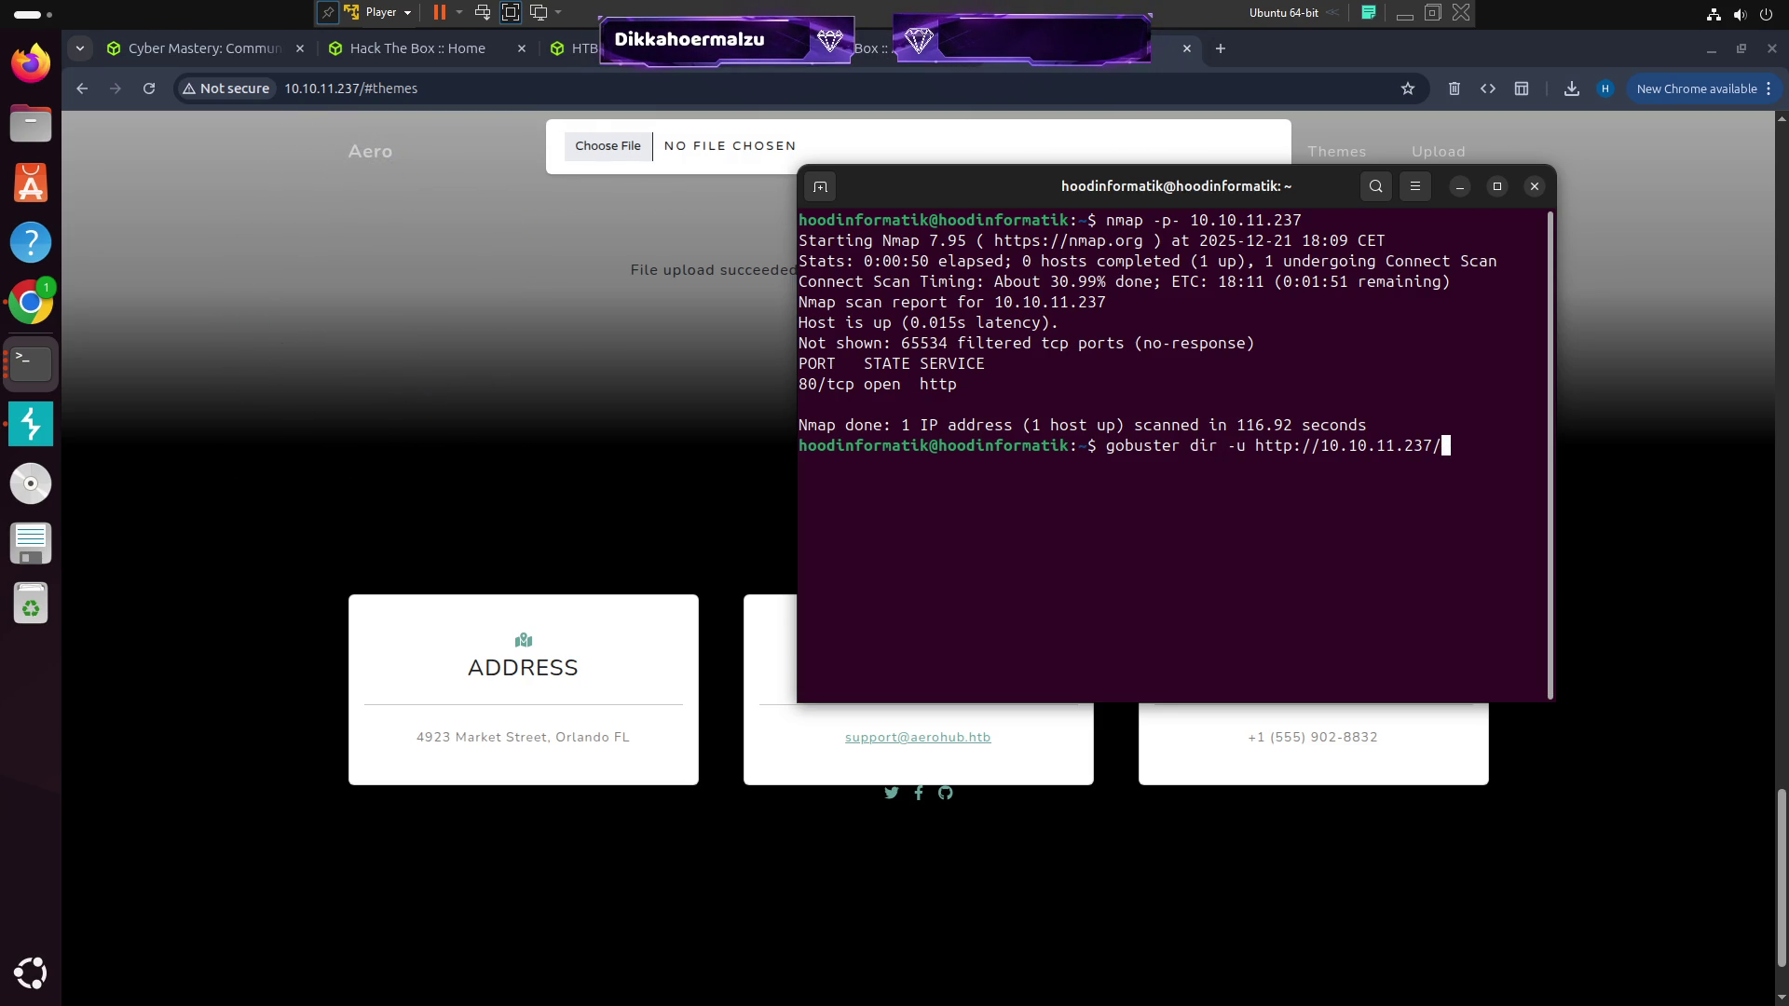
text( -w )
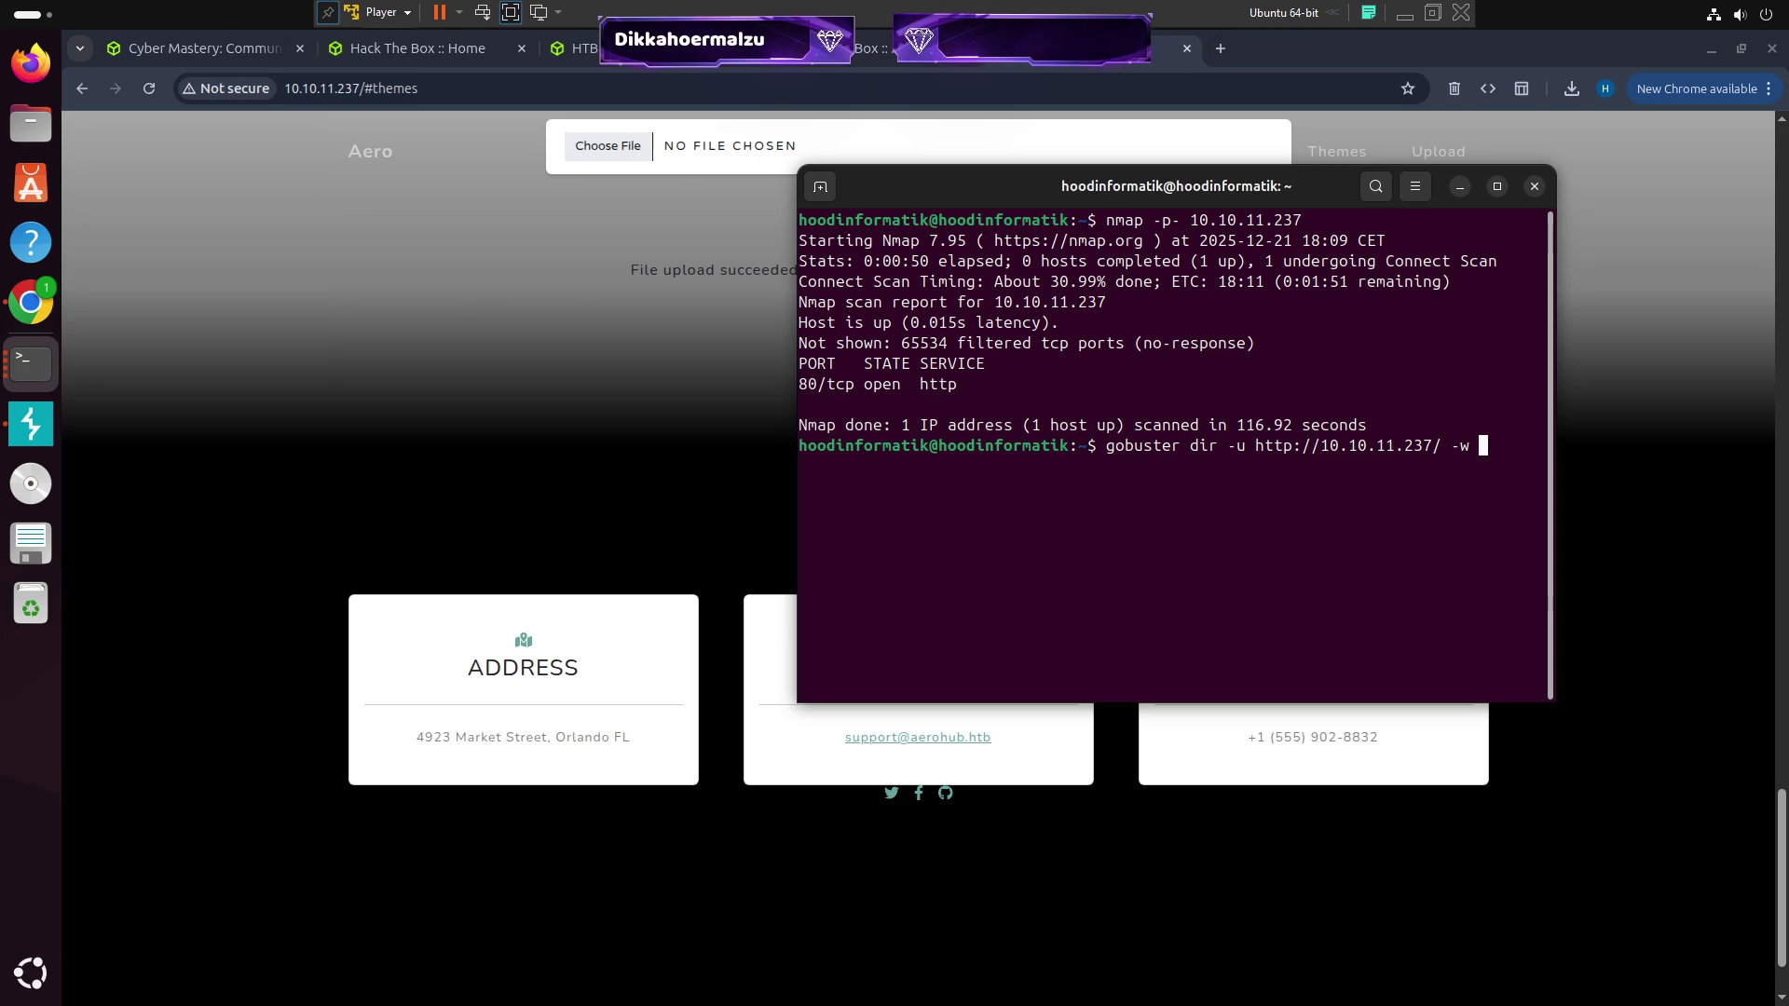
text(/snap/cu)
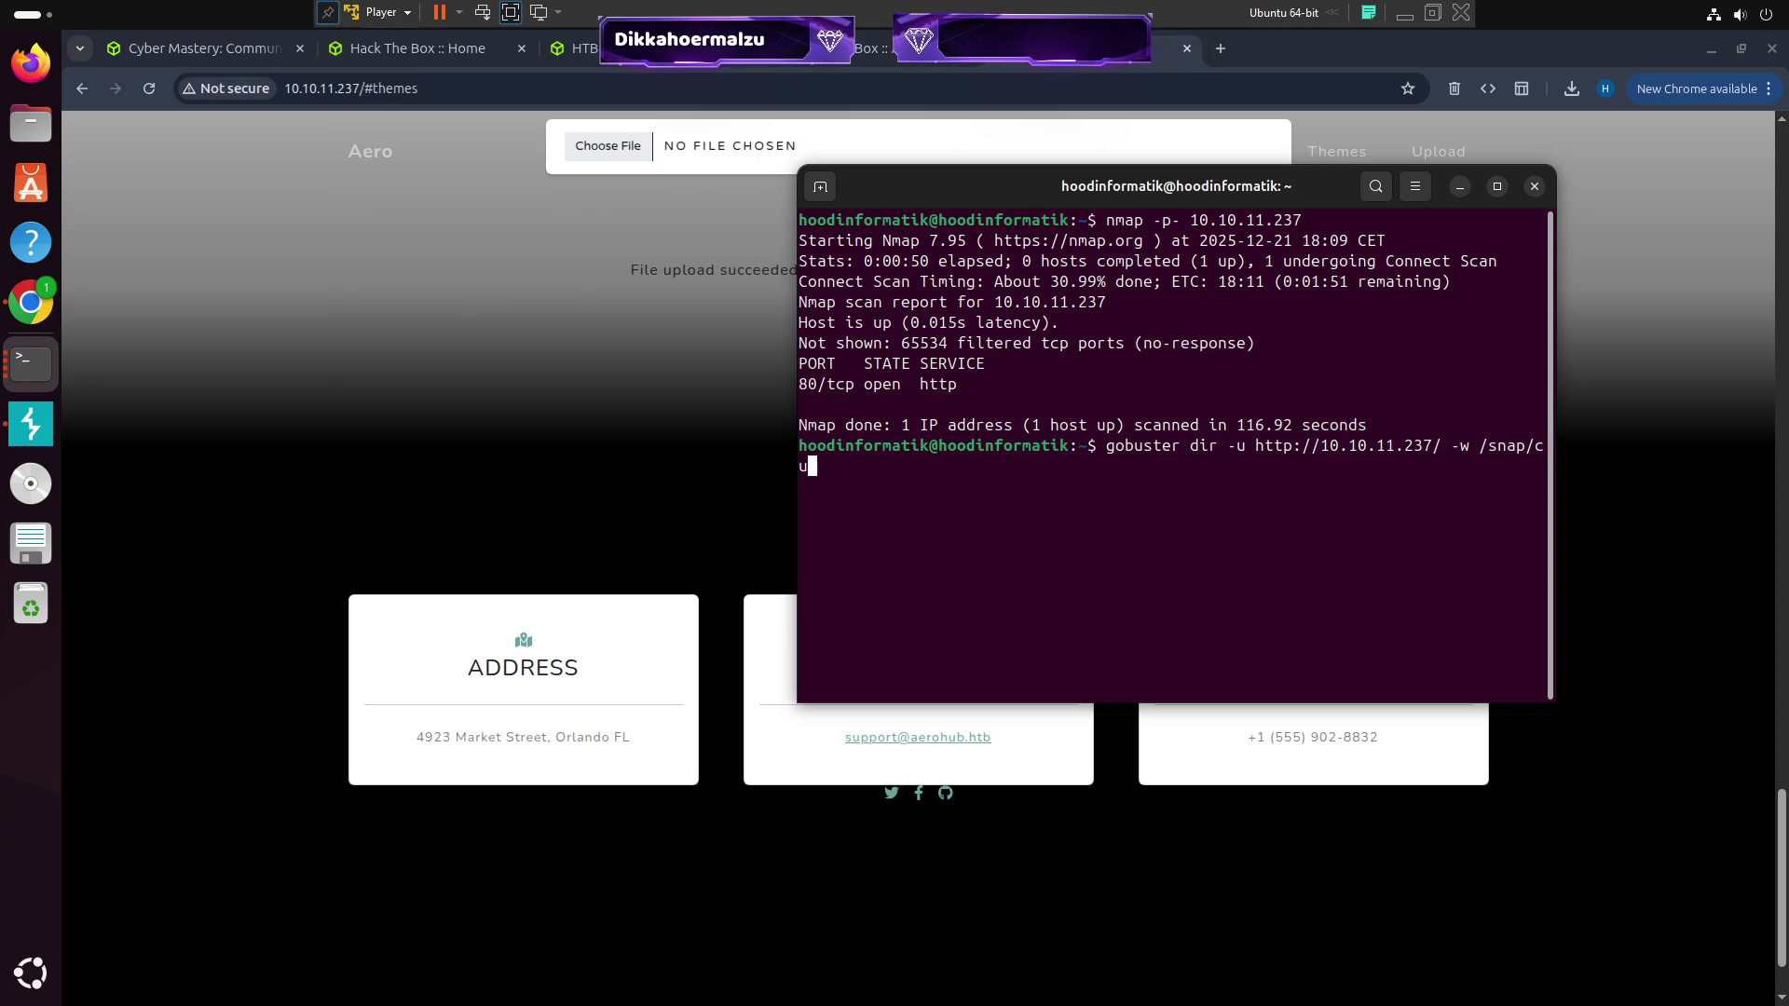
text(rs)
key(BackSpace)
key(BackSpace)
key(BackSpace)
key(BackSpace)
text(se)
key(Tab)
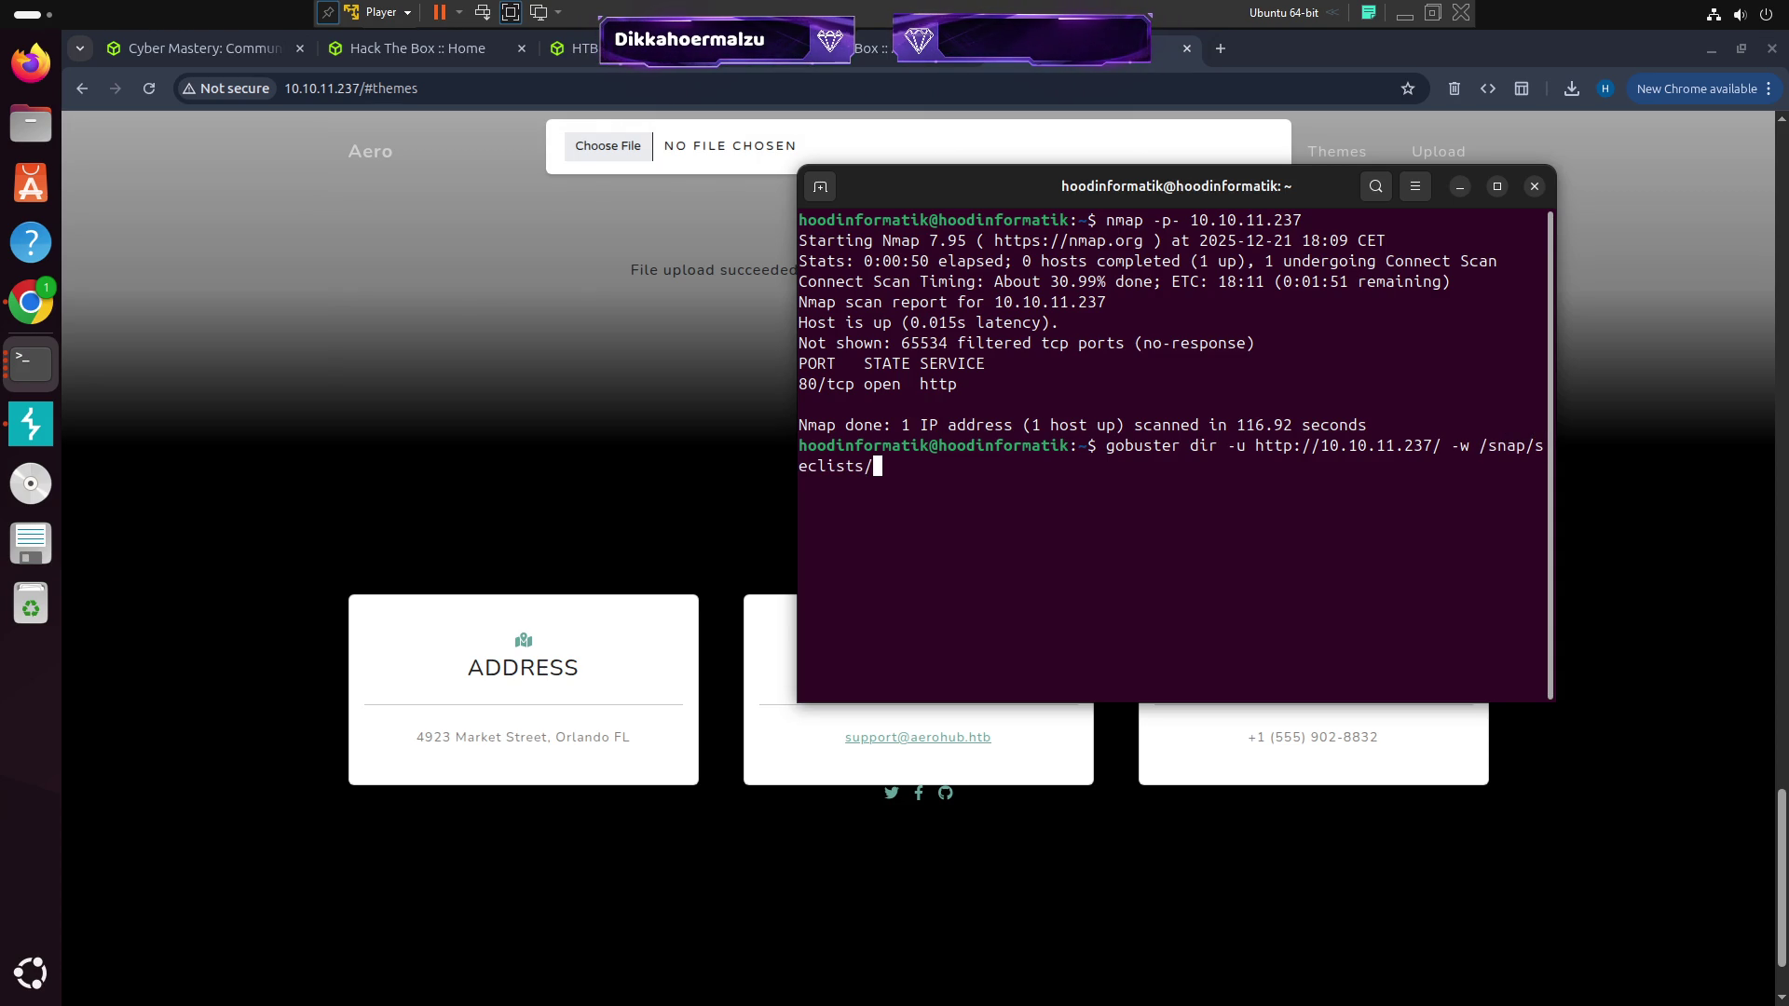
text(ureent)
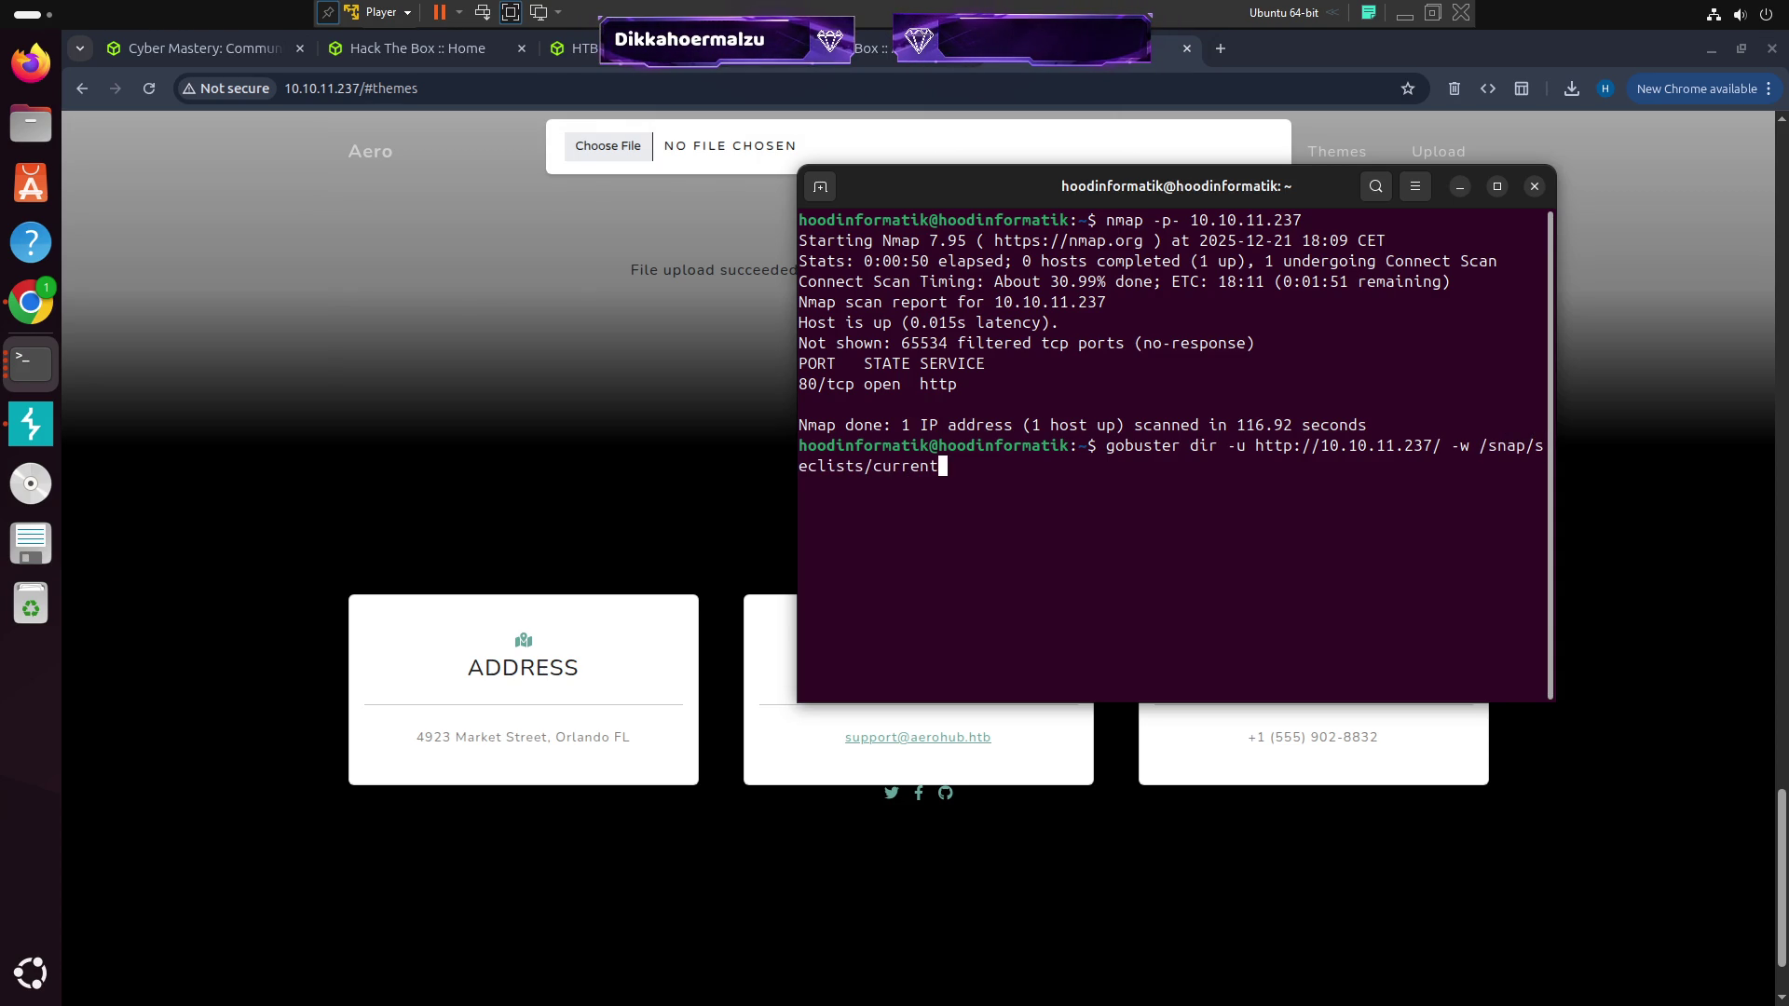
drag(789, 300, 389, 300)
text(/)
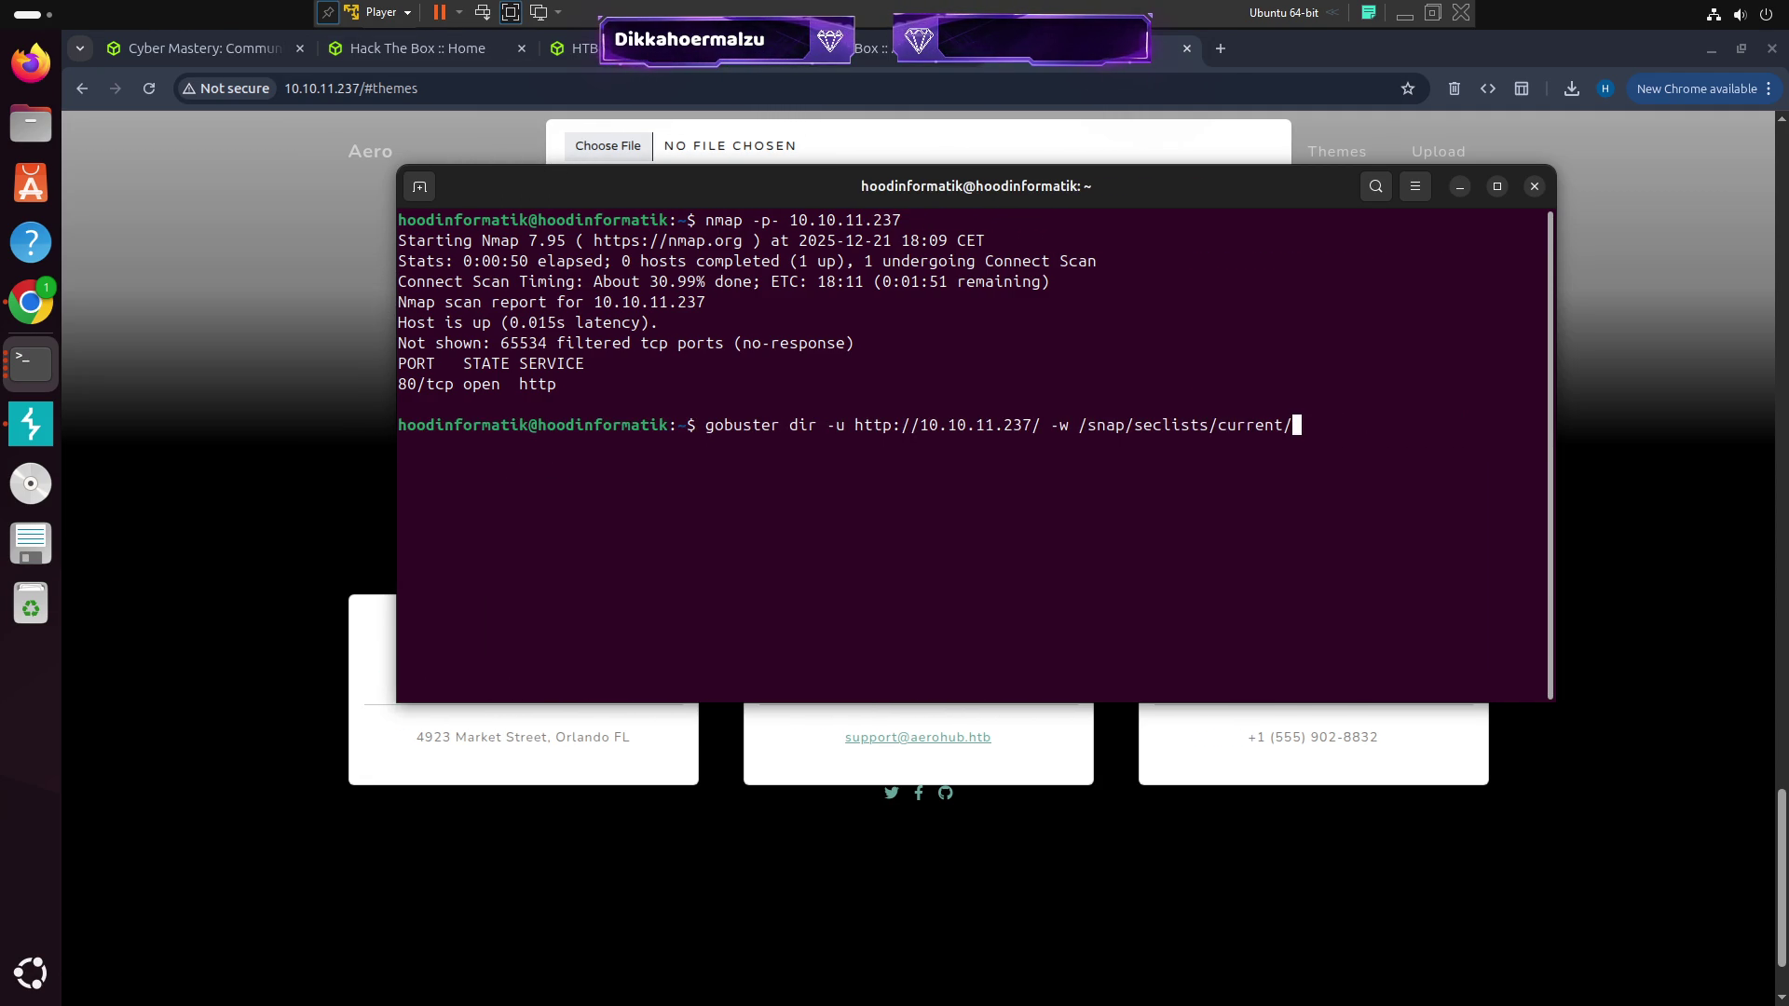
text(Di)
key(Tab)
text(WE)
key(Tab)
text(com)
key(Tab)
text(.txt)
key(Return)
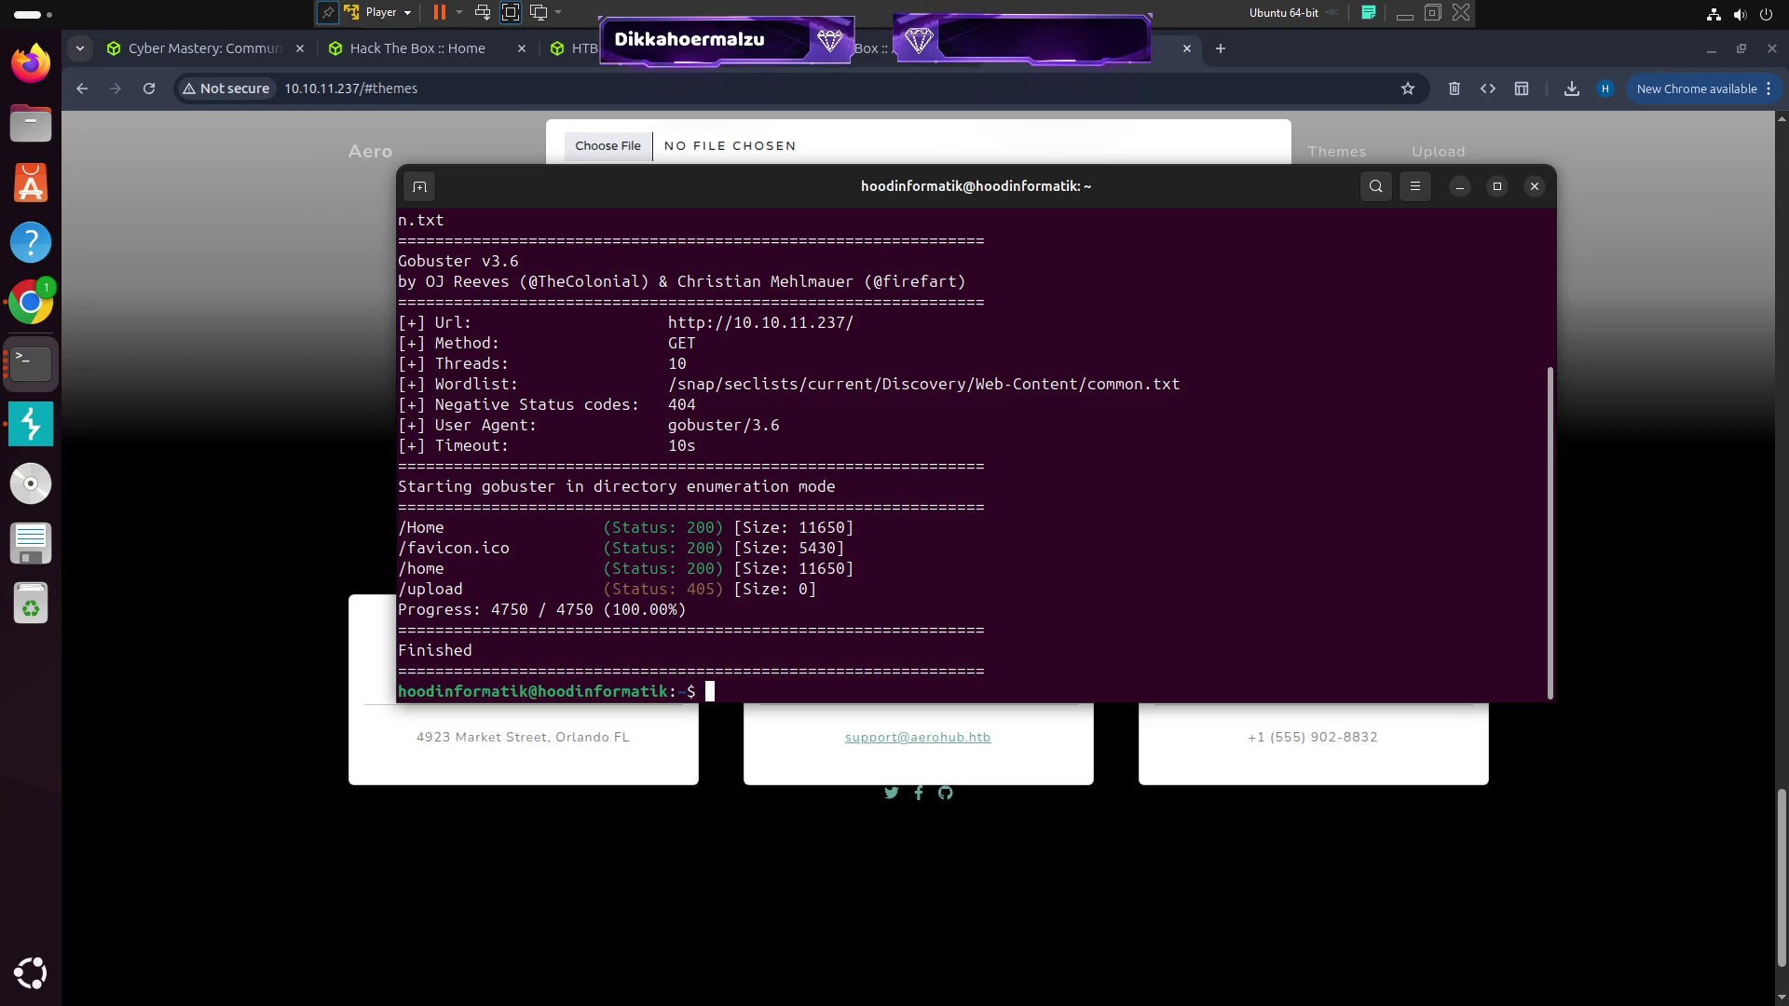
Pick out /home from the gobuster results and load 10.10.11.237/home in Chrome
double_click(419, 569)
double_click(422, 528)
click(424, 570)
double_click(422, 529)
click(467, 108)
click(413, 87)
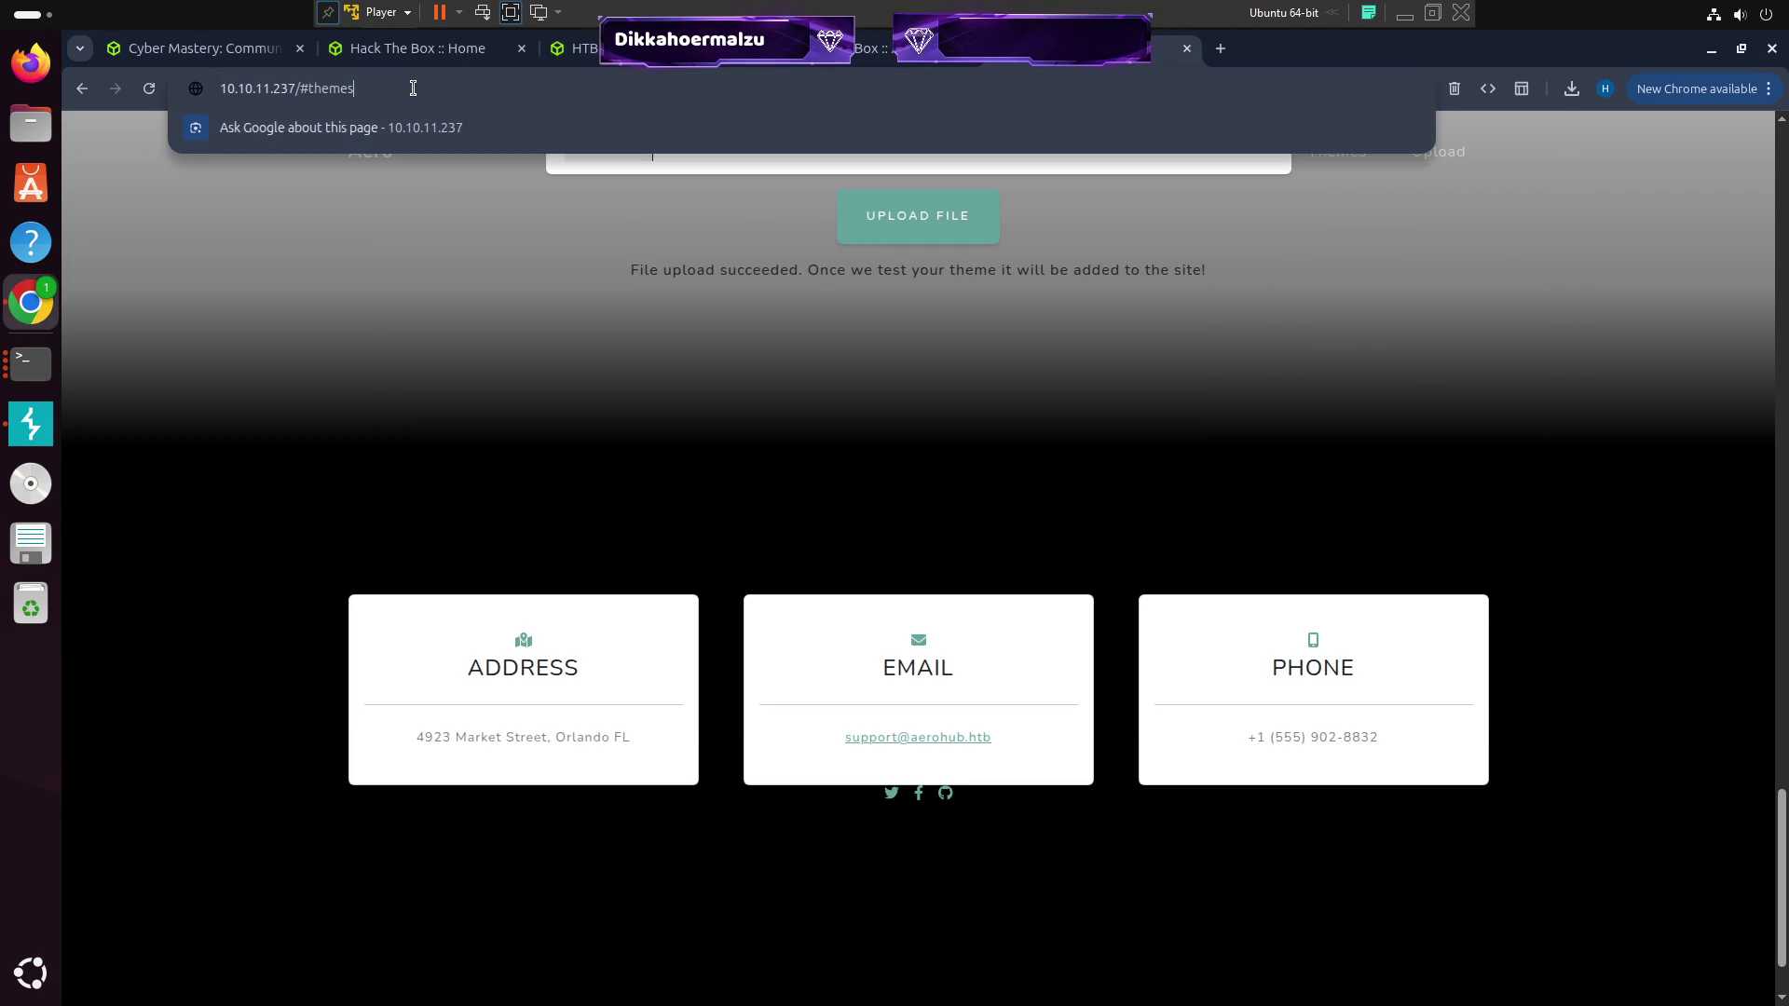
click(415, 97)
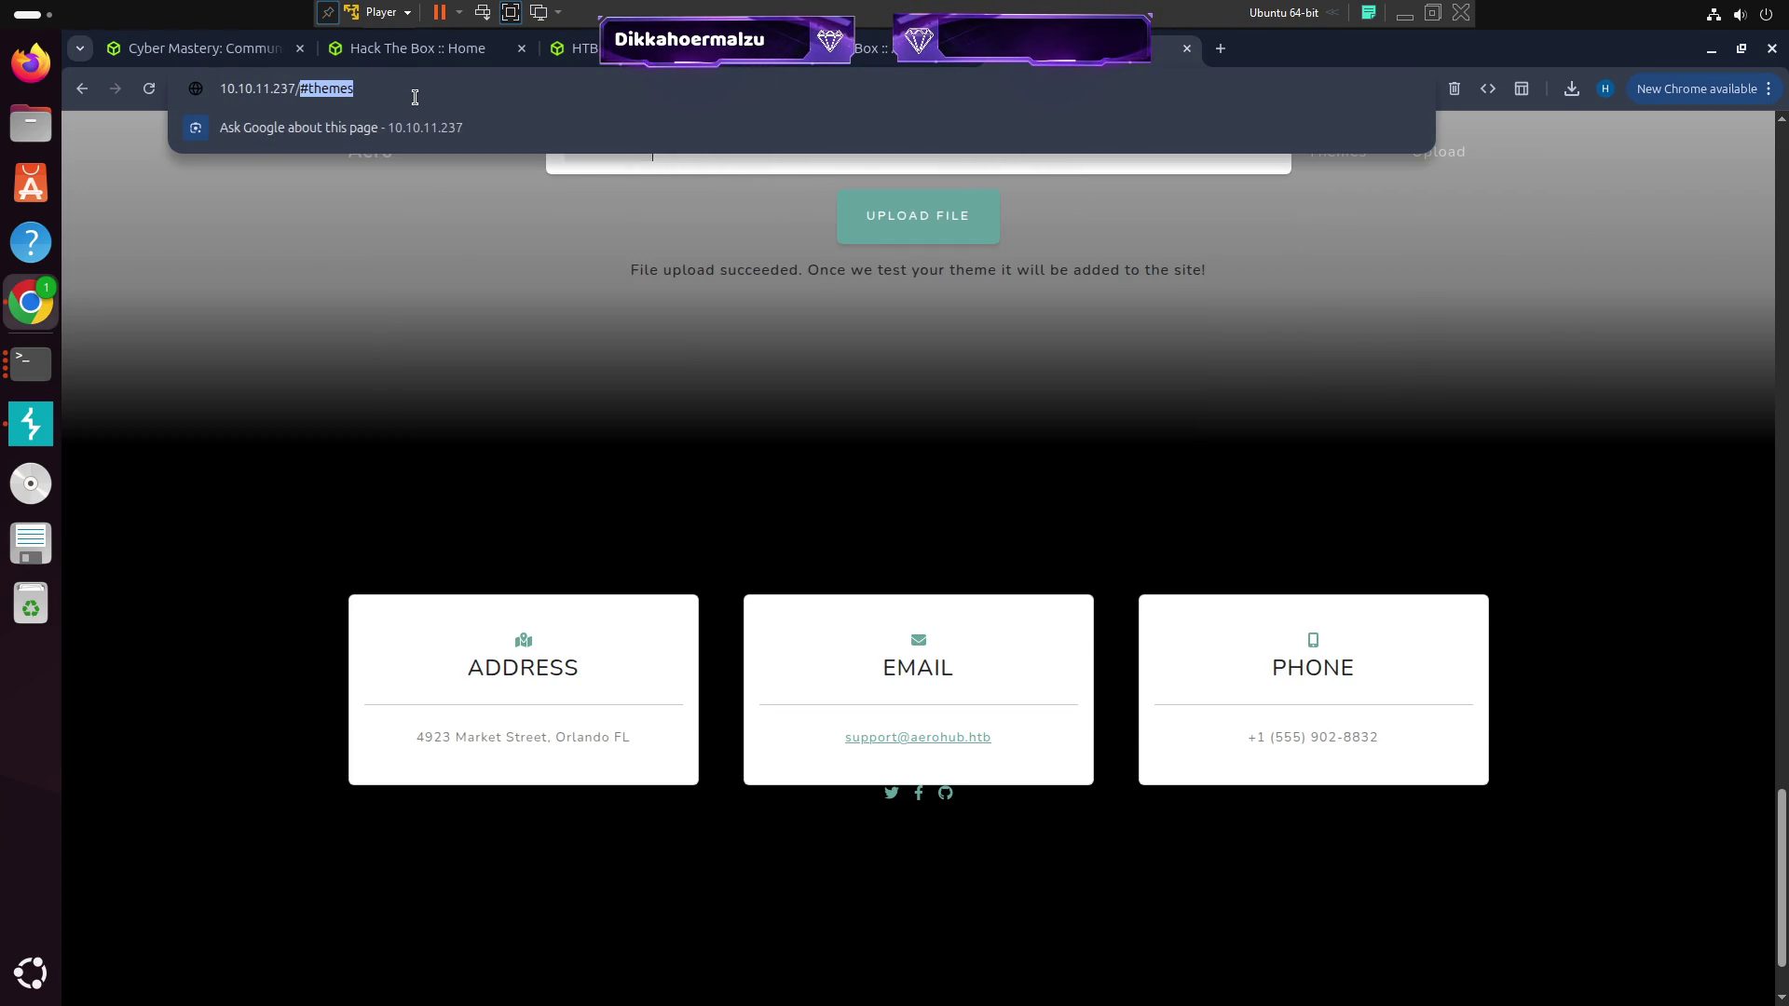
key(BackSpace)
text(home)
key(Return)
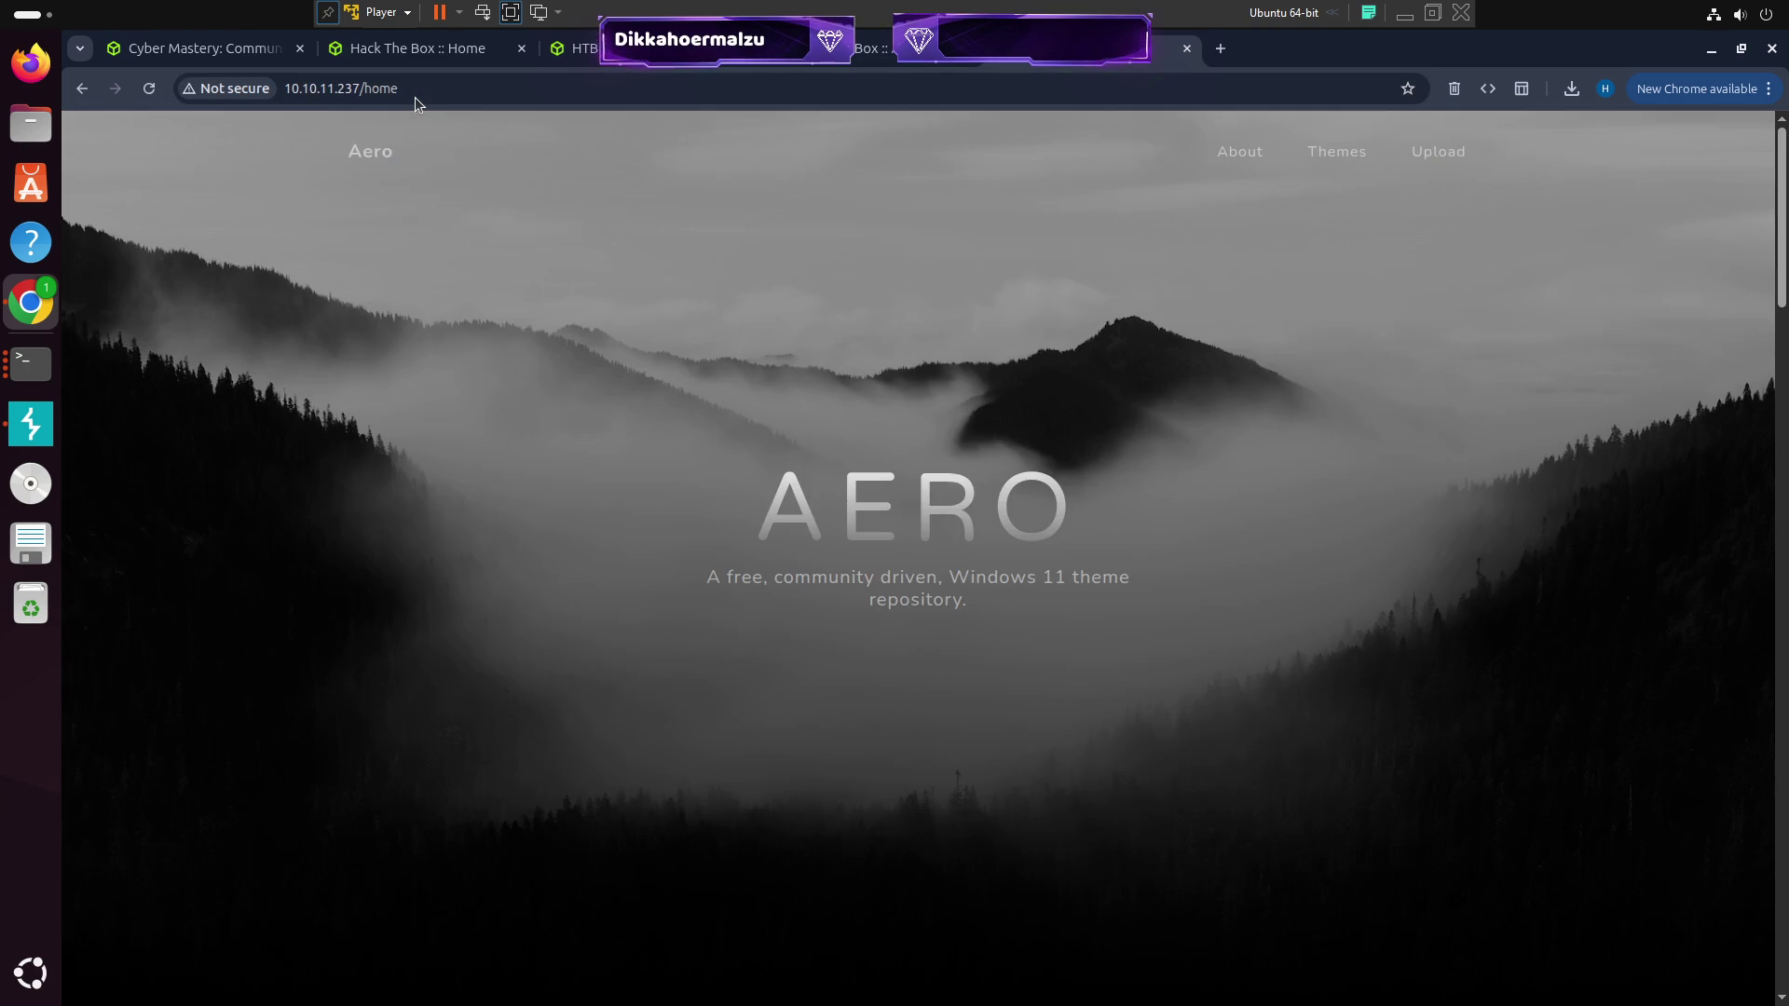
Reload the Aero /home page and jump to its theme upload section
scroll(535, 595, down, 20)
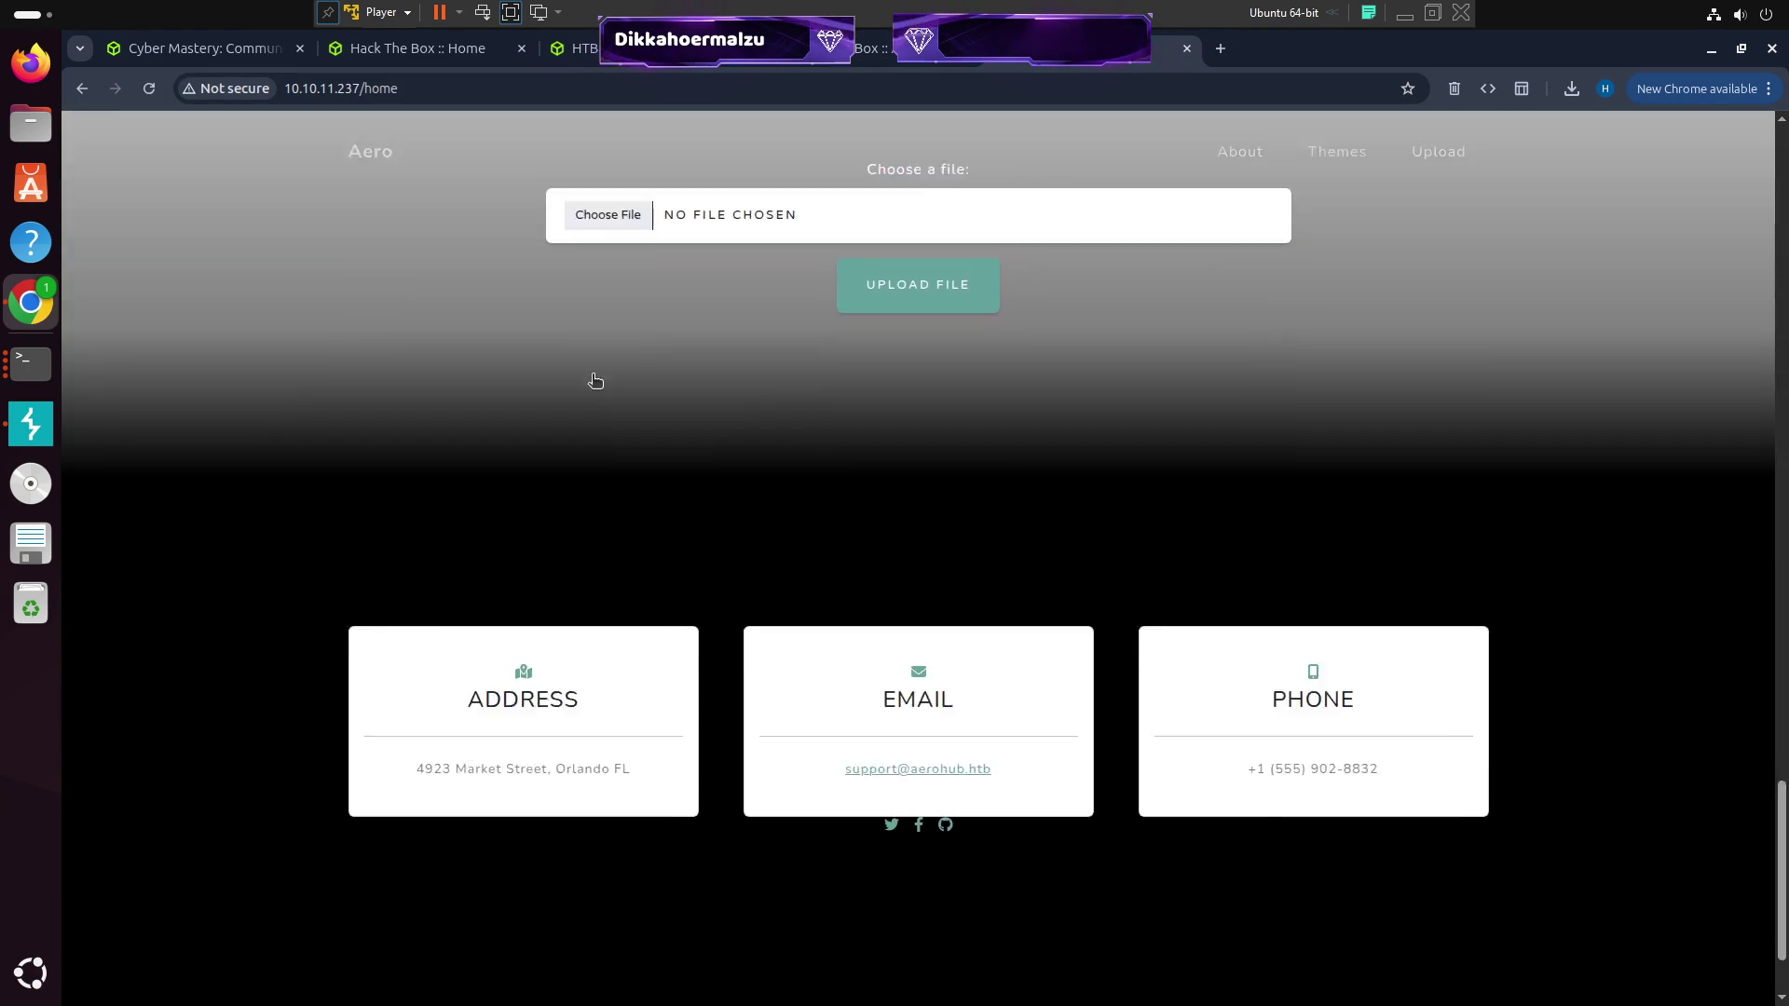
scroll(595, 380, up, 10)
click(317, 88)
double_click(317, 88)
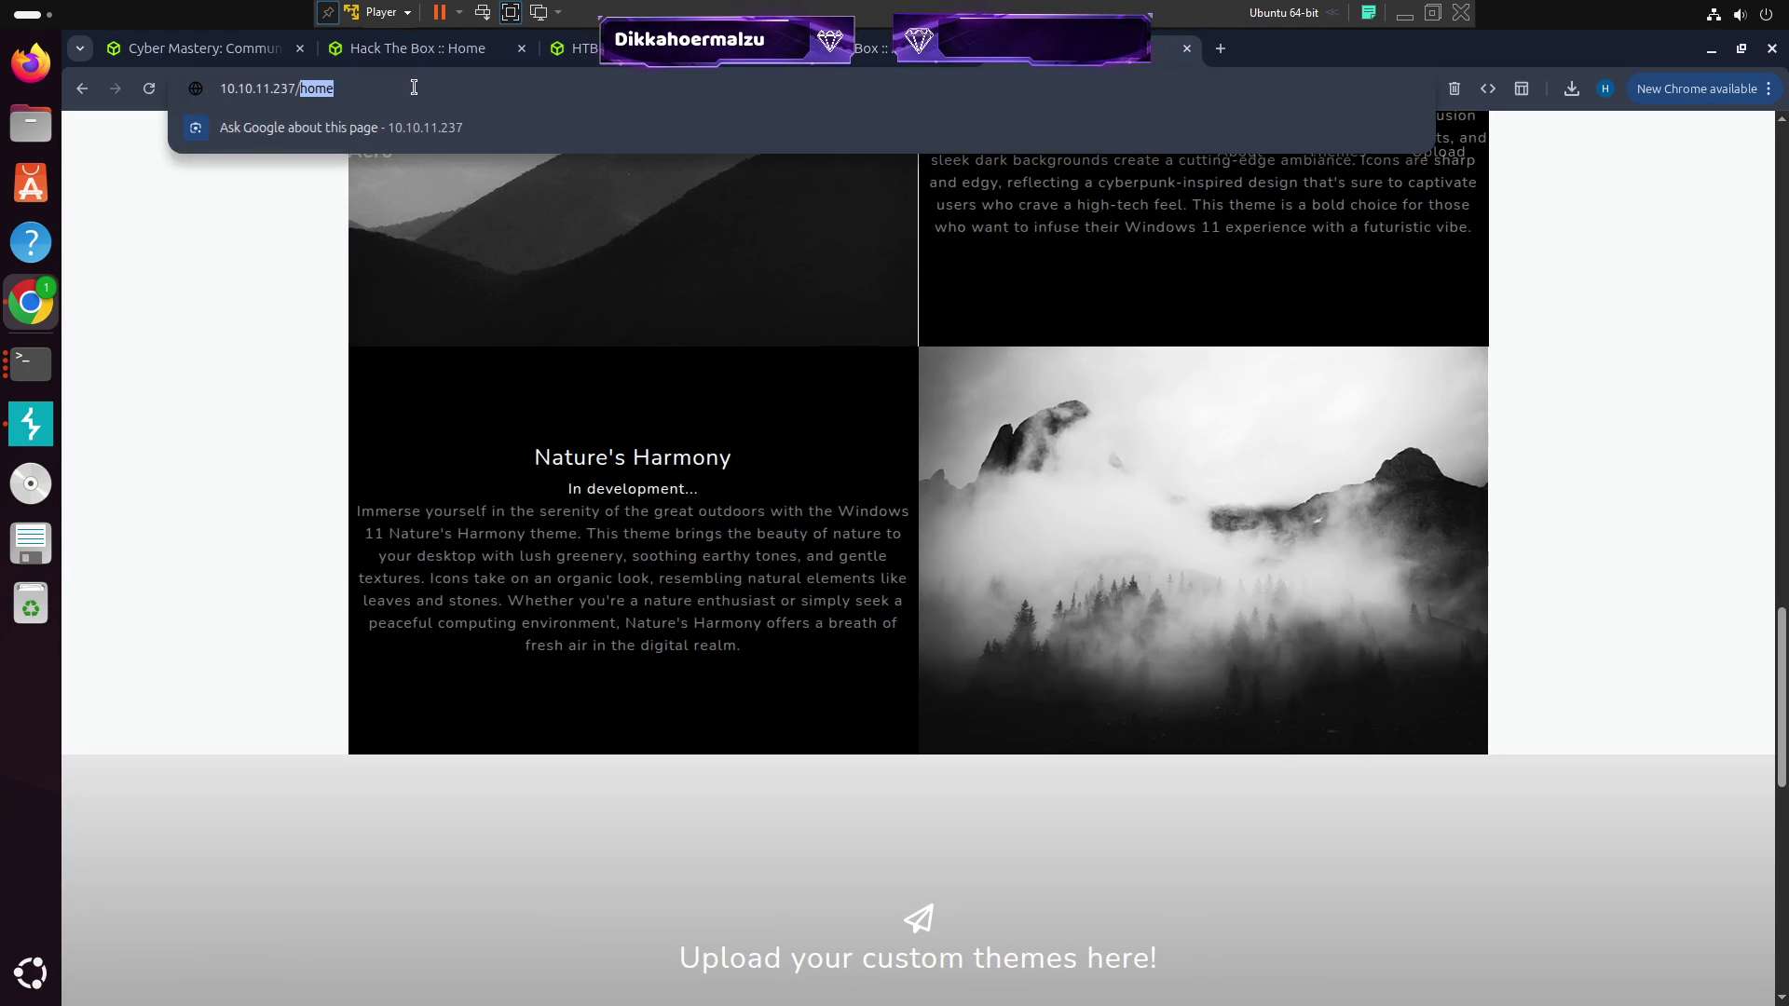
text(home)
key(Return)
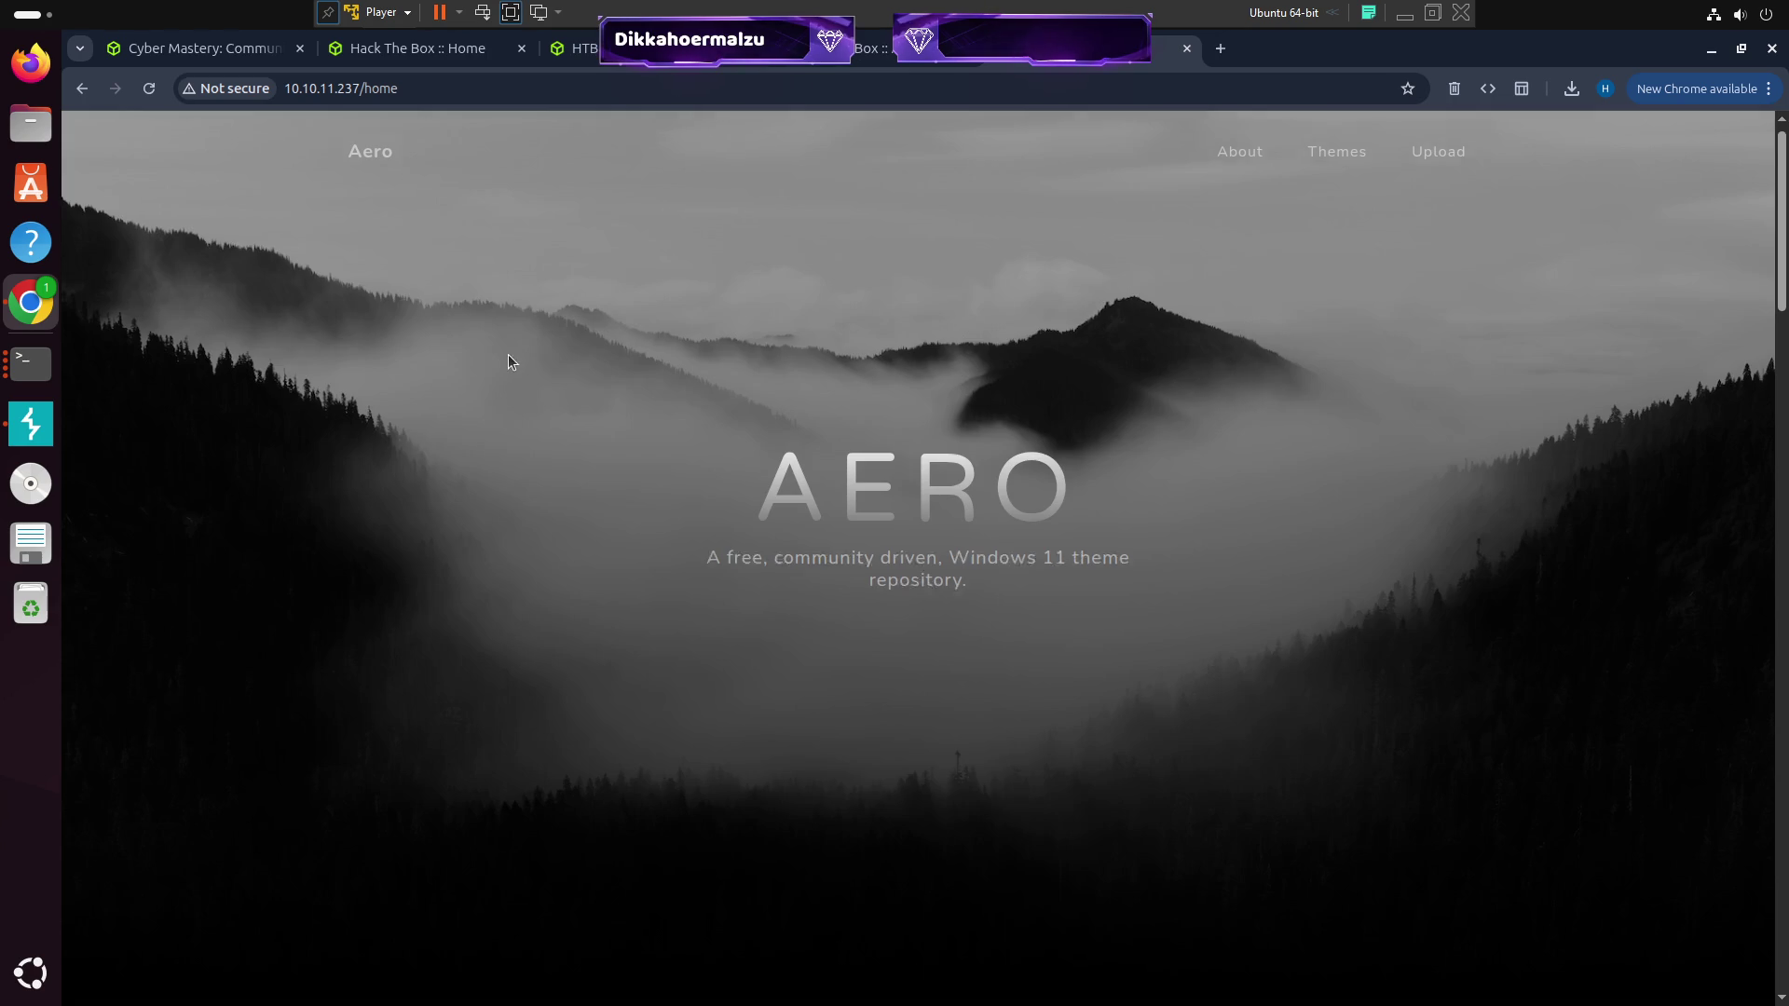
scroll(509, 358, down, 10)
scroll(572, 471, down, 15)
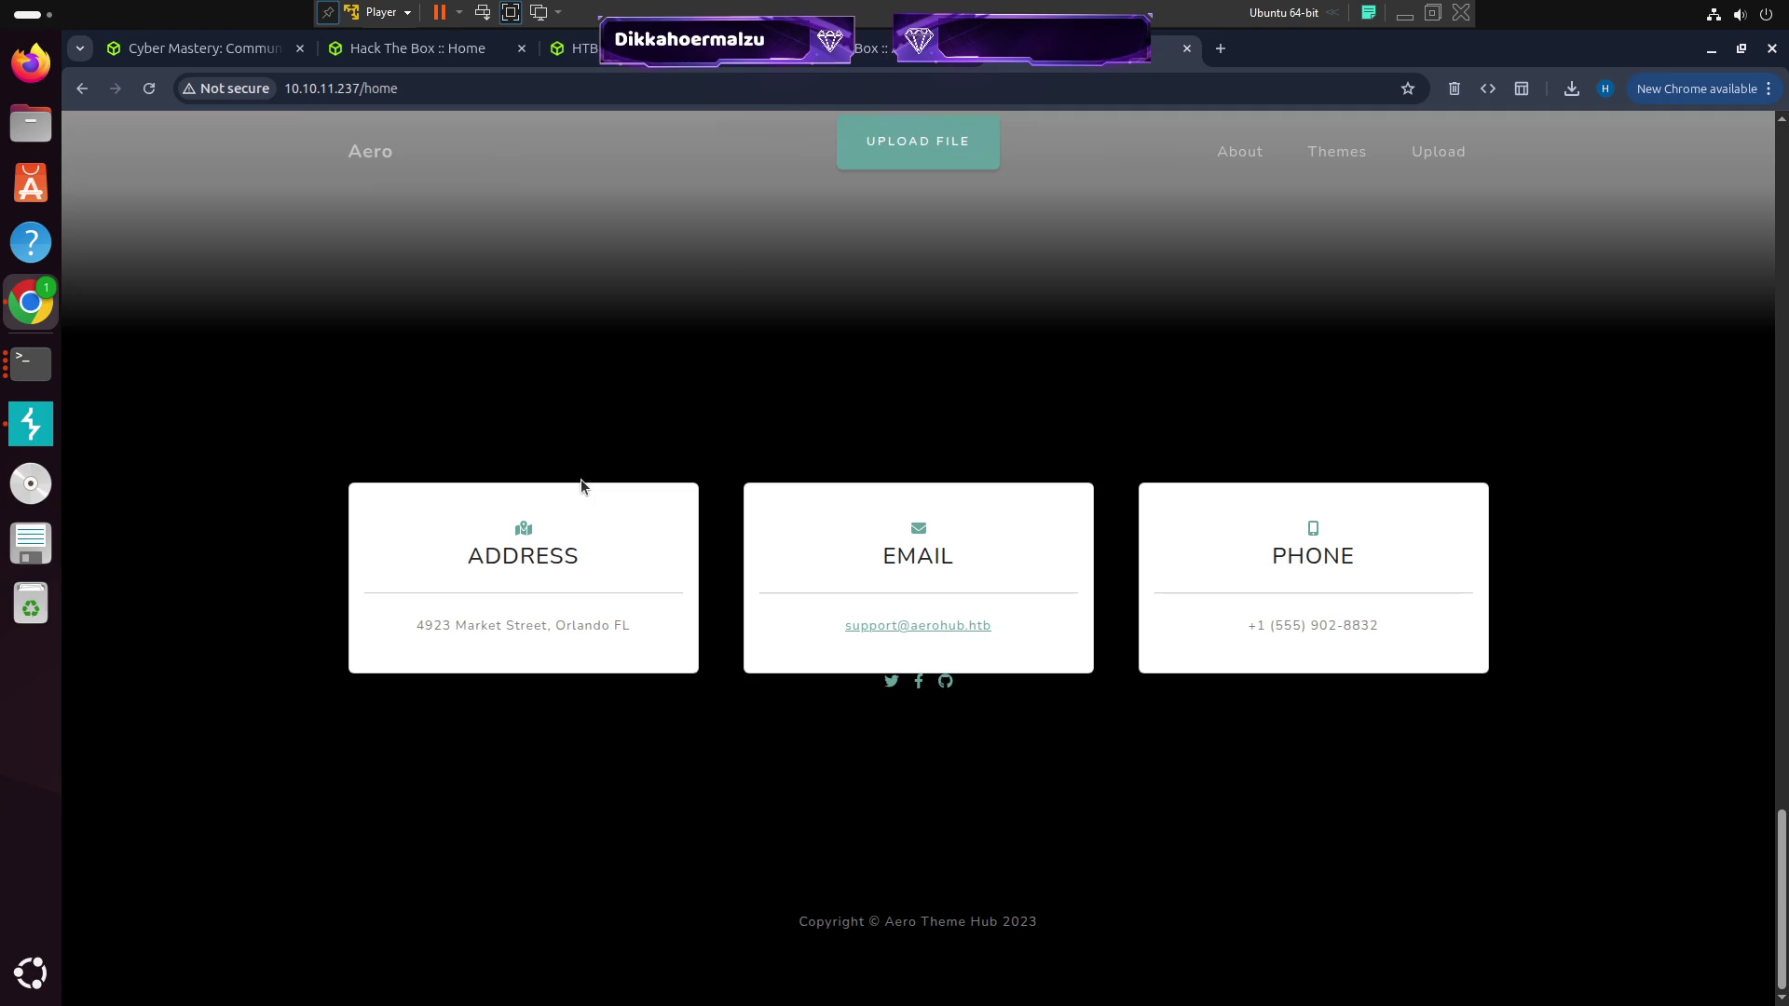
scroll(759, 578, up, 20)
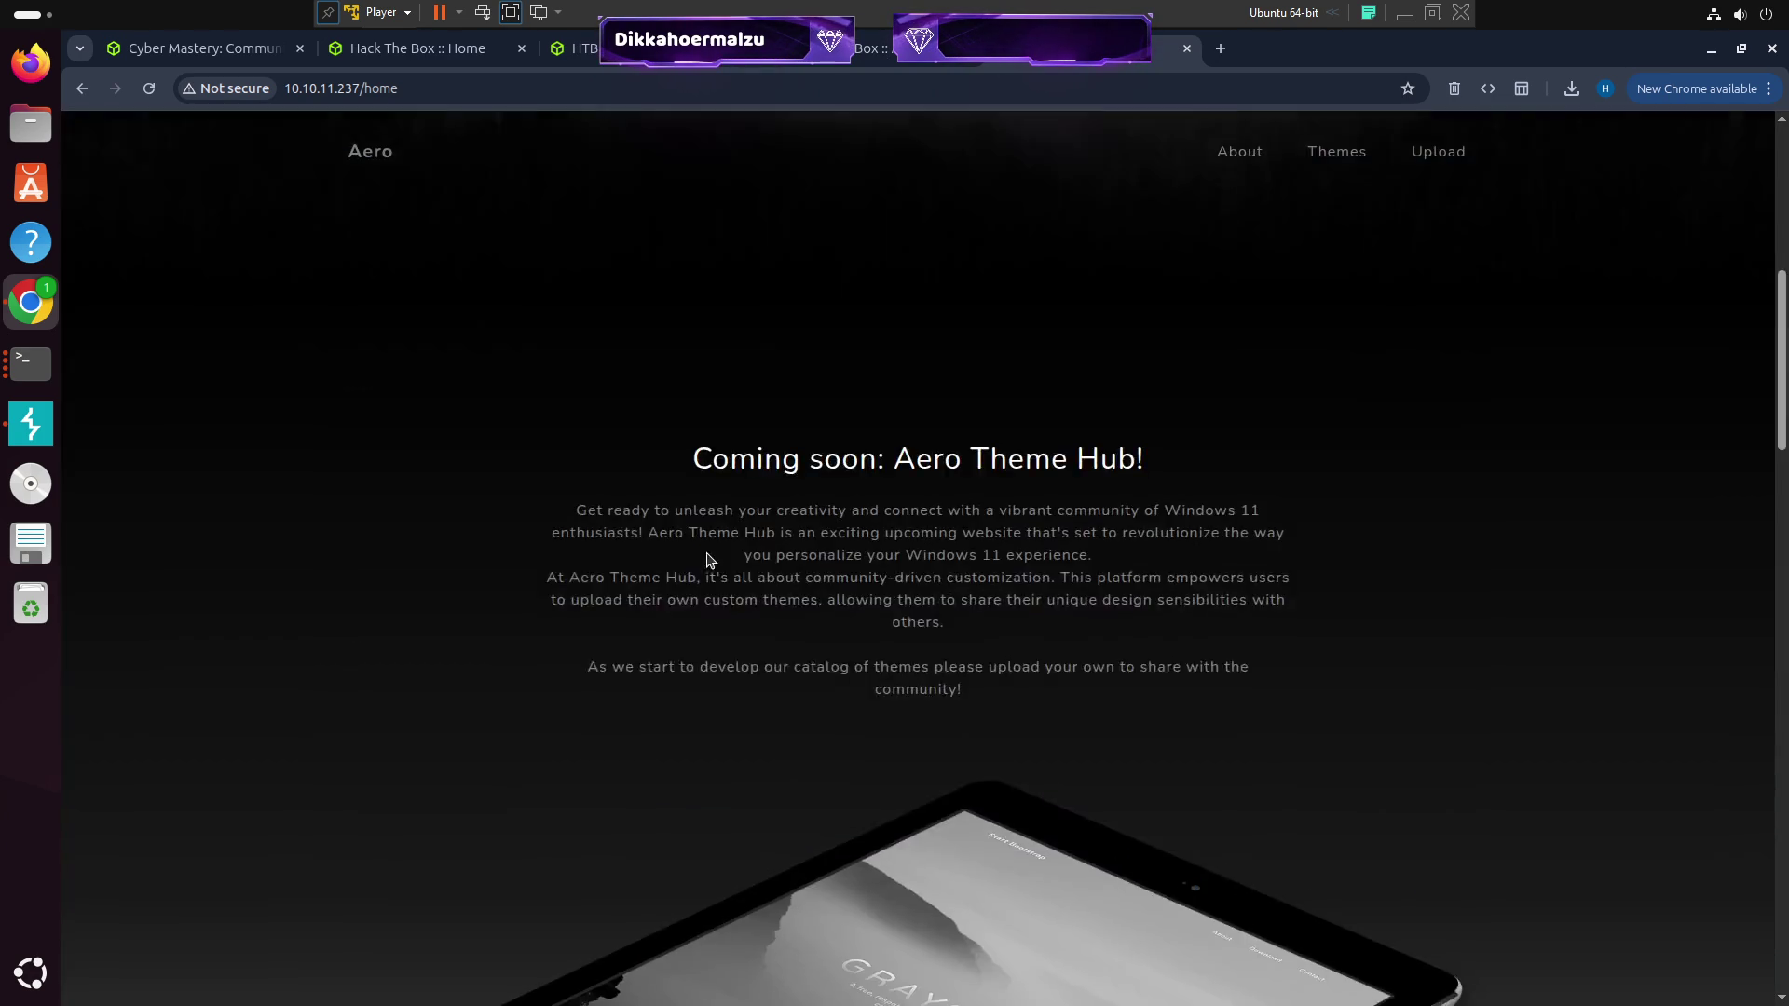
scroll(717, 553, up, 1)
scroll(851, 507, down, 20)
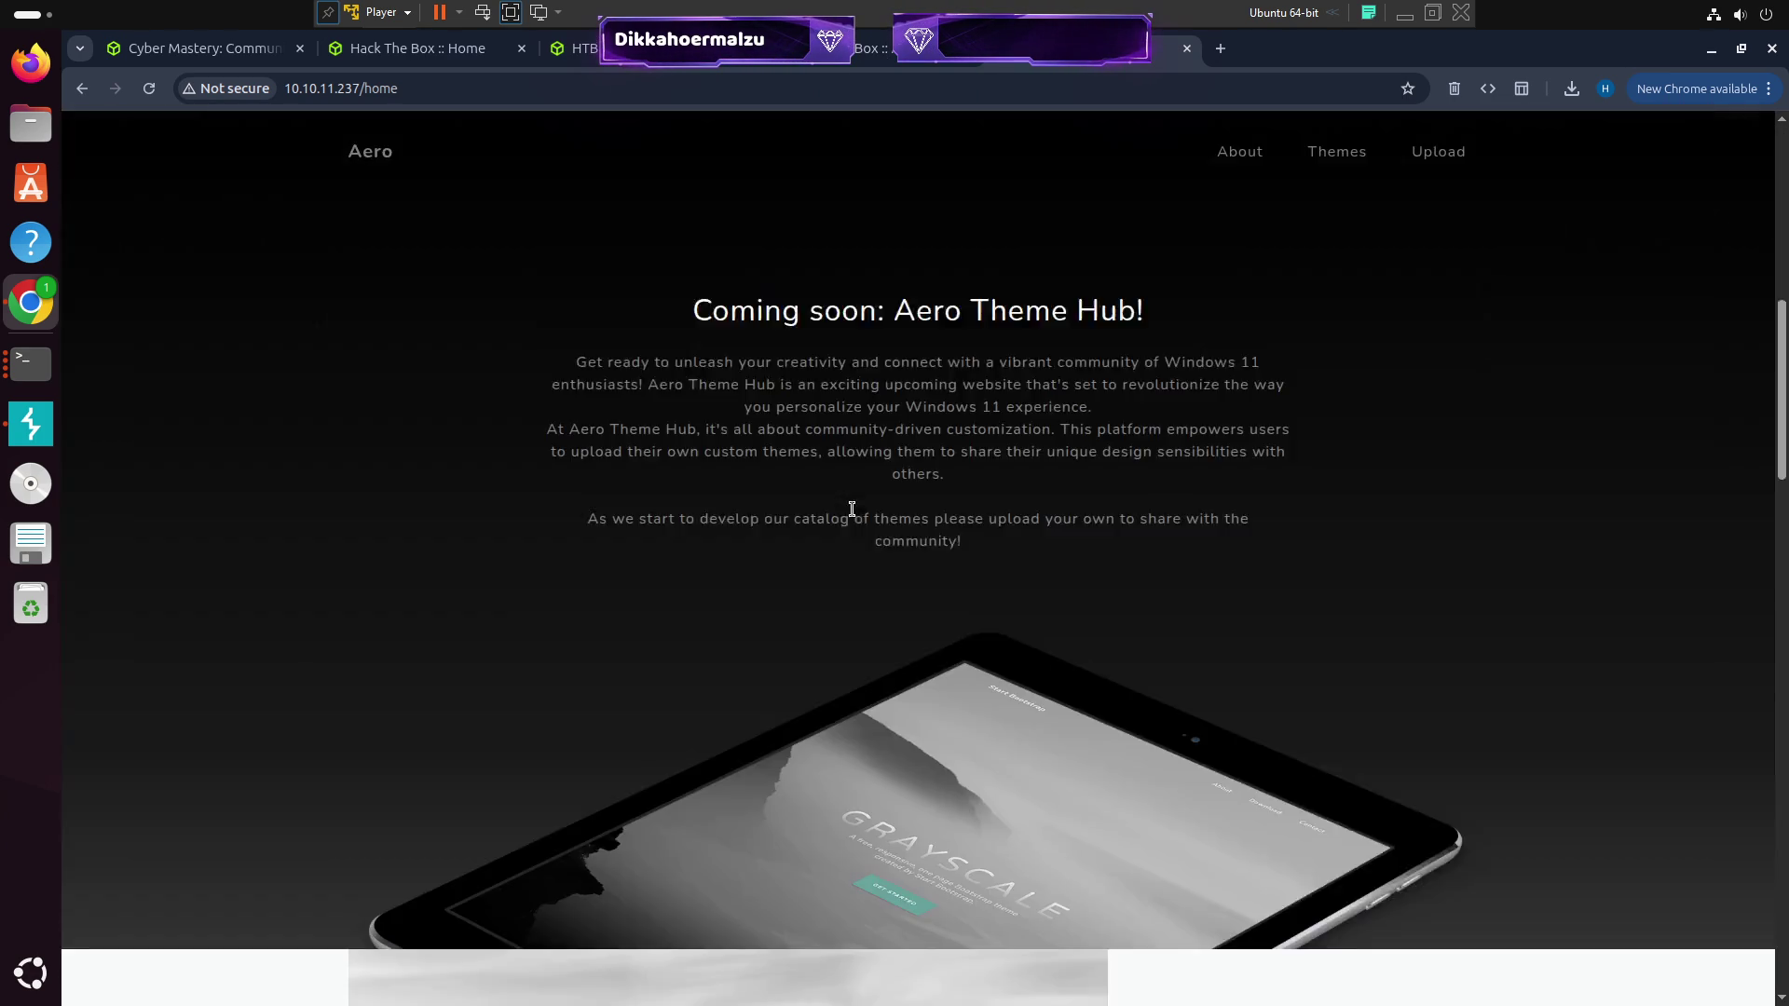
scroll(1015, 589, up, 2)
scroll(1003, 556, down, 7)
scroll(902, 503, up, 7)
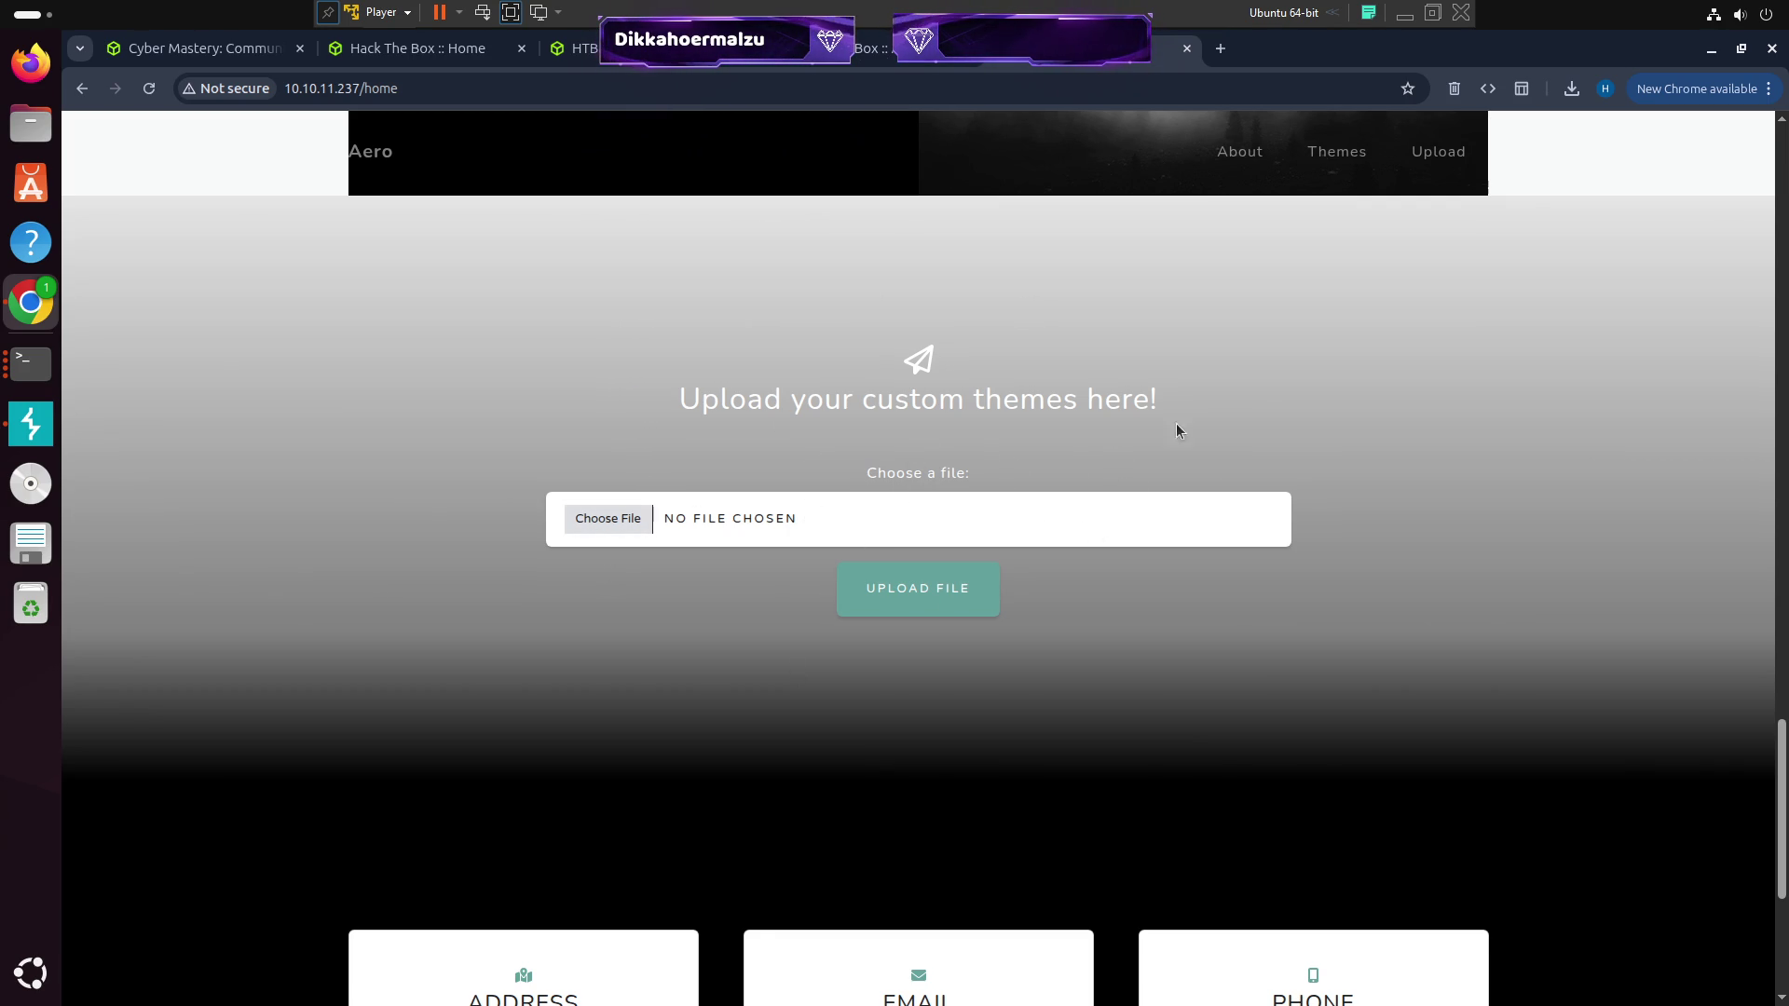
click(1431, 159)
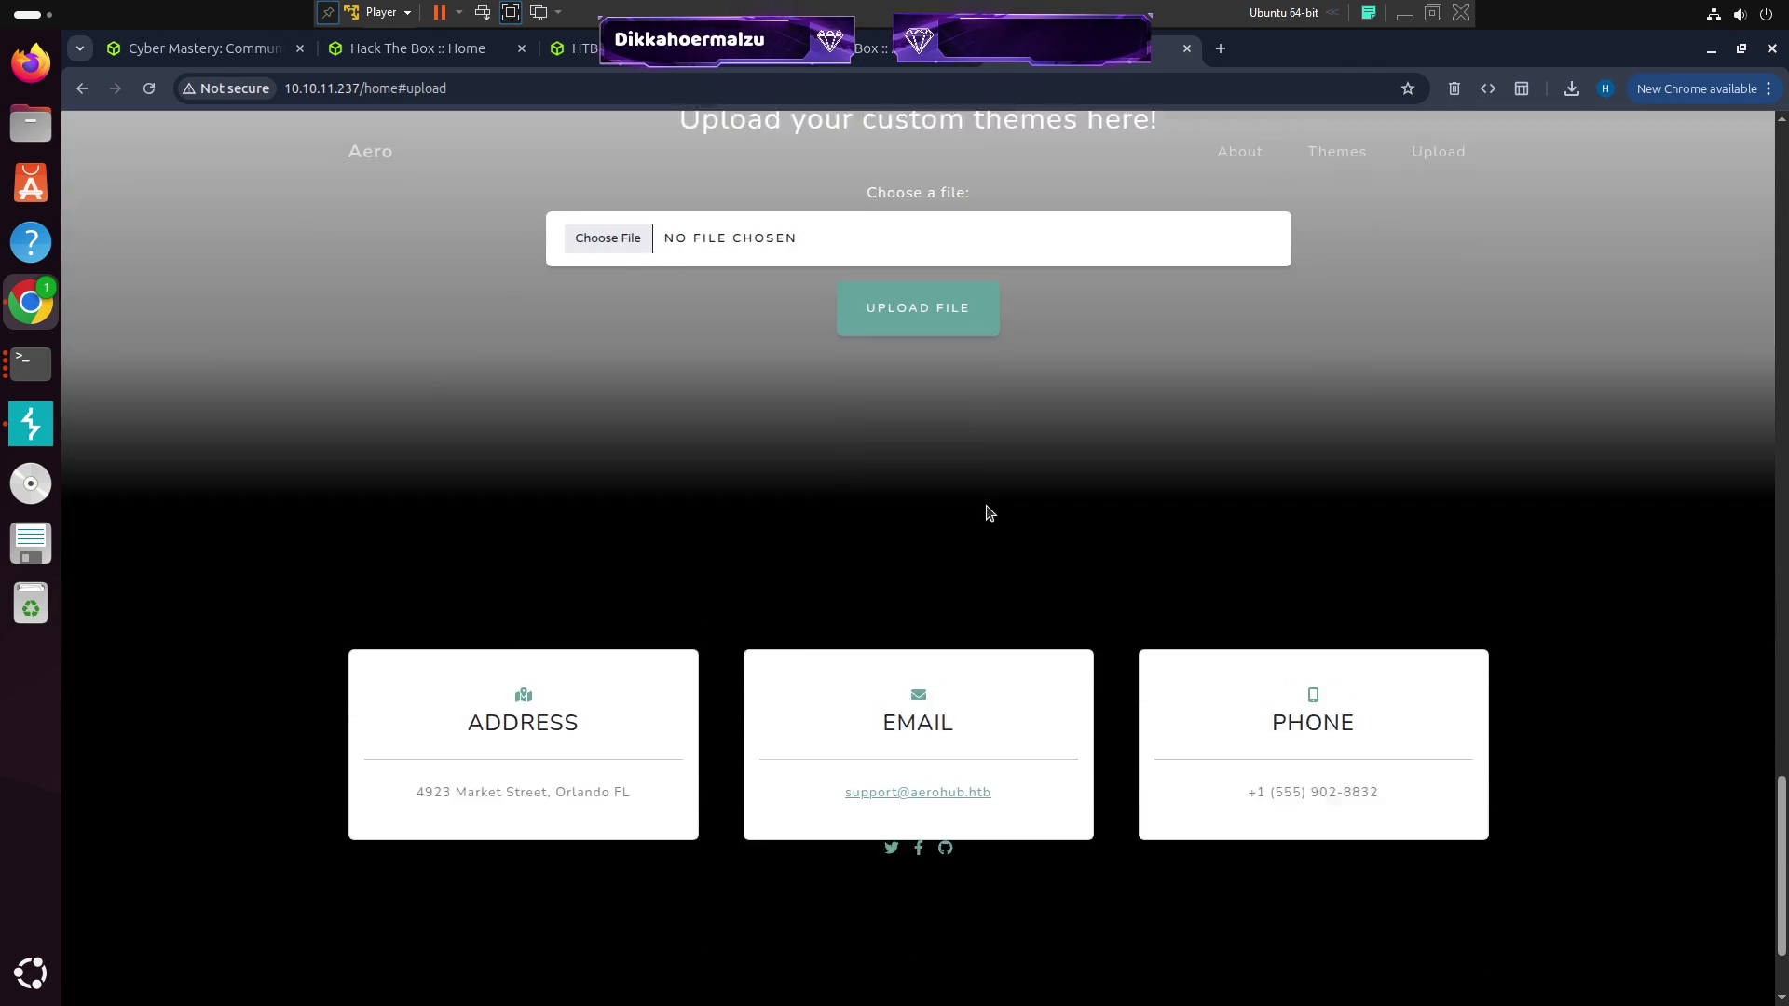
scroll(726, 514, up, 4)
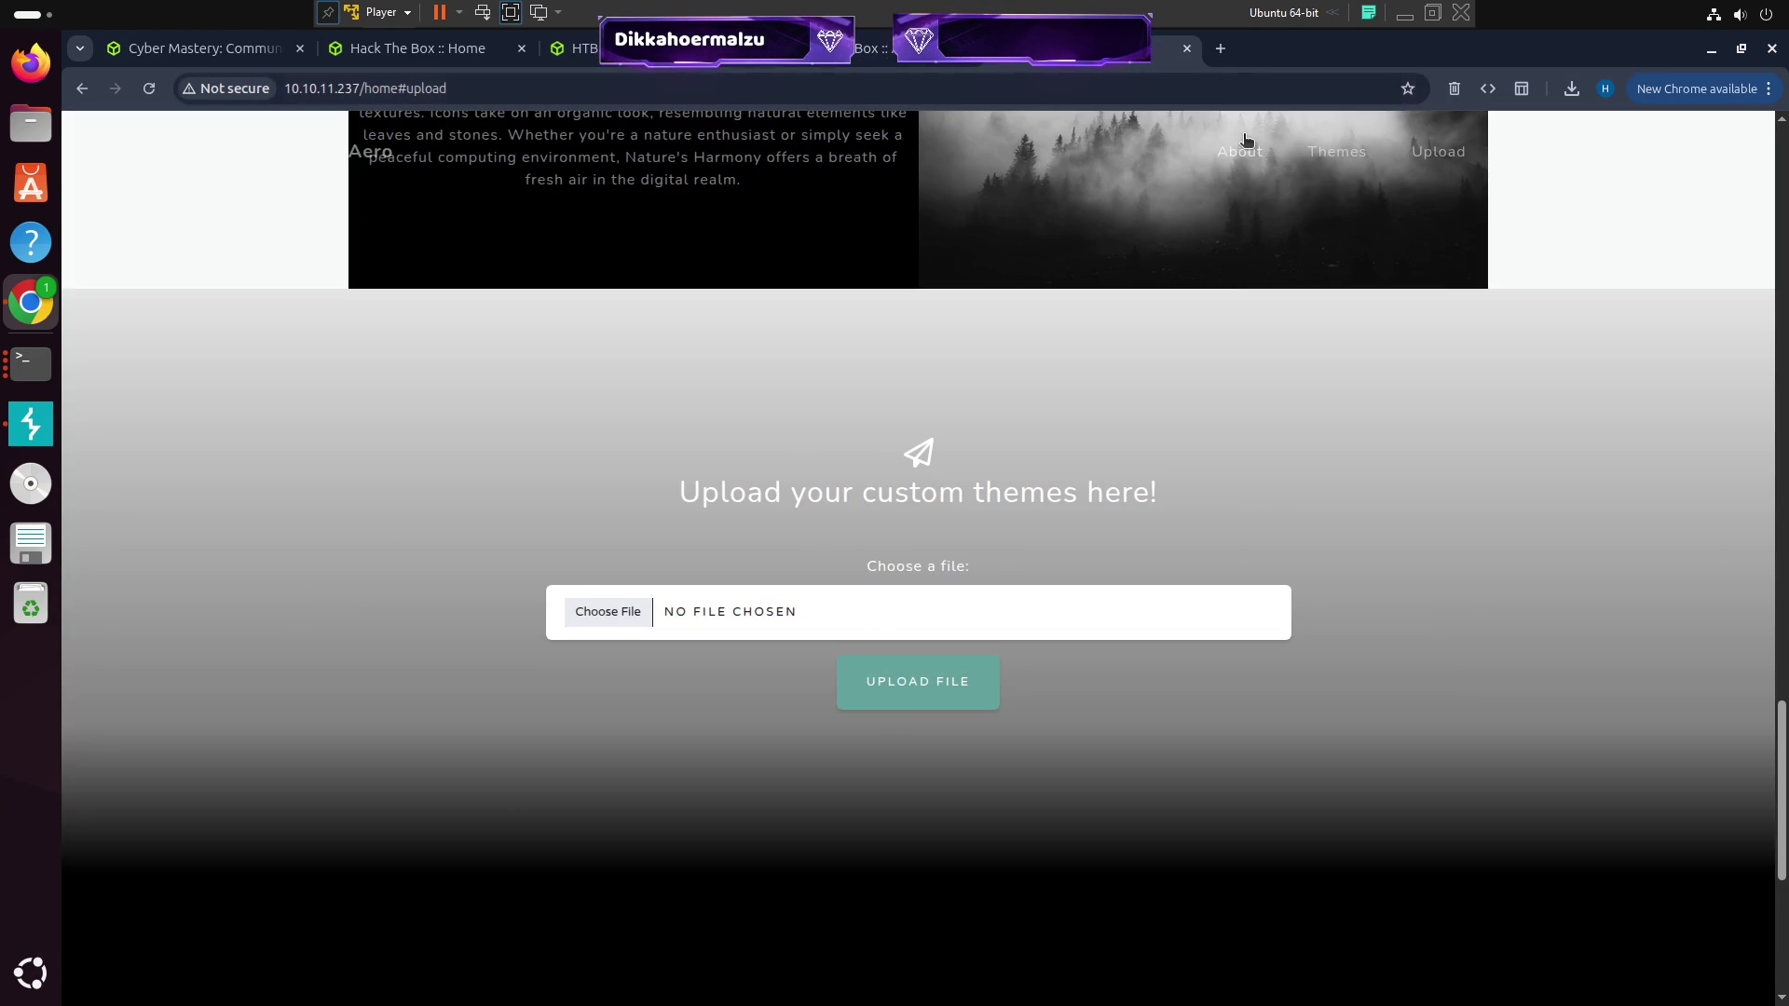
click(1228, 49)
Search Google for 'theme cve' and scroll through the results
text(theme)
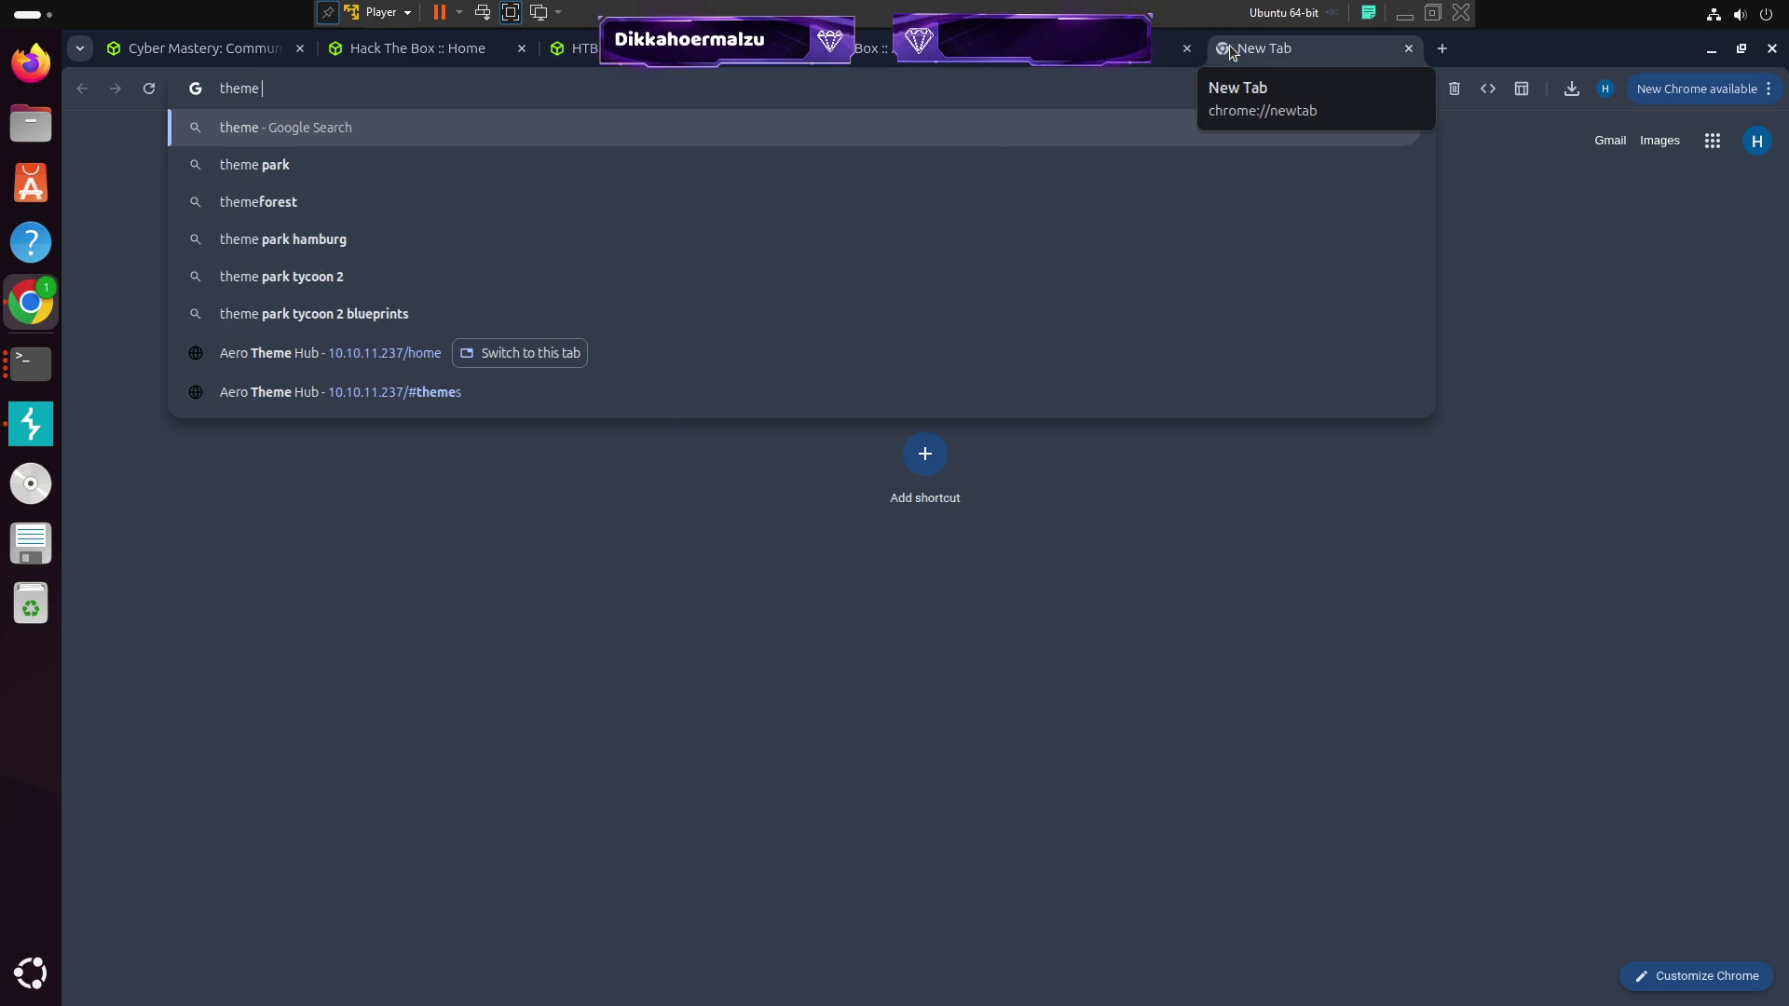
text( cve)
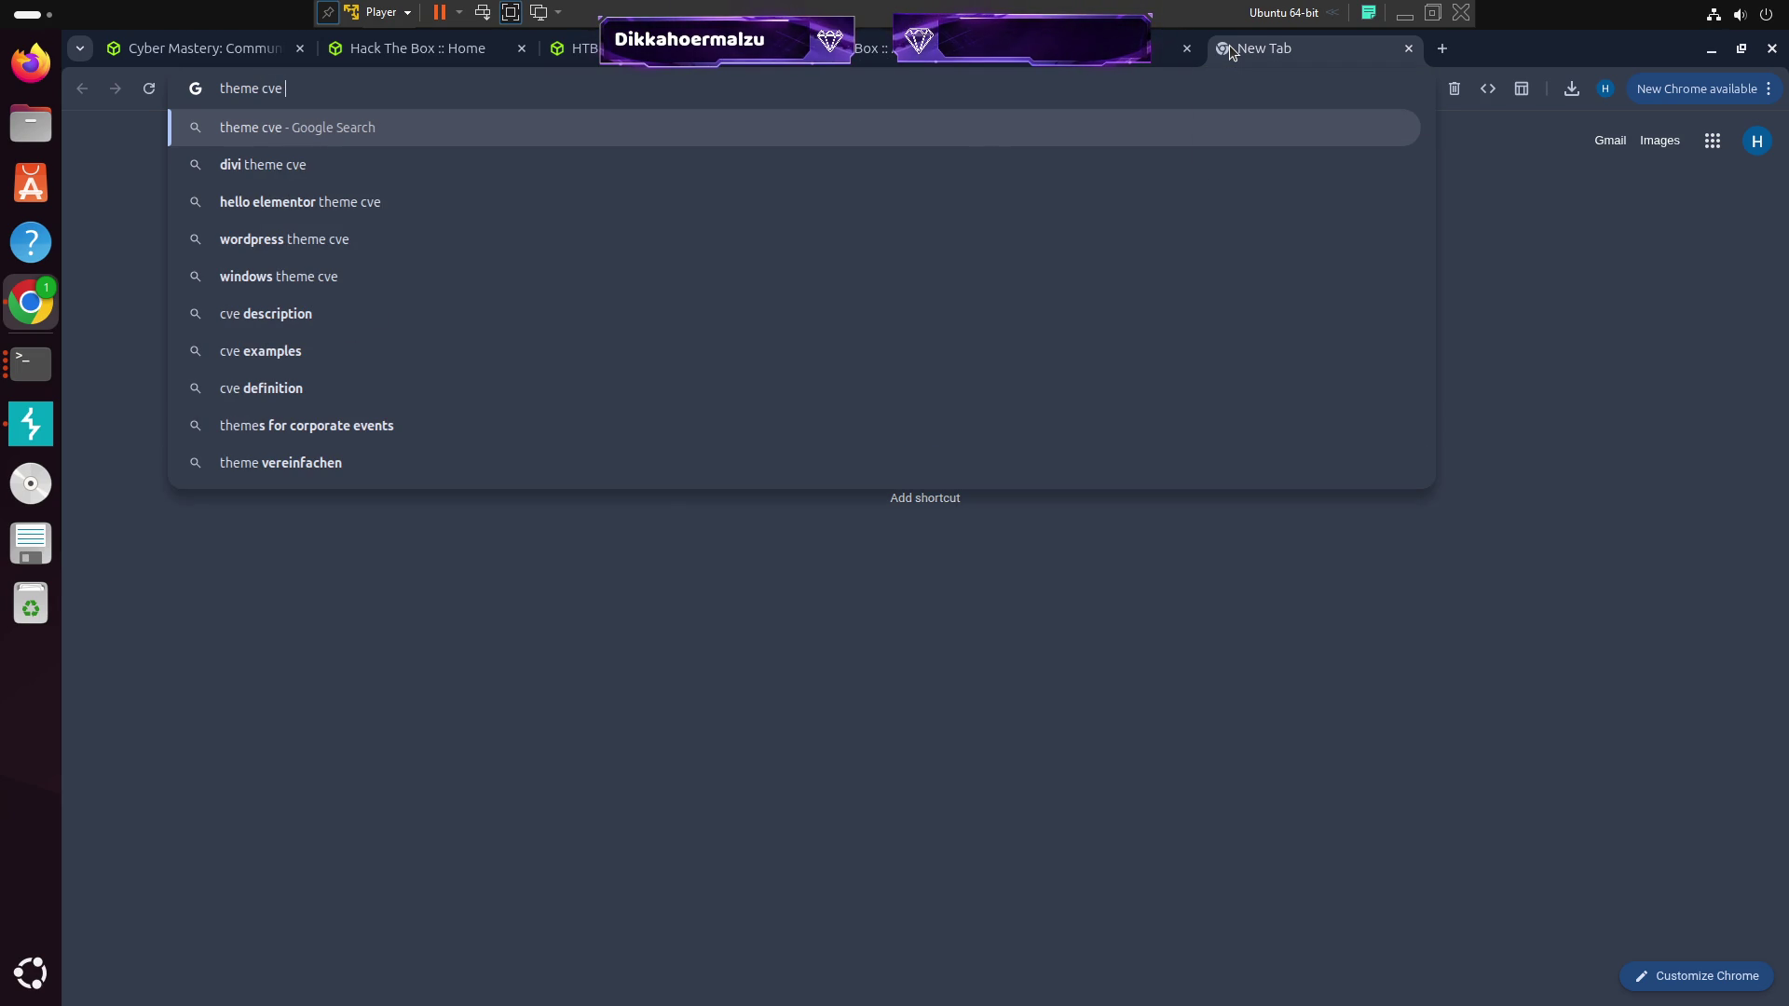
key(Return)
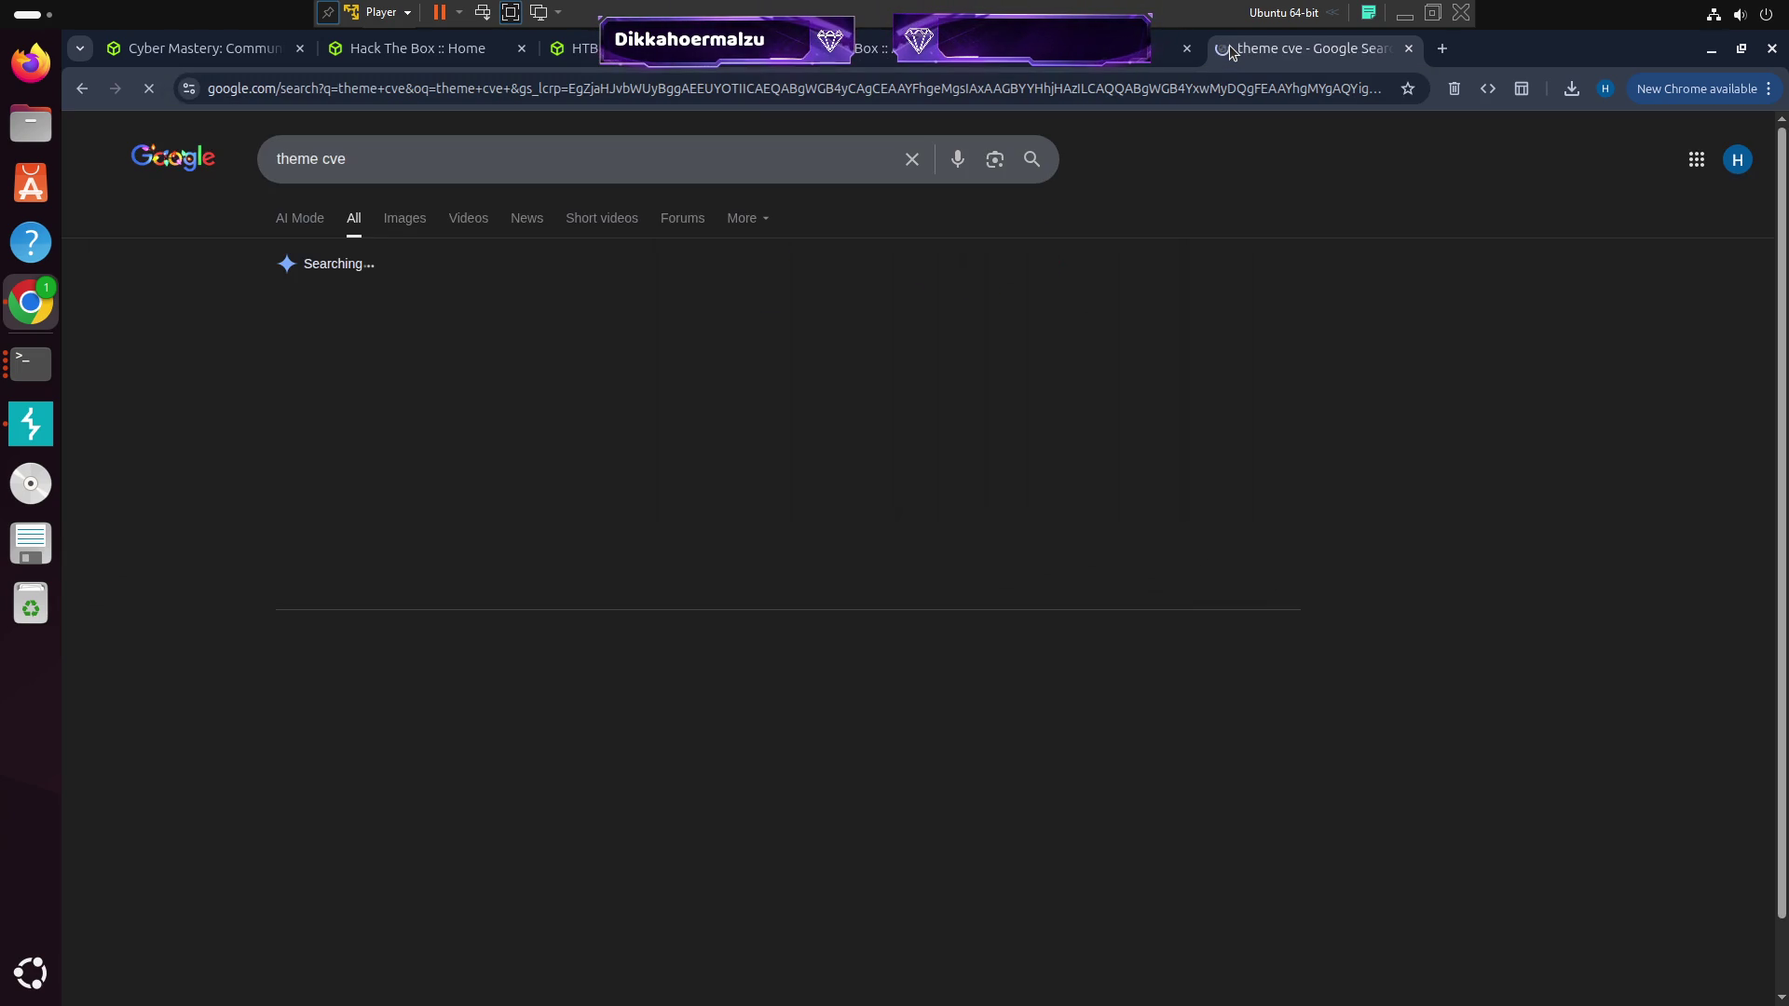
scroll(1031, 535, down, 3)
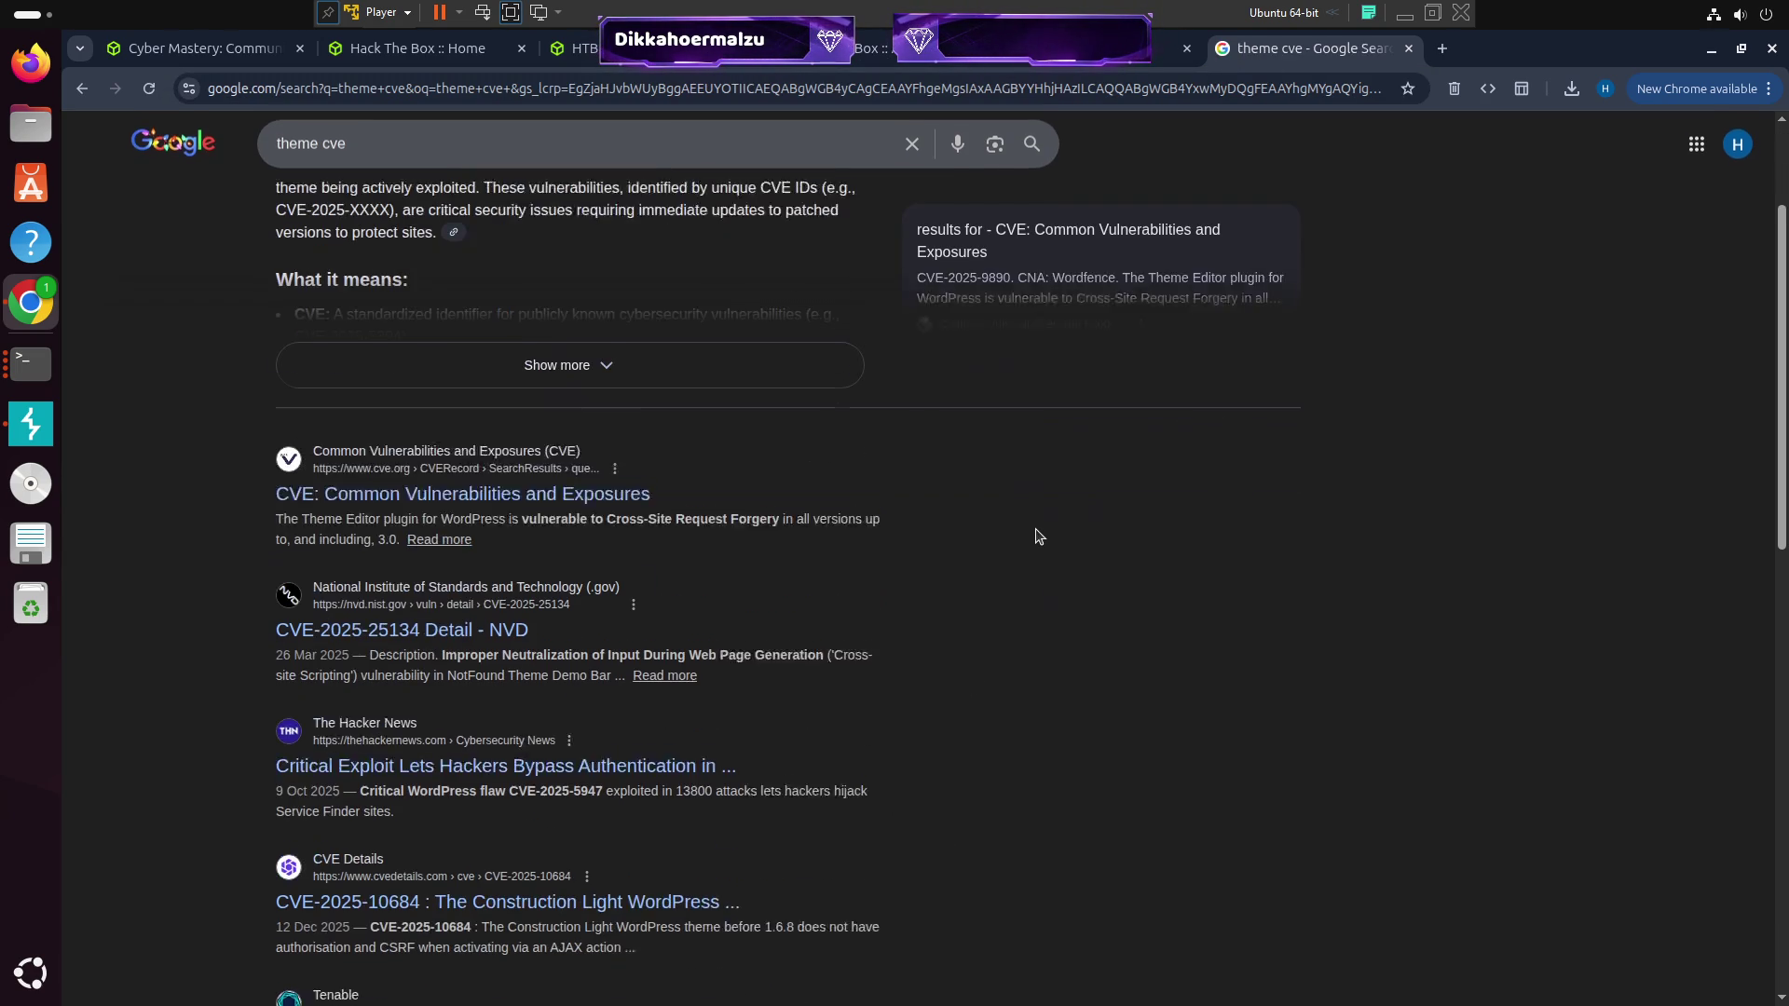
scroll(1042, 532, down, 3)
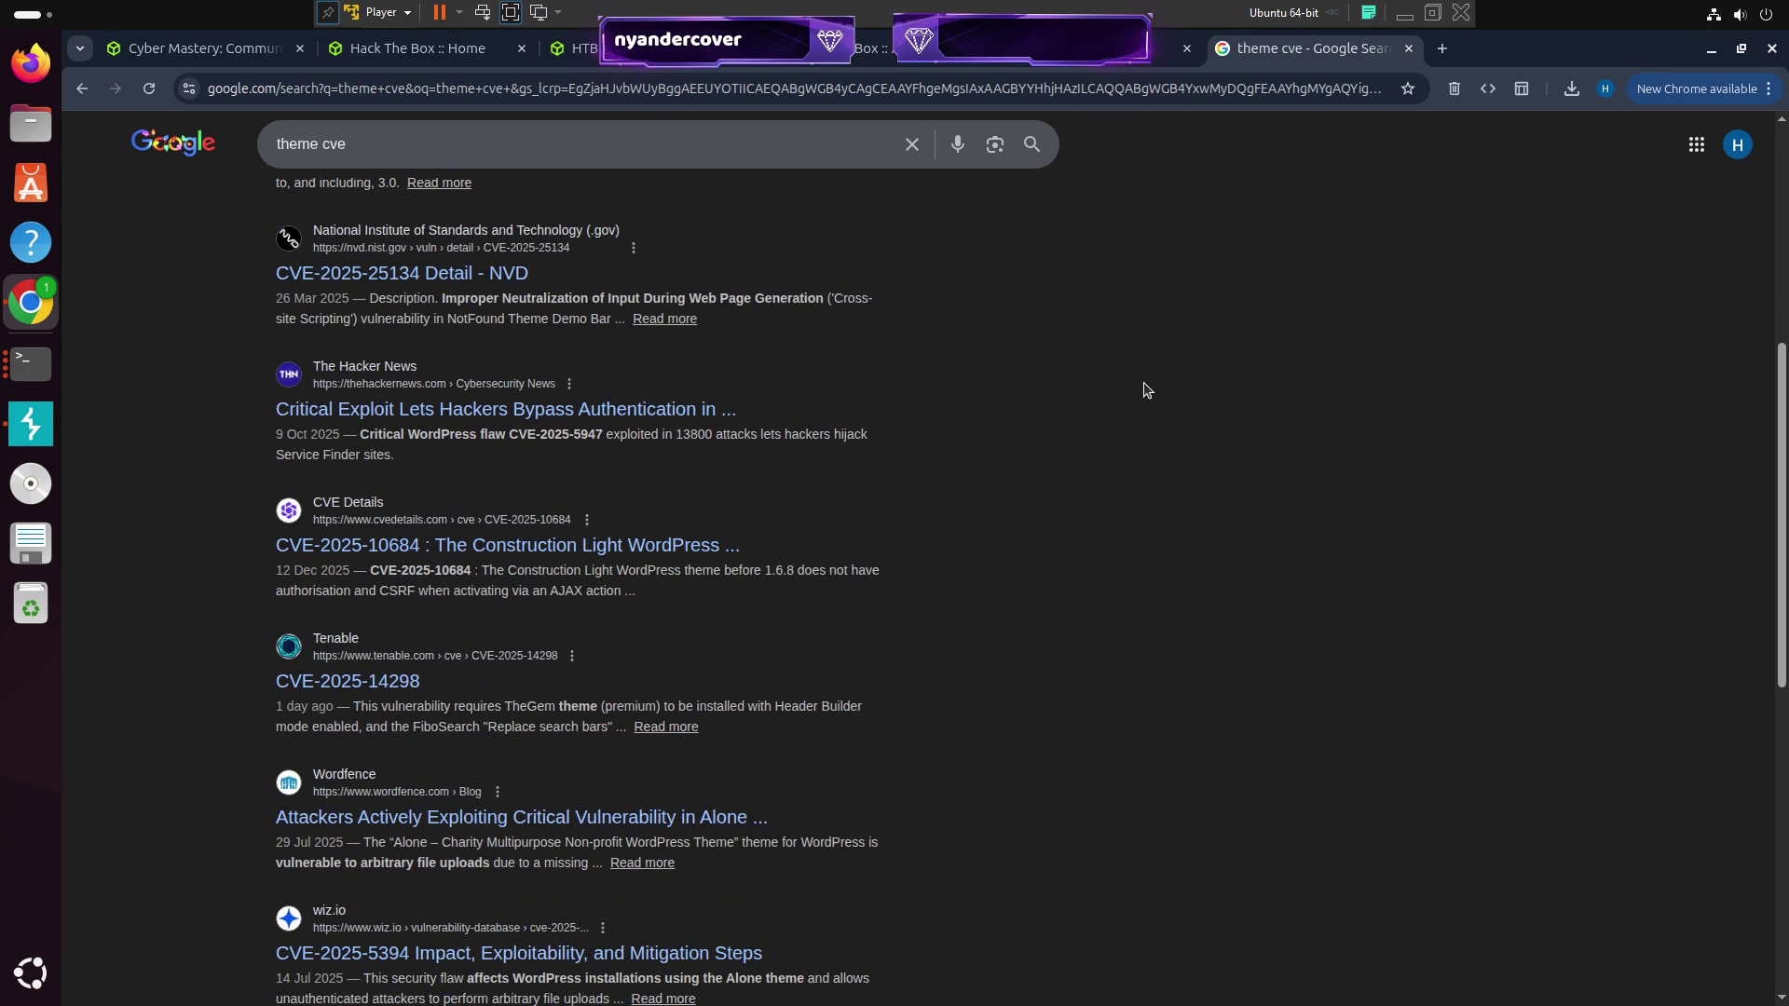
Glance at the Aero upload page, then come back and read more of the theme cve results
click(1100, 59)
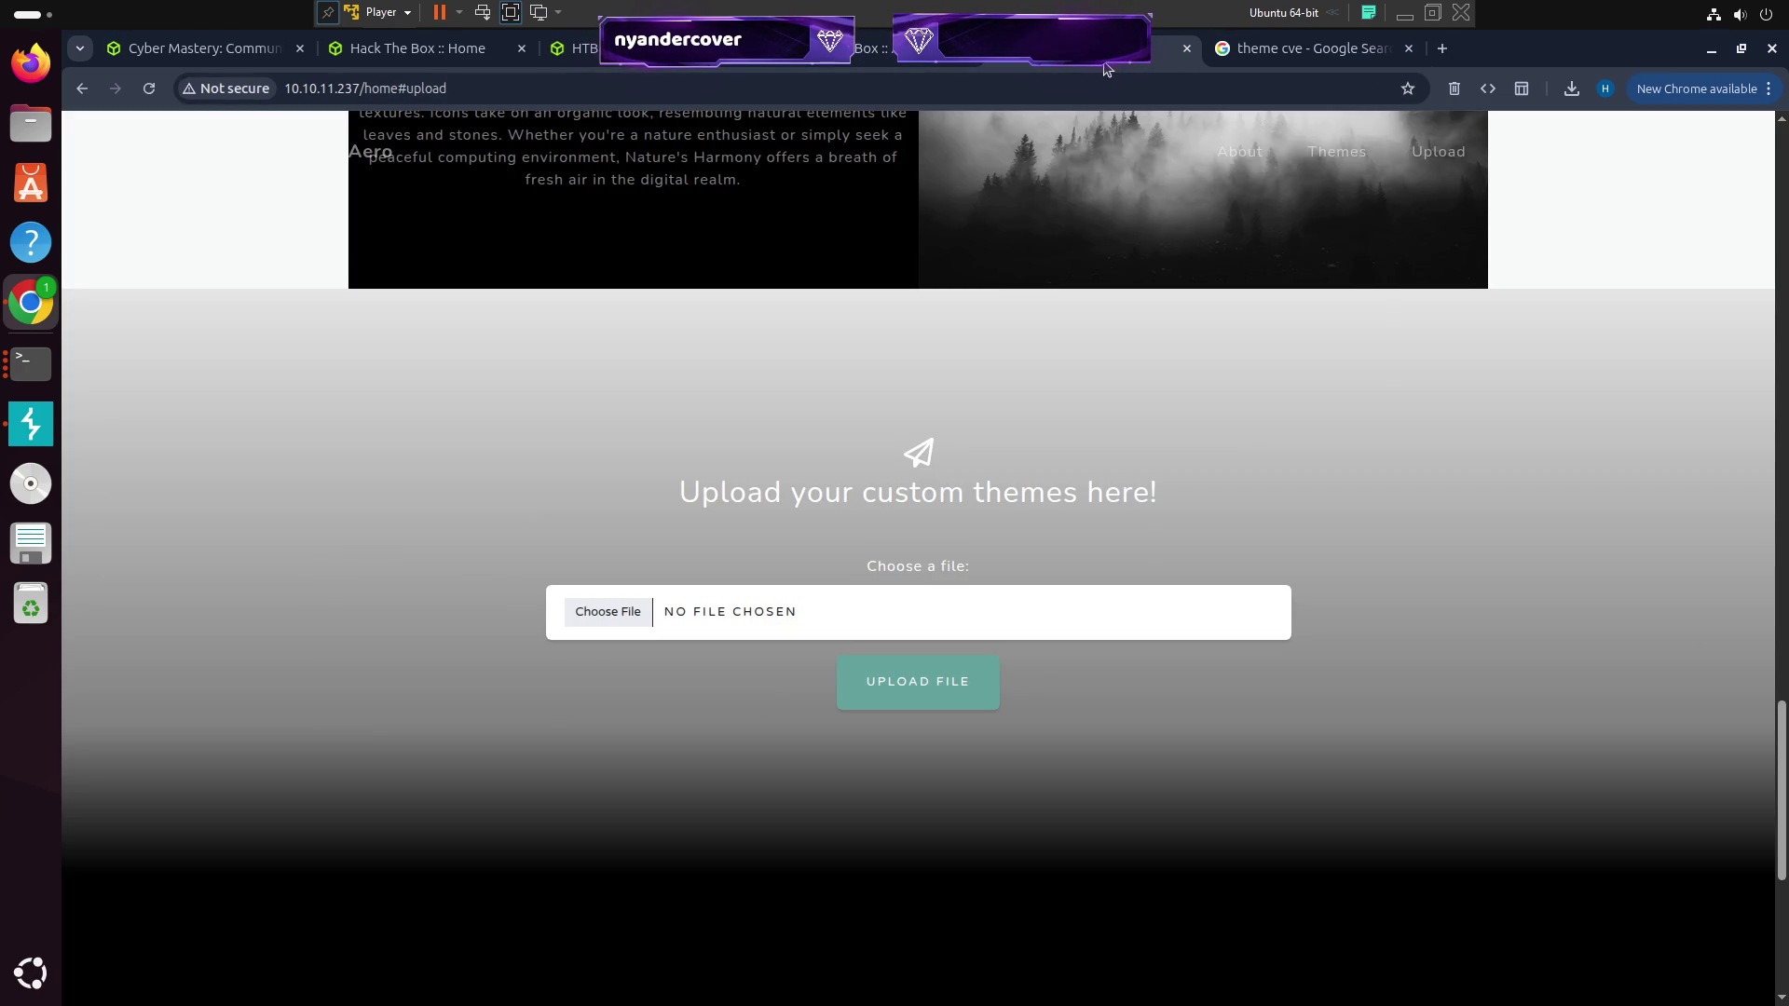
scroll(1144, 251, up, 5)
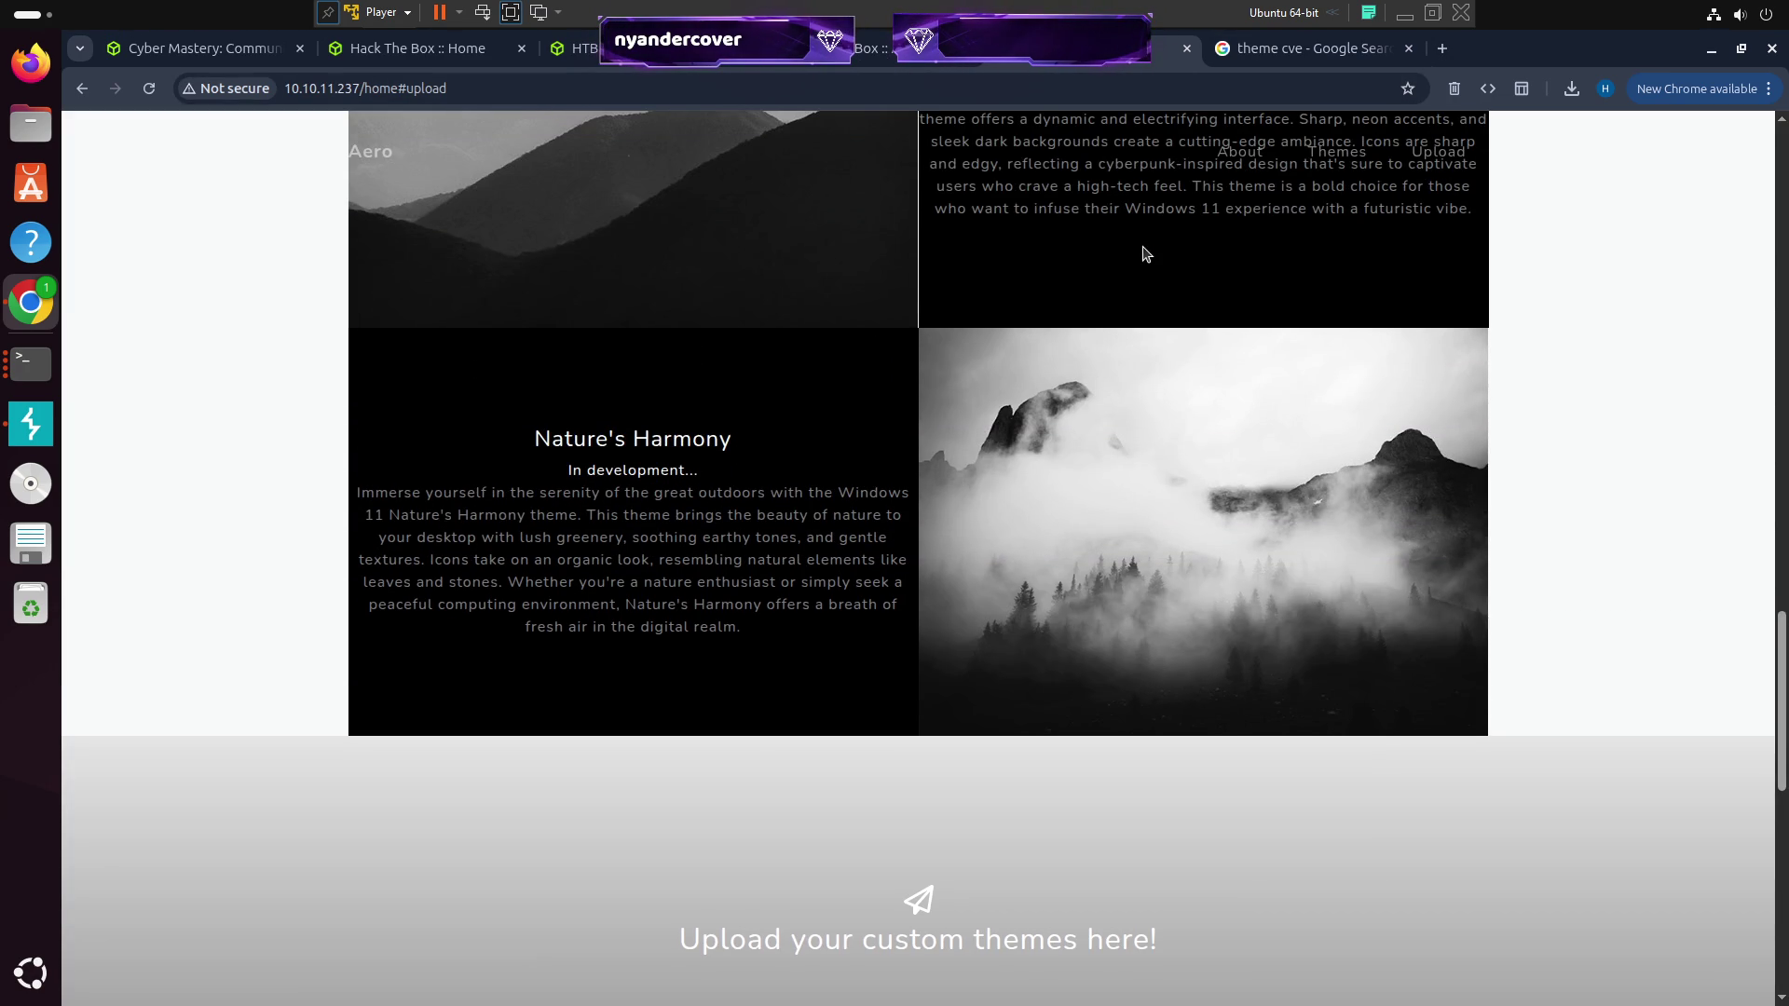
scroll(1143, 246, up, 5)
click(1351, 48)
scroll(1183, 357, down, 4)
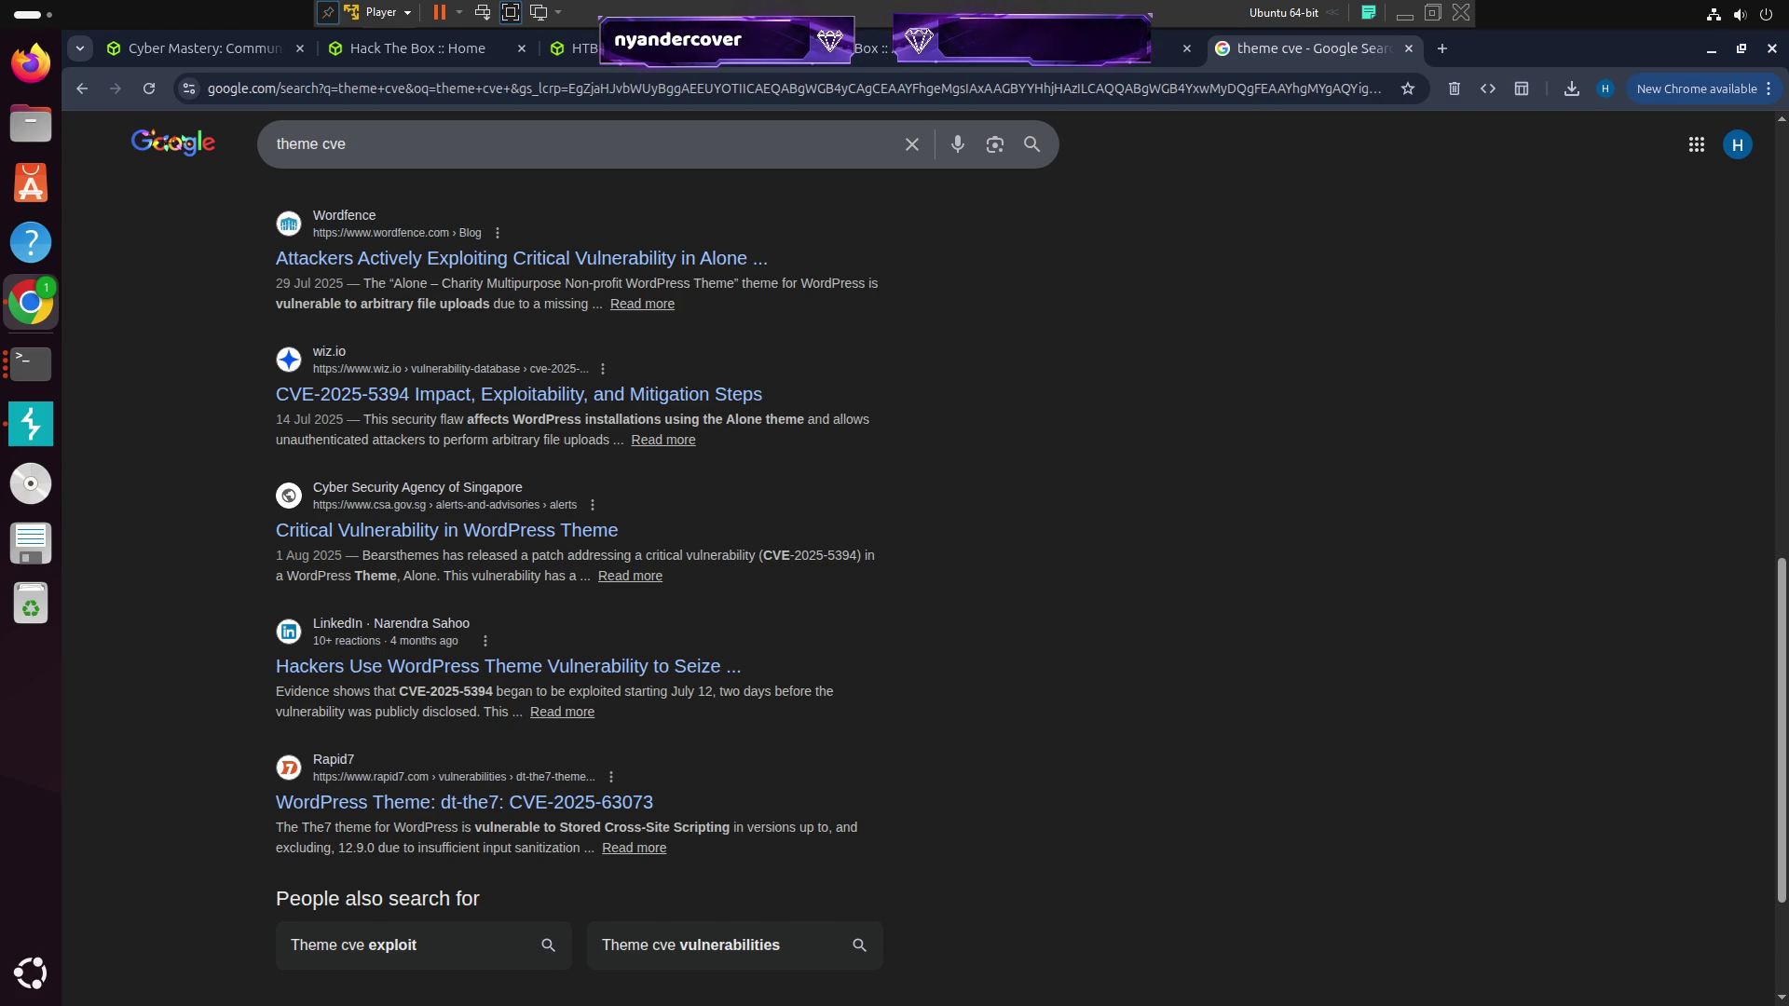
scroll(658, 594, down, 3)
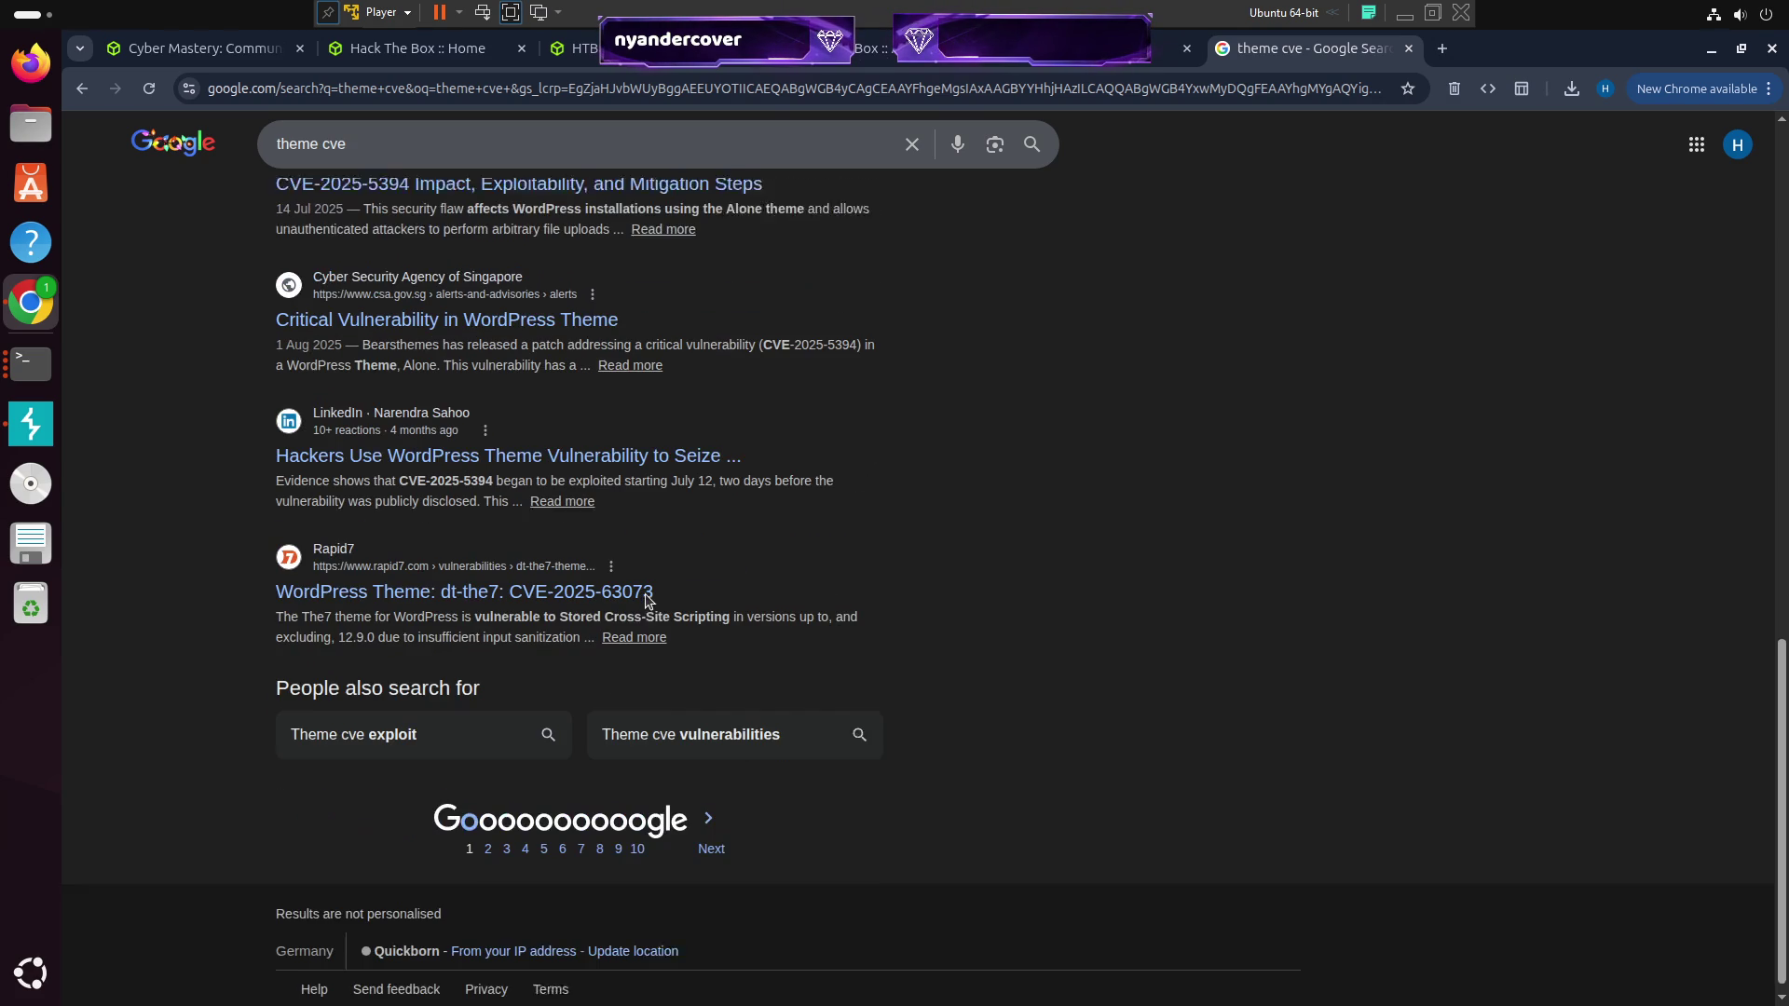
scroll(634, 601, up, 10)
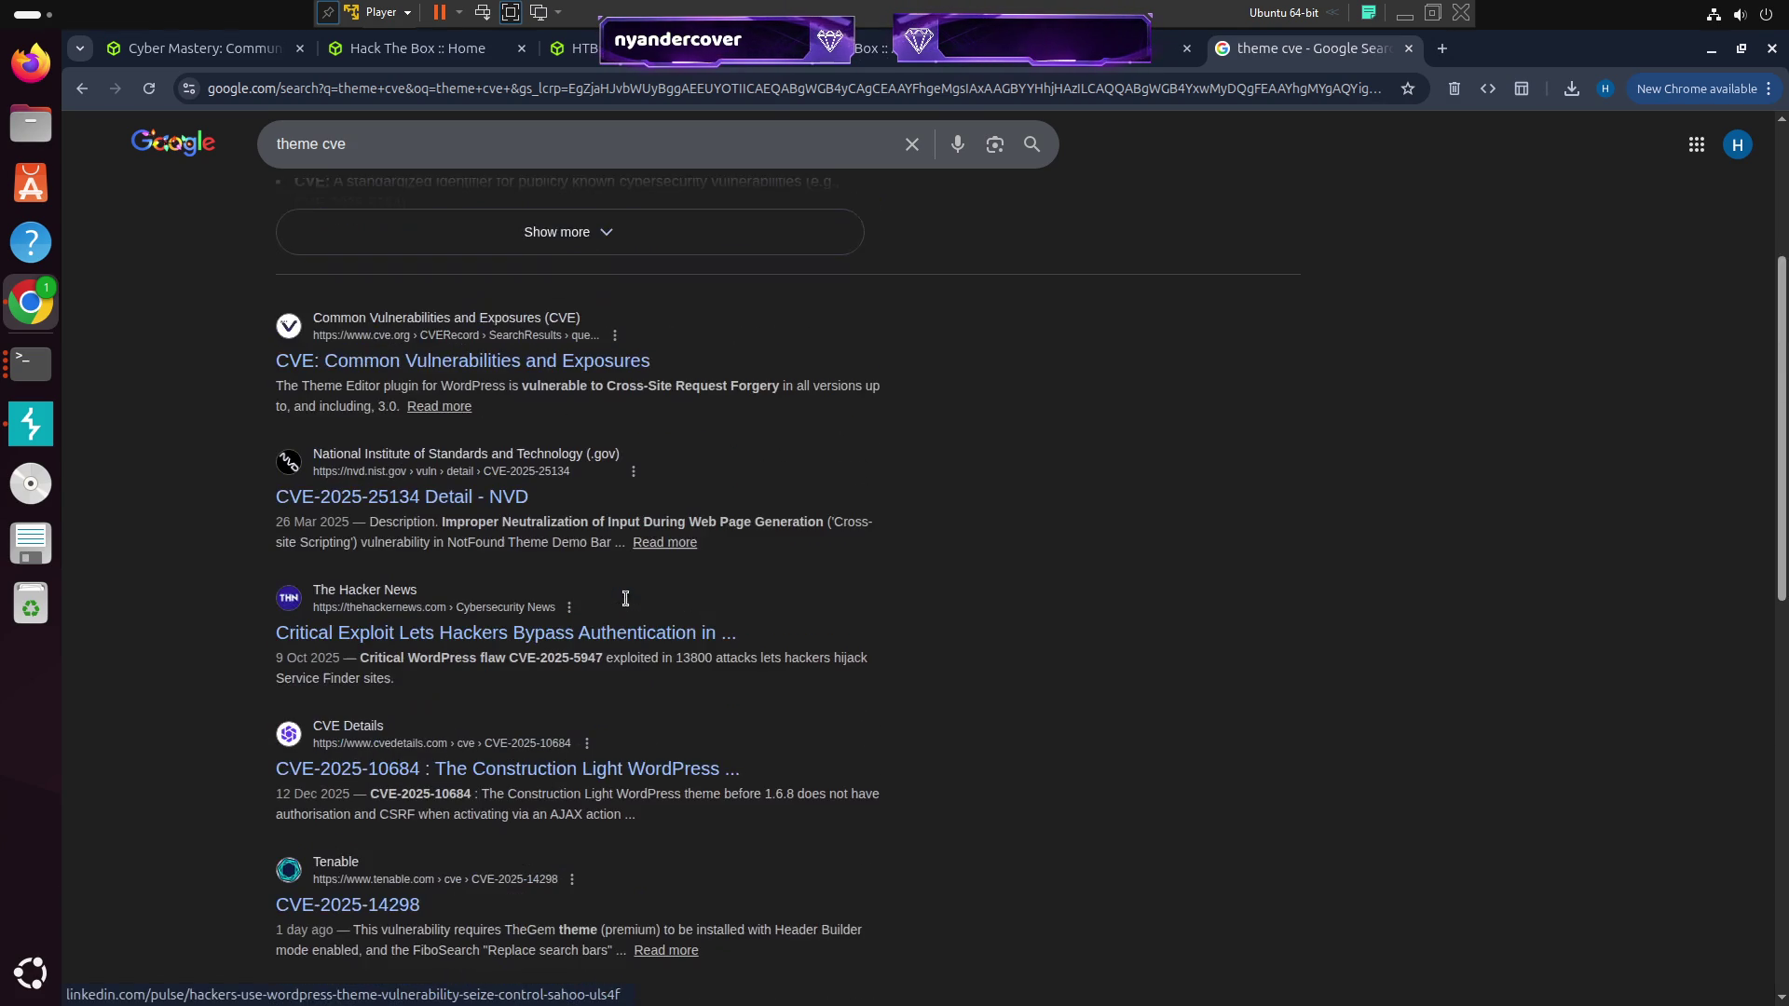
scroll(619, 607, up, 3)
Return to the Aero site tab and select its page address
click(1123, 52)
scroll(1109, 522, down, 10)
scroll(1077, 482, up, 2)
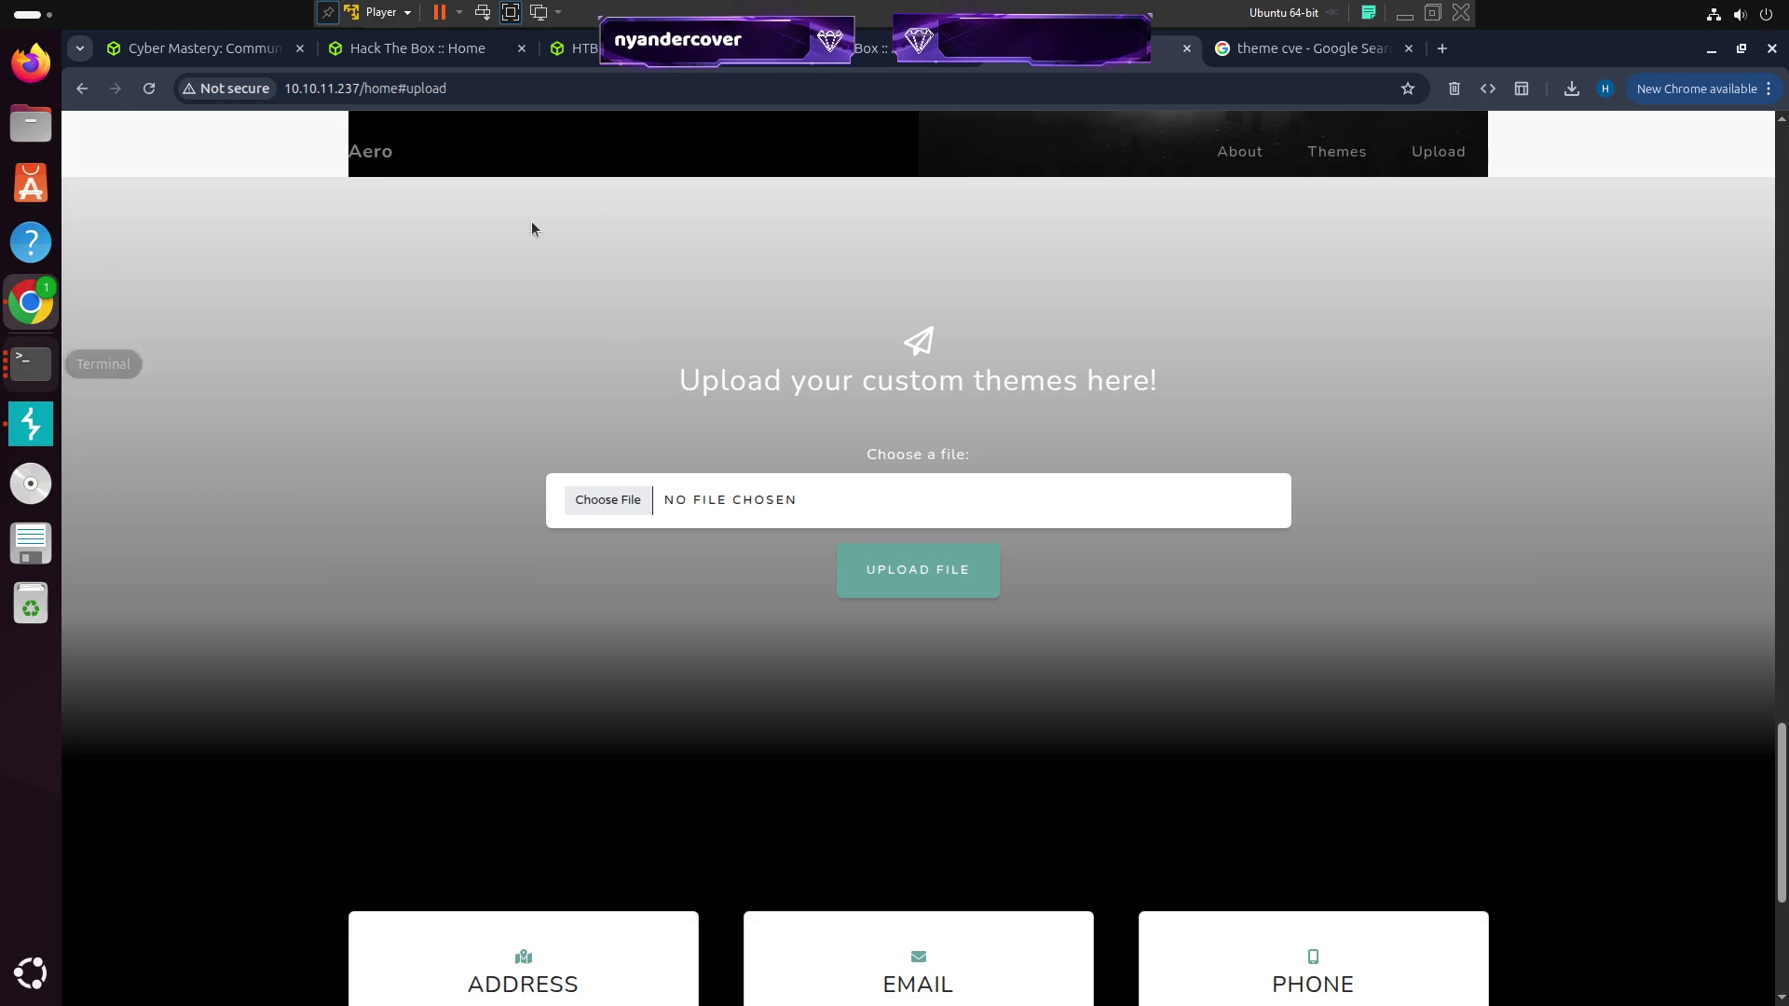
click(519, 90)
Inspect the Aero page's network requests after reloading and view the home request's headers
right_click(481, 291)
click(585, 744)
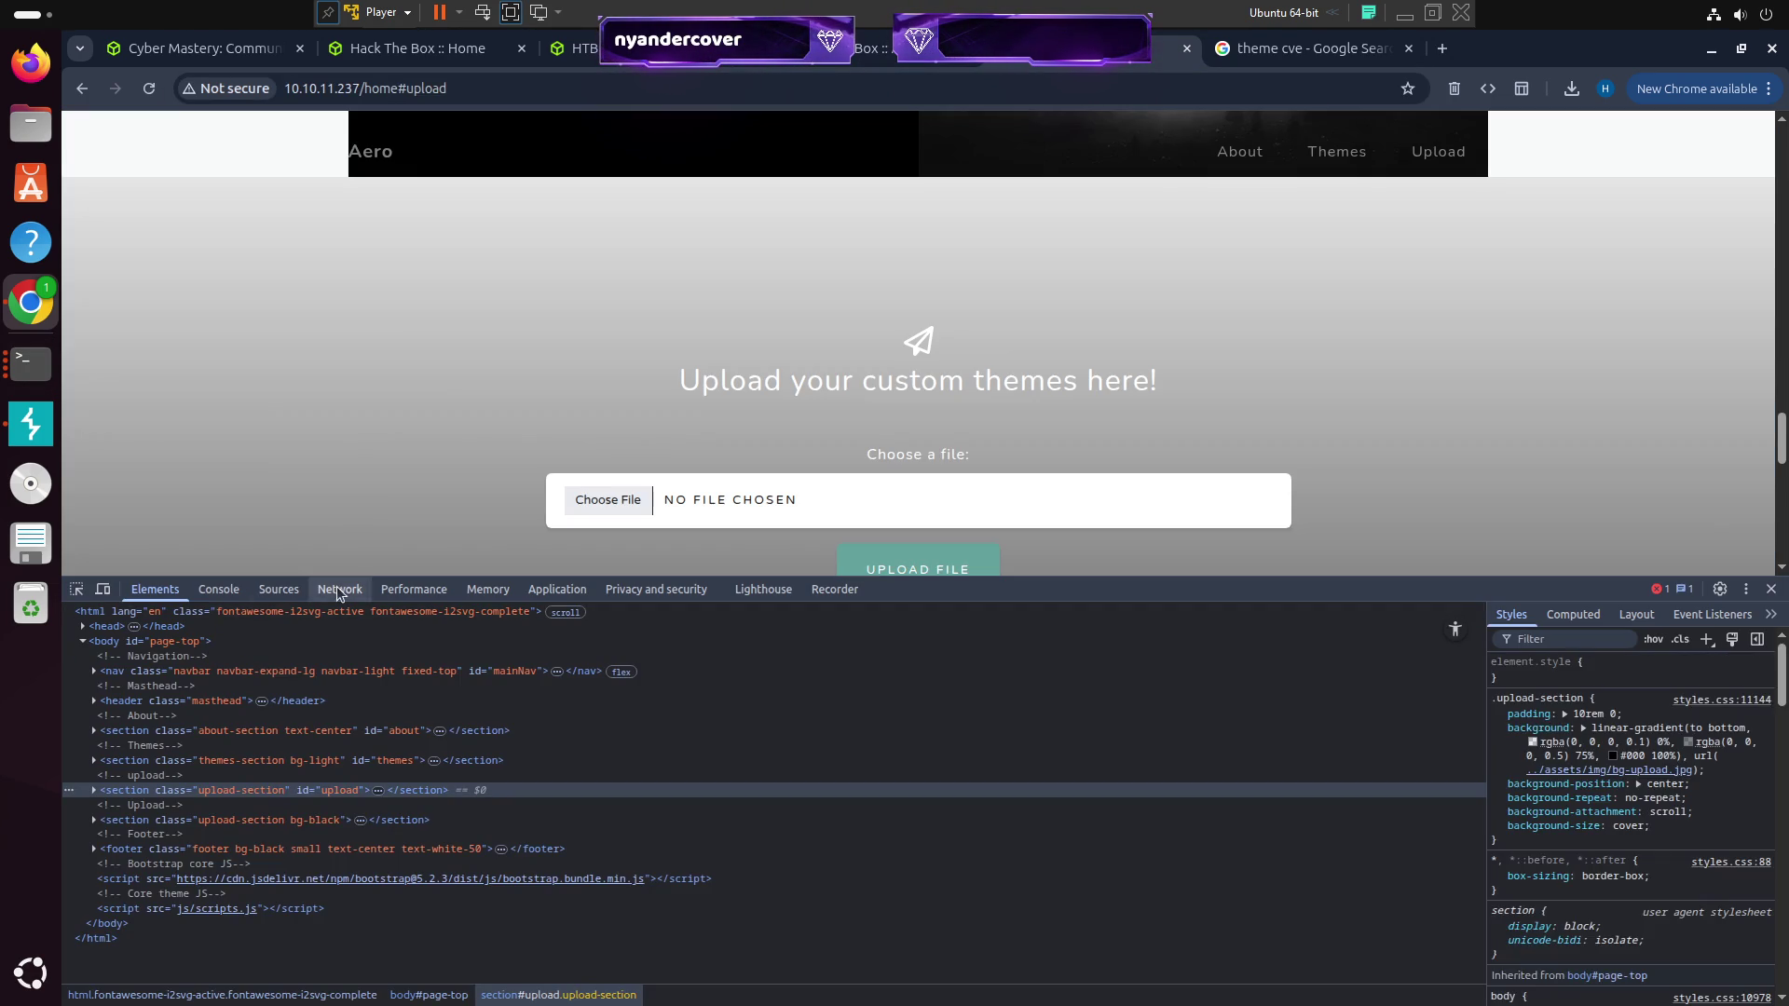
click(339, 589)
click(149, 90)
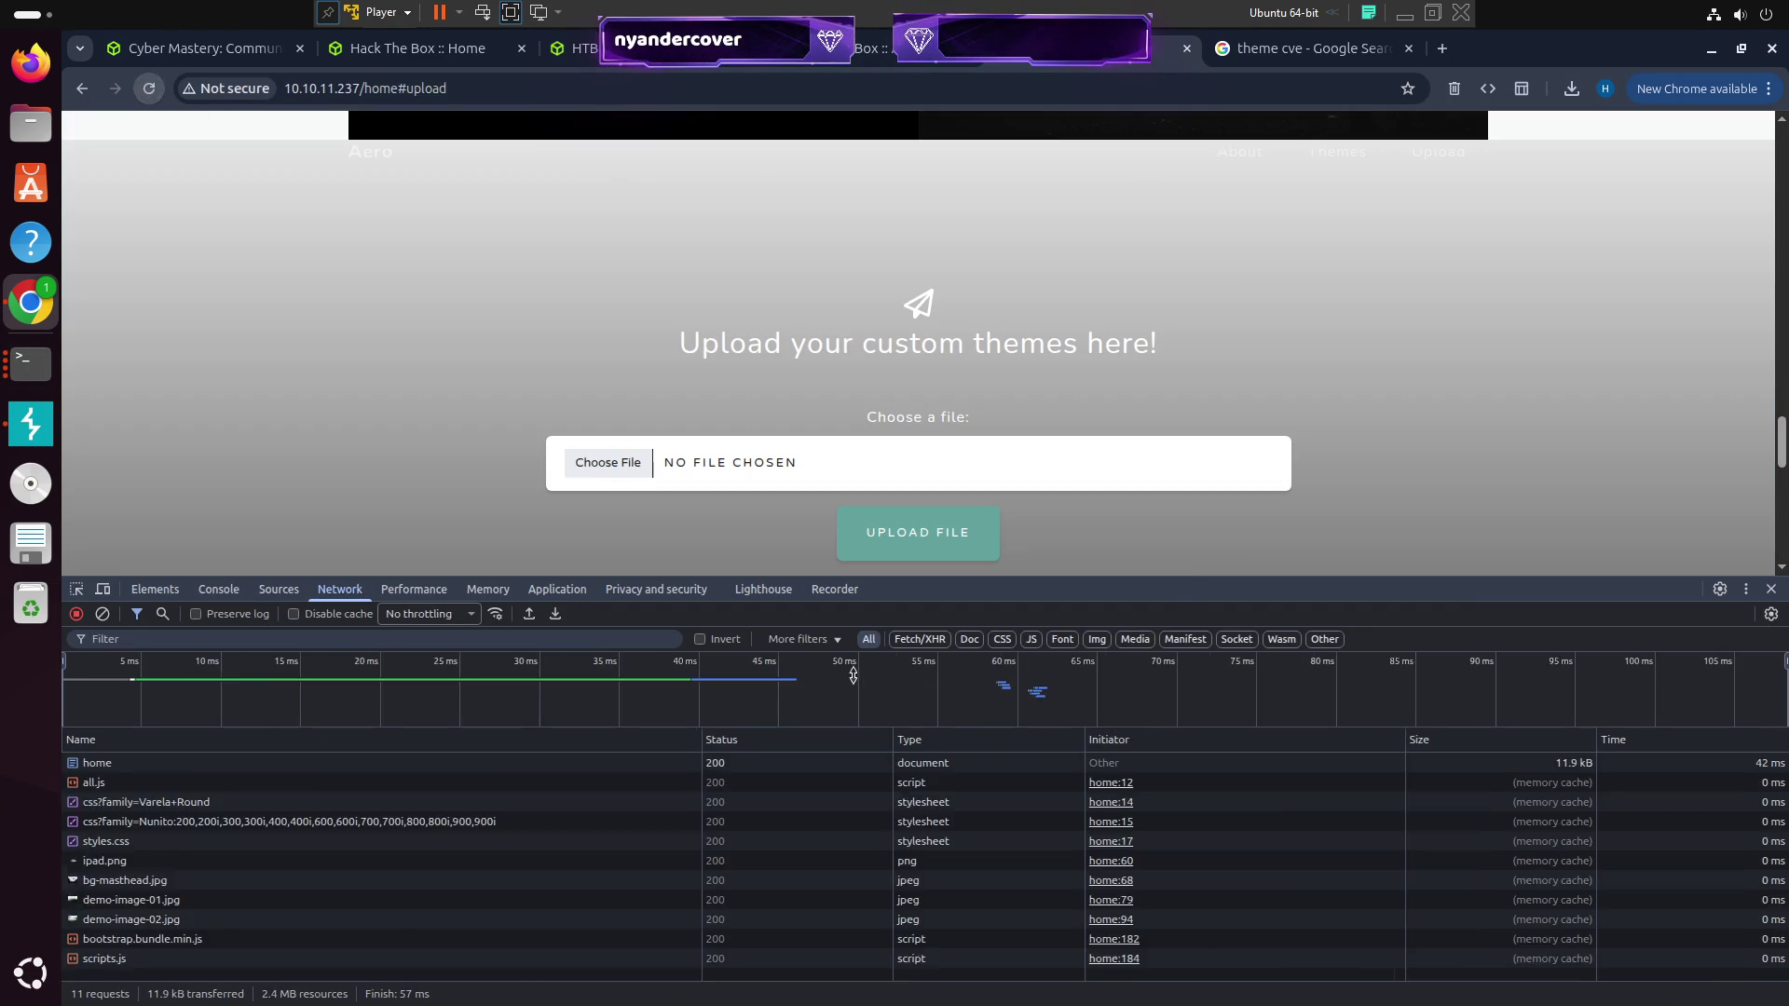
mouse_move(1202, 579)
mouse_down()
mouse_move(1258, 472)
mouse_move(839, 337)
mouse_up()
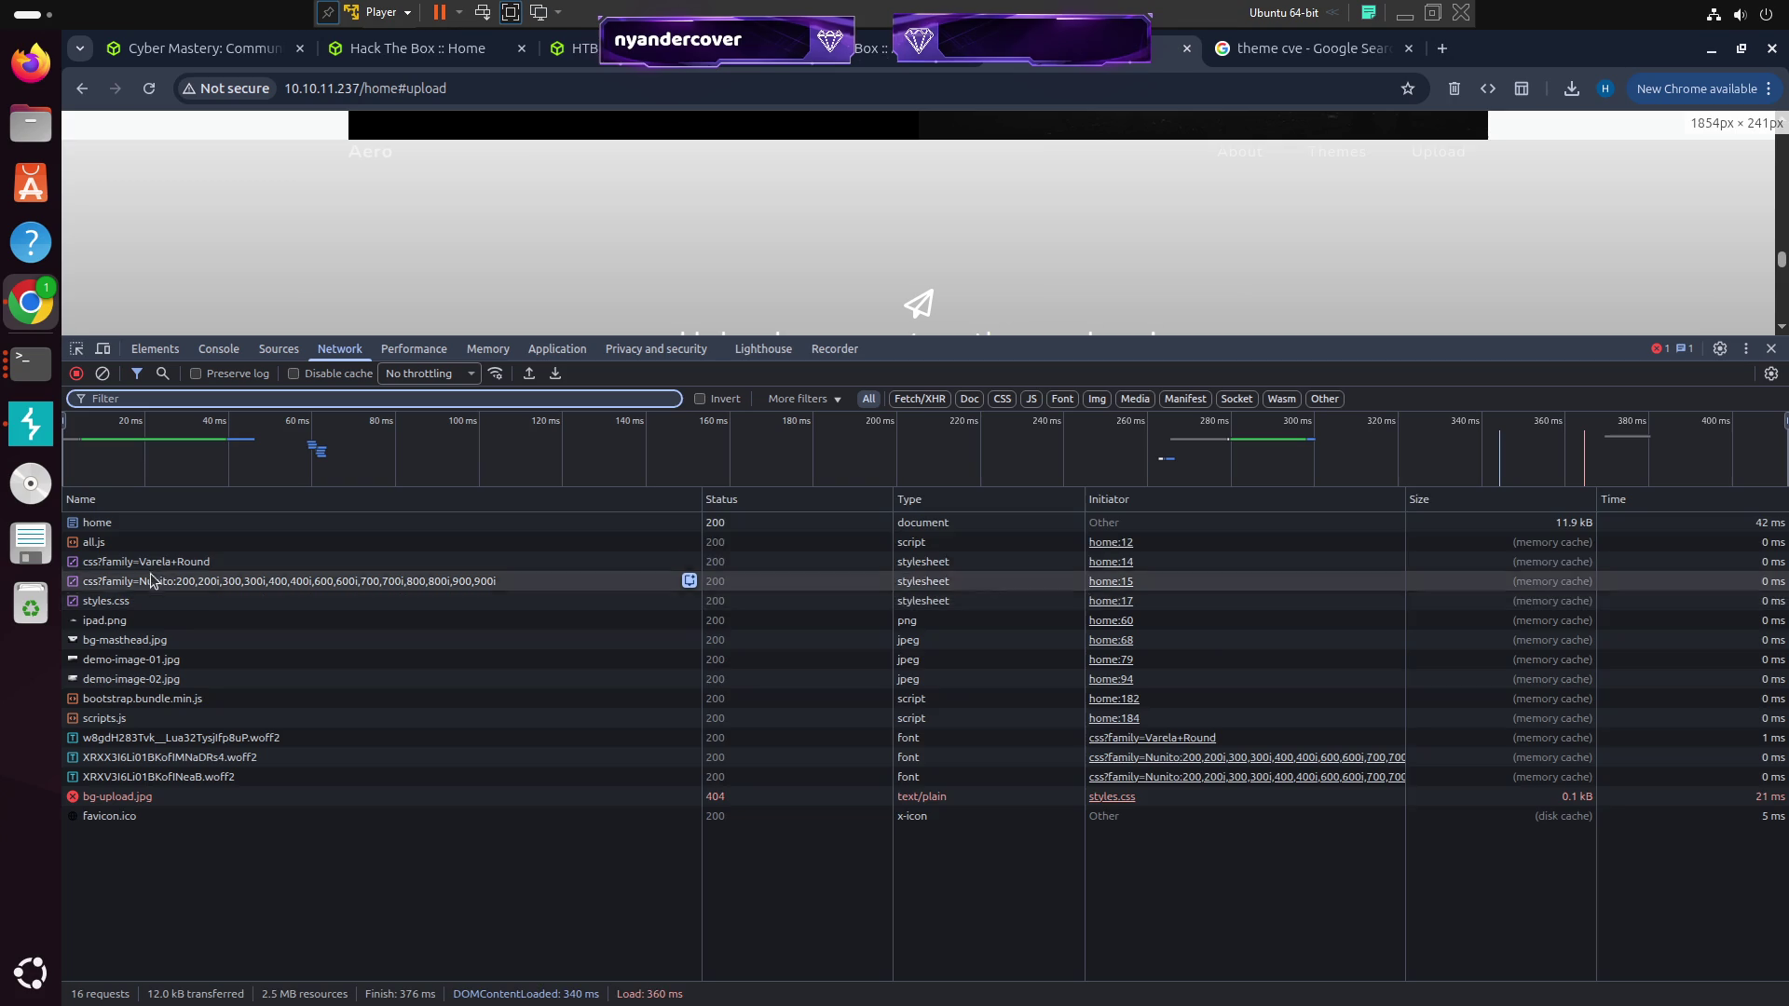
click(140, 523)
click(371, 504)
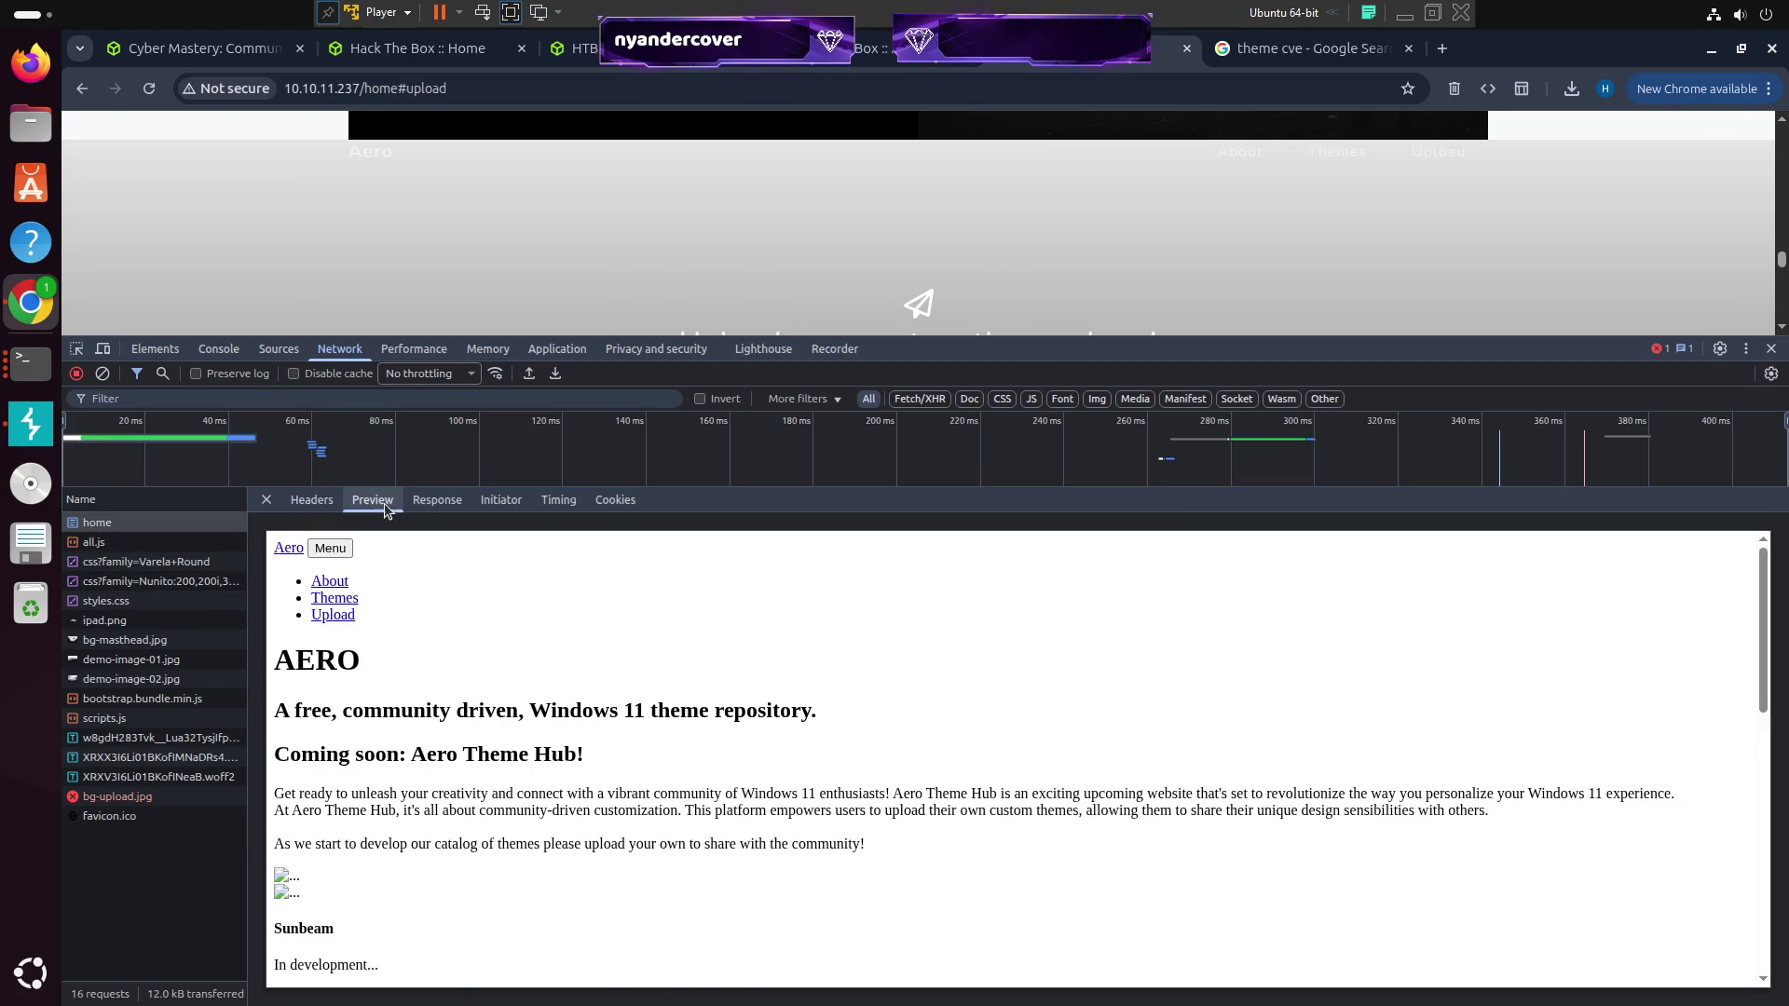
click(437, 502)
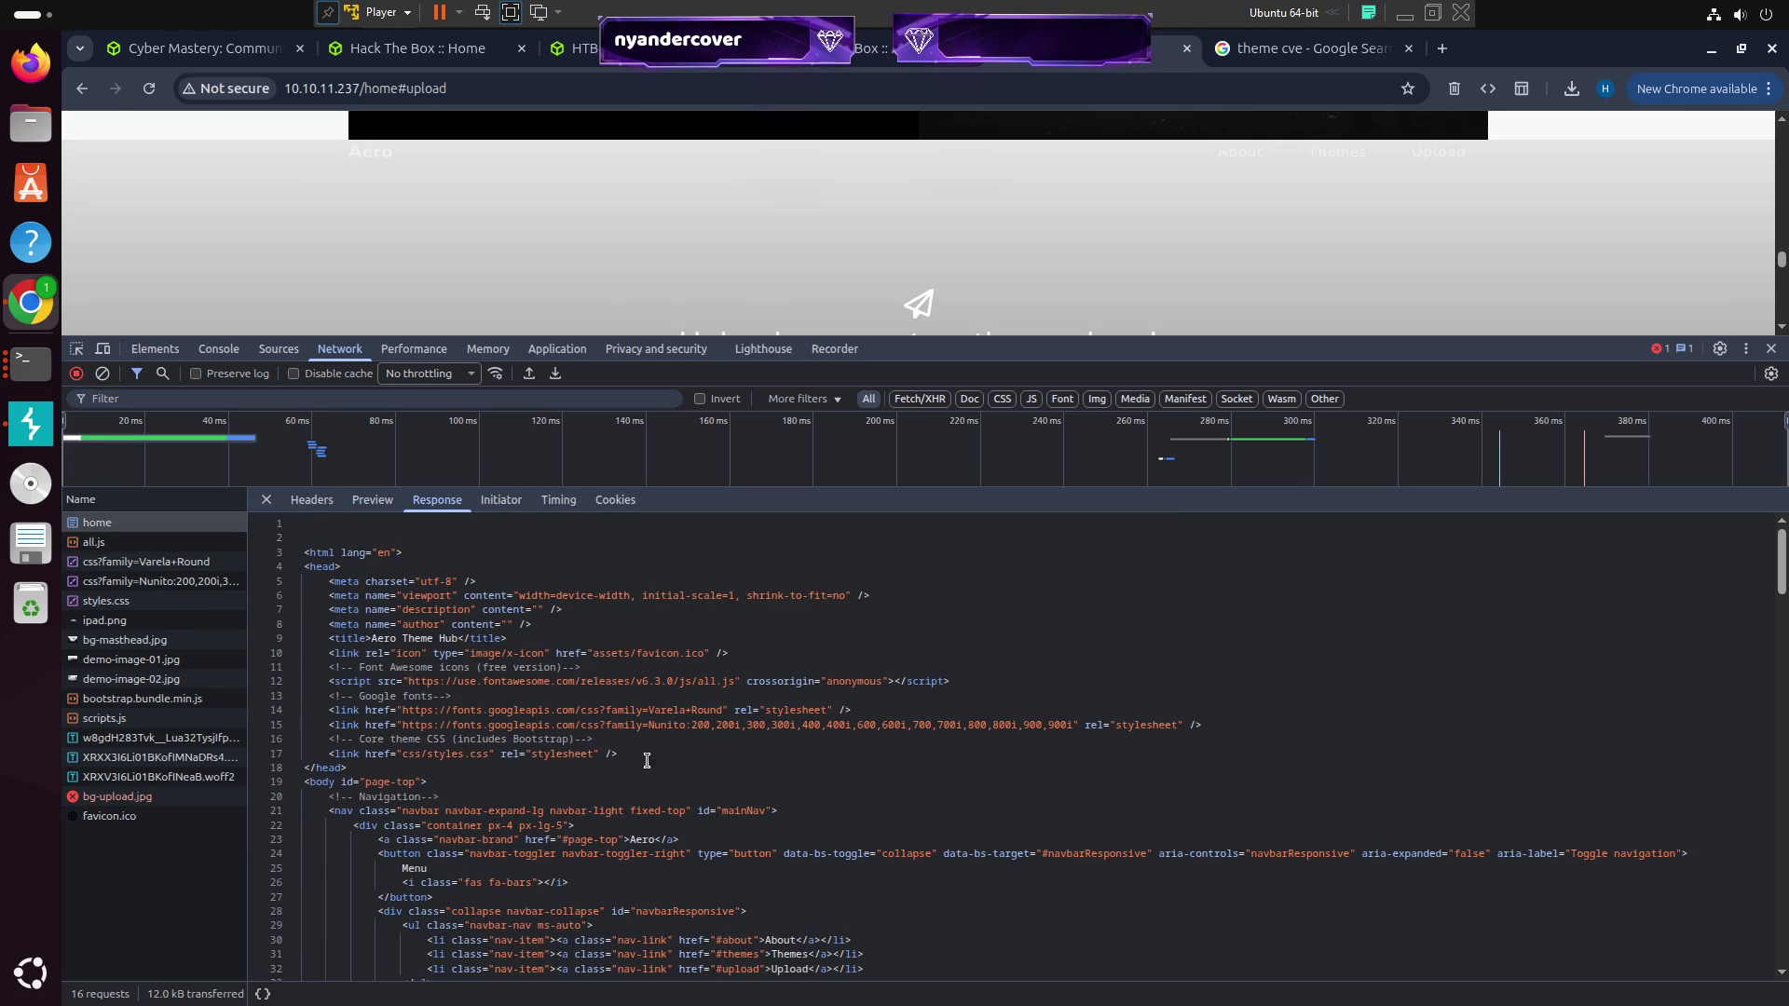
click(312, 501)
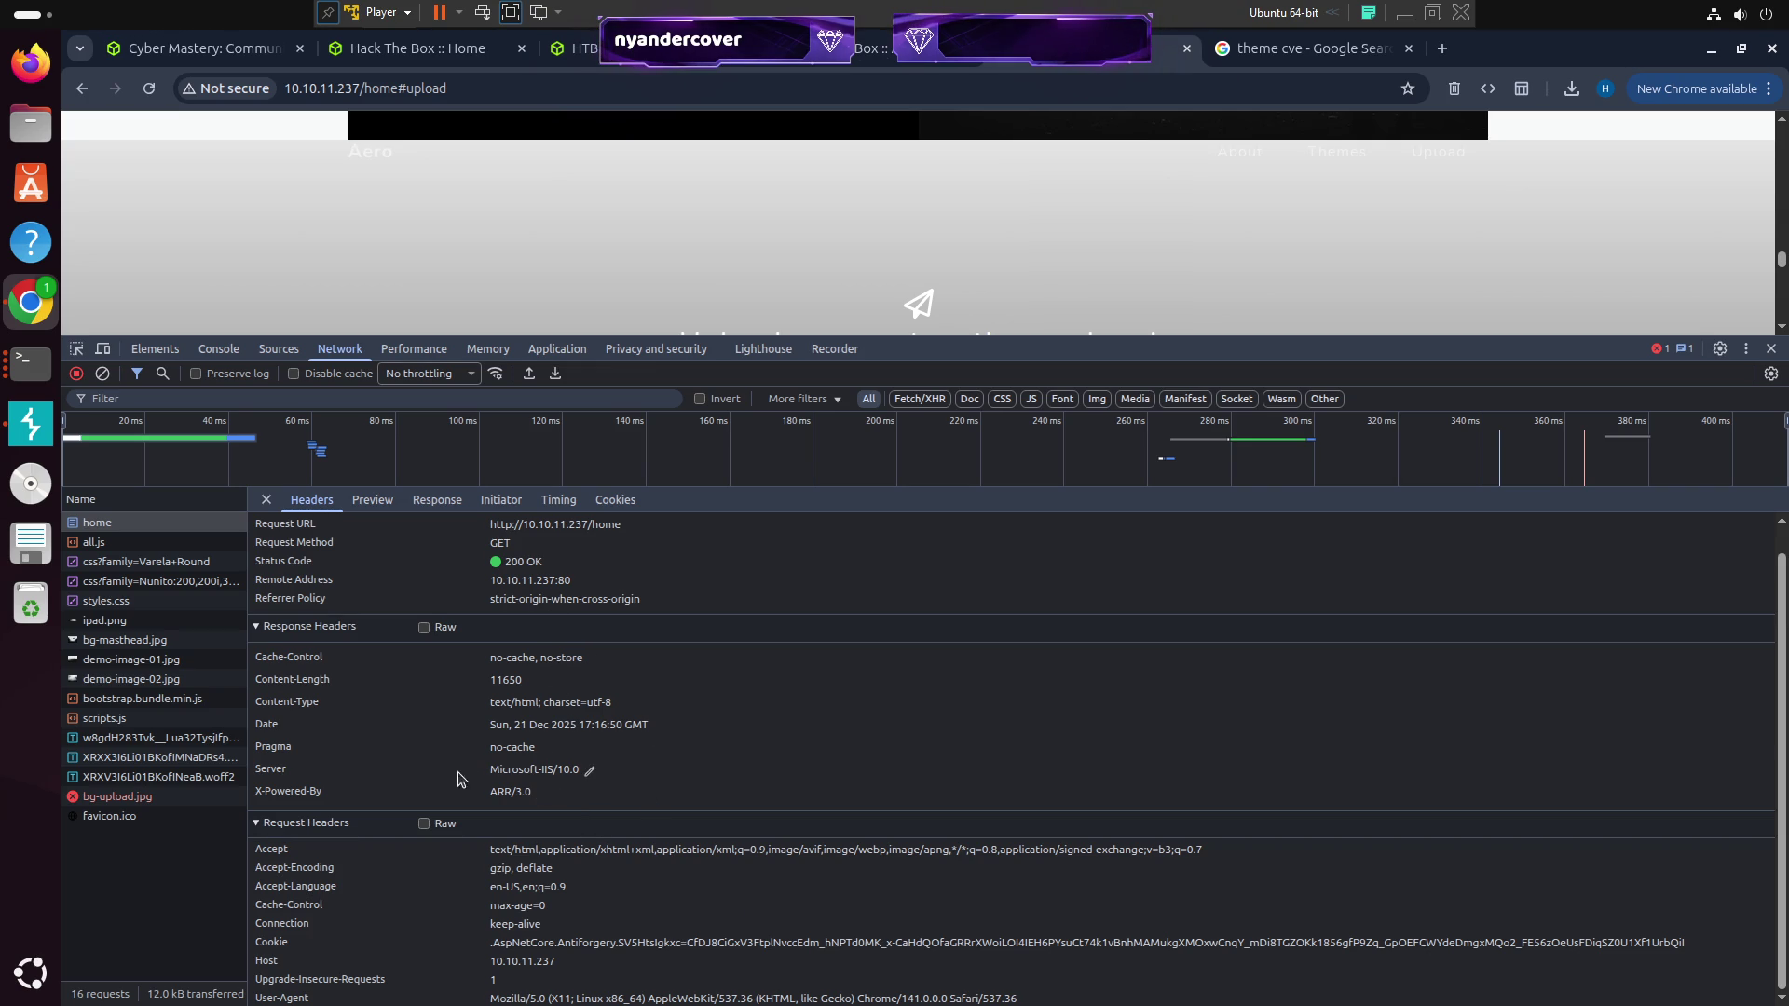
Copy the Server header value Microsoft-IIS/10.0 and paste it over the Google search query
triple_click(523, 774)
right_click(523, 777)
click(550, 792)
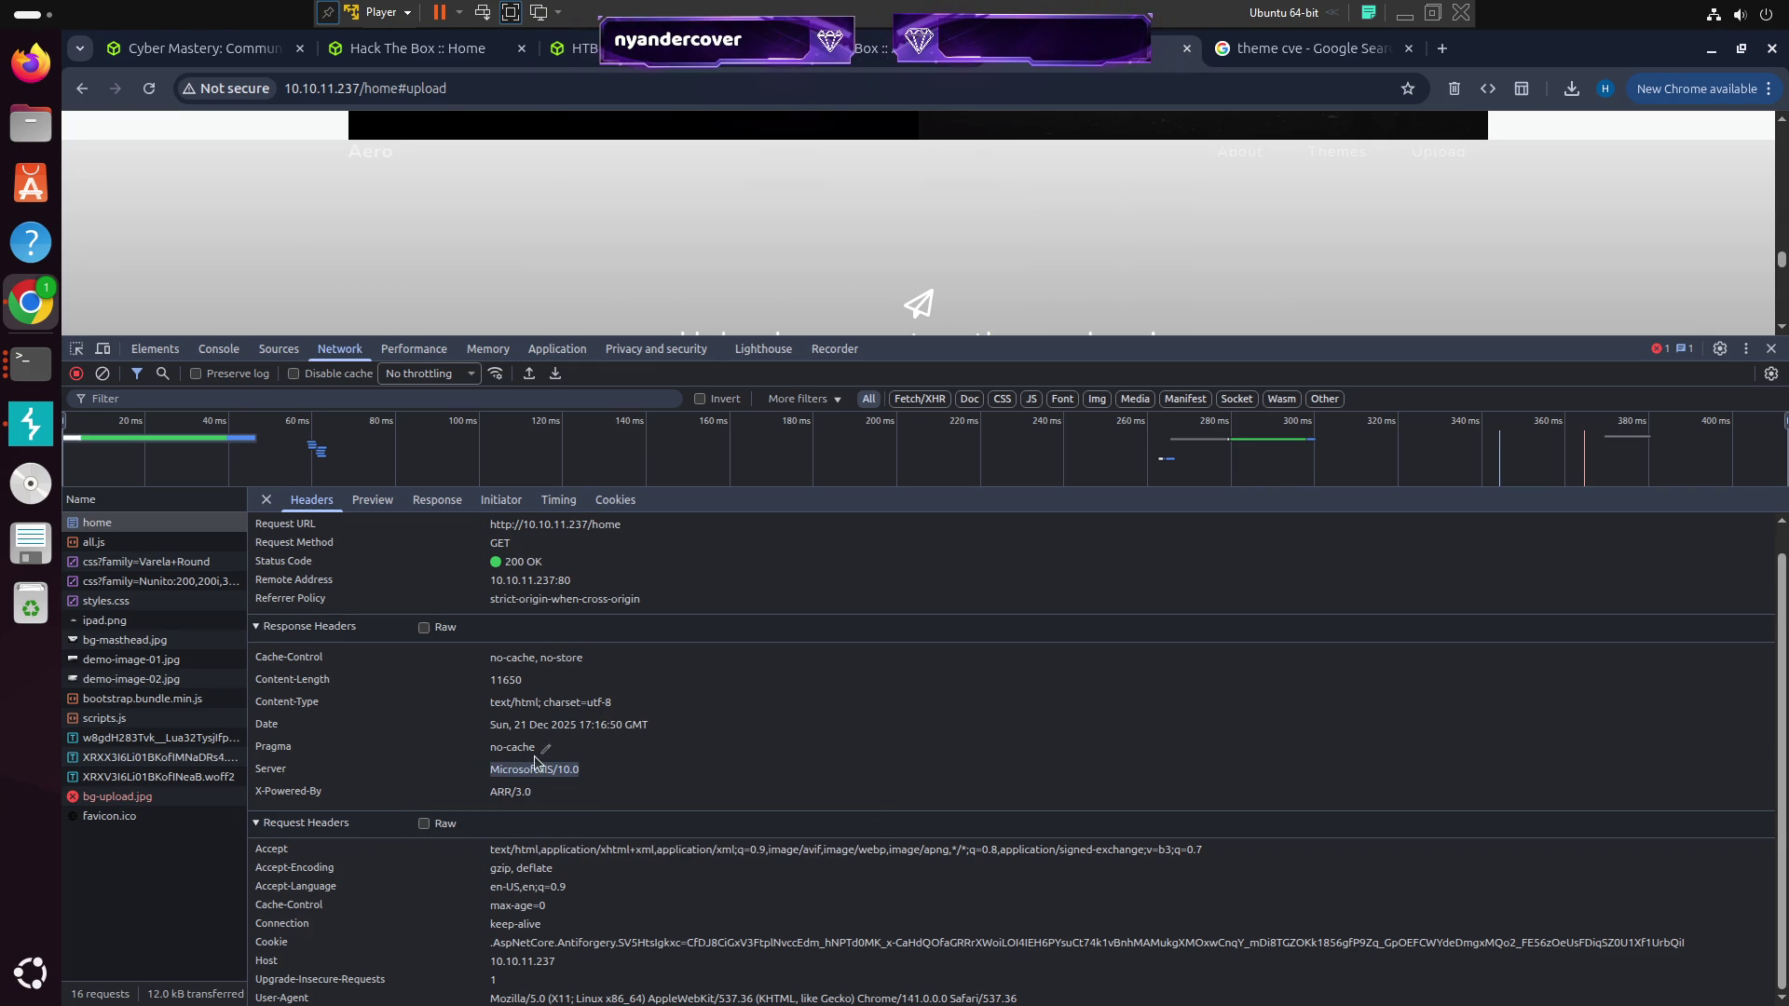
click(708, 822)
click(1251, 44)
click(585, 159)
key(ctrl+a)
key(ctrl+v)
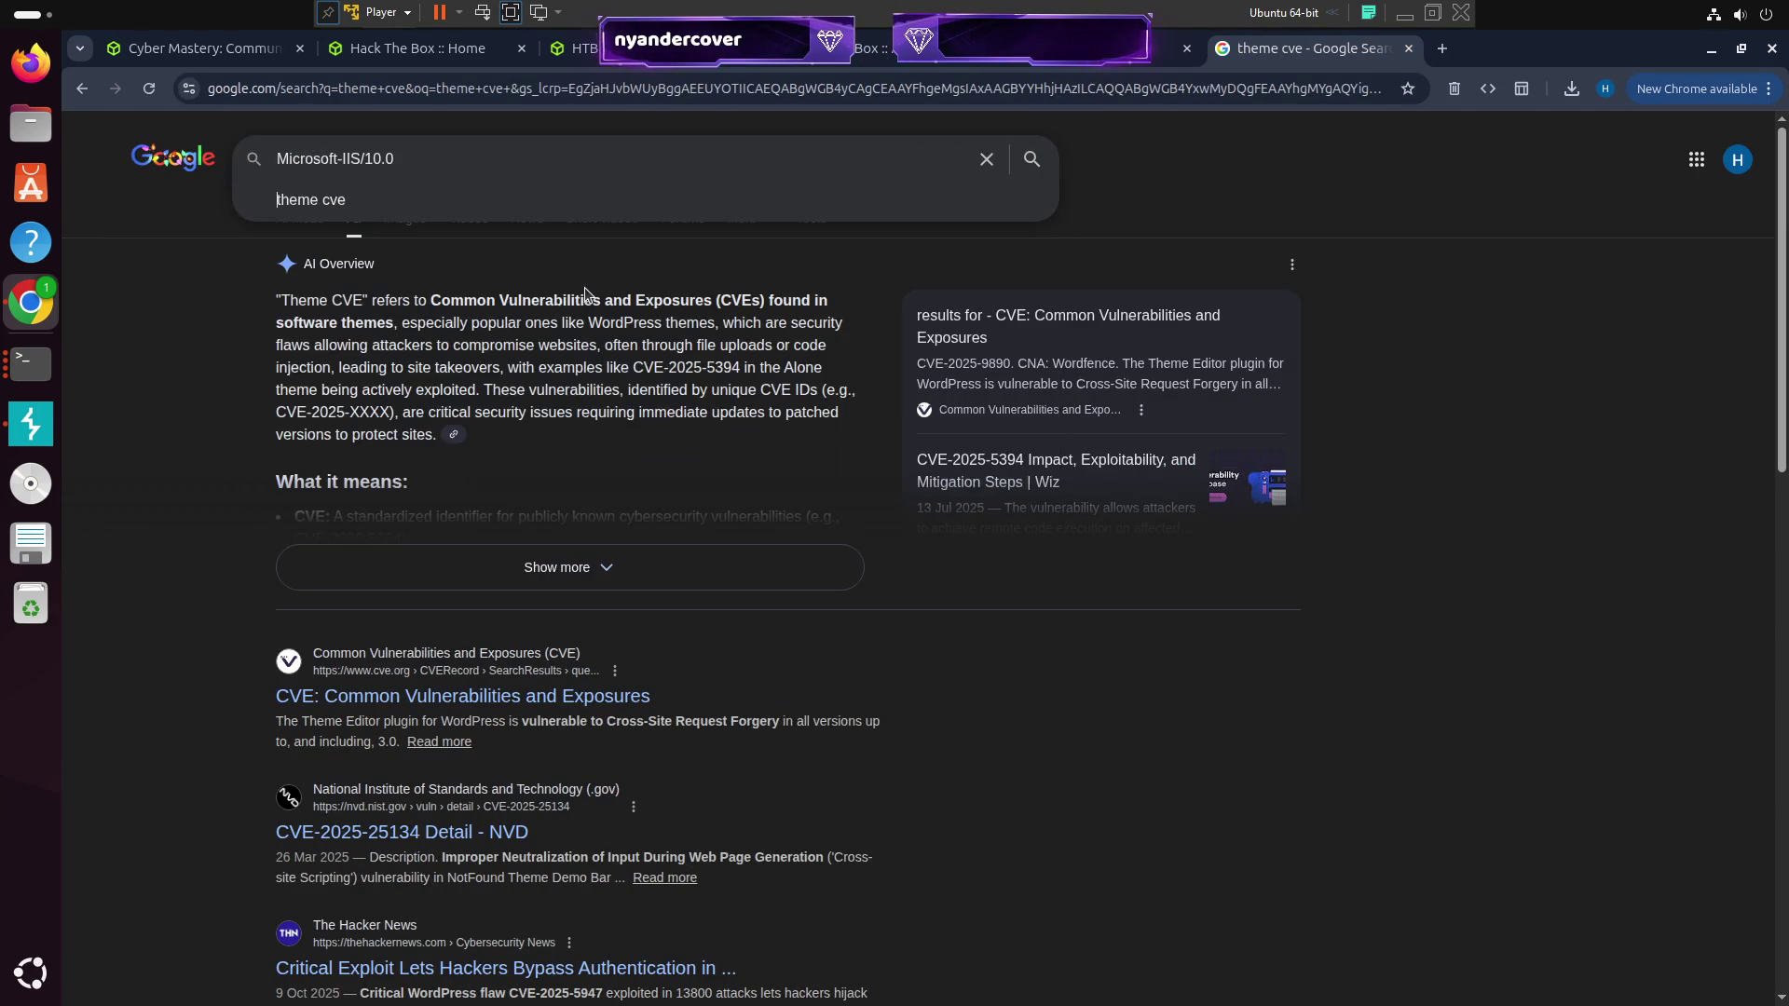
Search for the Microsoft-IIS/10.0 theme cve query and scan the results
key(Return)
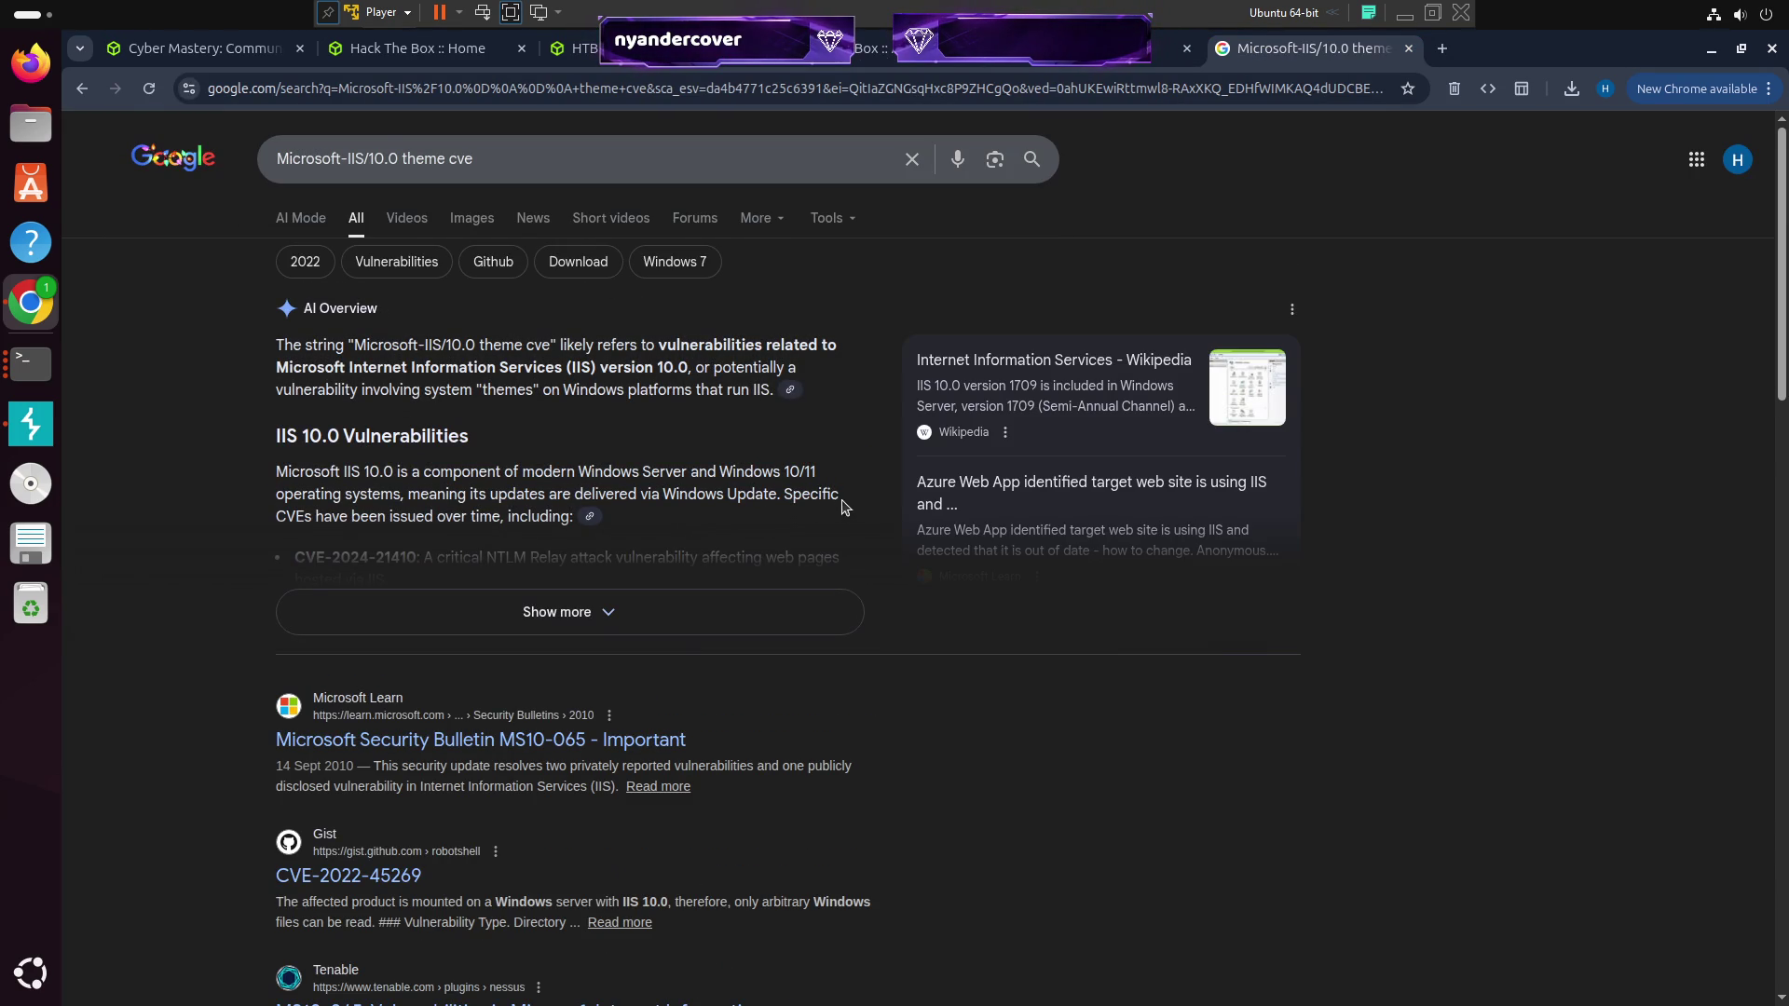
scroll(843, 511, down, 3)
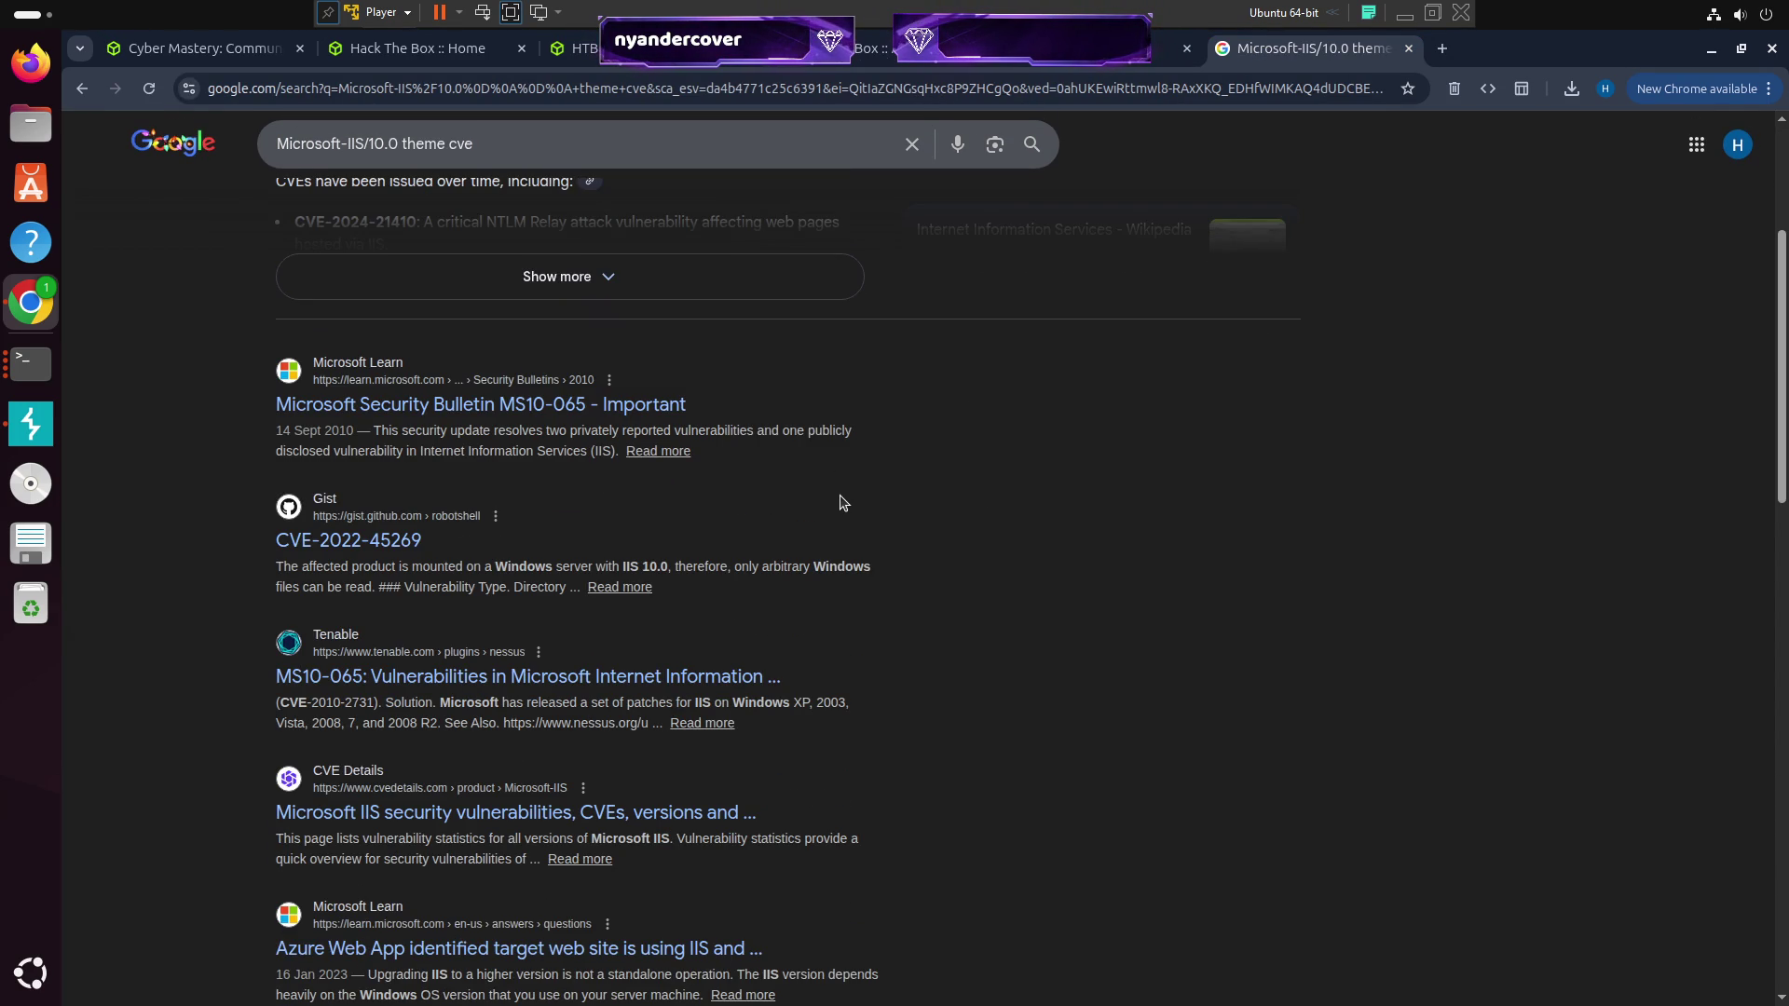
scroll(843, 503, down, 5)
scroll(843, 504, down, 6)
scroll(471, 453, up, 14)
Trim the query to 'Microsoft theme cve', search again, and review the CVE results
drag(402, 158, 339, 157)
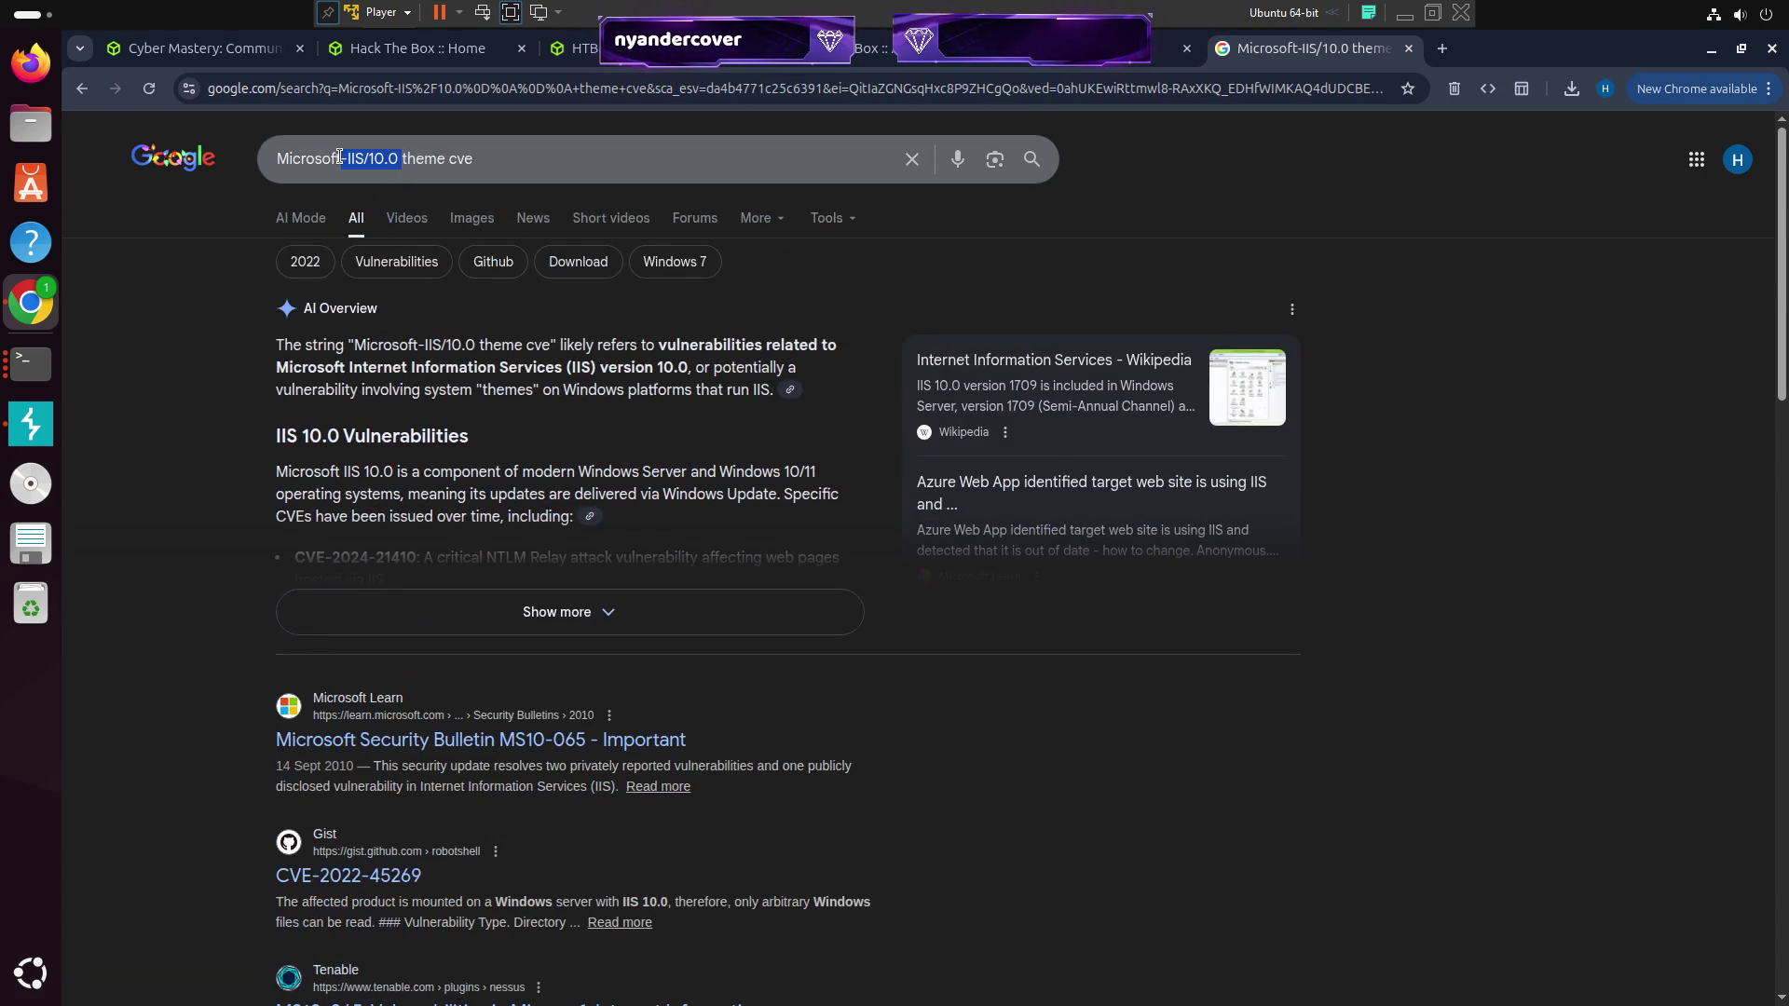
key(BackSpace)
key(Return)
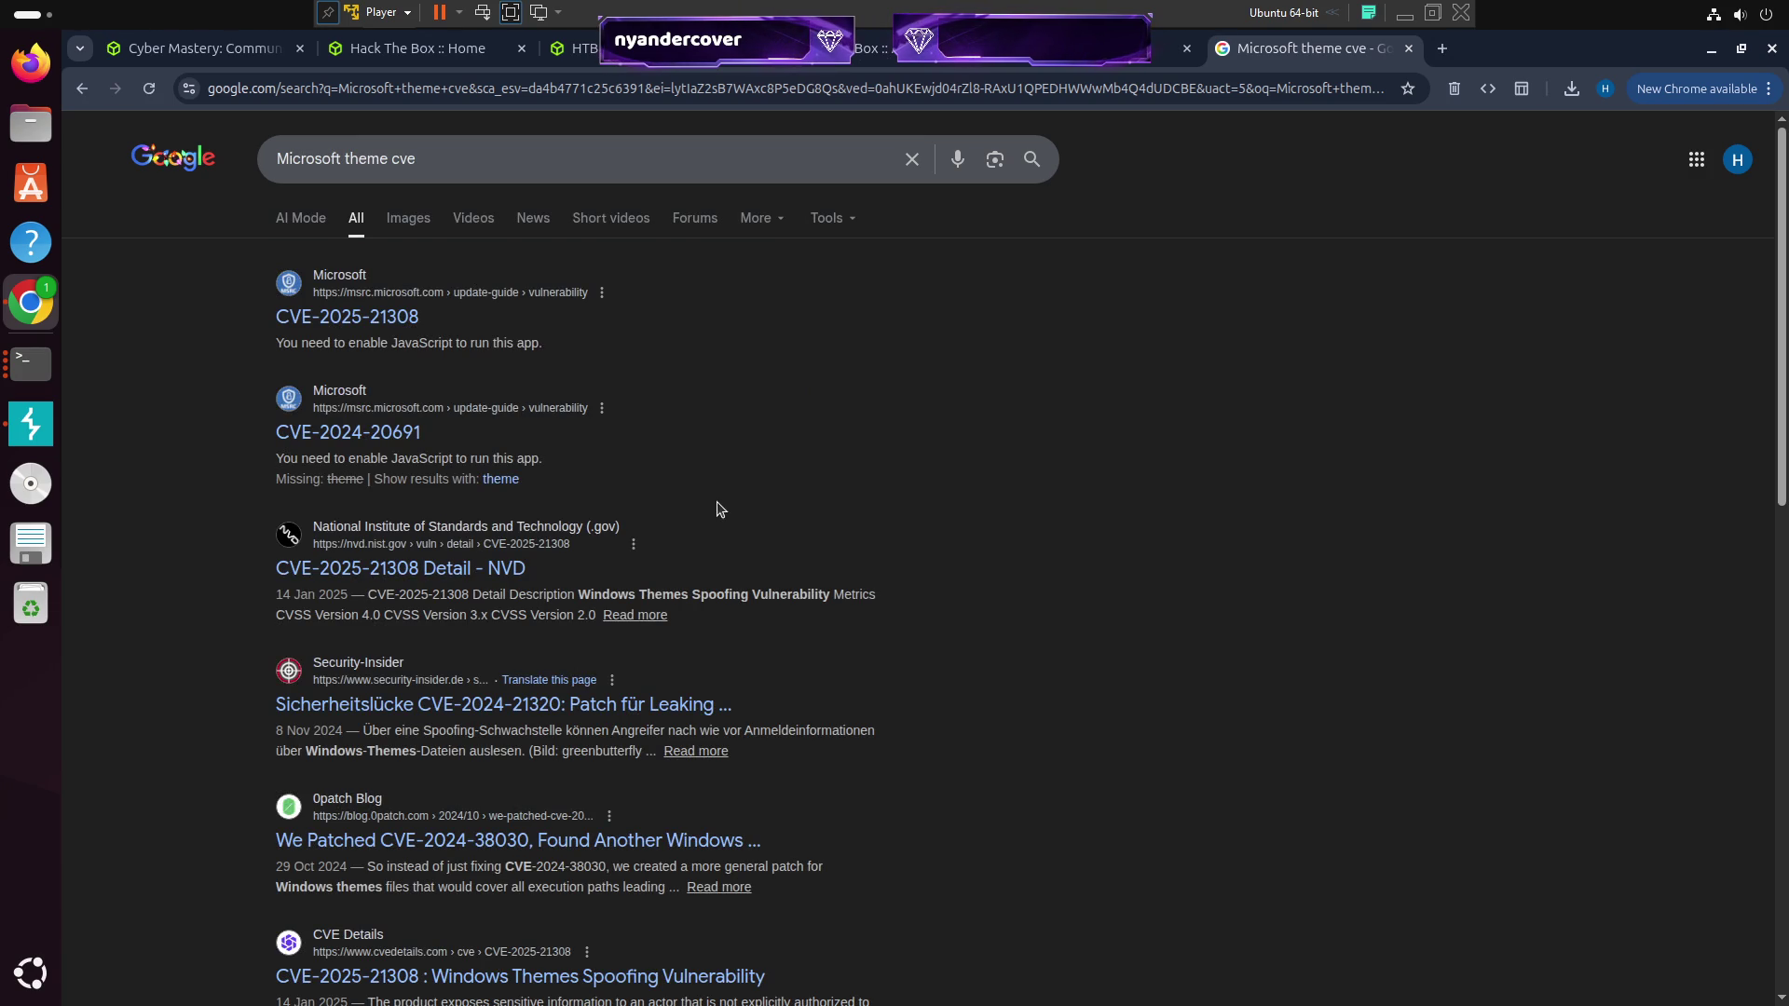
scroll(708, 499, down, 5)
scroll(774, 486, down, 5)
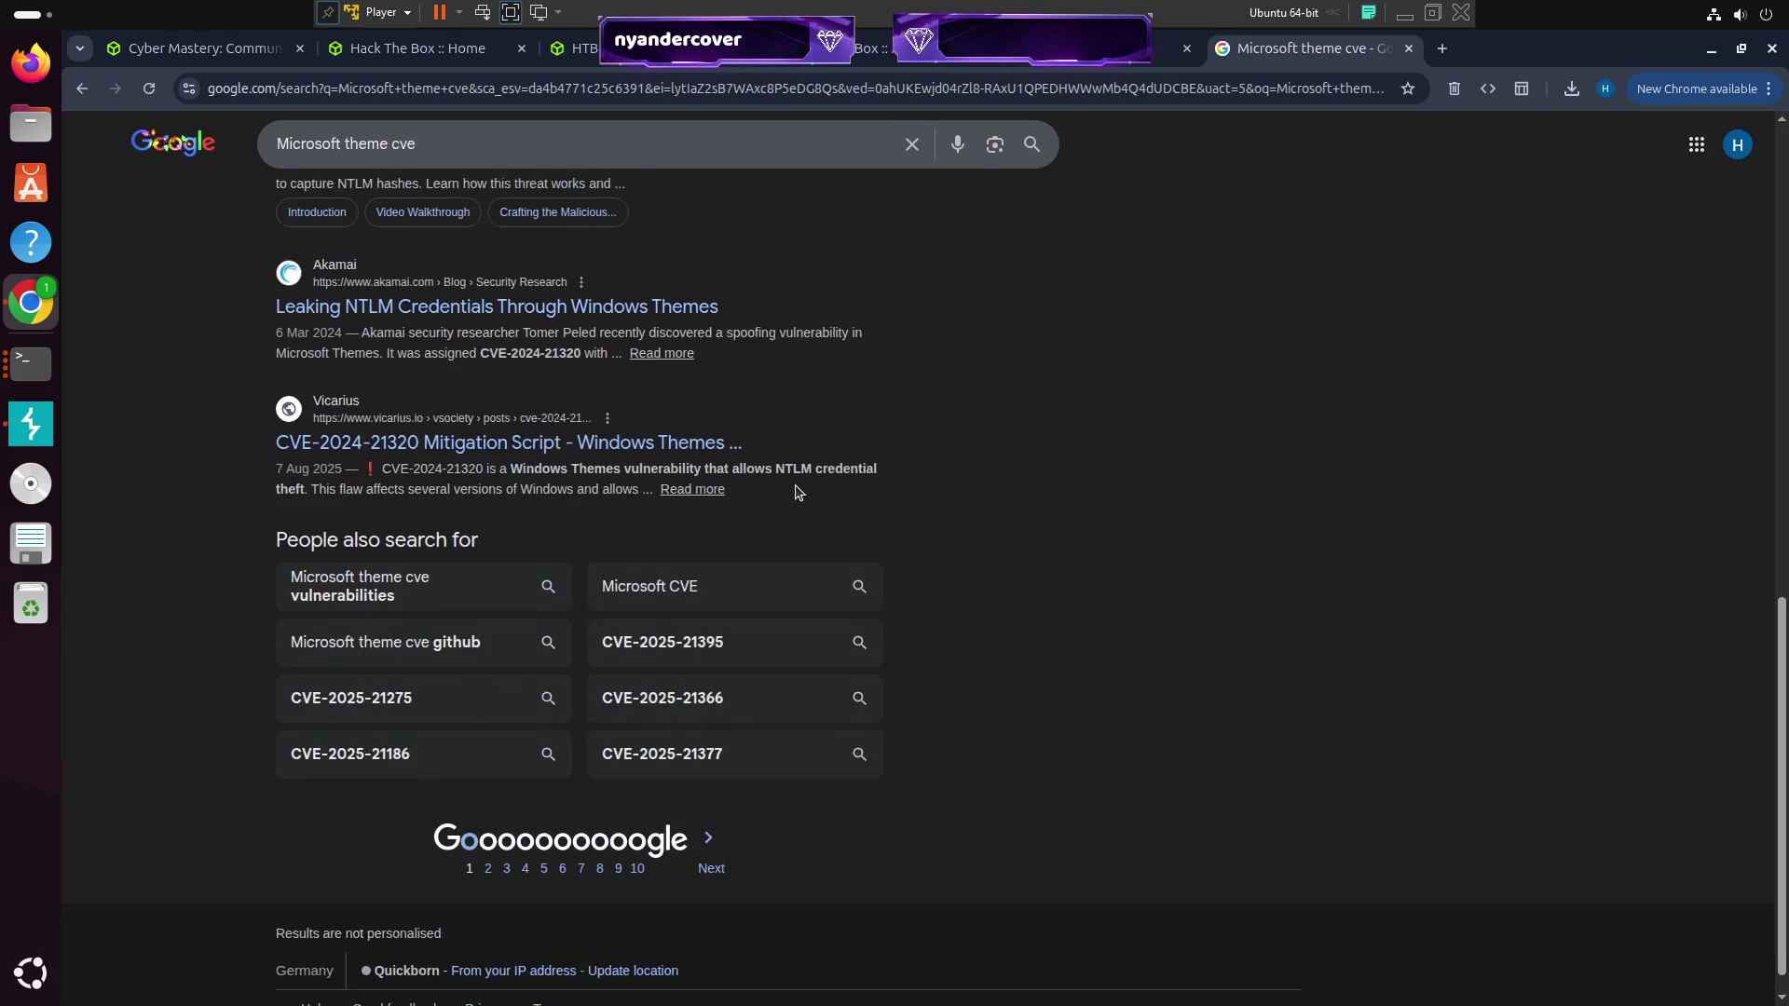
scroll(662, 499, up, 10)
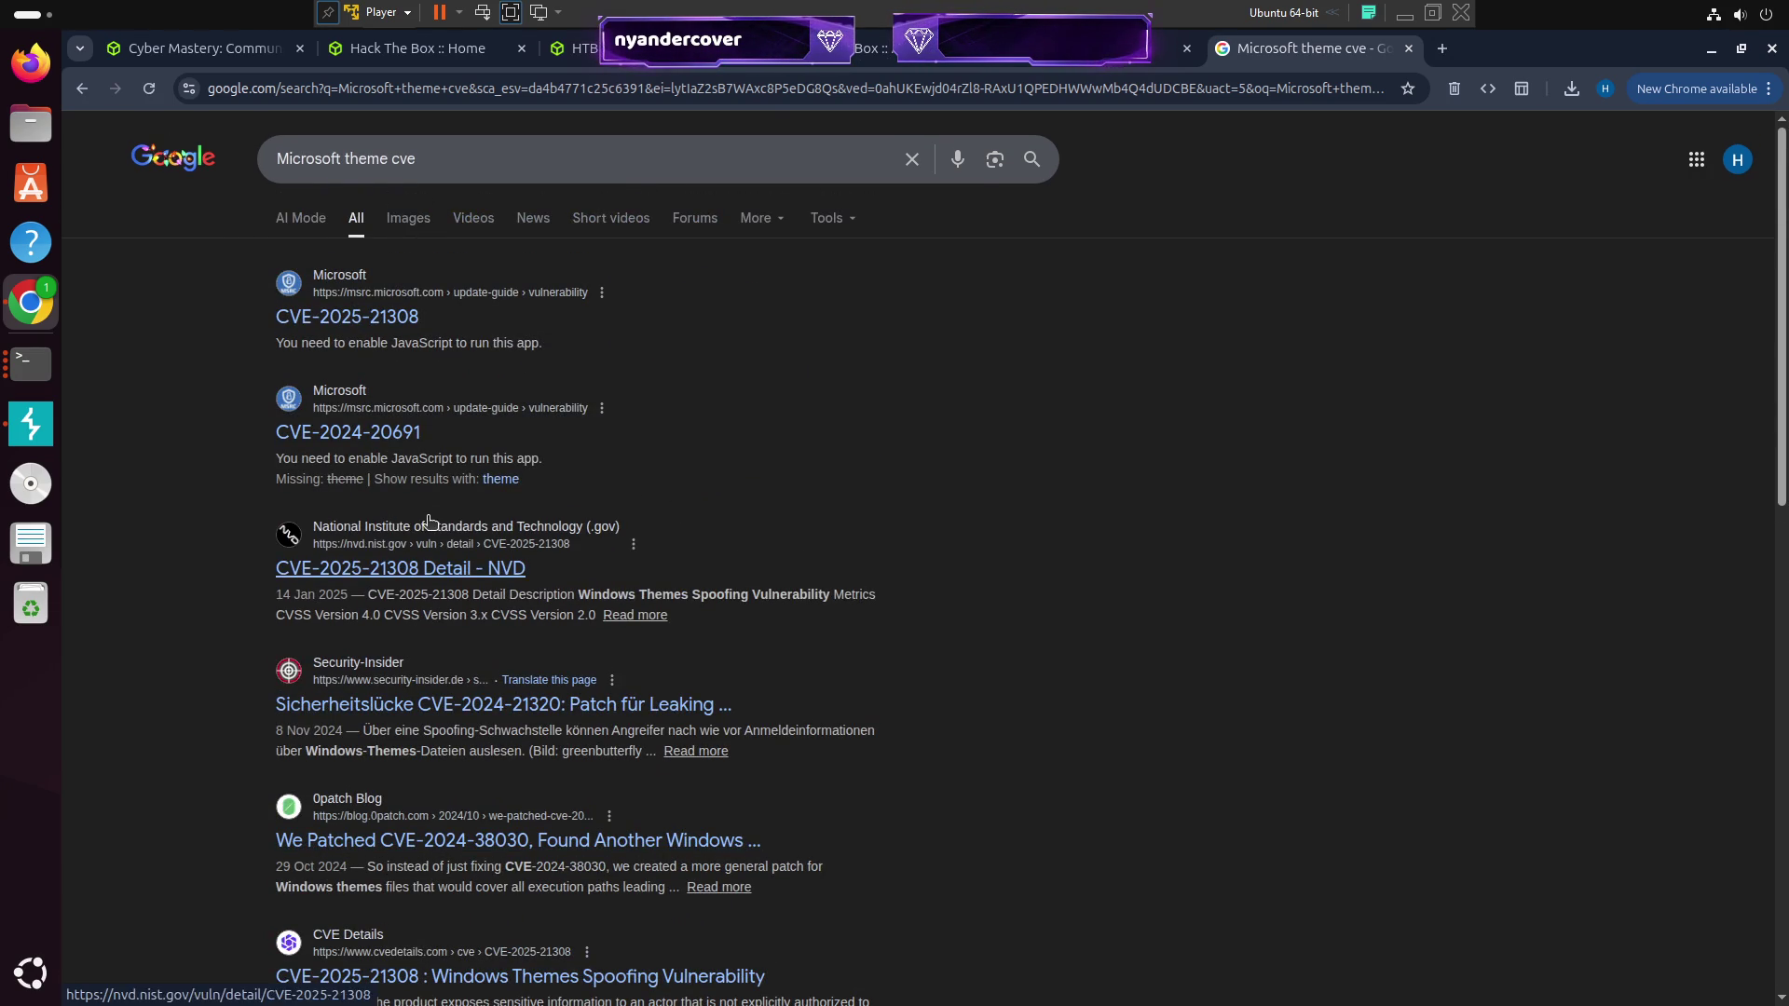
Search for '.theme cve' instead
triple_click(373, 159)
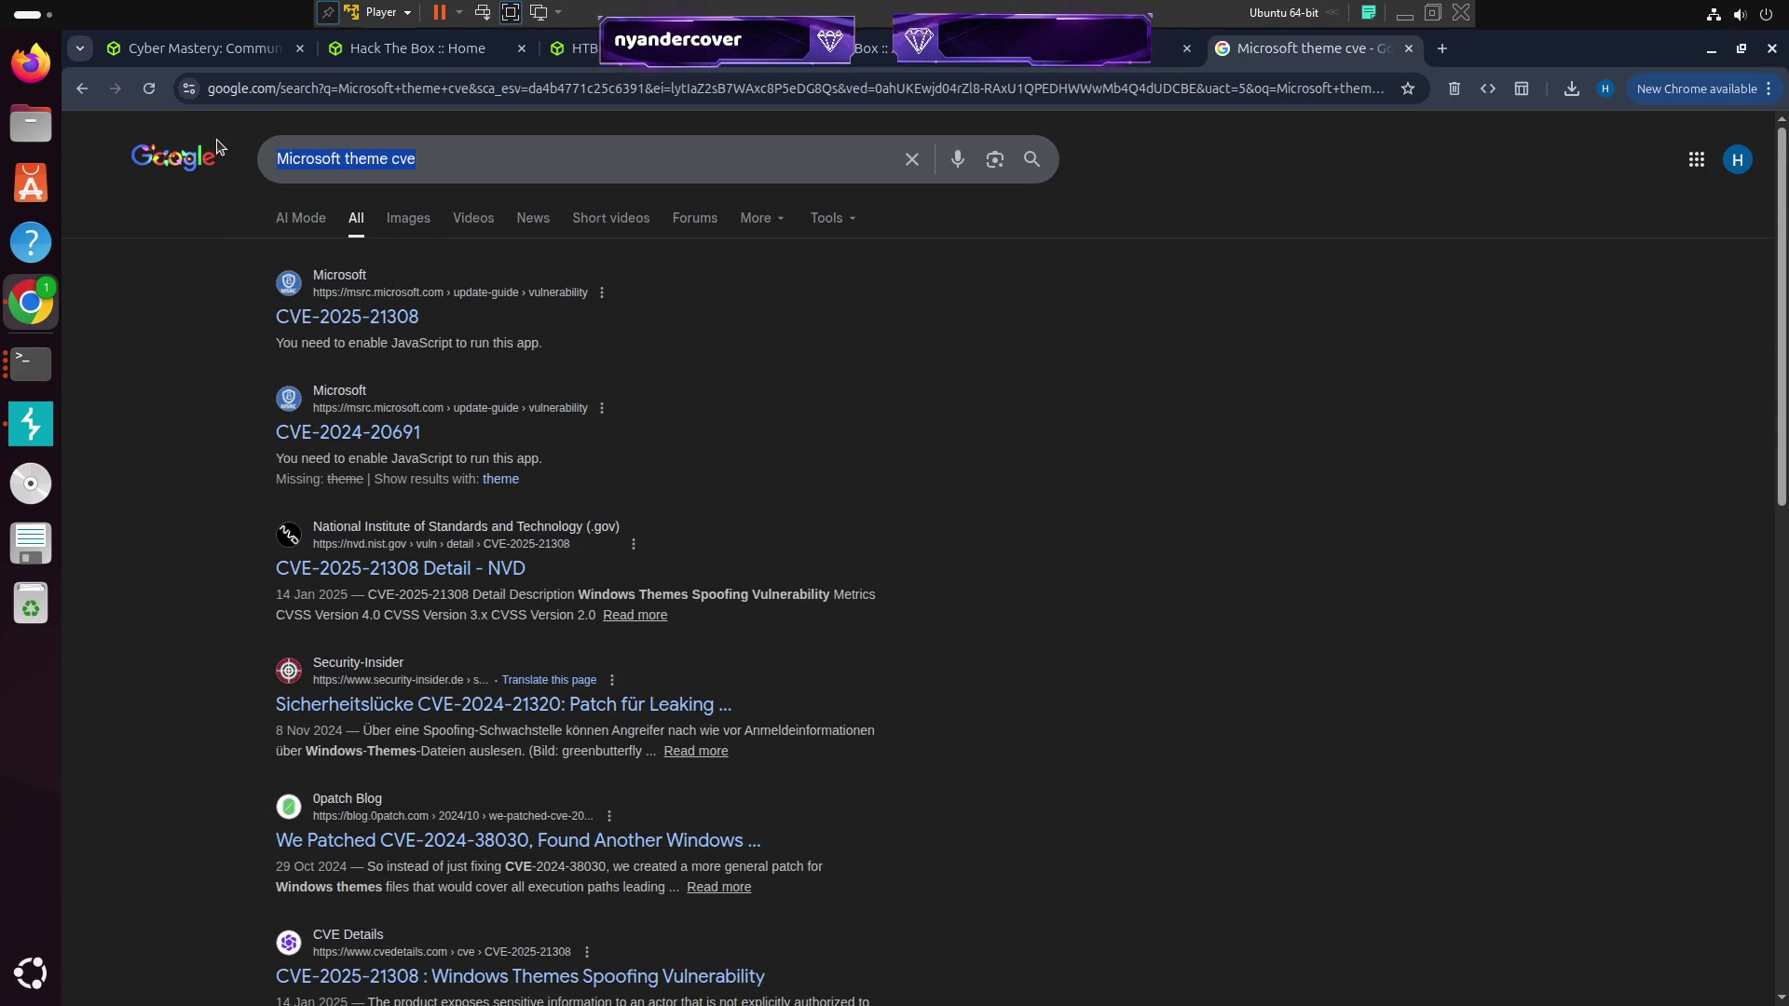
text(.theme )
text(cve)
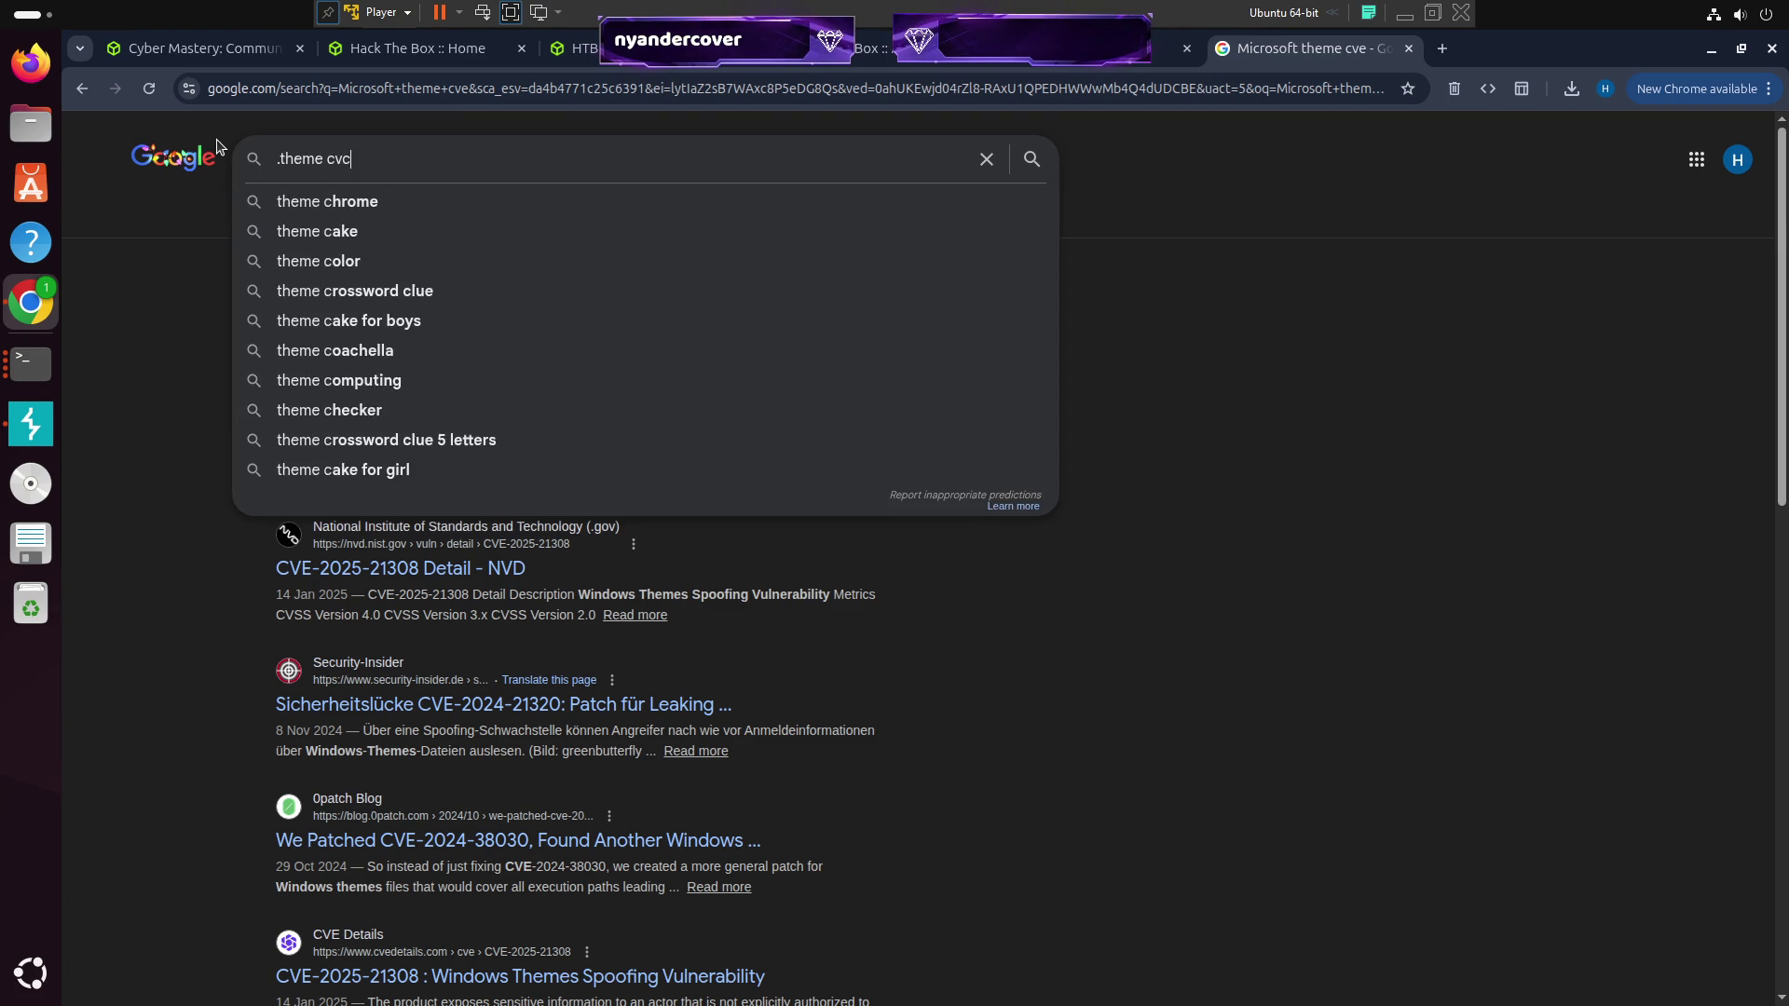
key(Return)
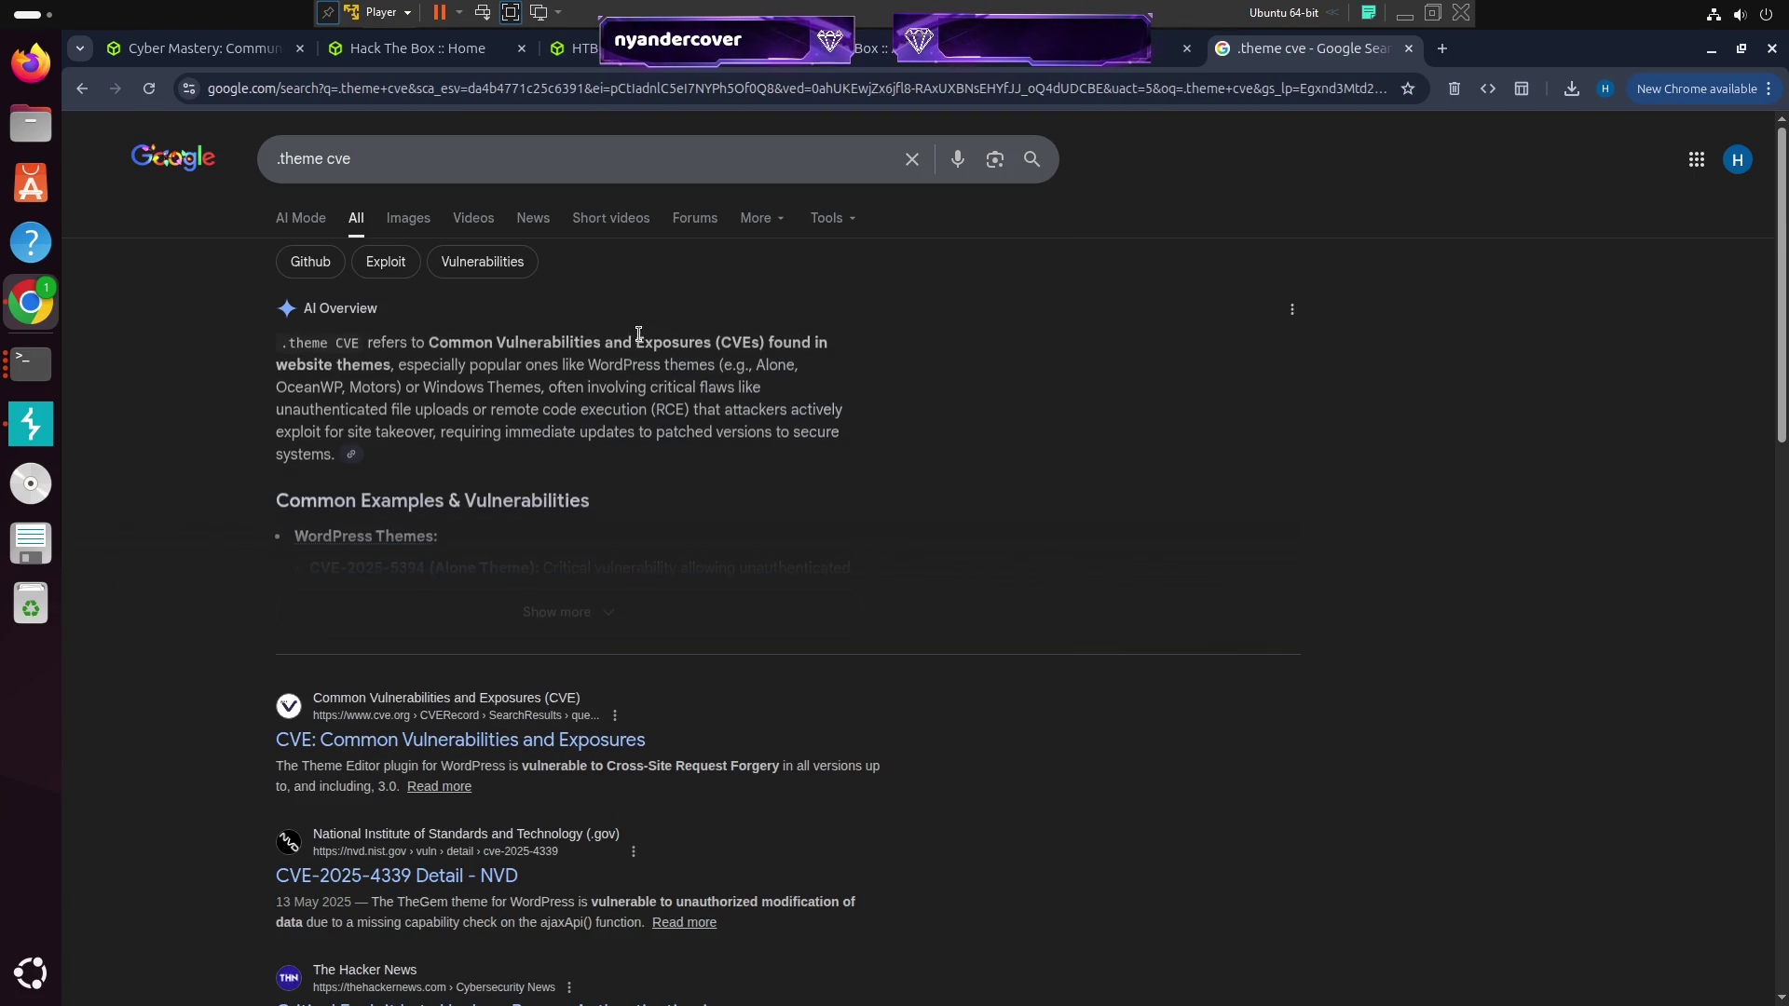
Scroll through the '.theme cve' results, then switch back to the 10.10.11.237/home tab
scroll(788, 519, down, 3)
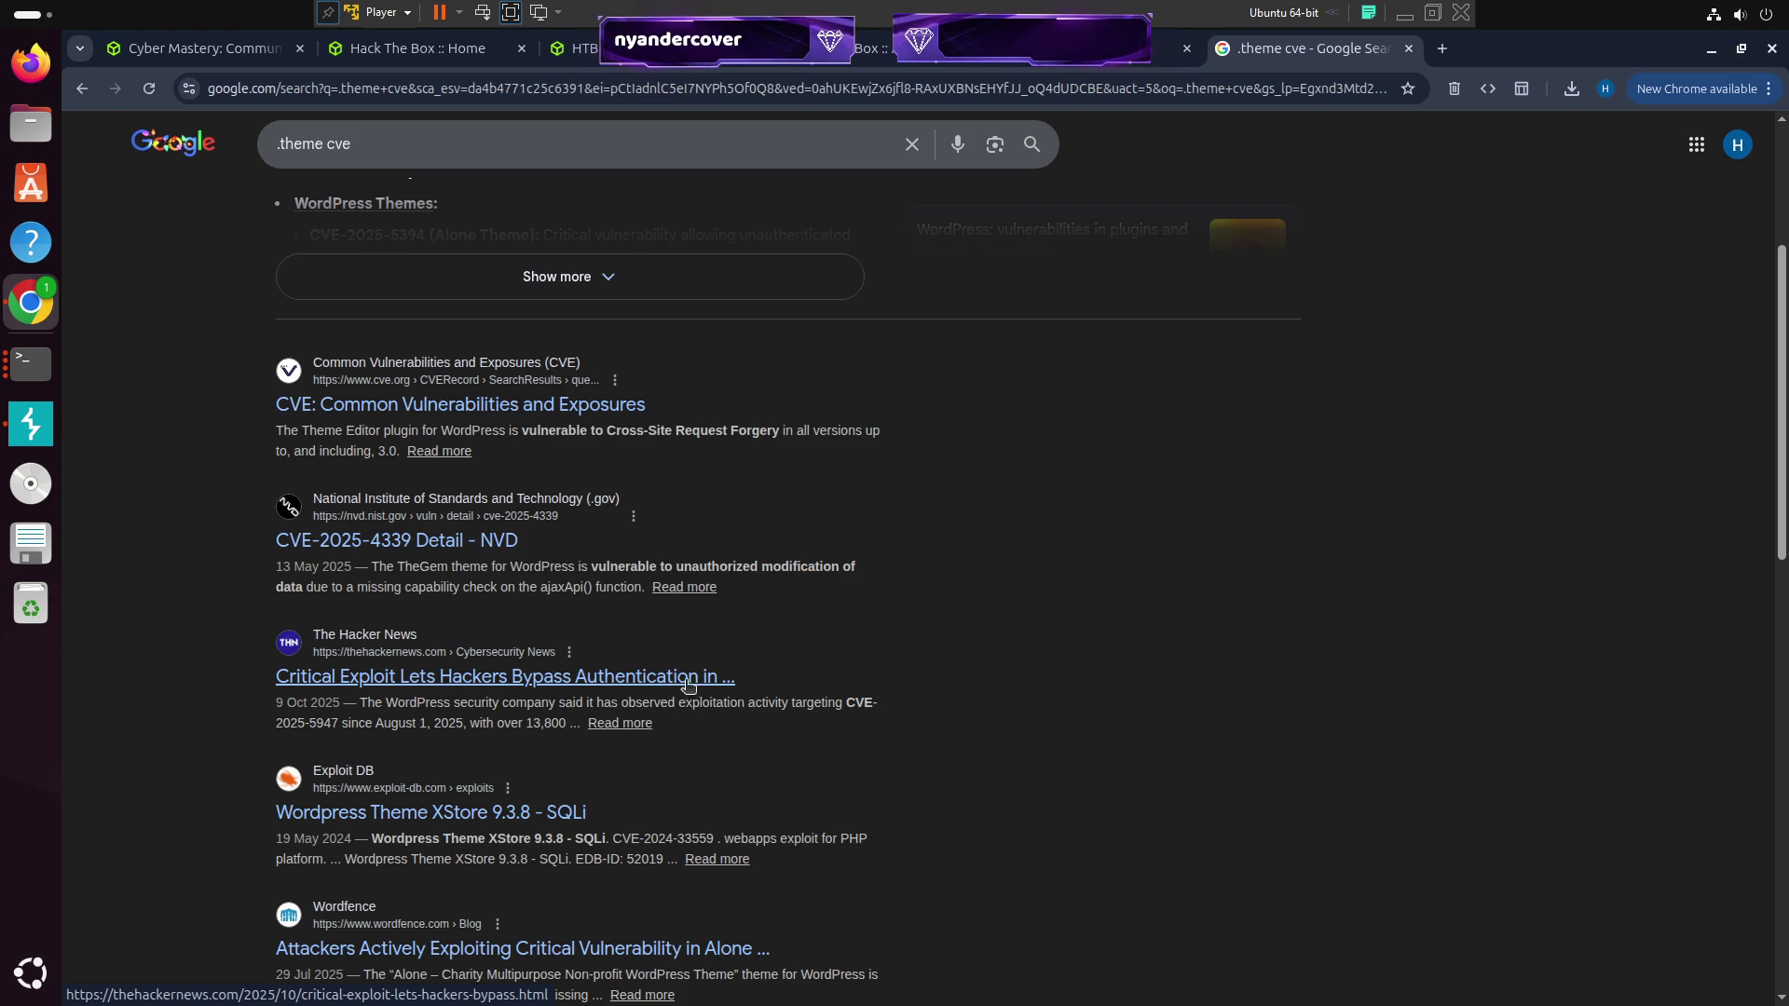
scroll(803, 620, down, 2)
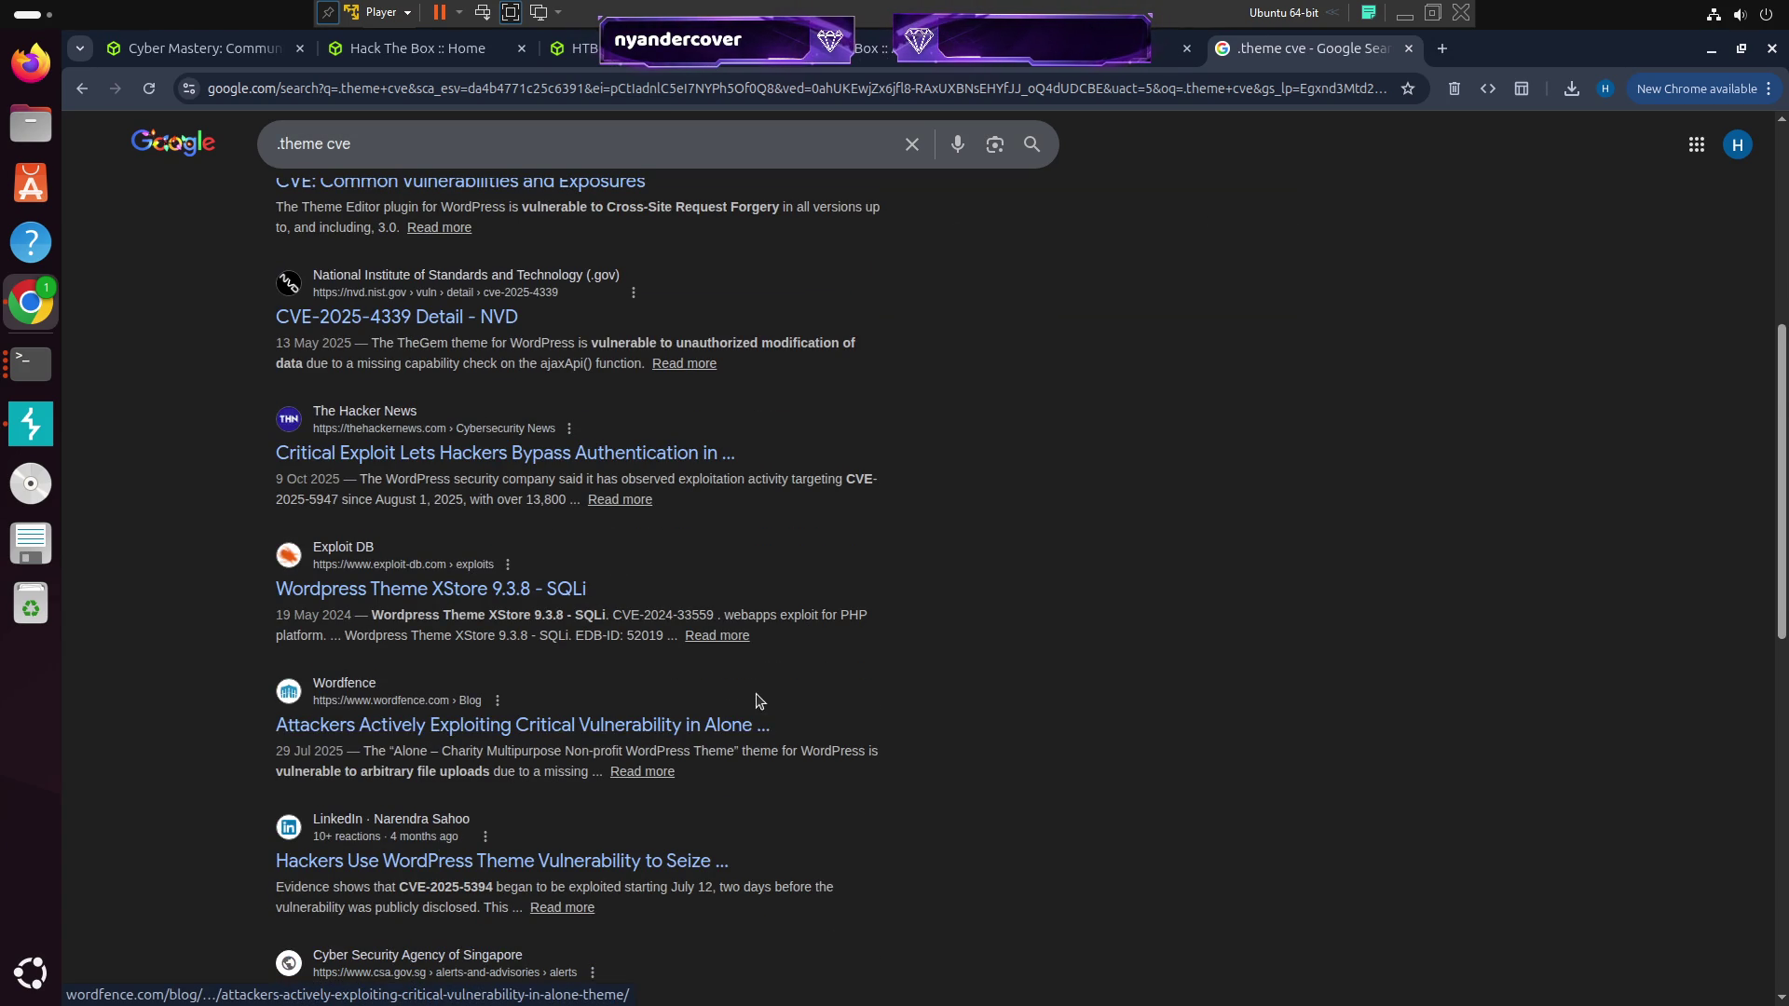
scroll(740, 682, down, 2)
scroll(667, 731, down, 2)
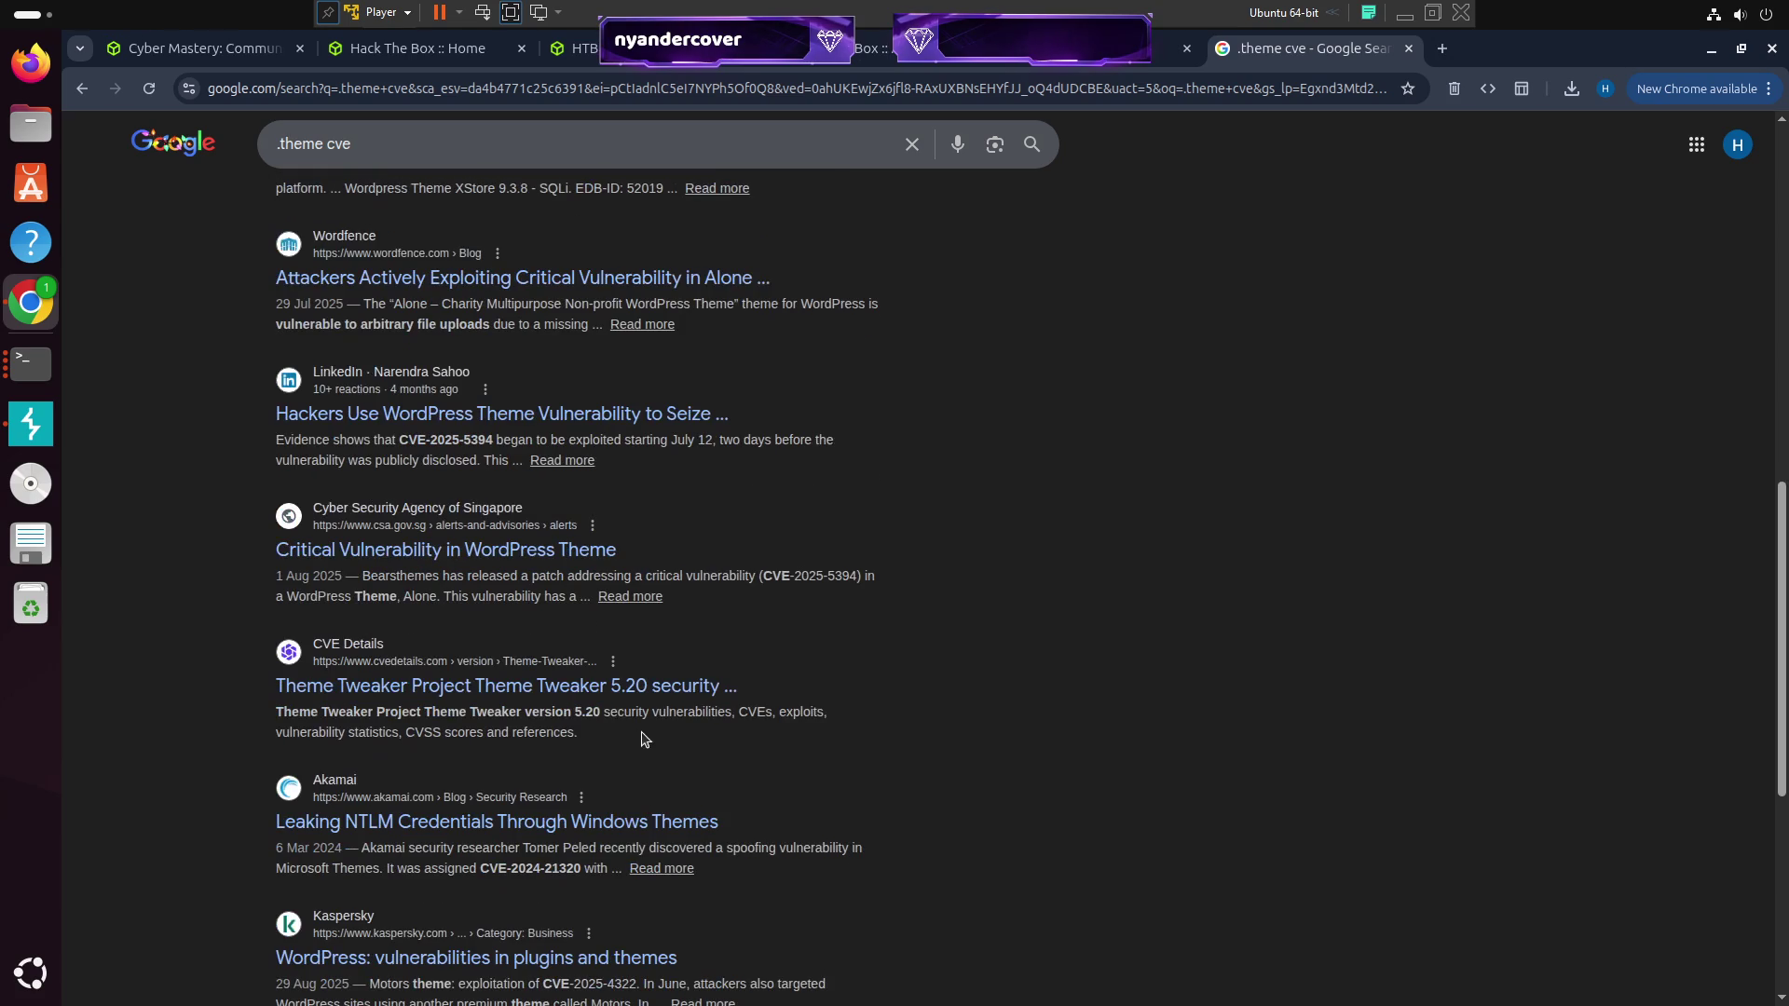
scroll(805, 638, down, 3)
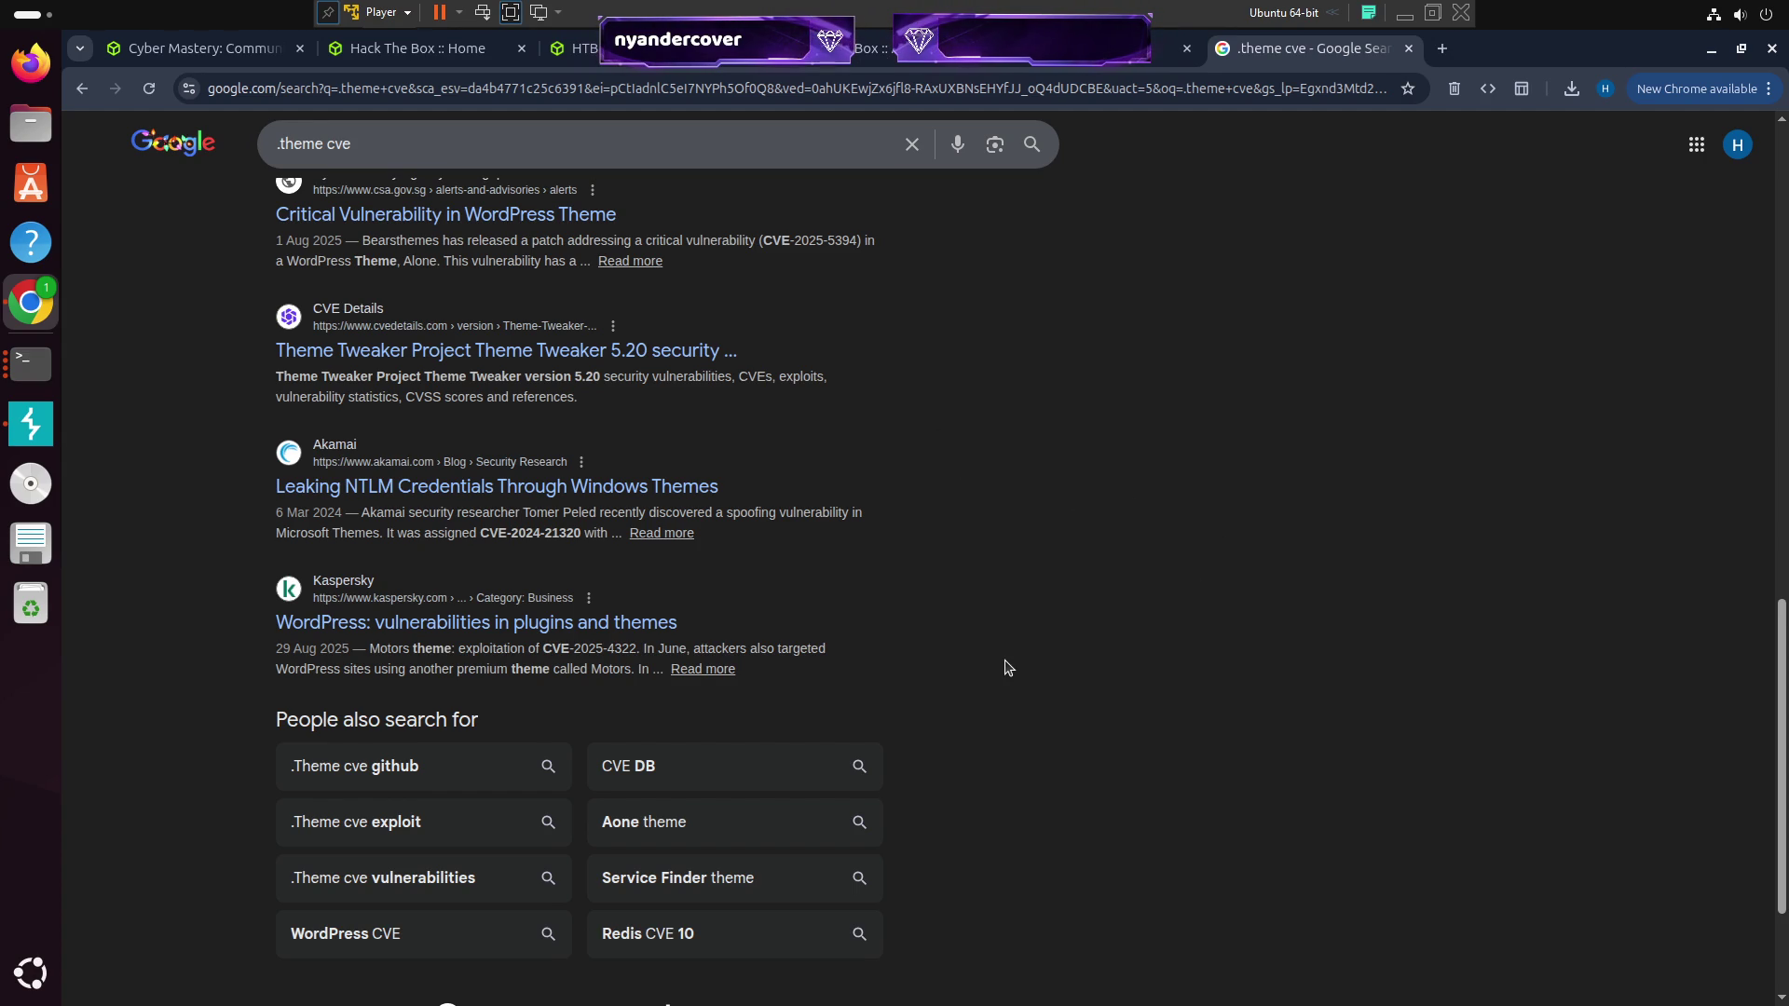
scroll(1022, 582, up, 7)
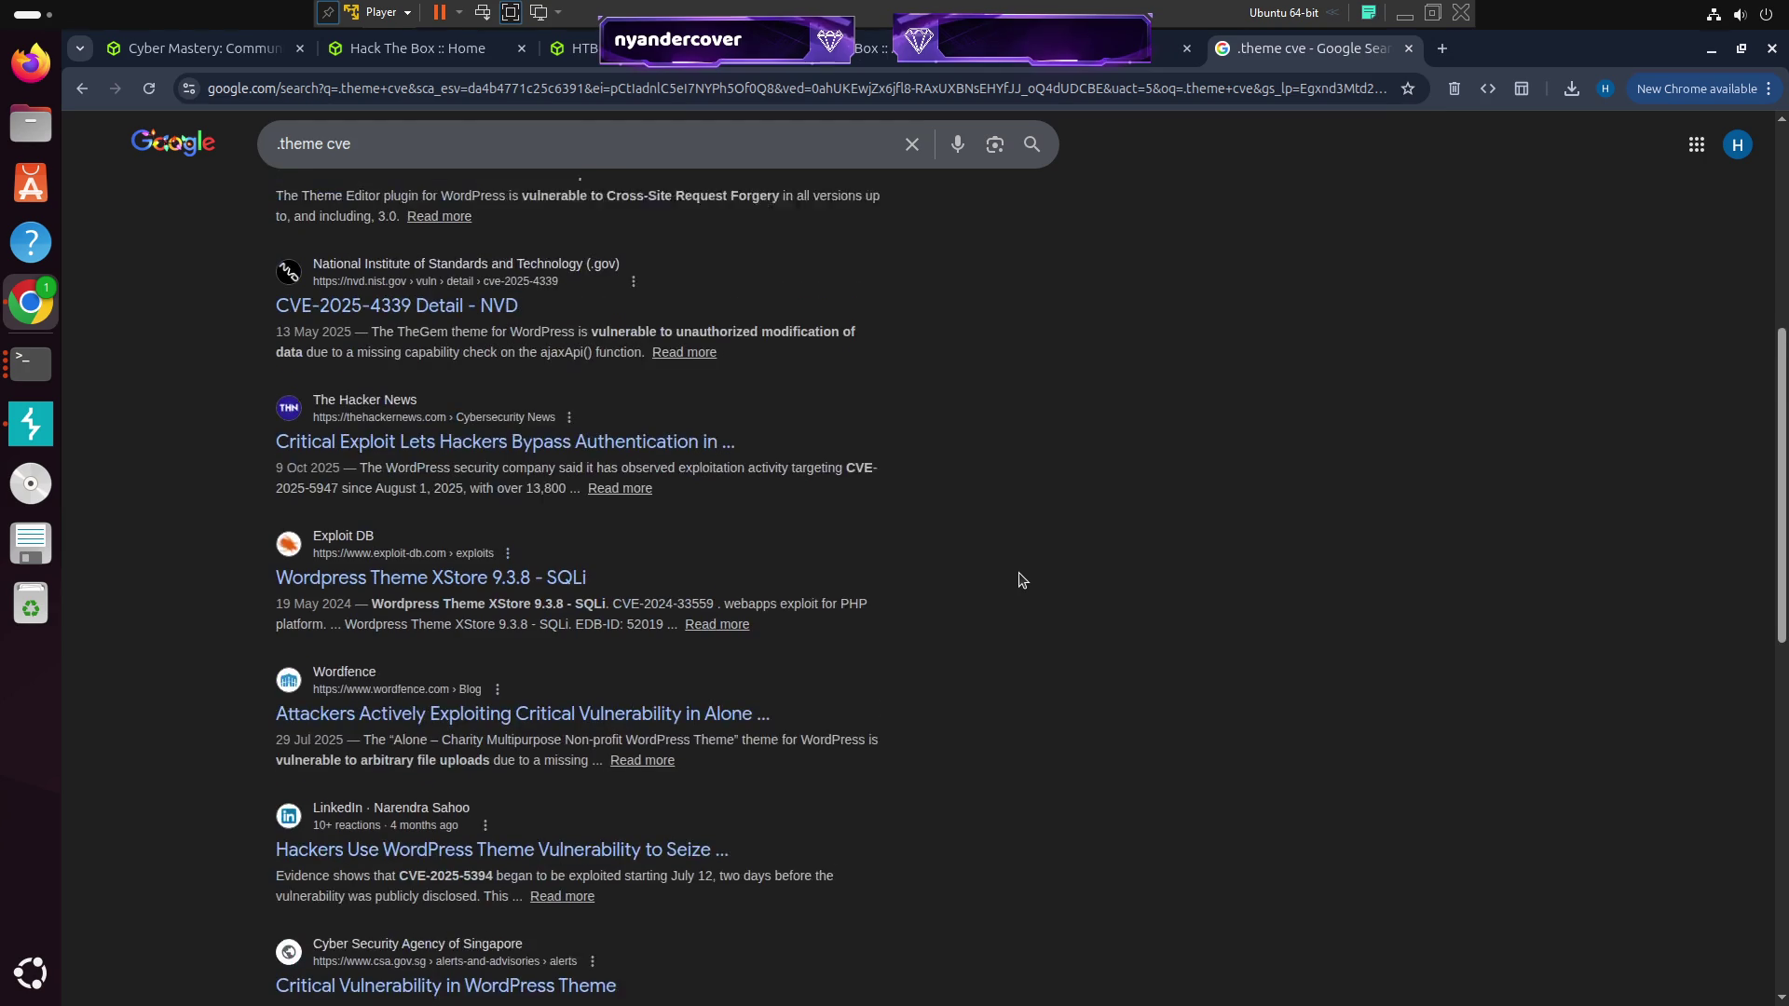
click(1098, 65)
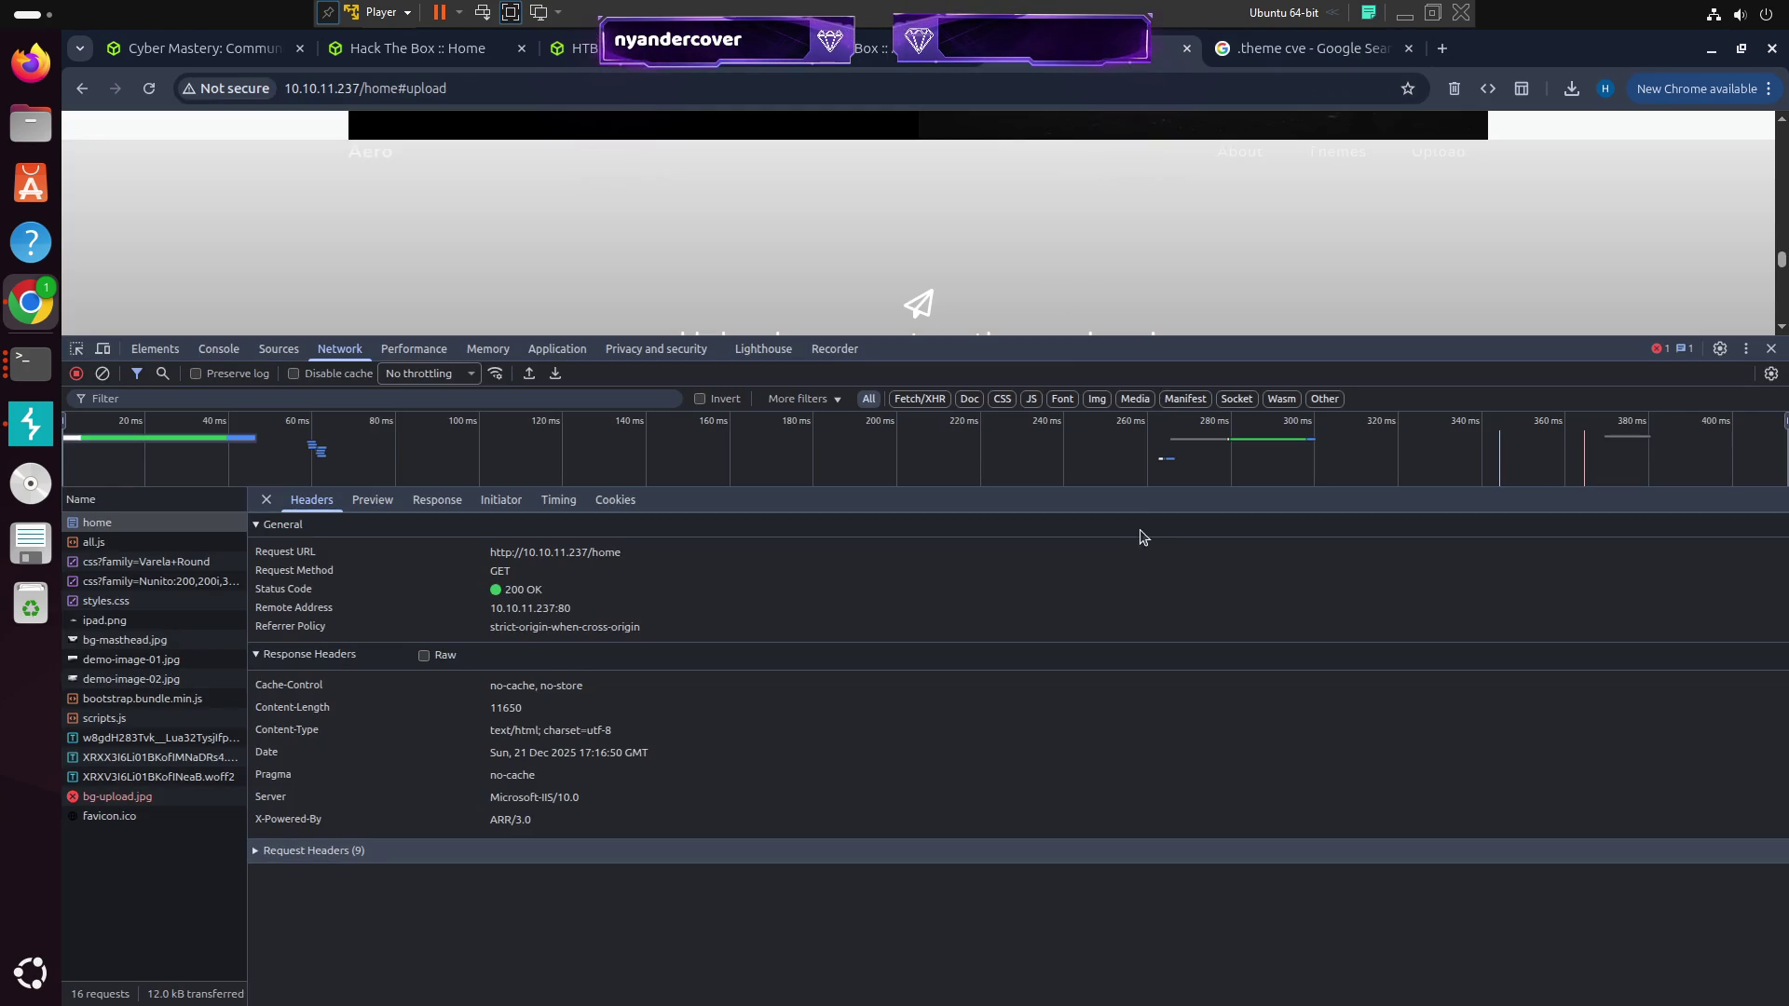
Close DevTools, start Burp Suite with a temporary project, and launch its browser from Proxy > Intercept
click(1771, 350)
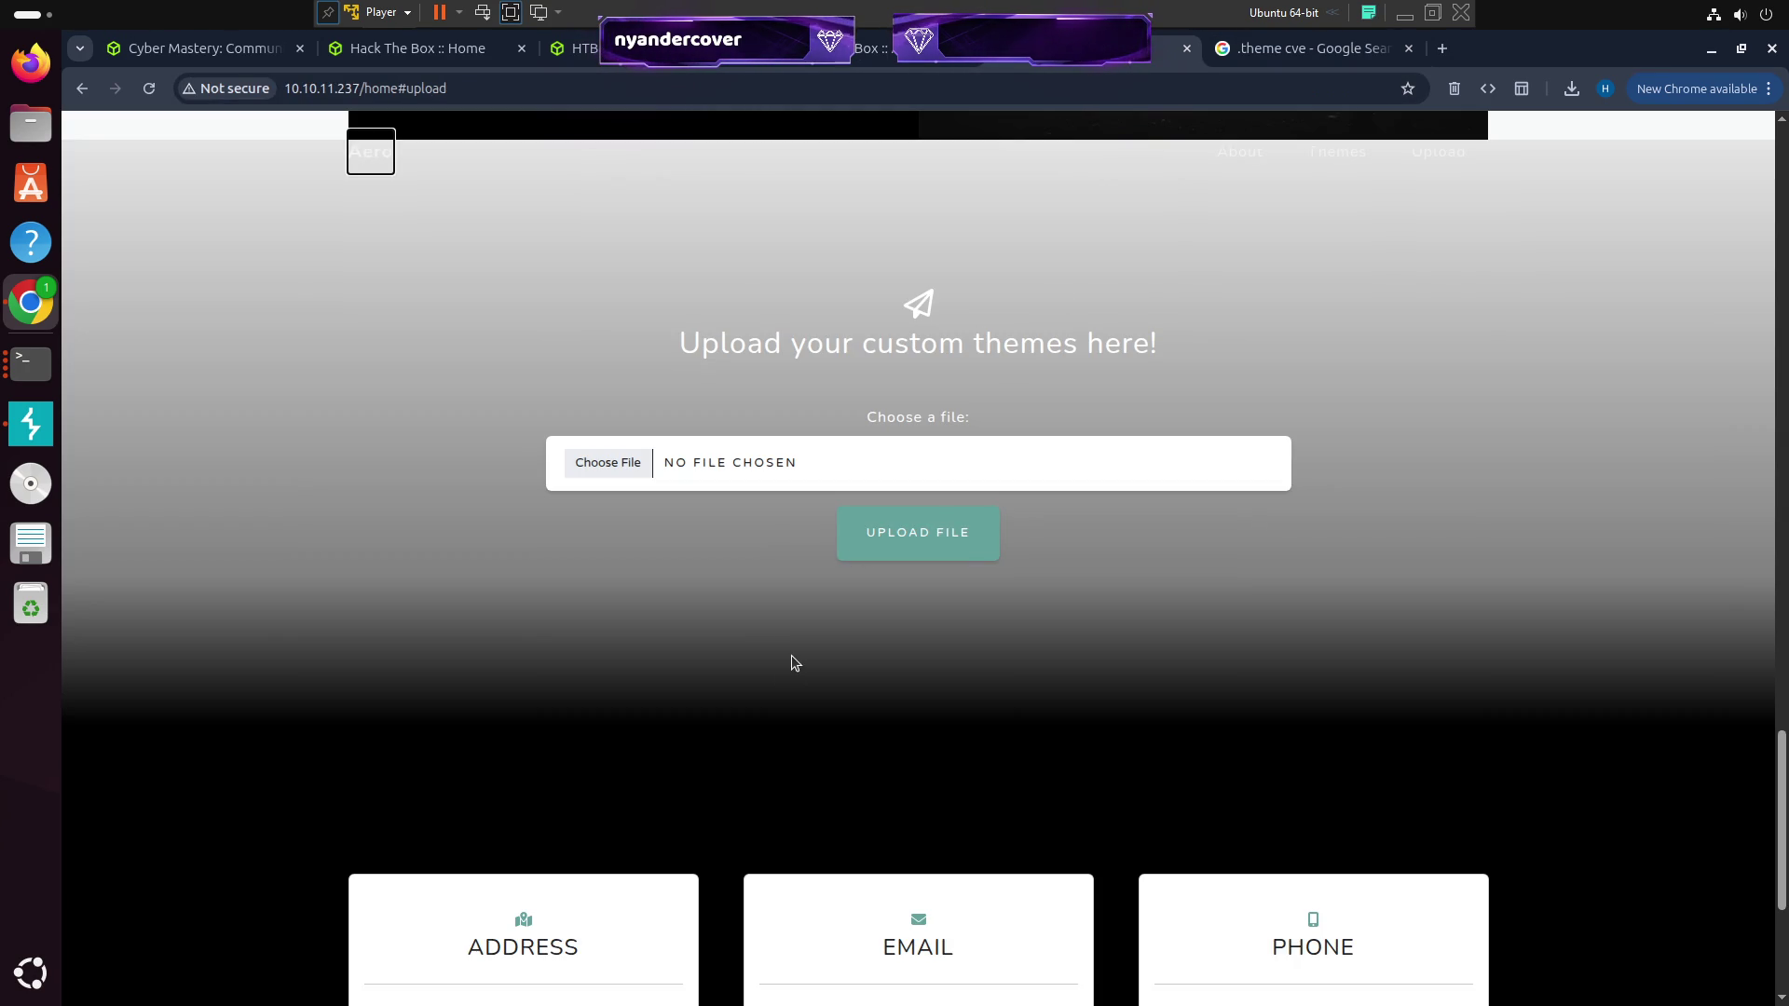
scroll(776, 606, down, 5)
scroll(856, 587, up, 6)
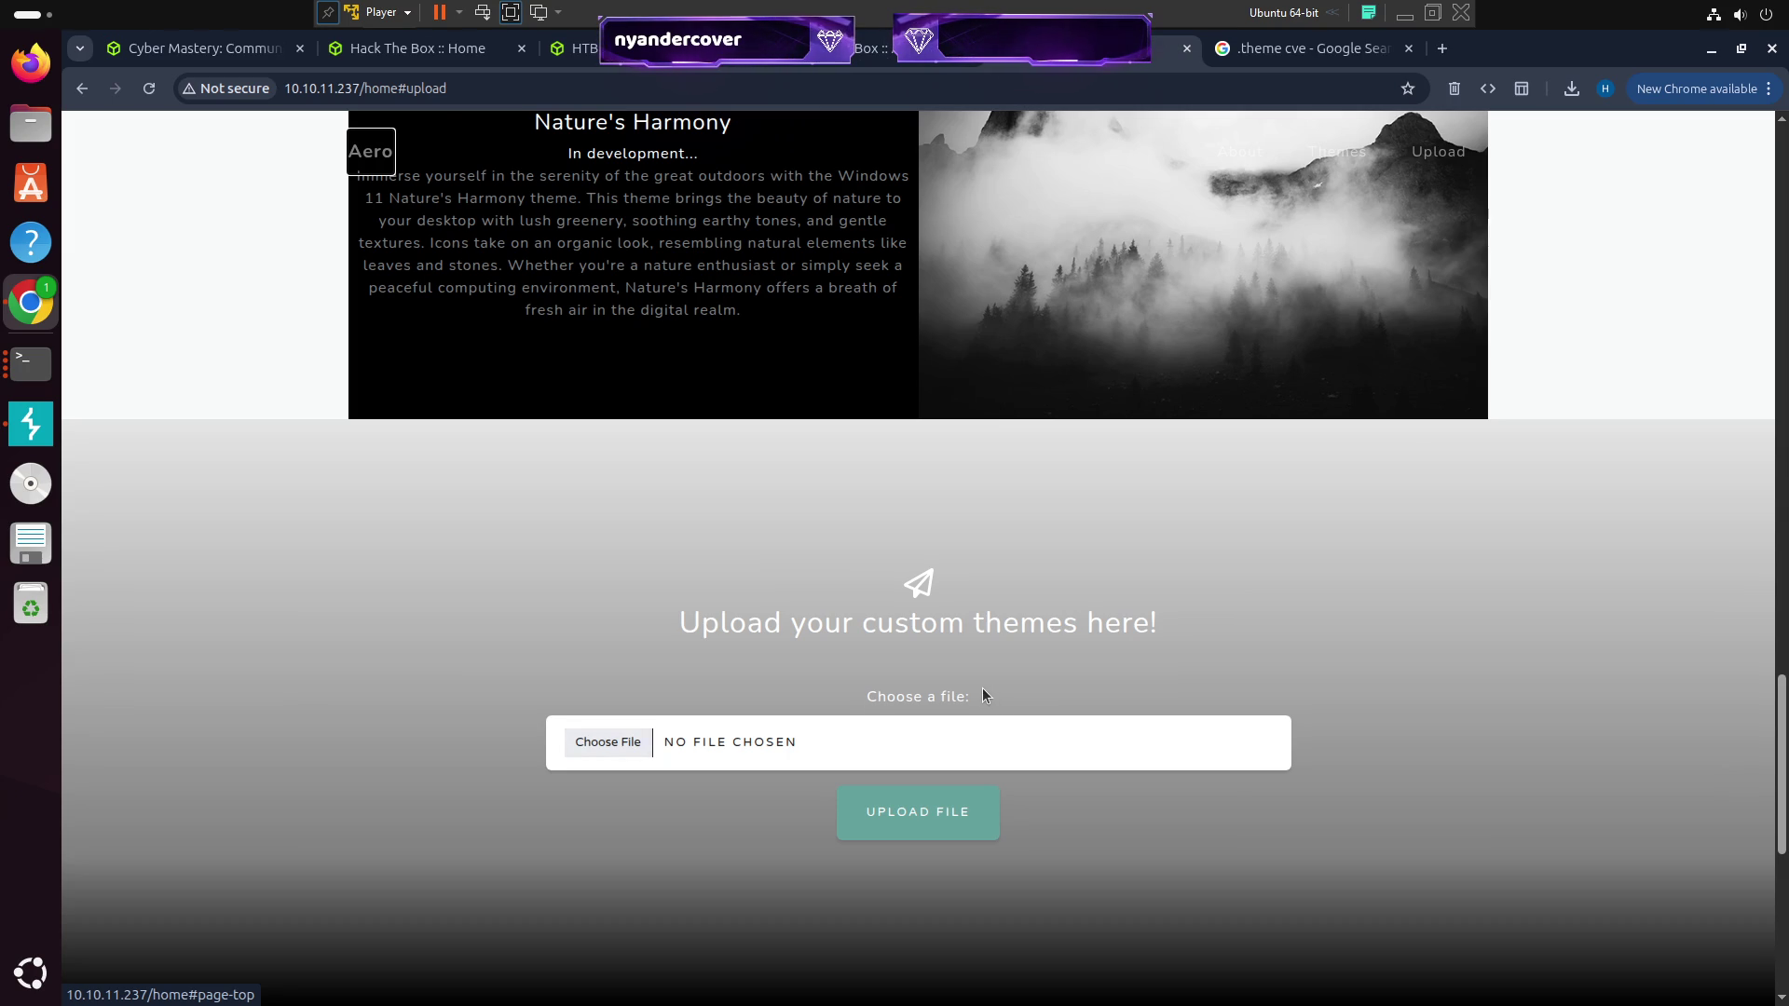
click(31, 424)
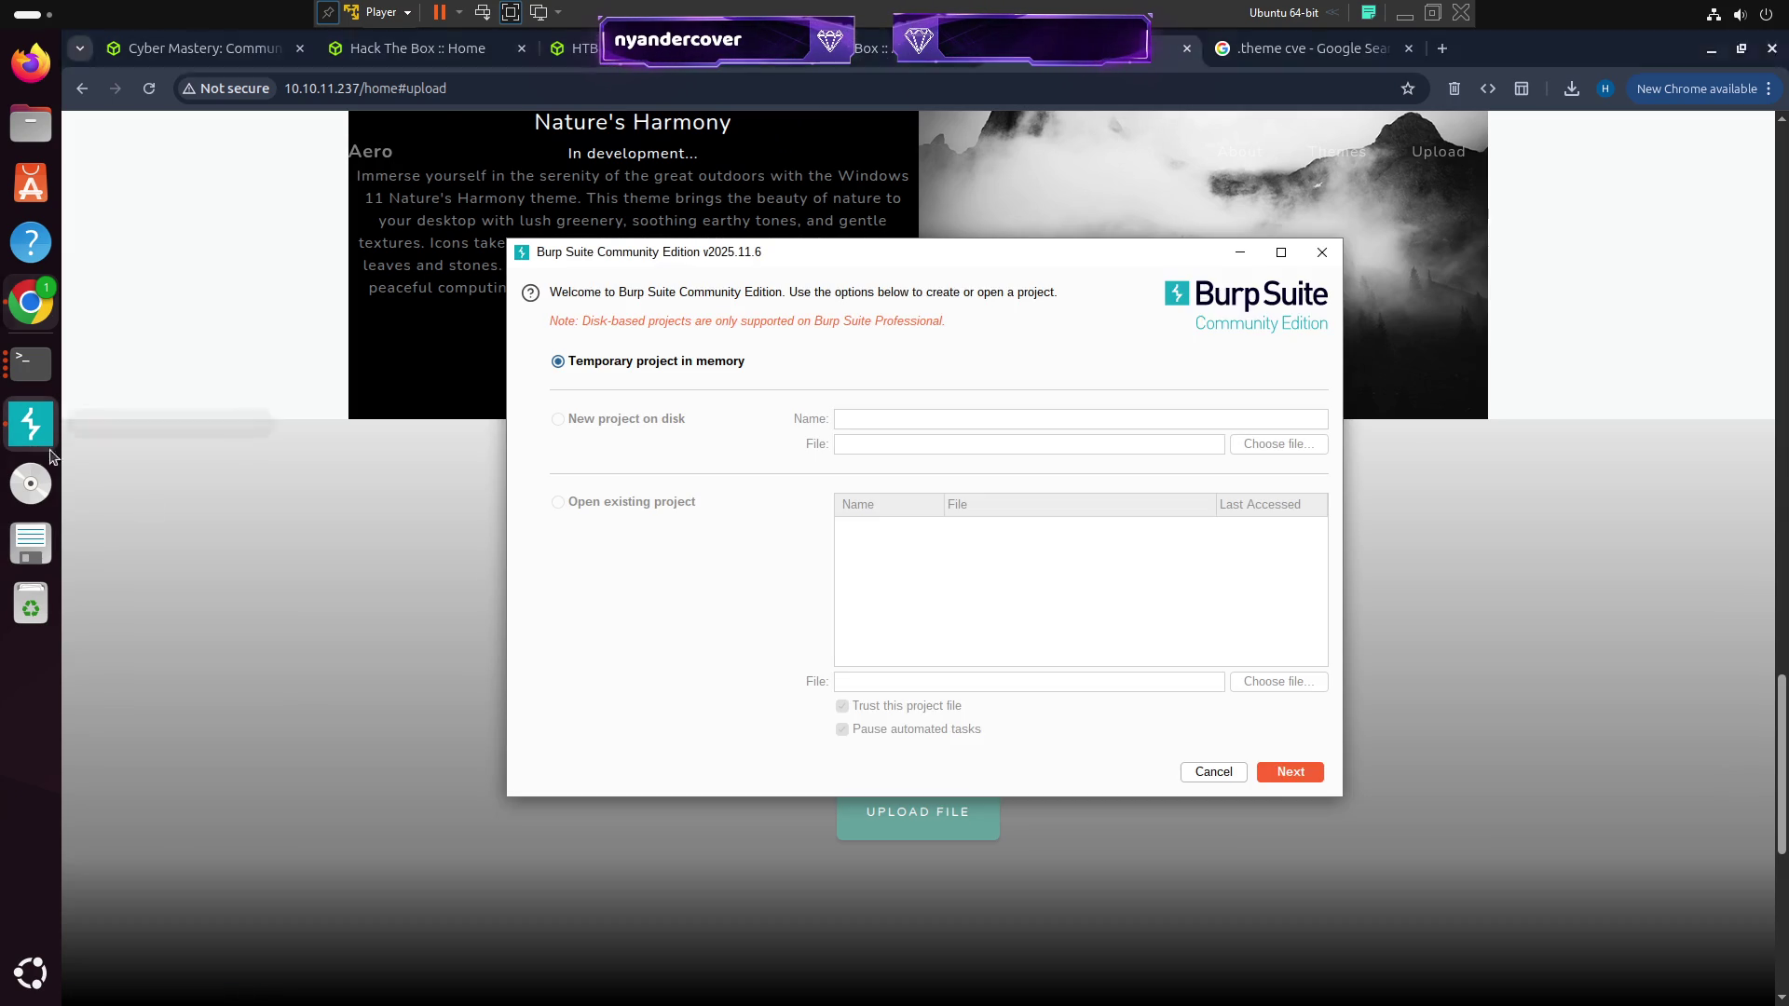
click(1282, 776)
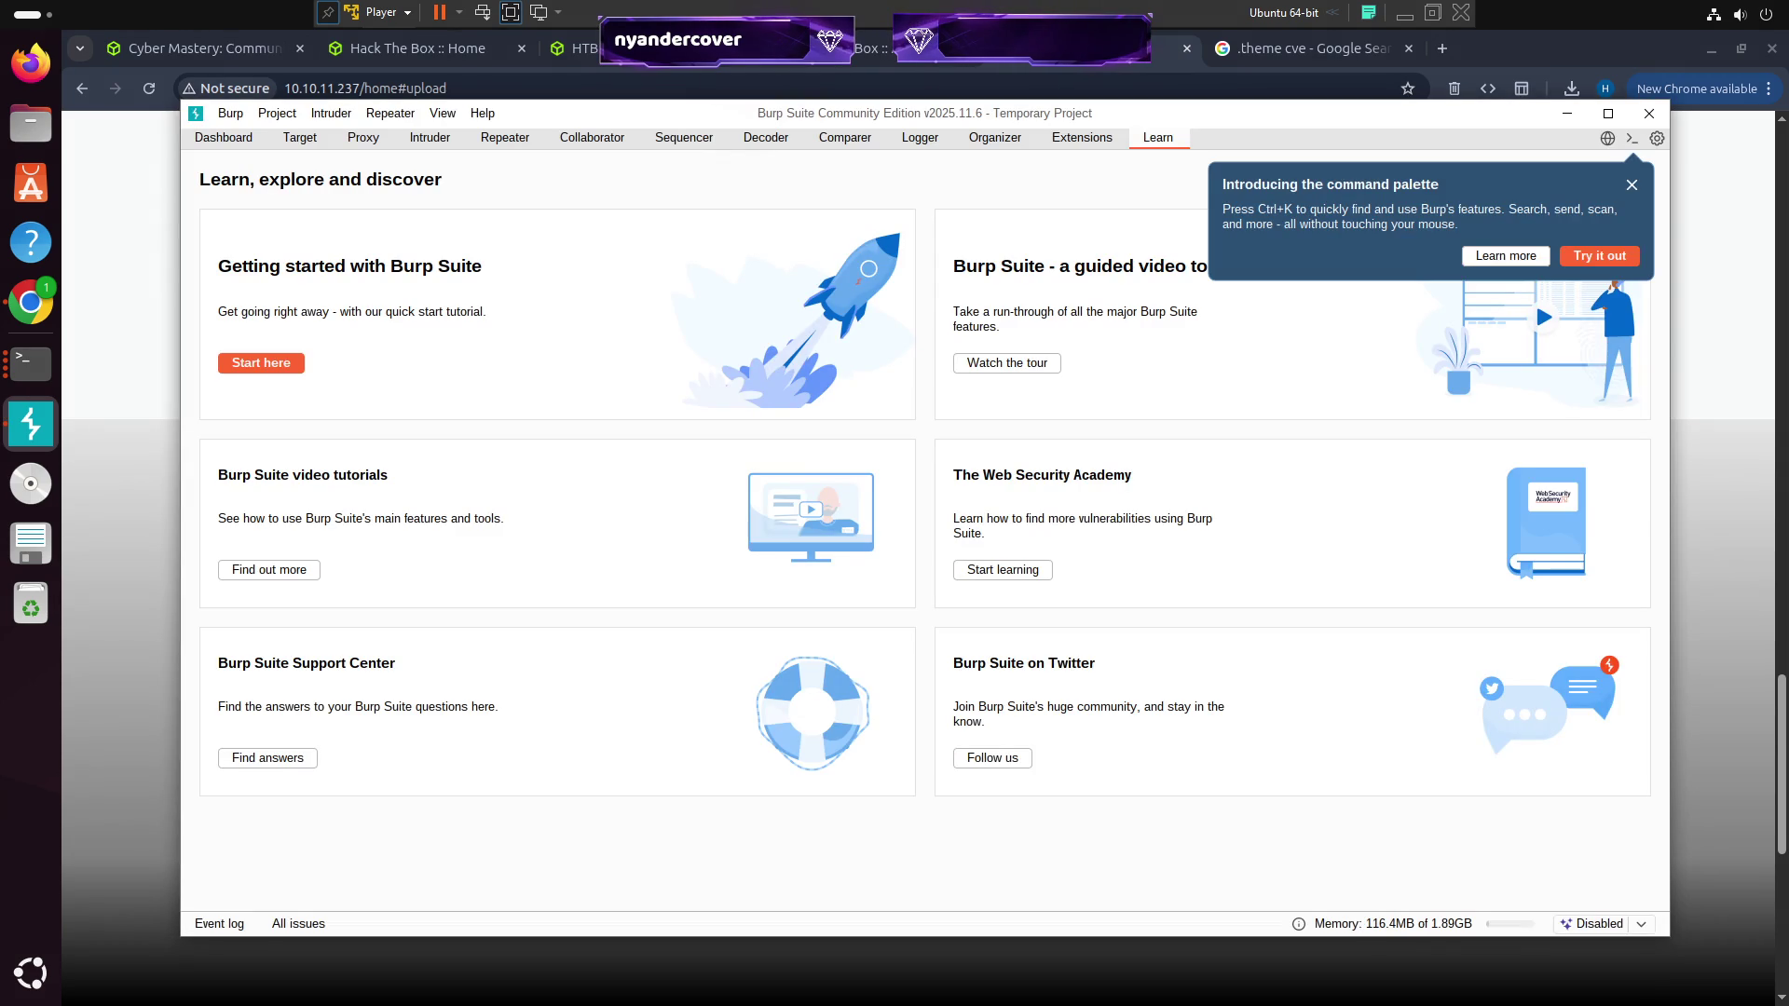
click(366, 143)
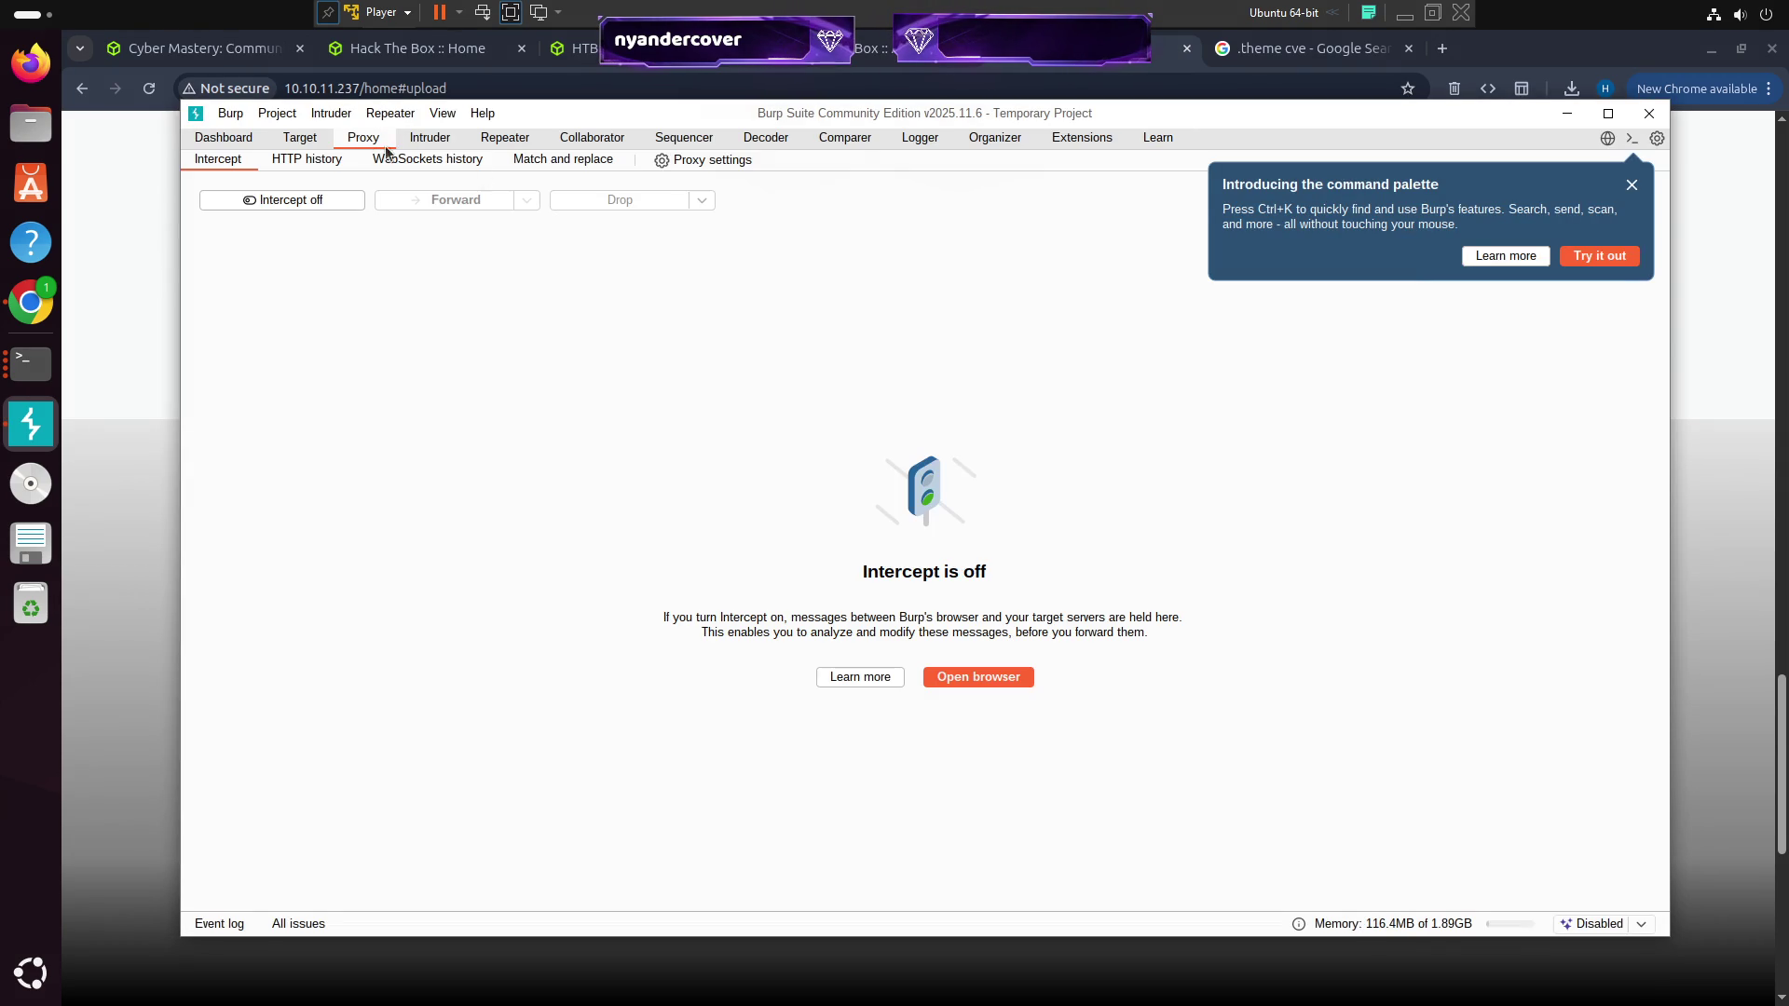
click(1633, 186)
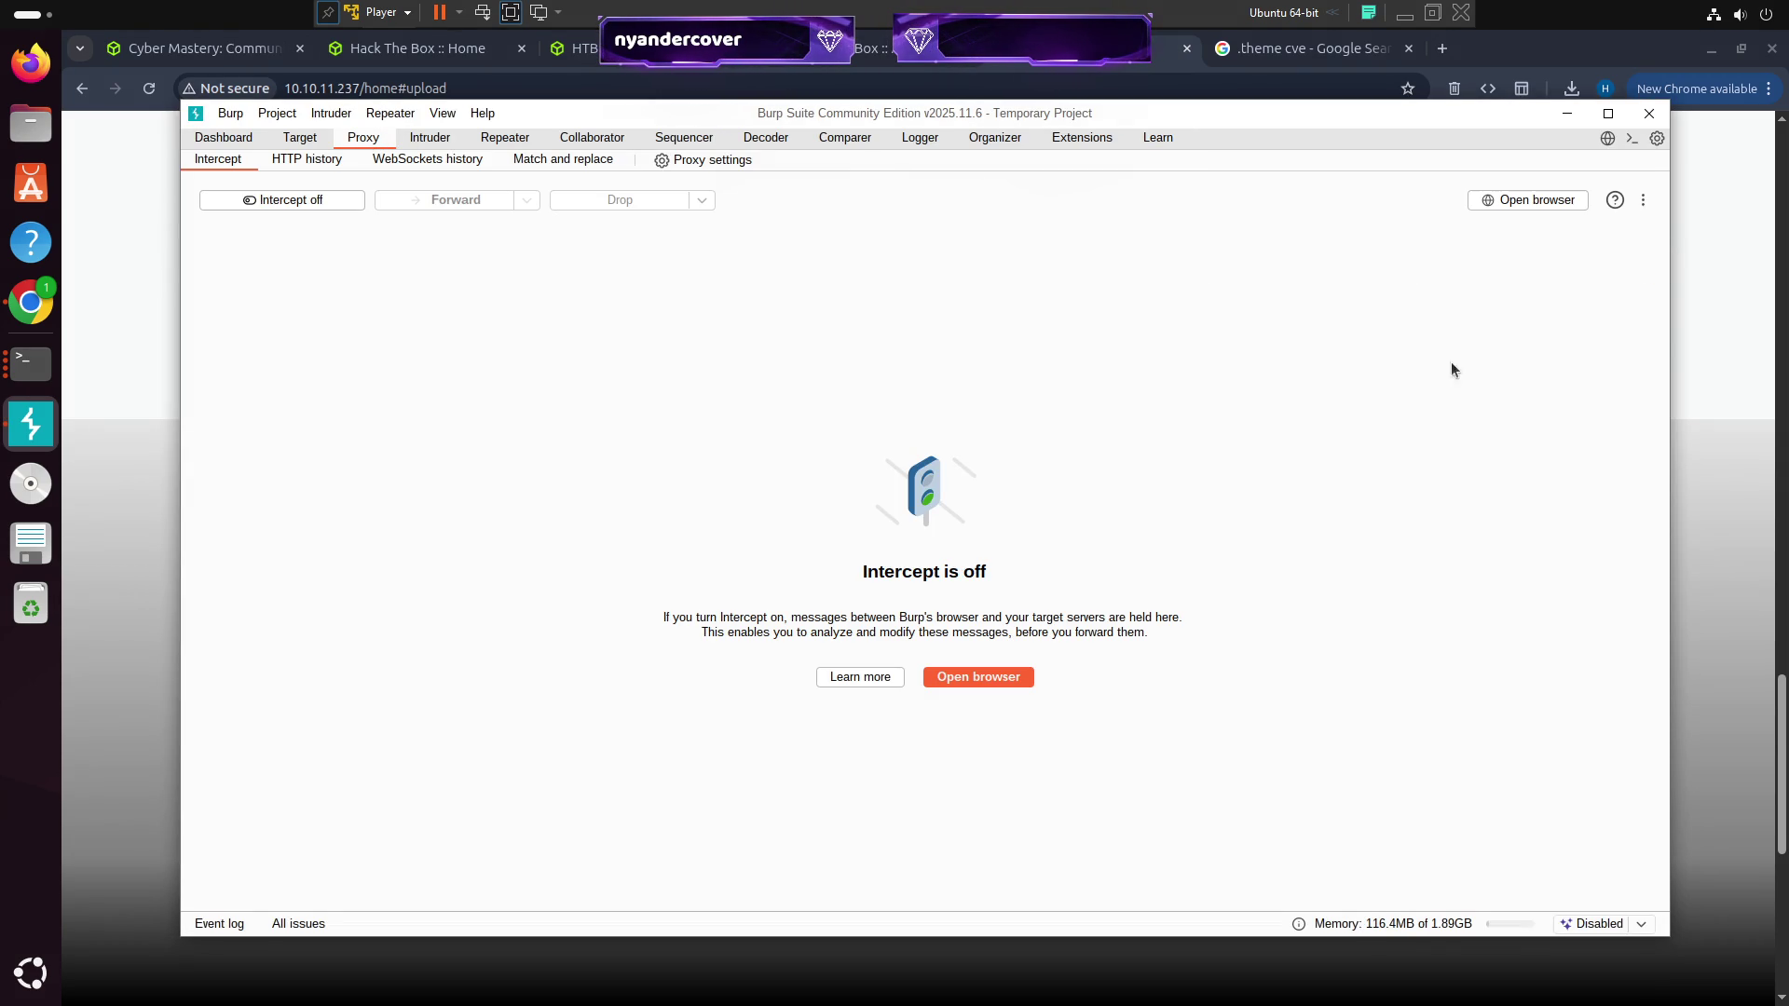
click(984, 678)
Reposition the Burp window, retry launching Burp's browser, then return to Chrome in a new tab
mouse_move(1042, 119)
mouse_down()
mouse_move(1167, 117)
mouse_move(1117, 110)
mouse_up()
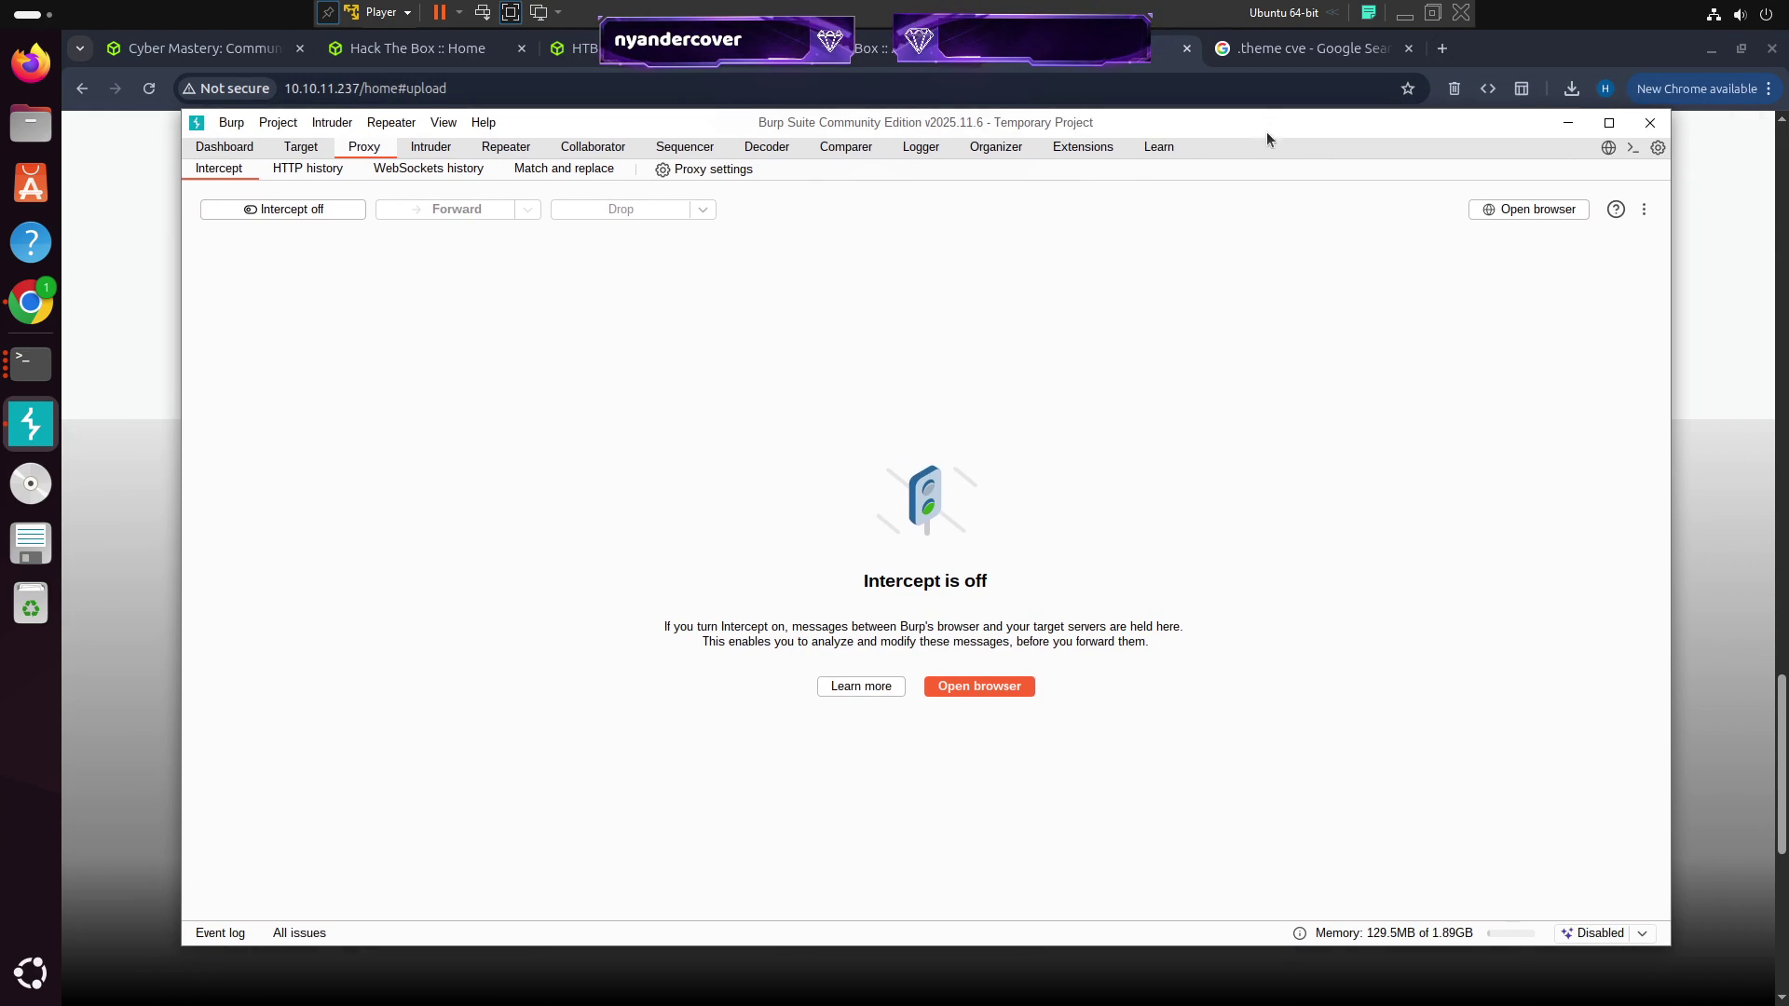
mouse_move(913, 128)
mouse_down()
mouse_move(939, 130)
mouse_move(859, 136)
mouse_up()
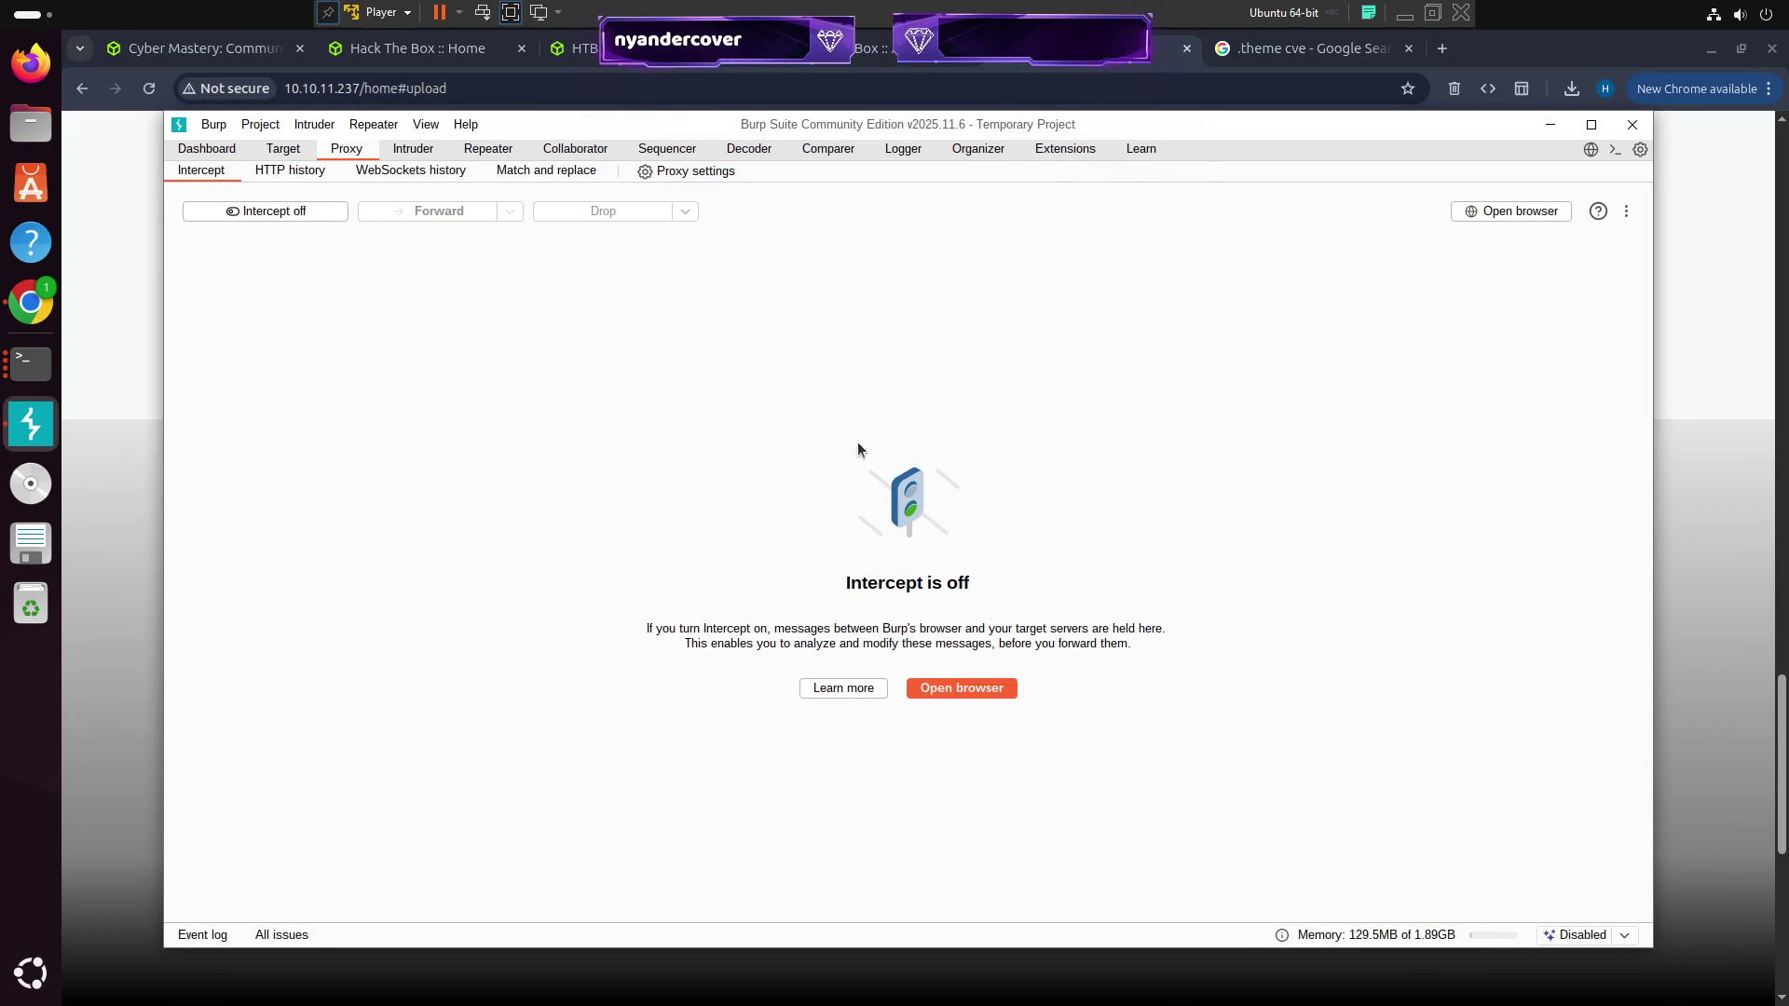
drag(900, 124, 932, 107)
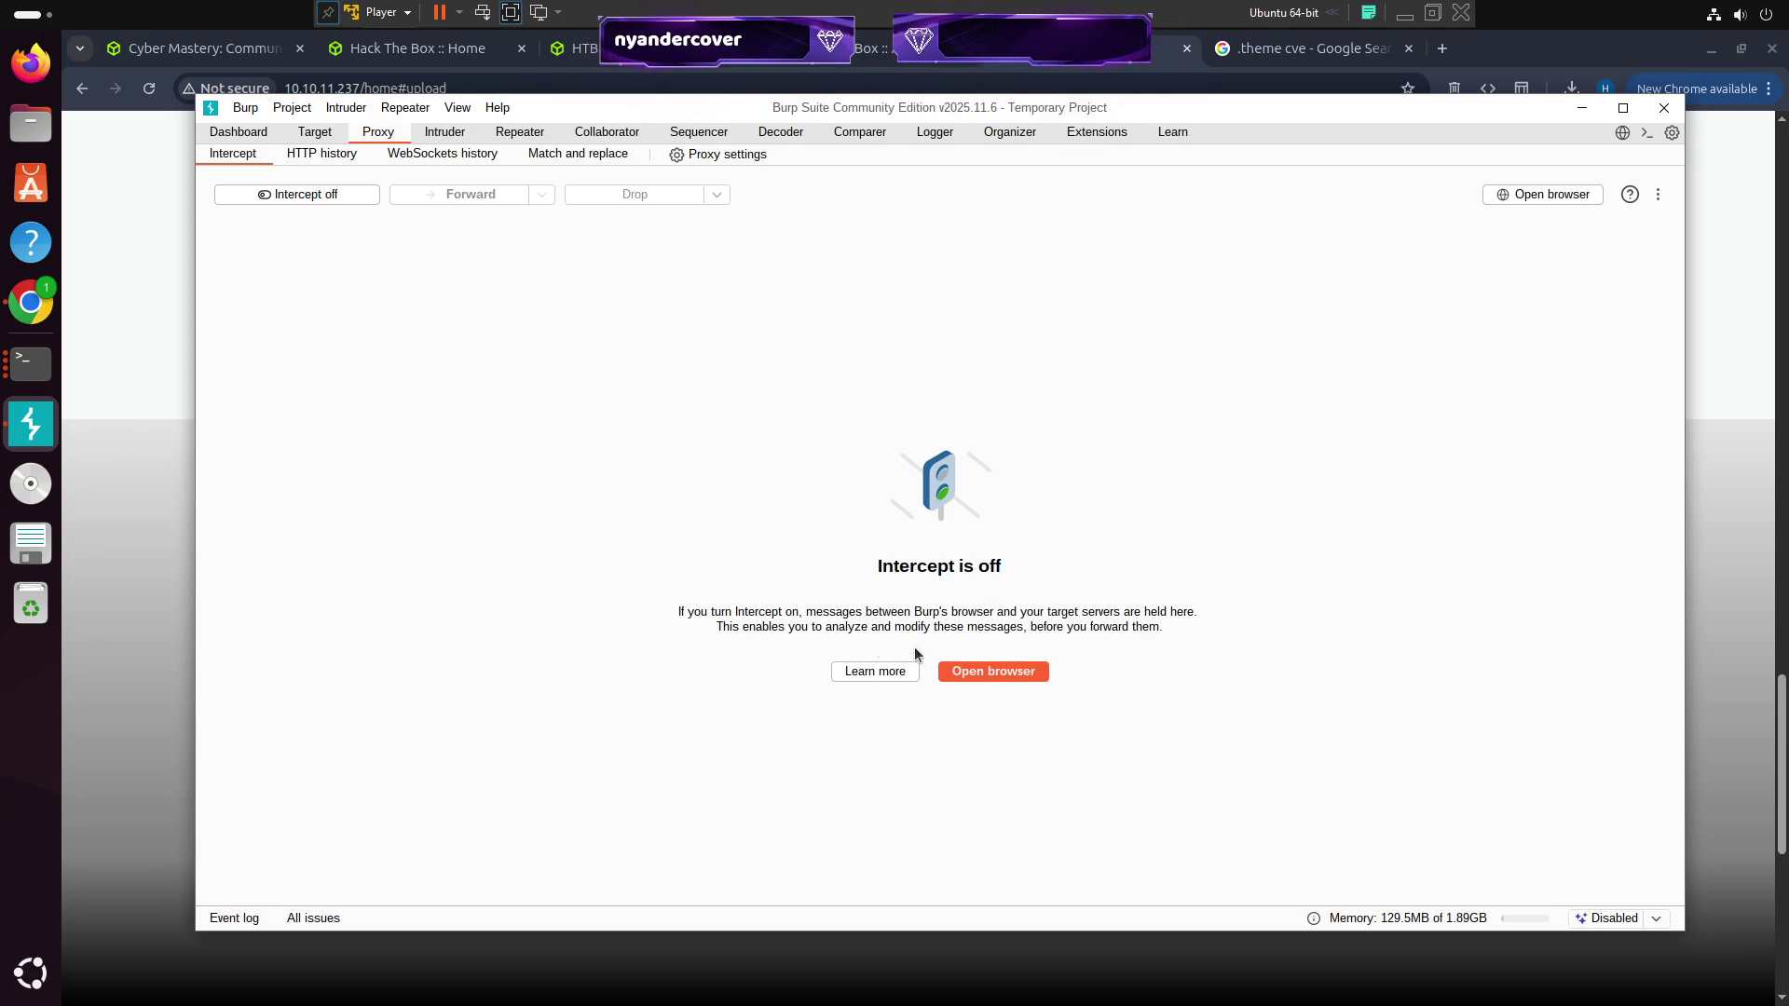
click(998, 673)
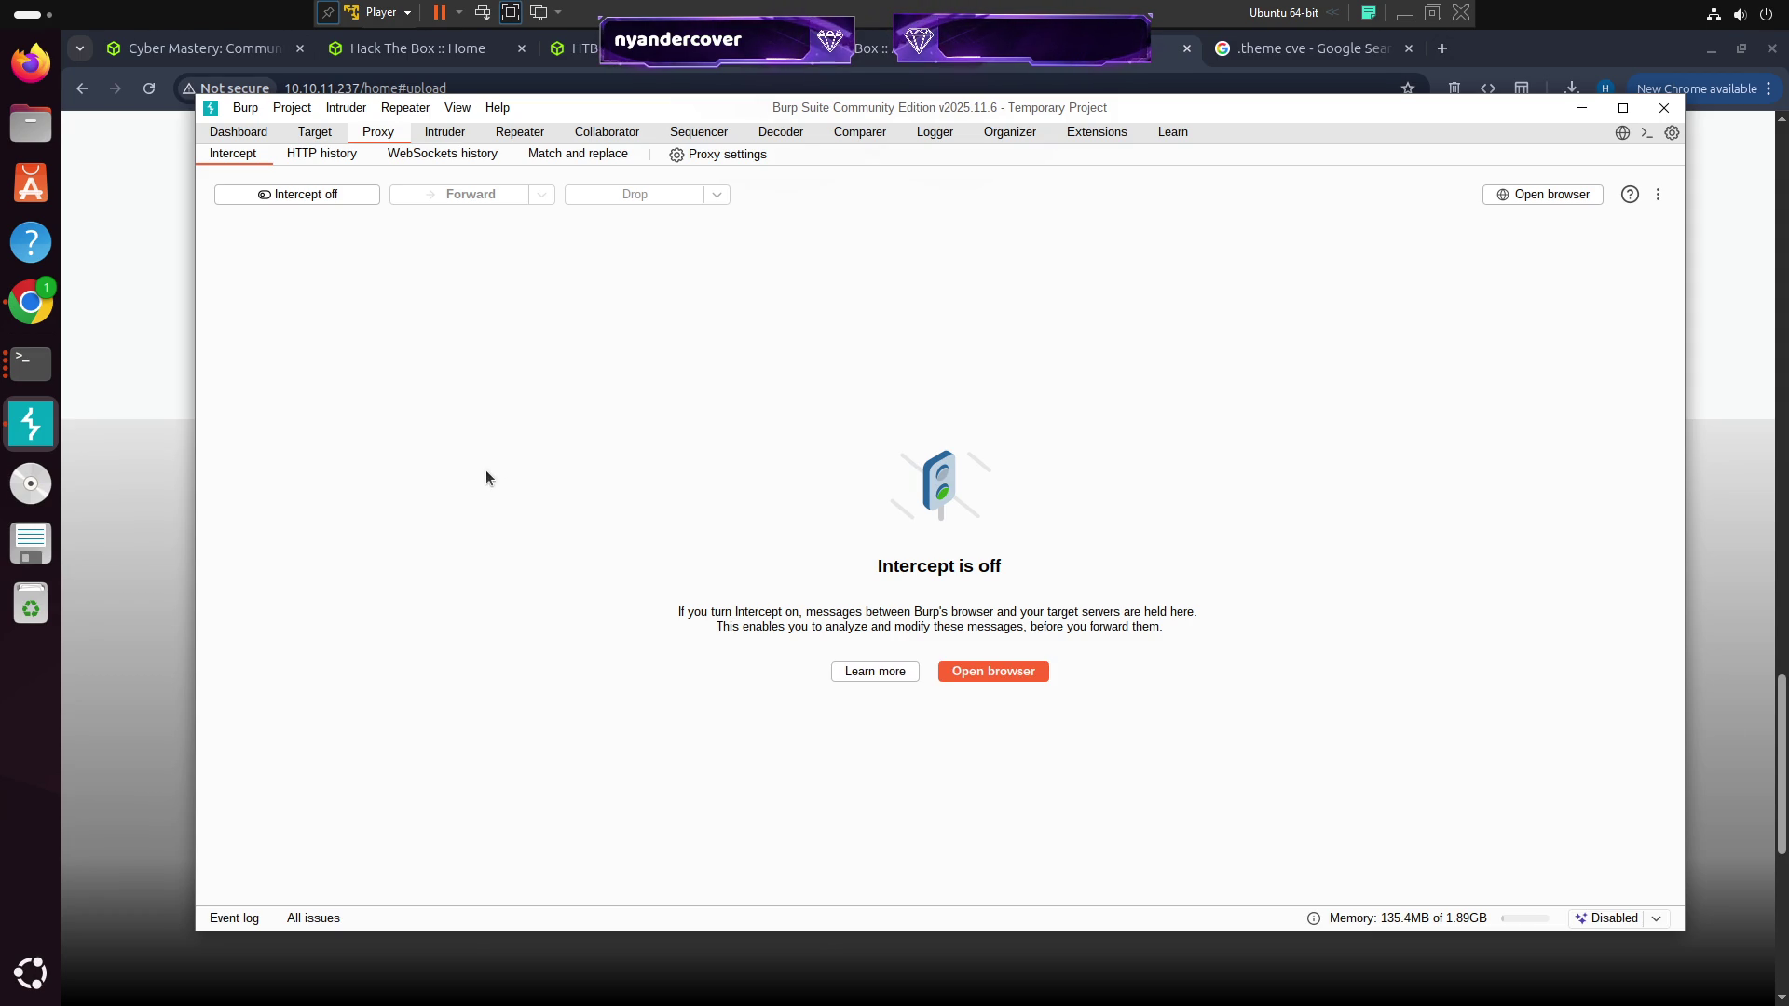
click(119, 447)
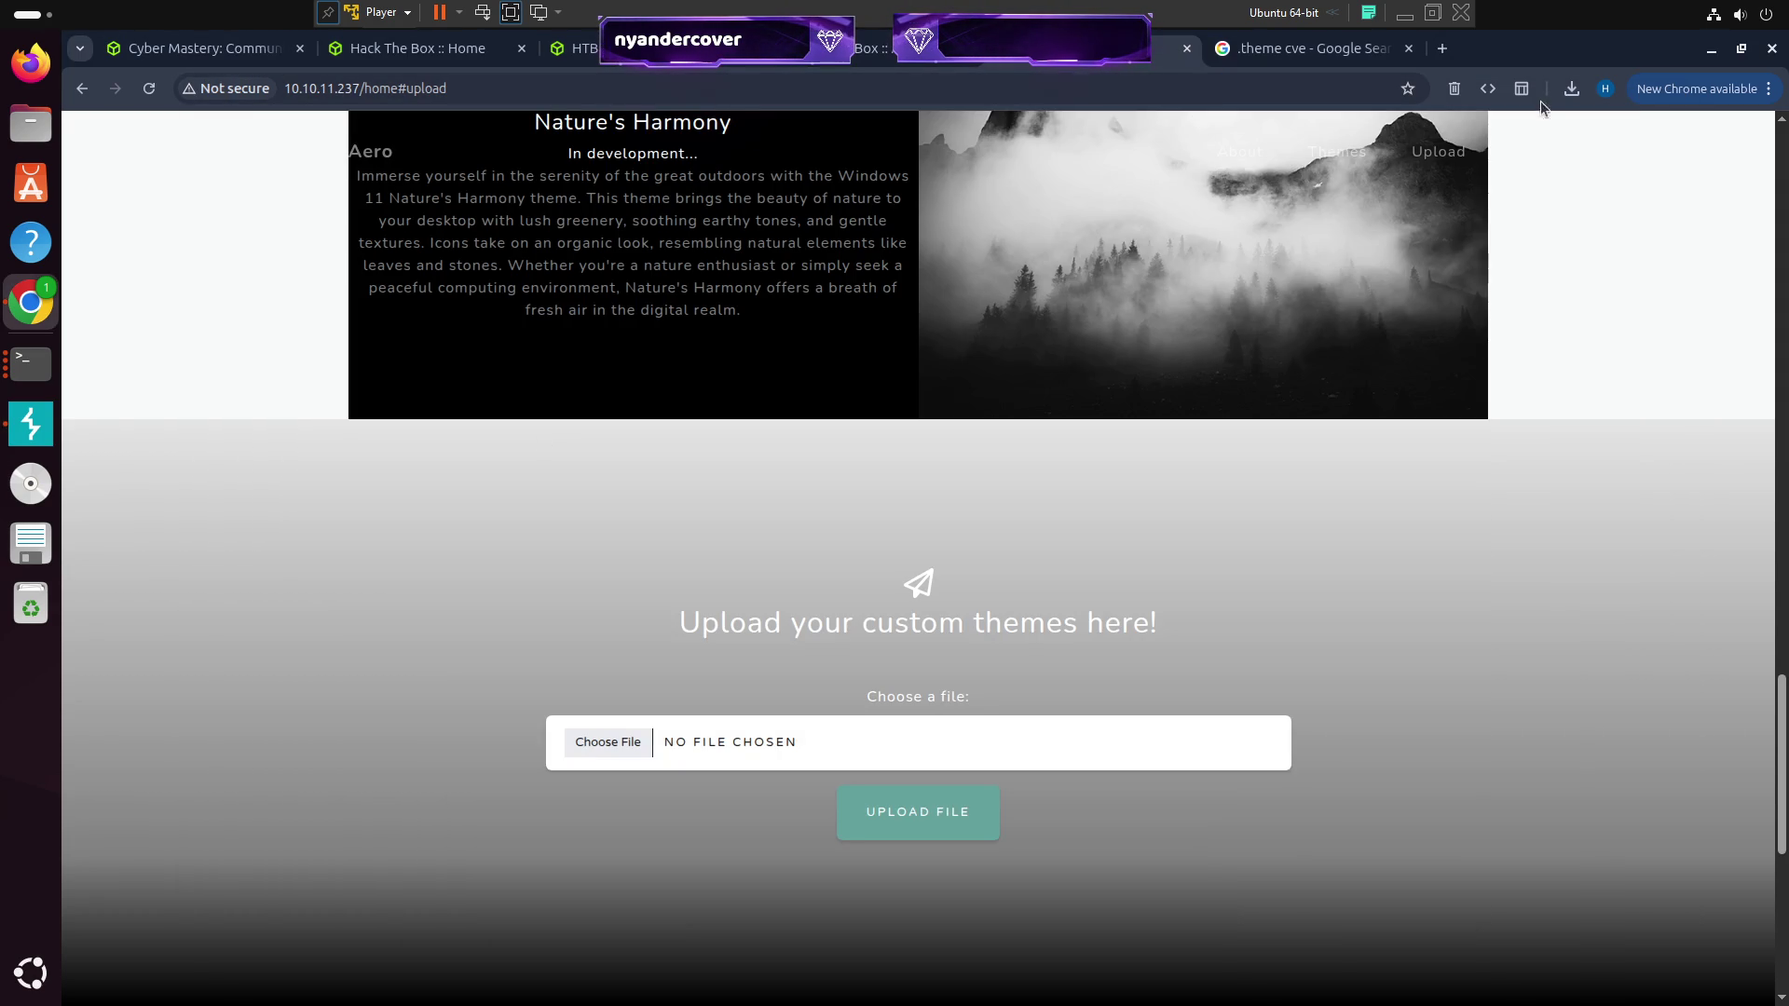
click(1444, 48)
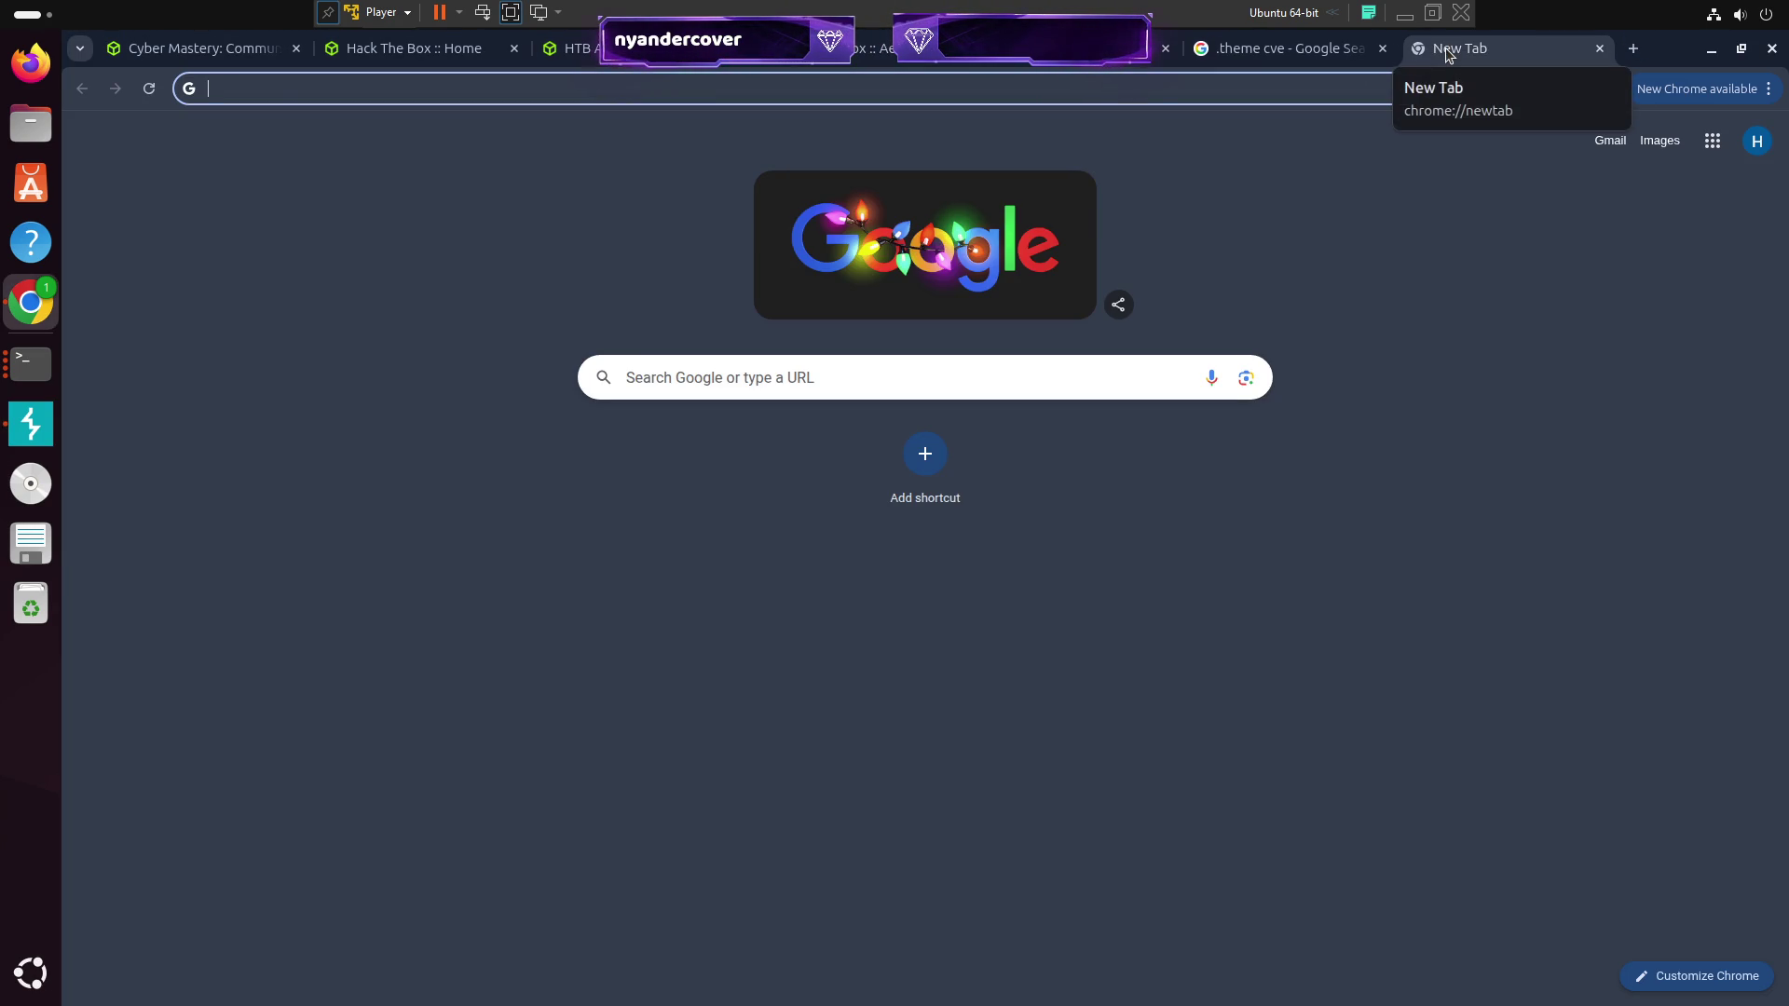
Search Google for 'chrome burp sudo', correcting the misspelled query
text(chrome burp suido)
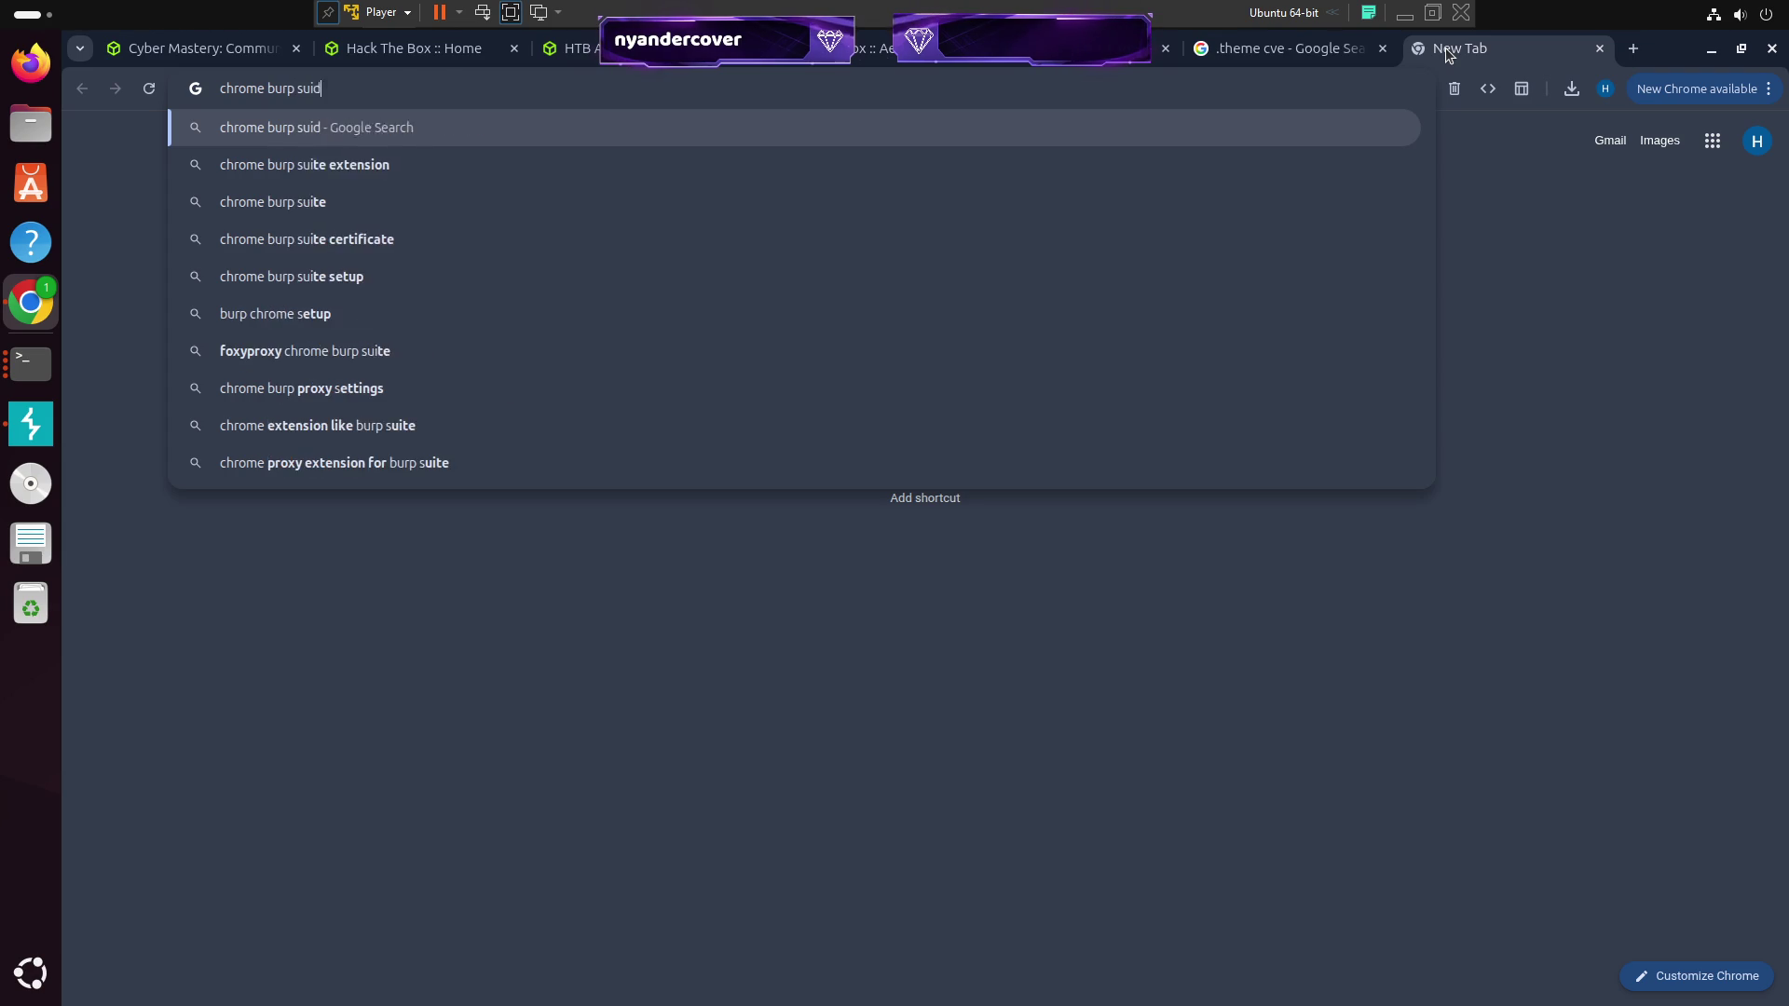
key(Return)
click(528, 165)
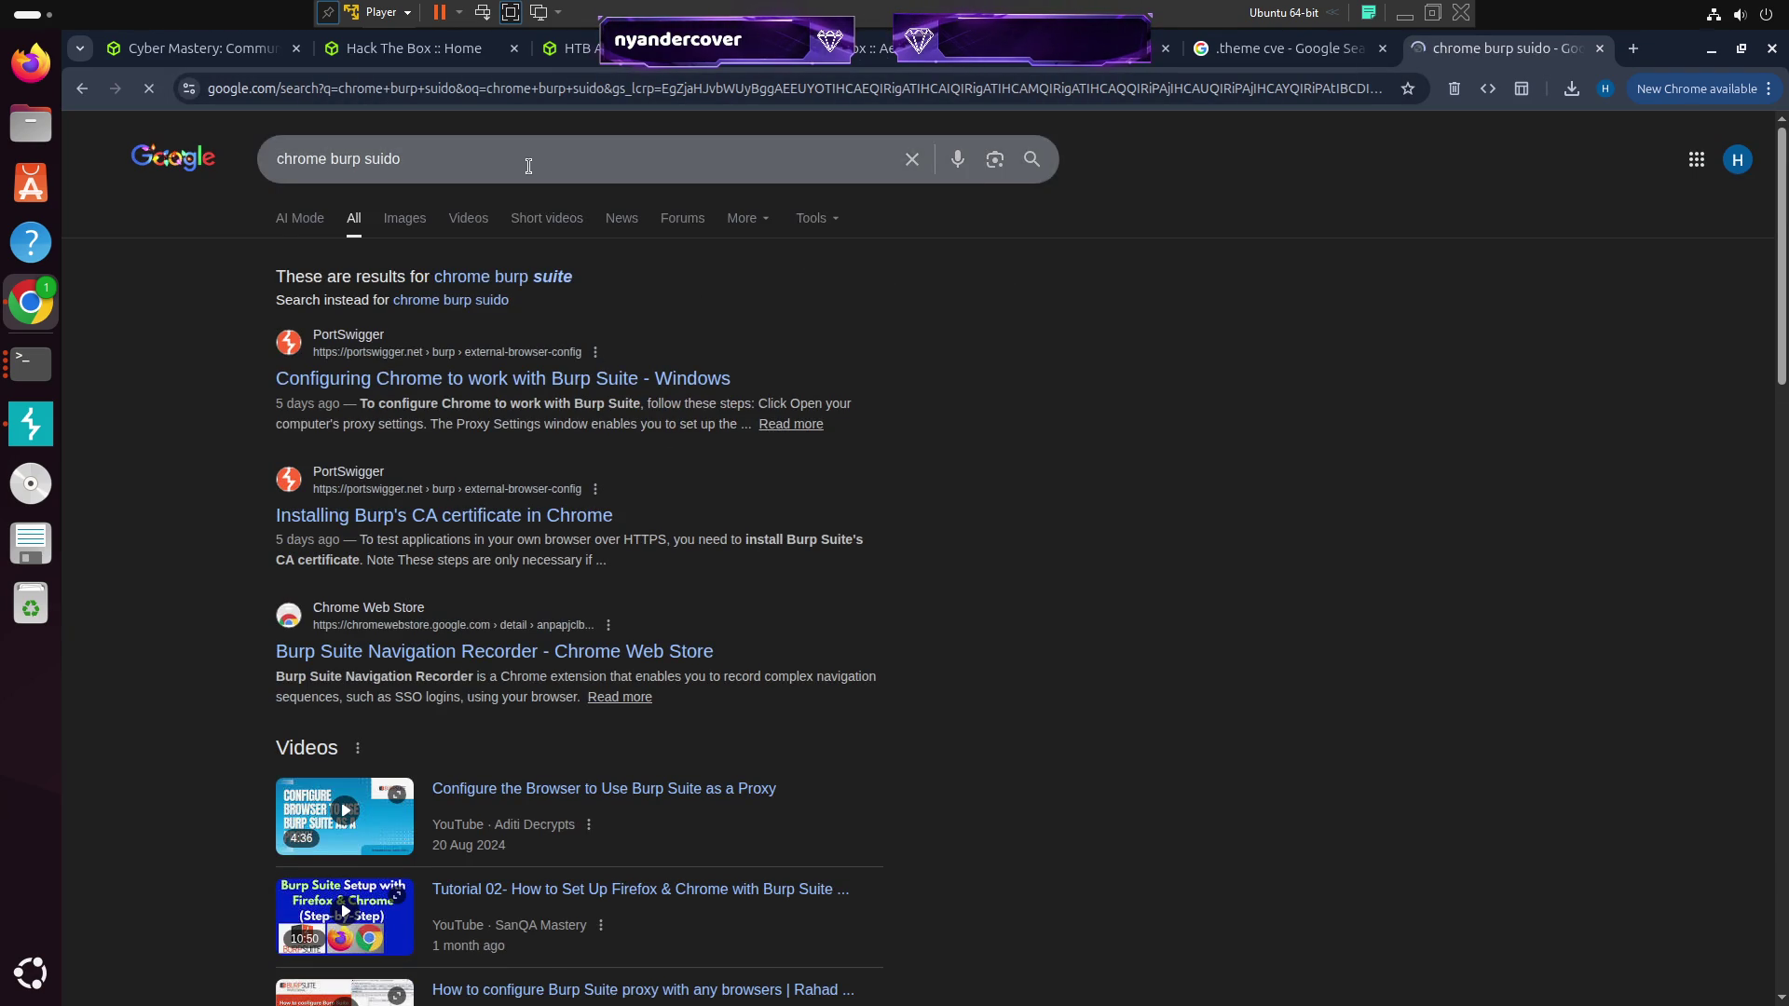
key(BackSpace)
key(BackSpace)
key(BackSpace)
text(do ch)
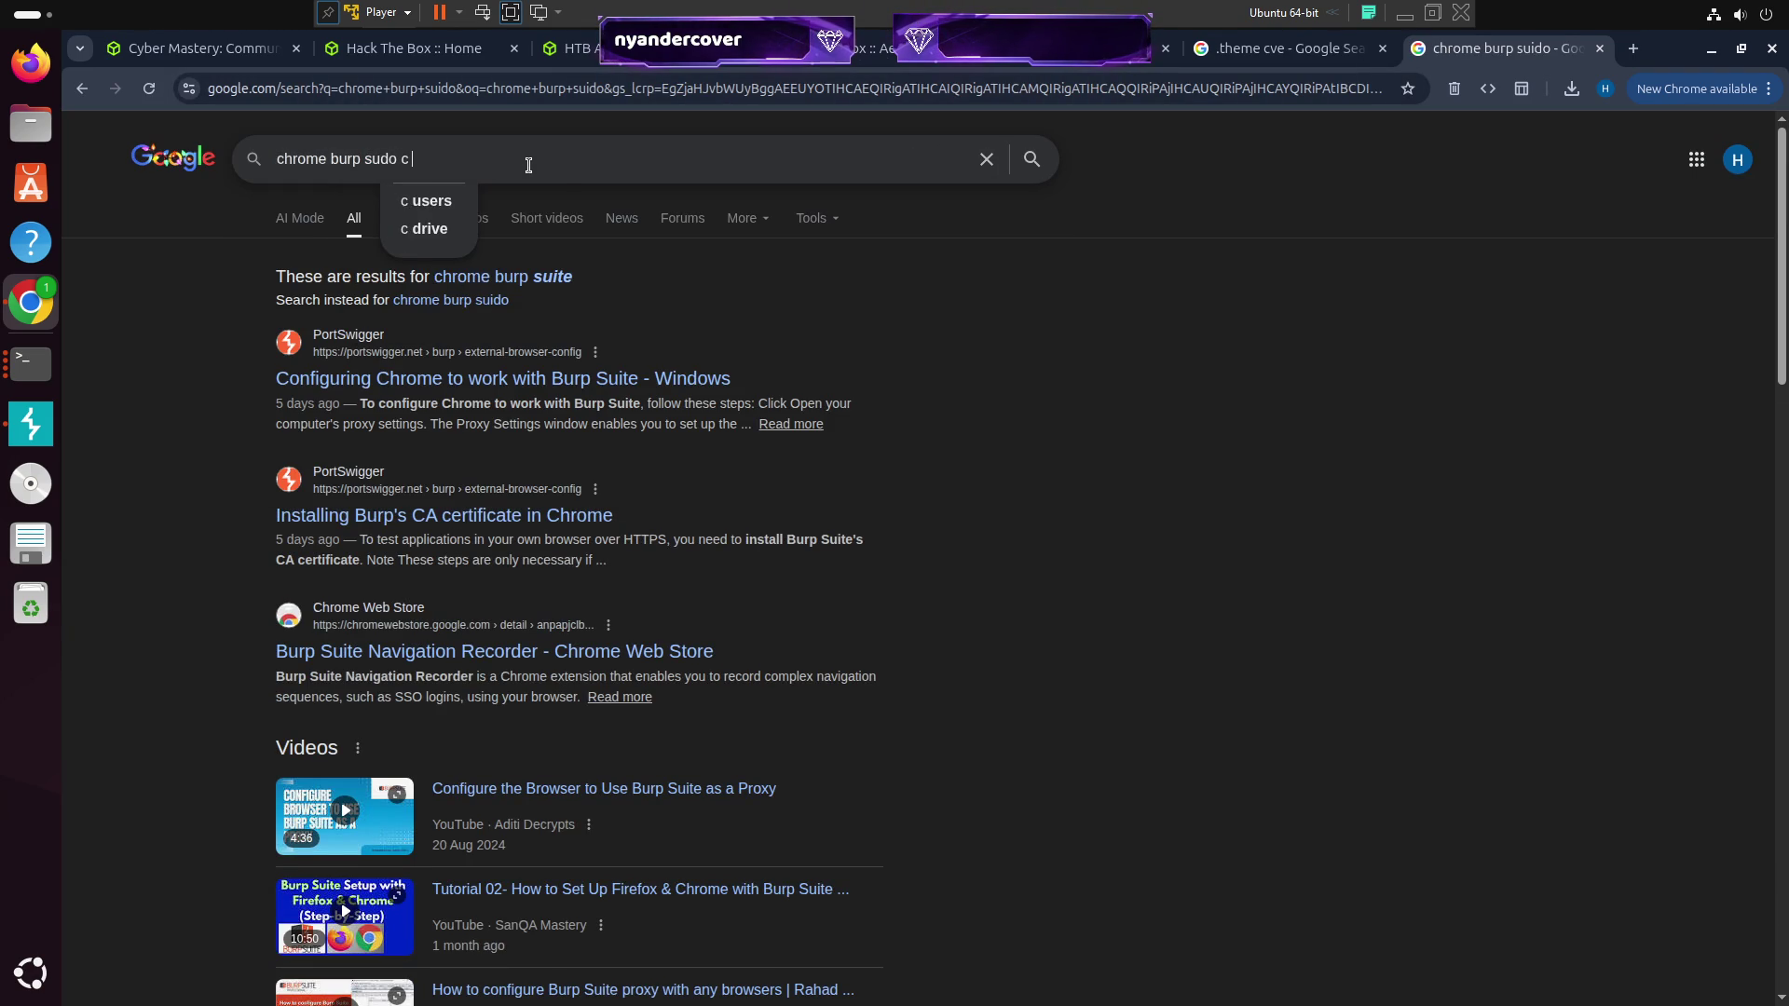
key(BackSpace)
key(BackSpace)
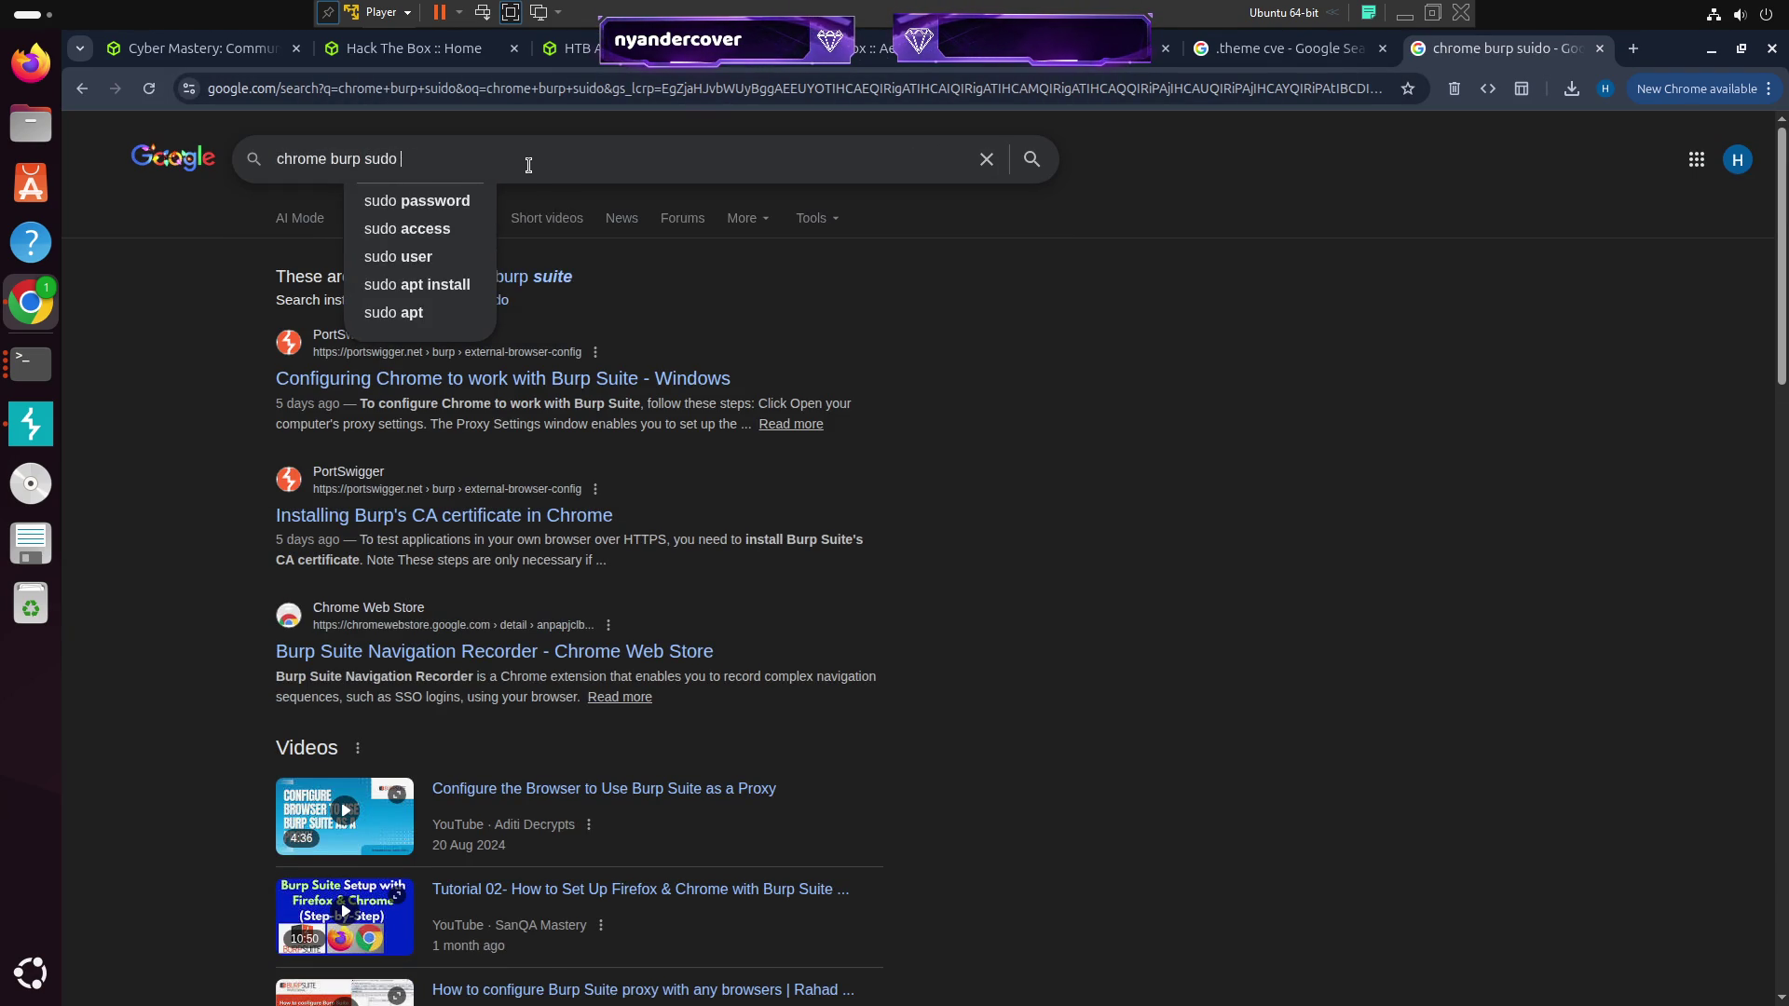
key(Return)
Read the Medium article 'Can't Open Burp Browser', then go back to the results
scroll(781, 586, down, 5)
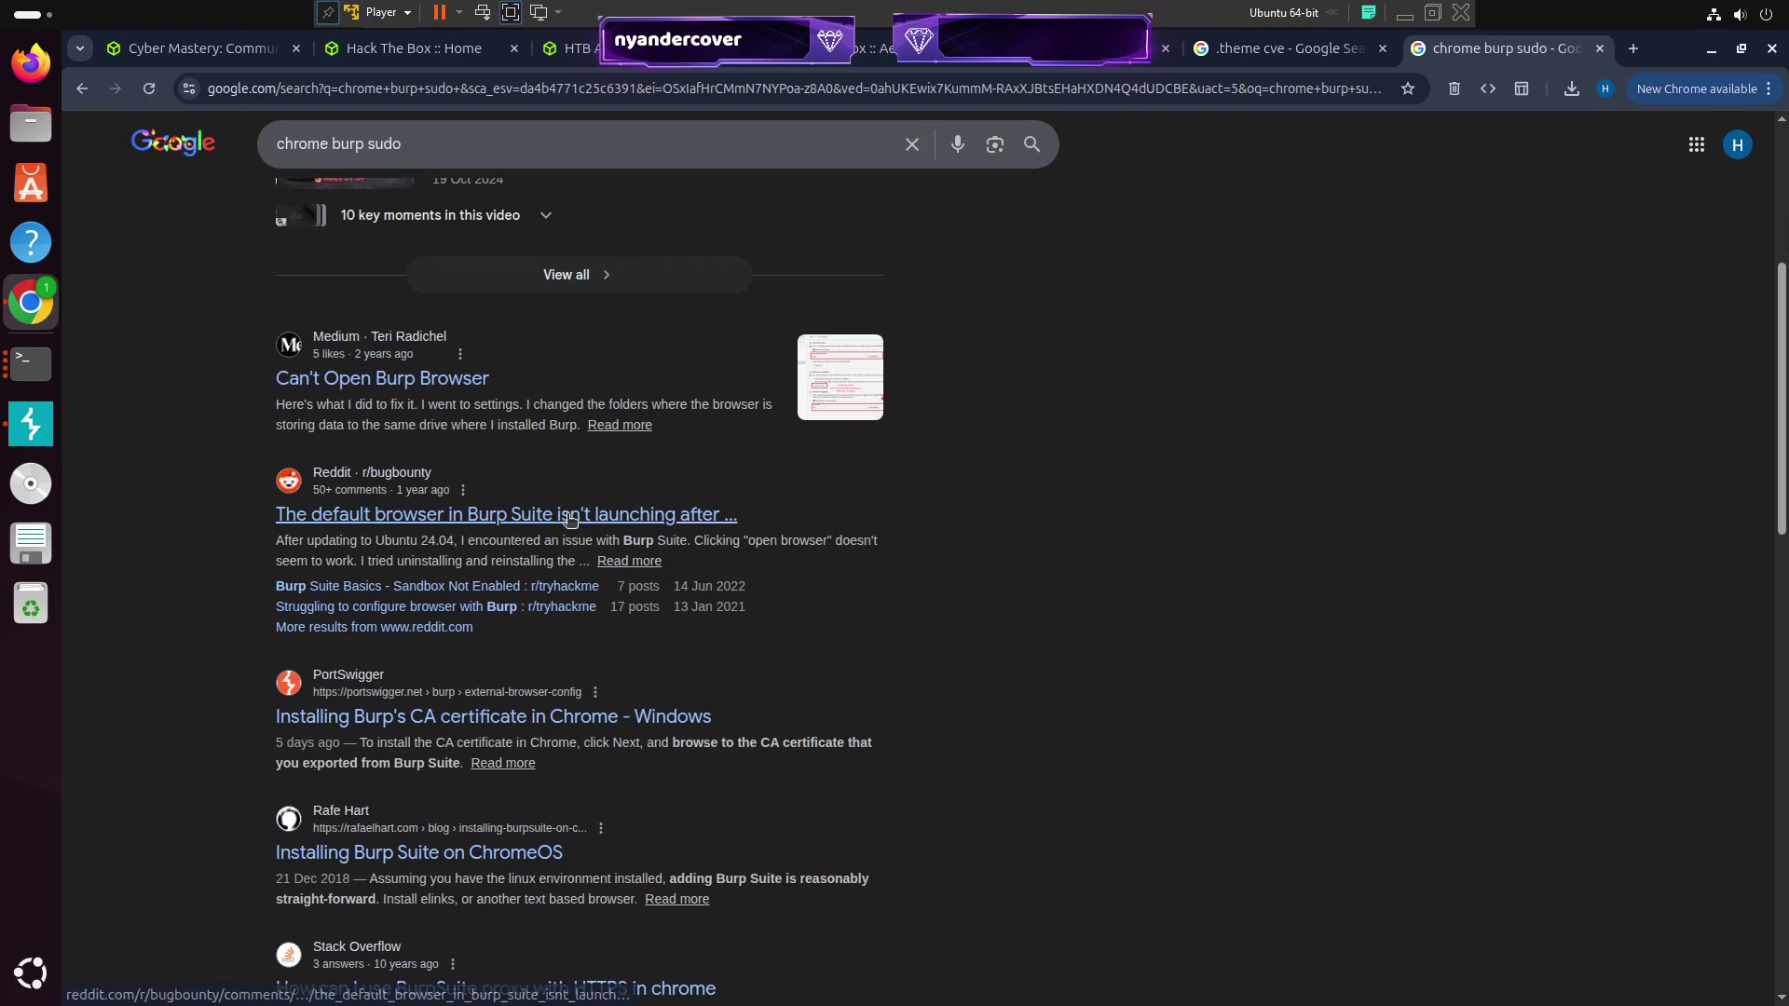
click(402, 376)
scroll(607, 518, down, 20)
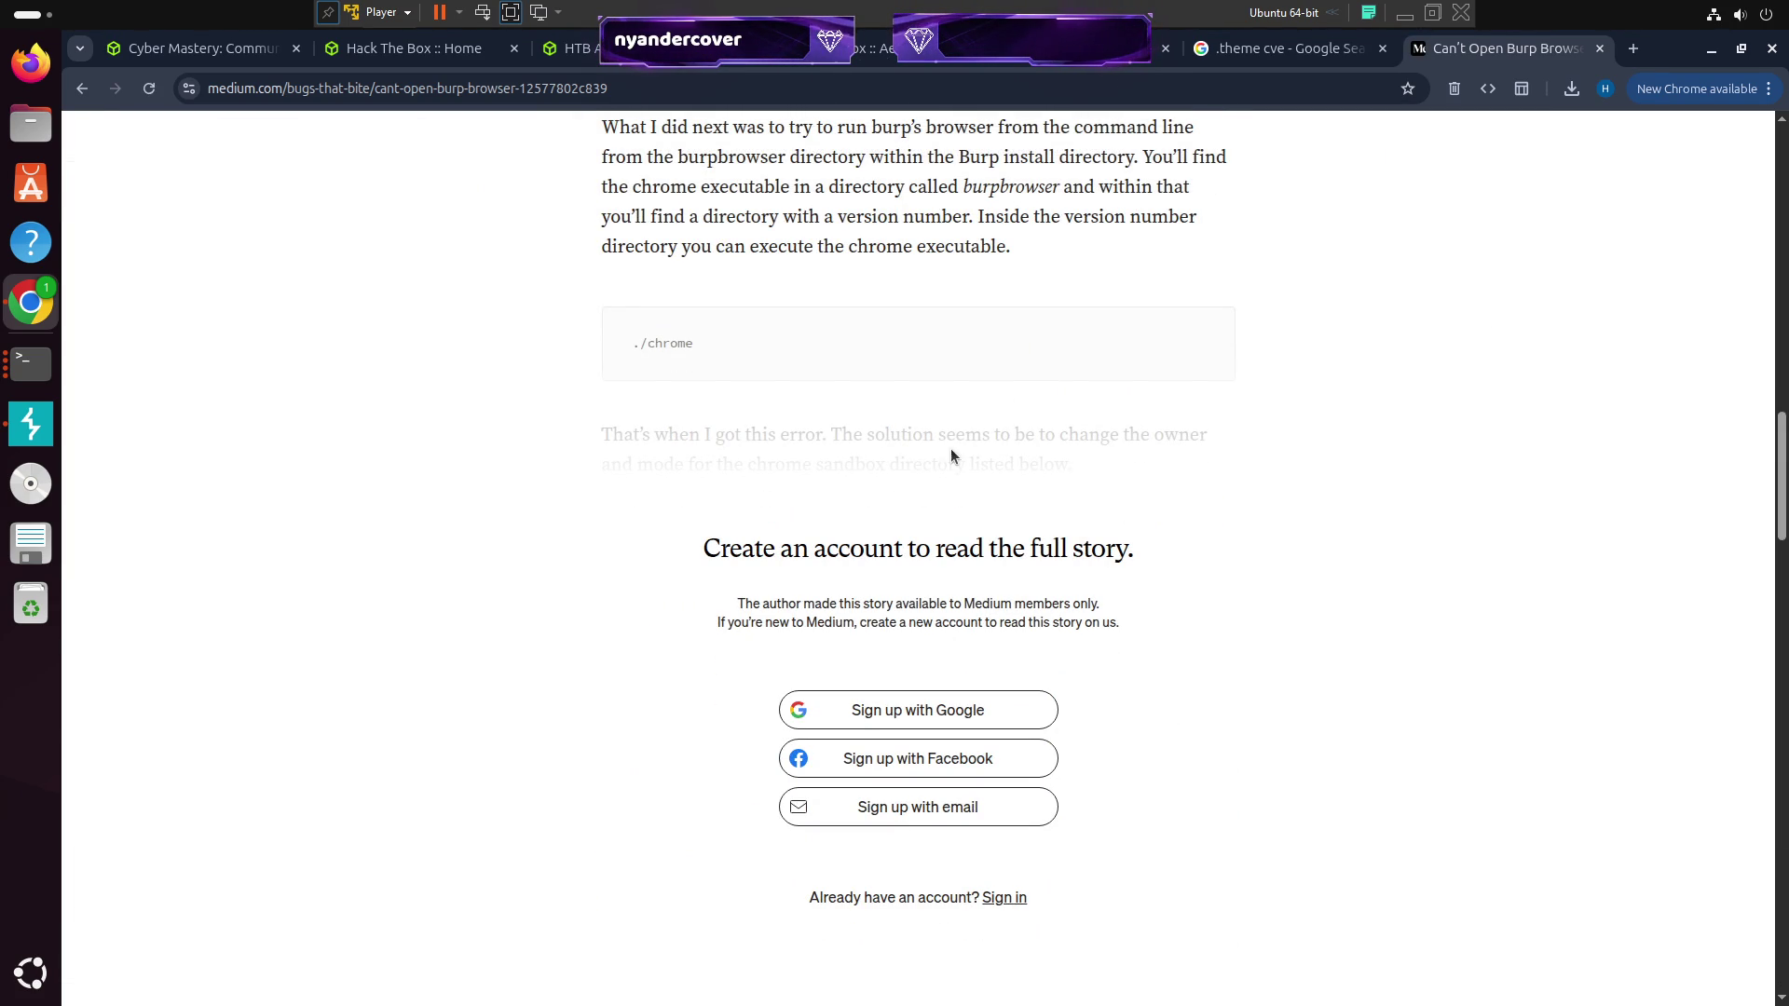
scroll(918, 555, up, 10)
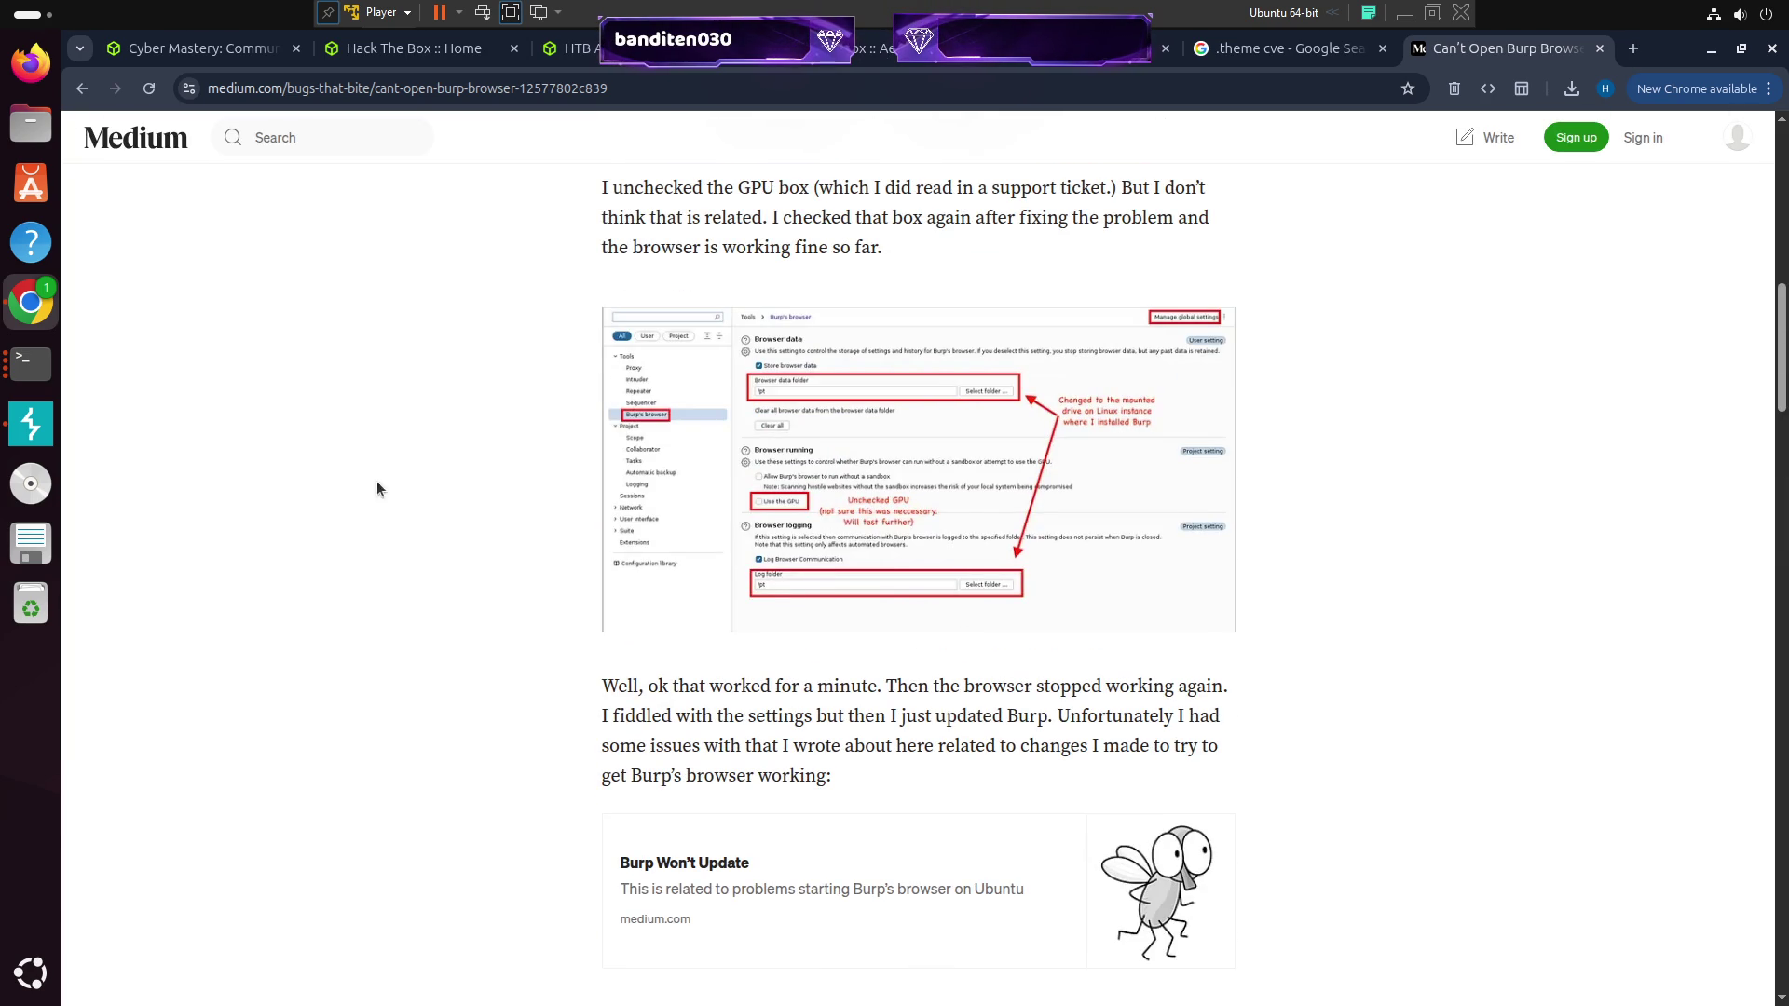
scroll(468, 447, up, 8)
scroll(676, 474, up, 3)
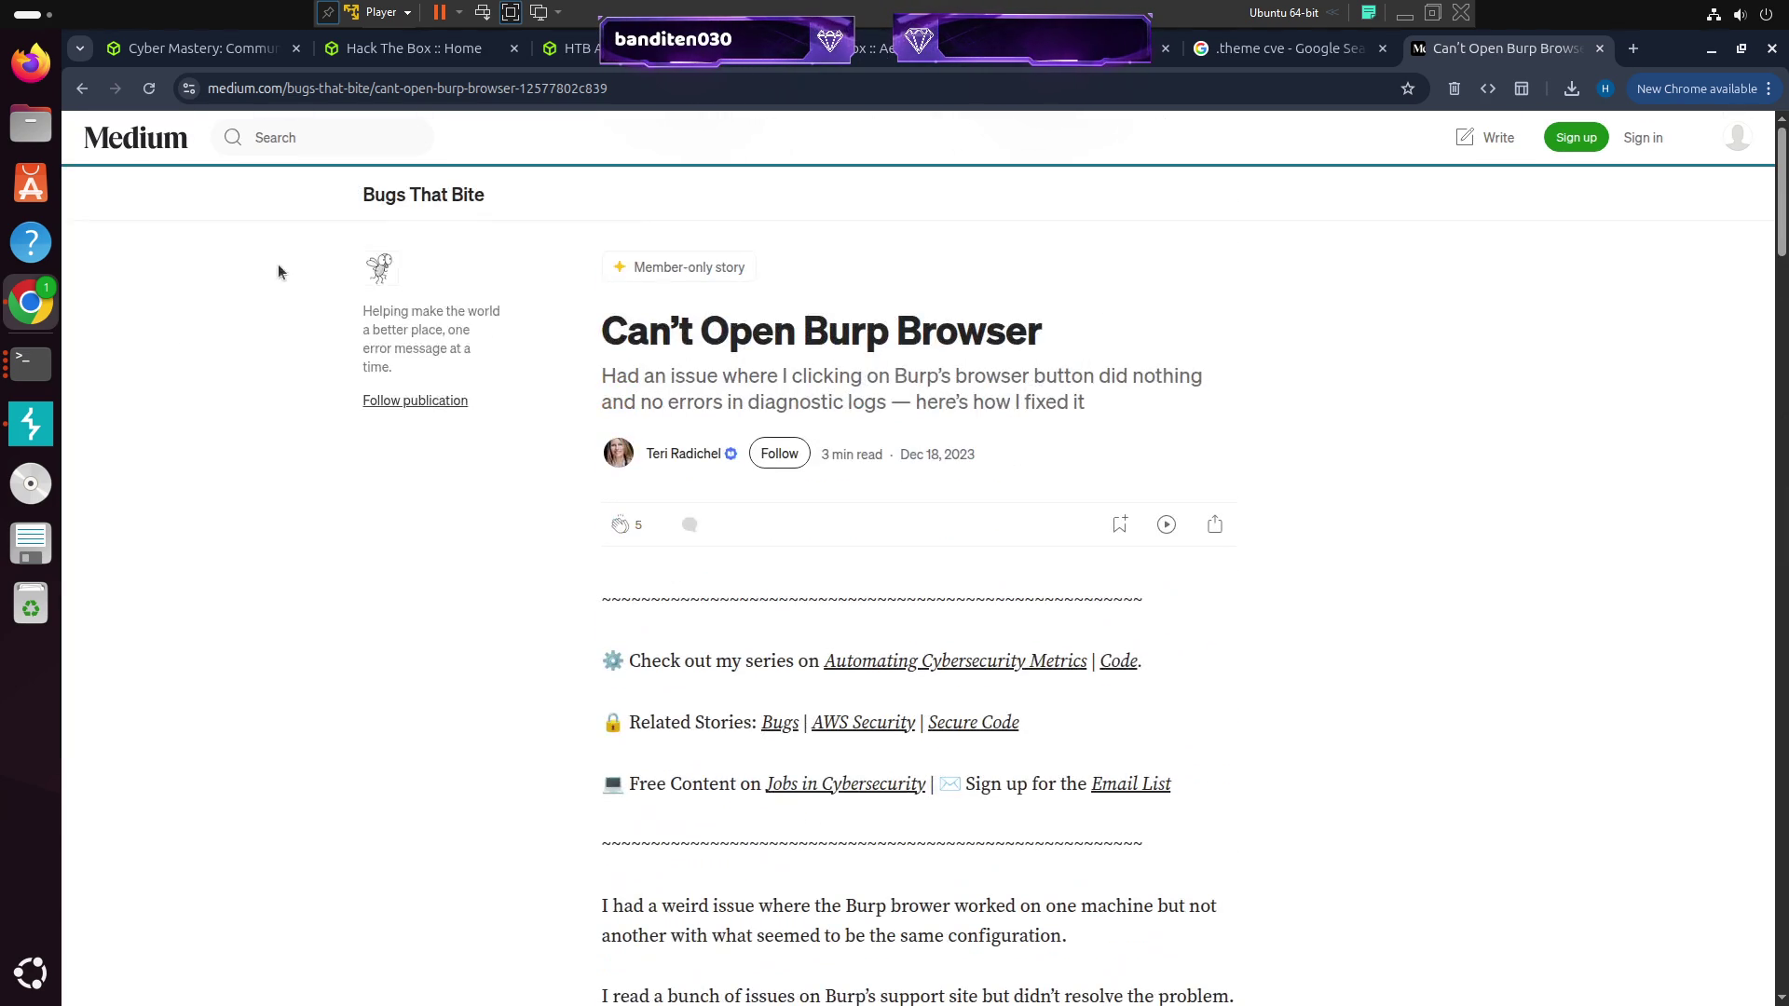
click(82, 88)
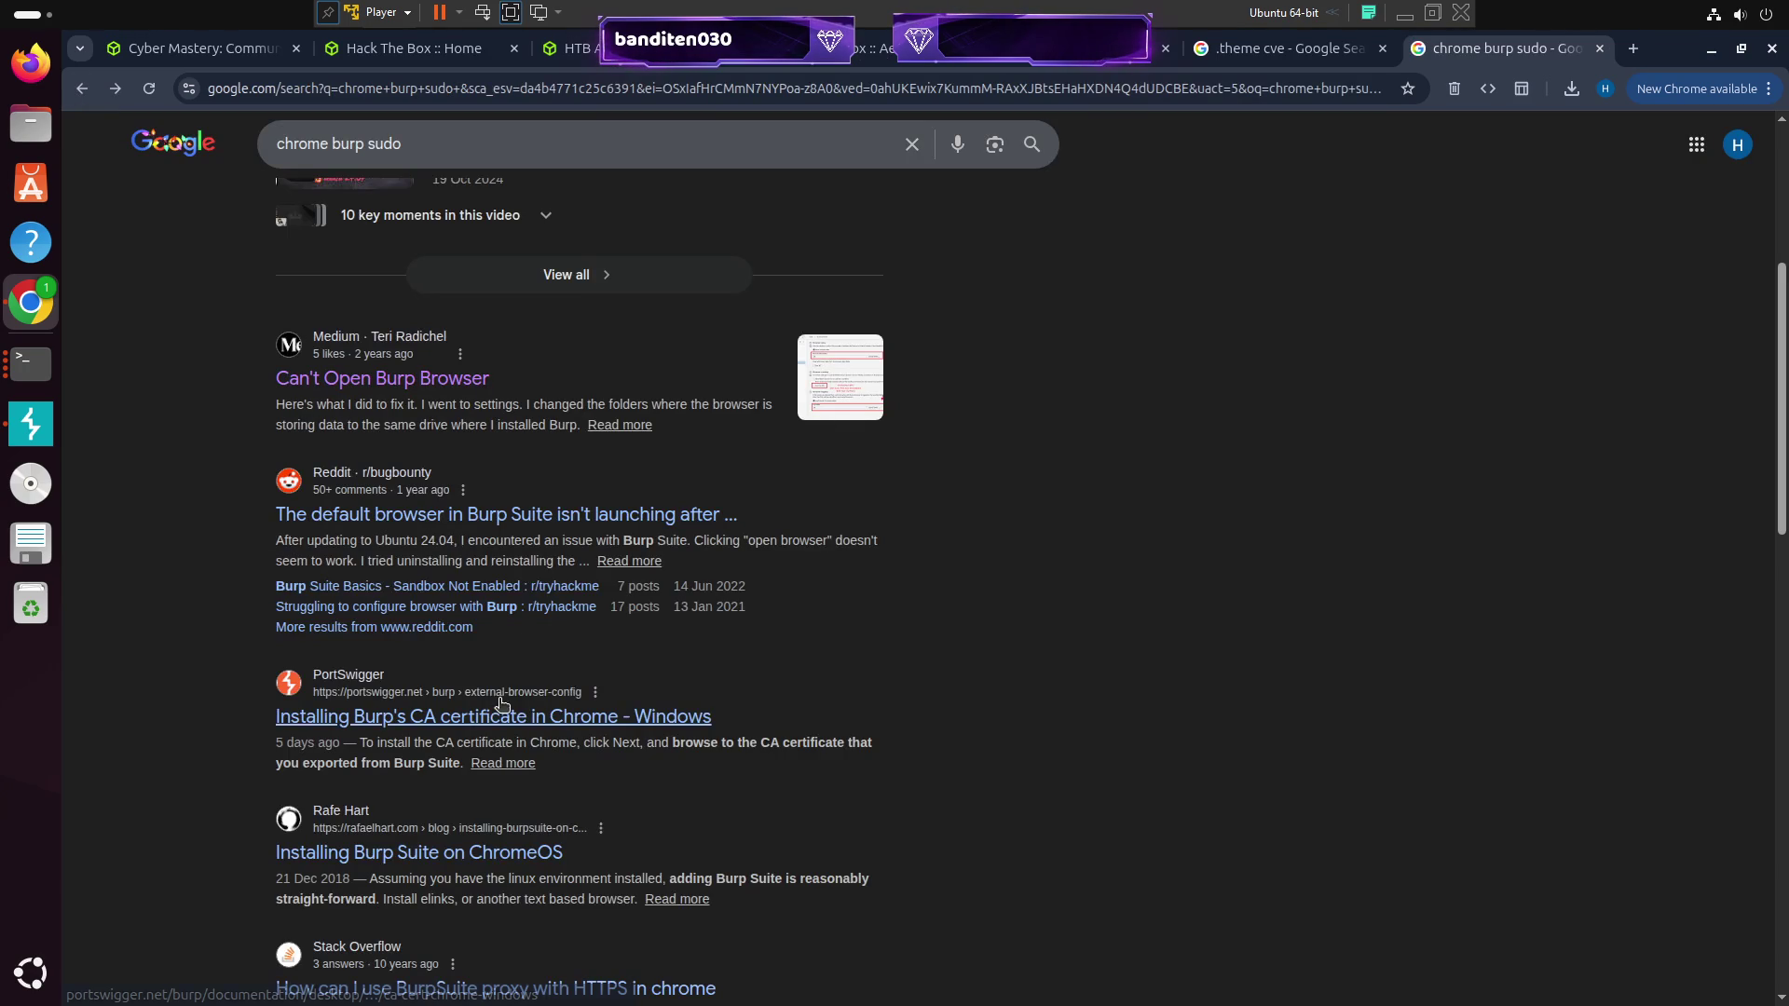
Skim GitHub issue #56 'Why does the tool's browser not open?' and return to the results
scroll(746, 578, down, 10)
scroll(739, 577, down, 5)
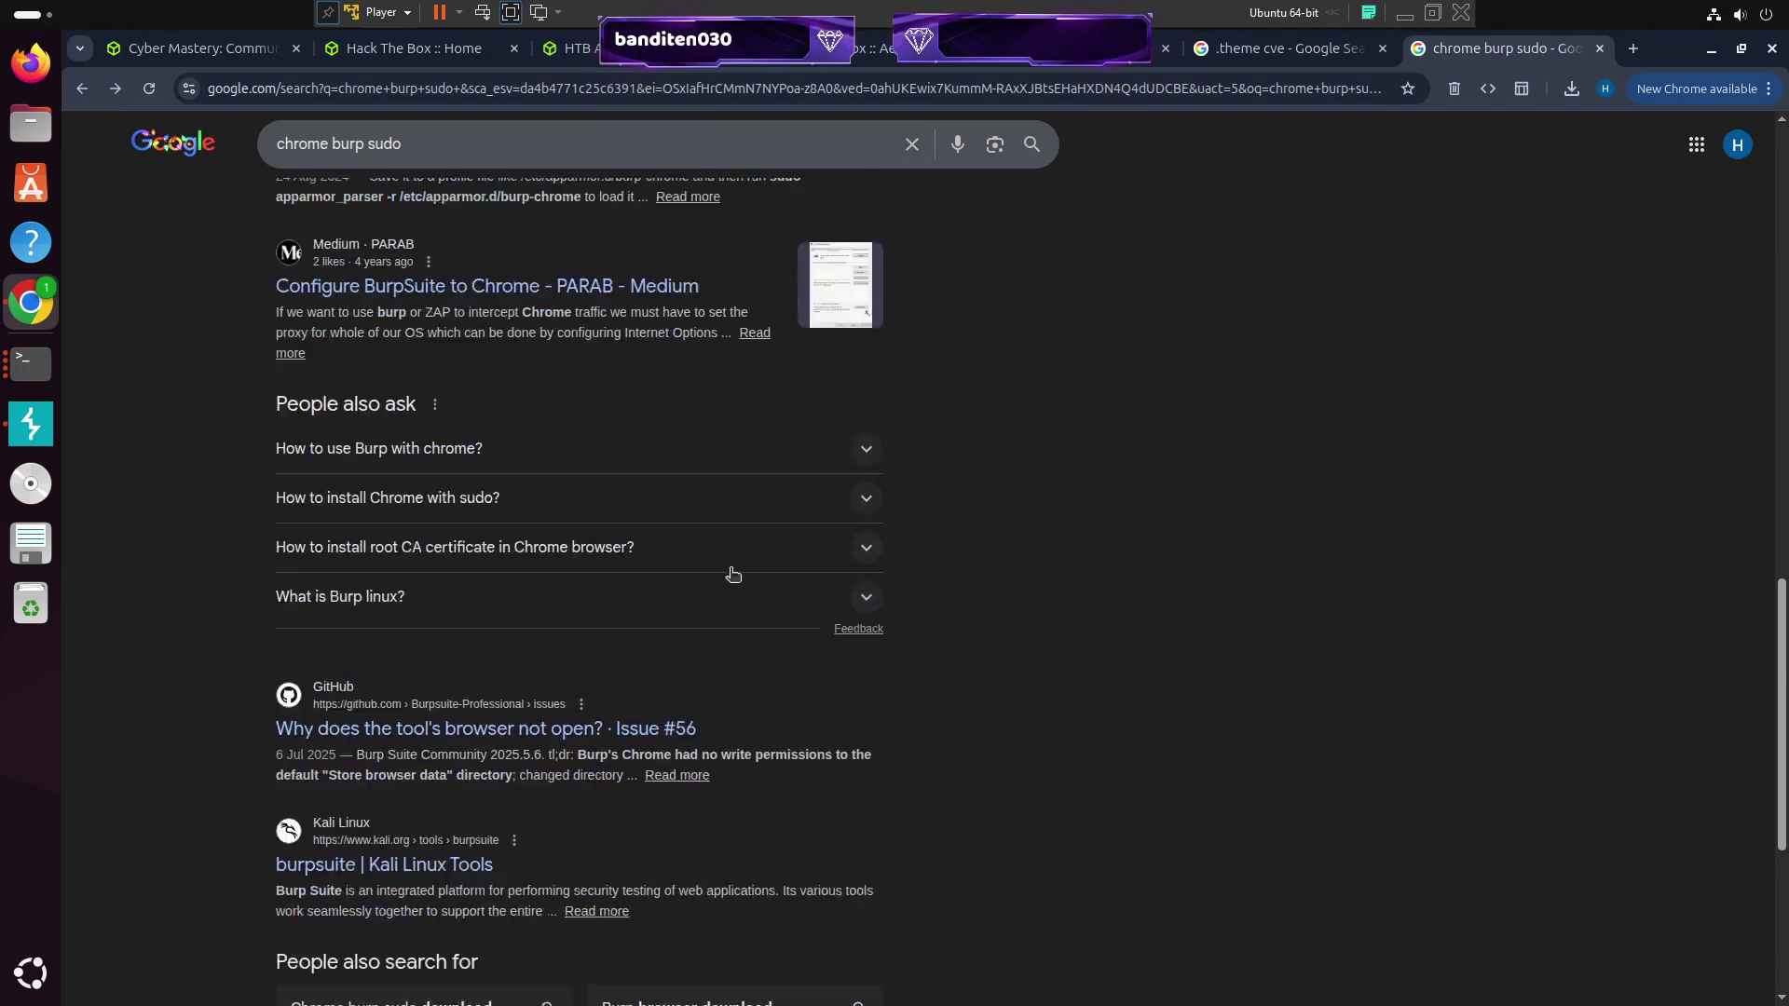
click(486, 435)
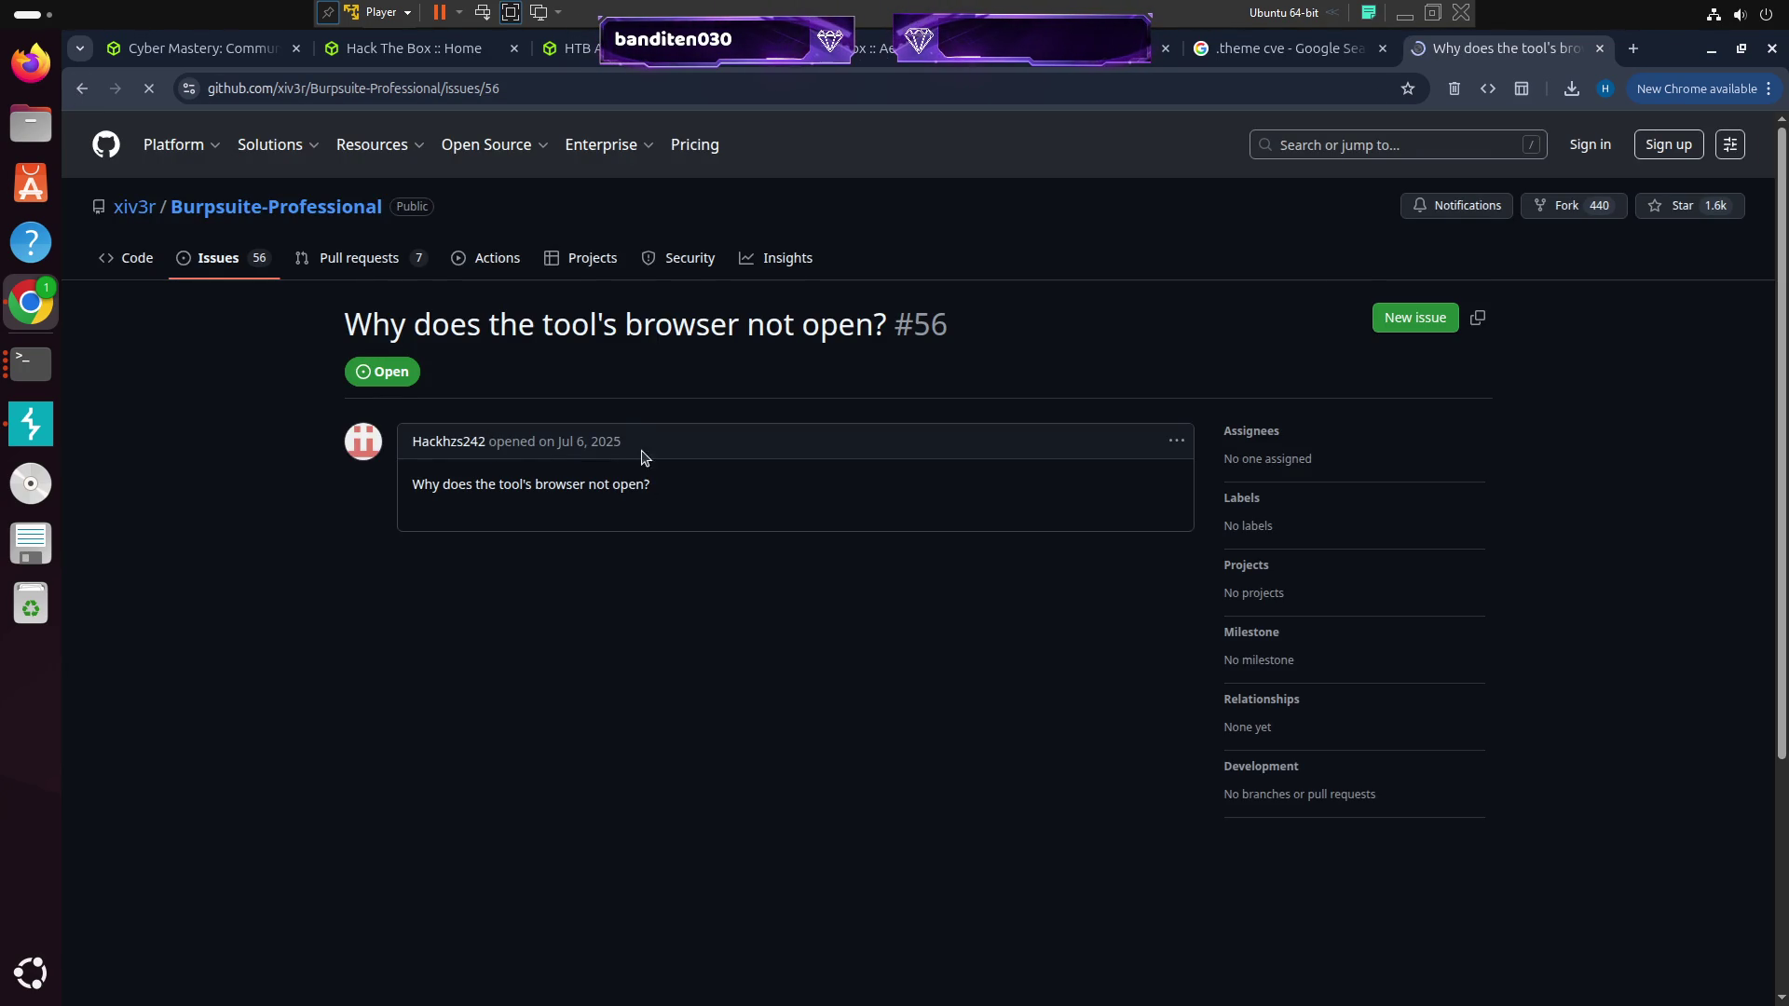
scroll(652, 485, down, 15)
scroll(660, 516, up, 10)
scroll(652, 516, up, 5)
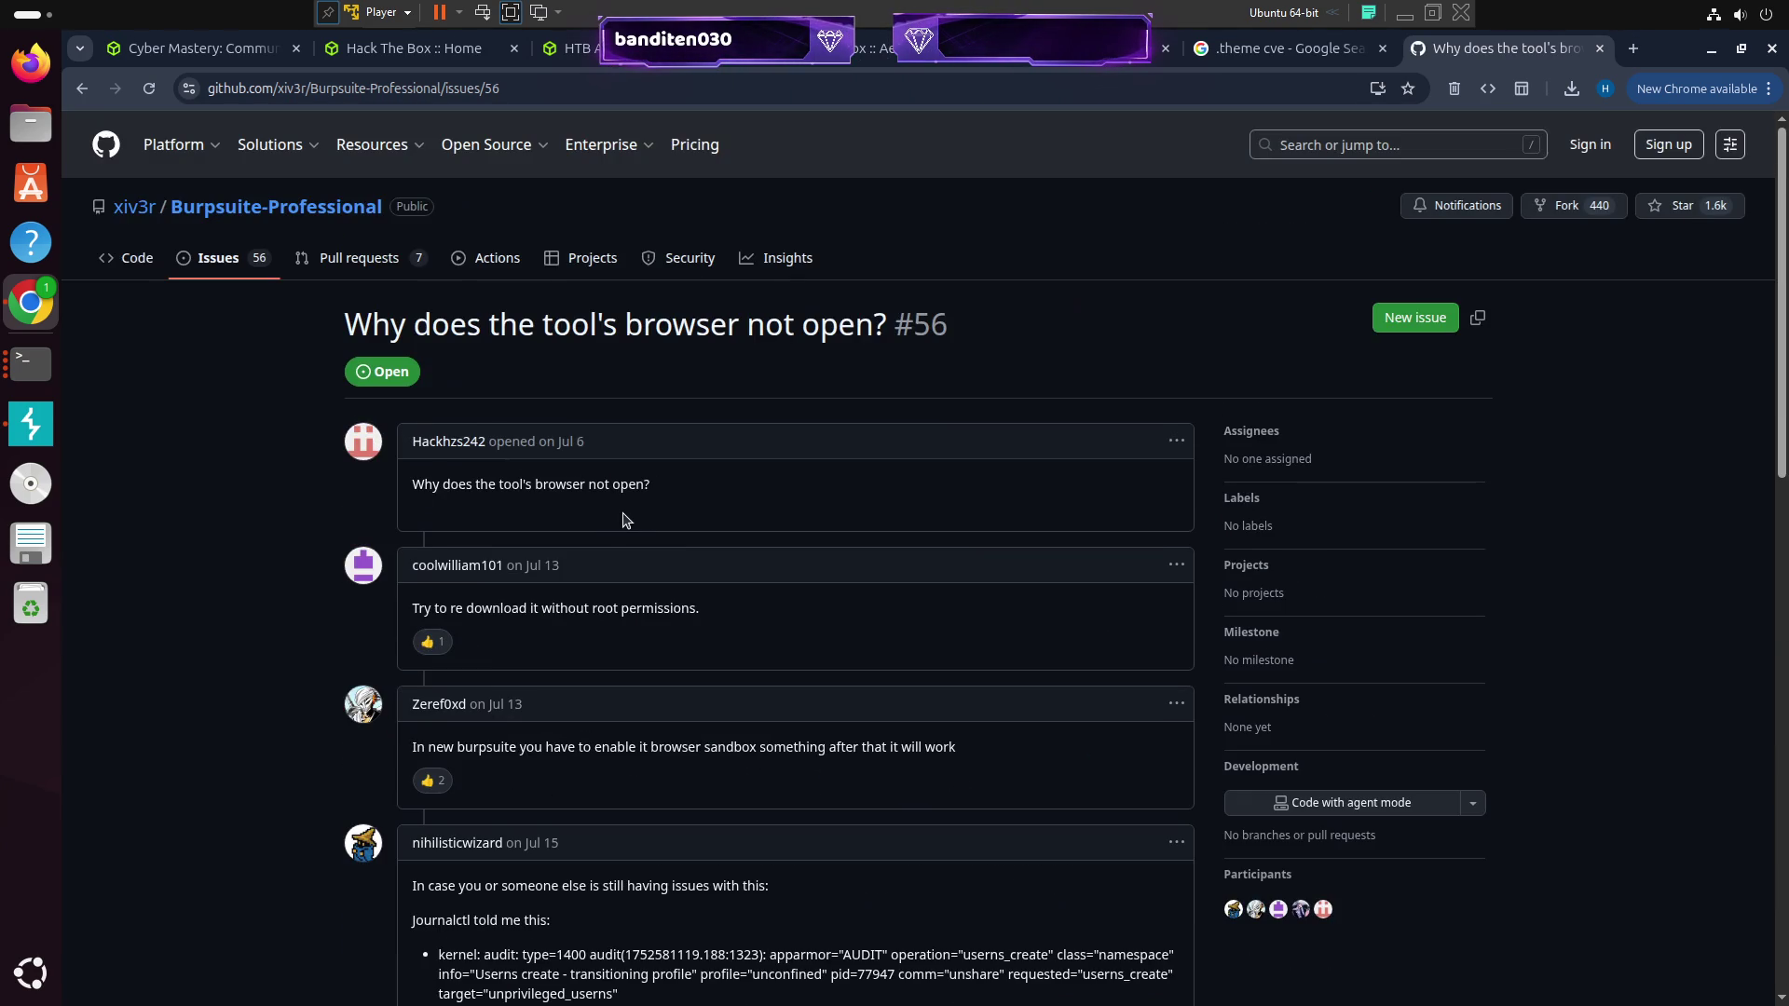
click(82, 88)
Reopen the Medium 'Can't Open Burp Browser' article and scroll through it
scroll(557, 652, up, 20)
scroll(555, 681, down, 6)
scroll(550, 678, down, 2)
scroll(503, 559, up, 8)
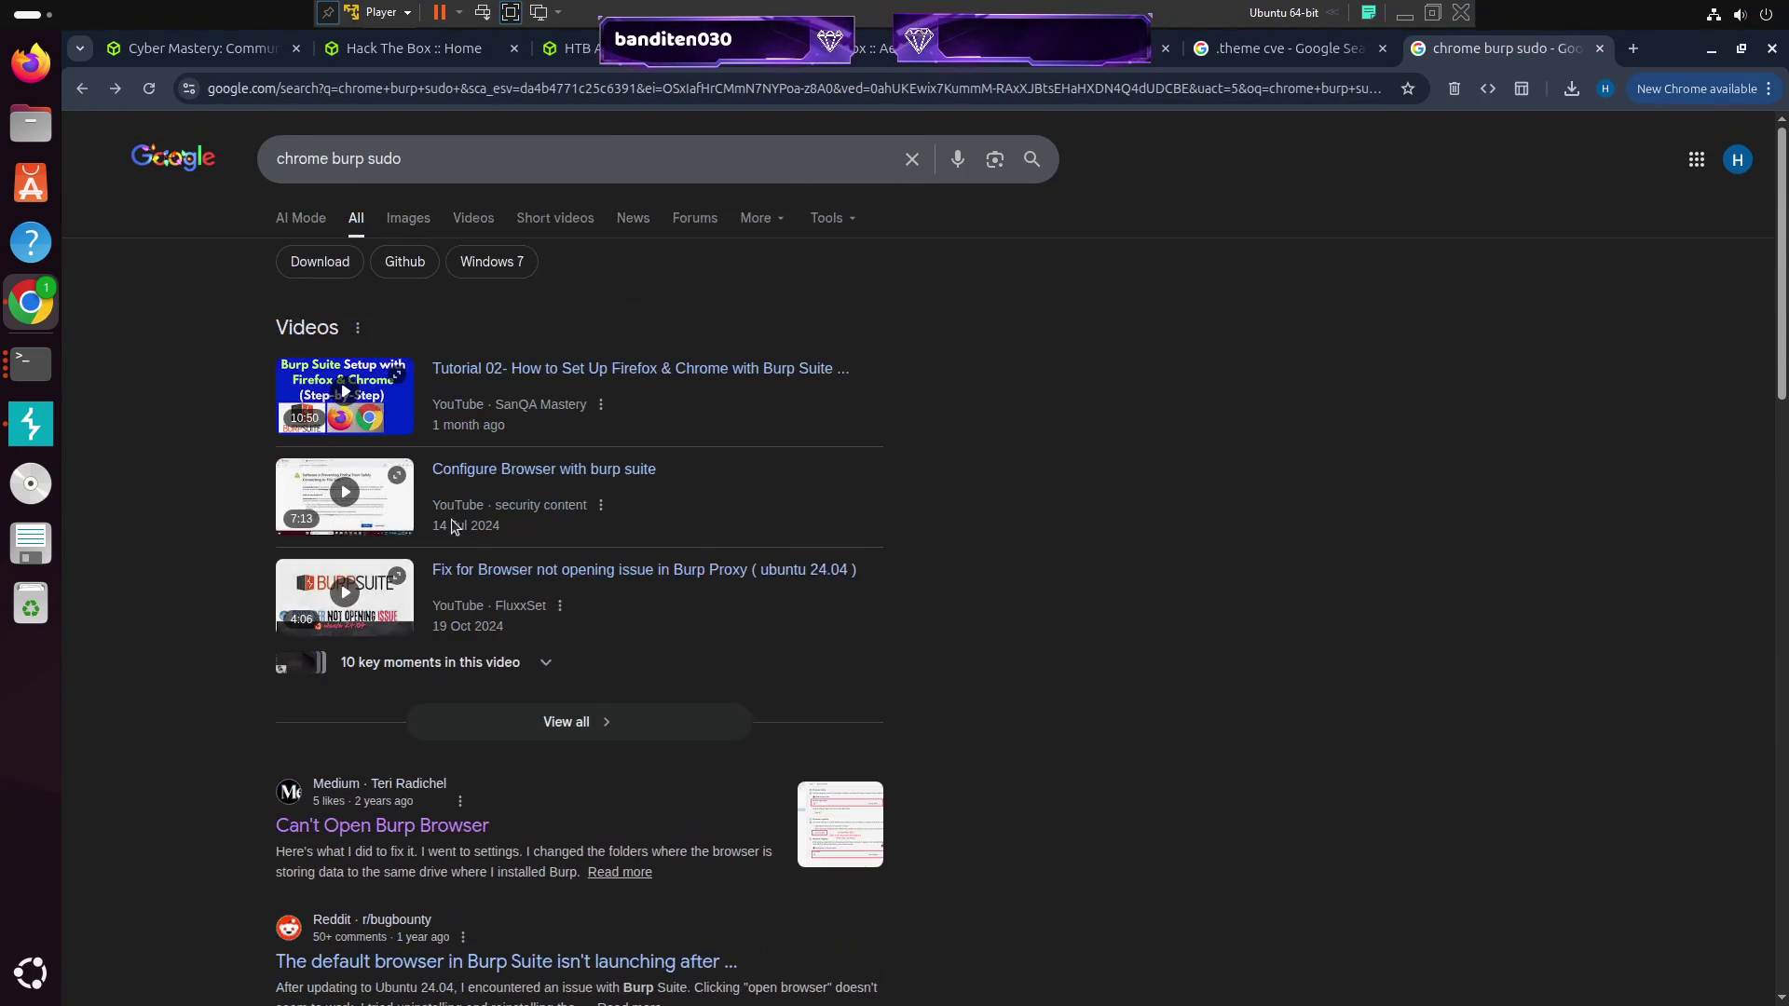
click(402, 828)
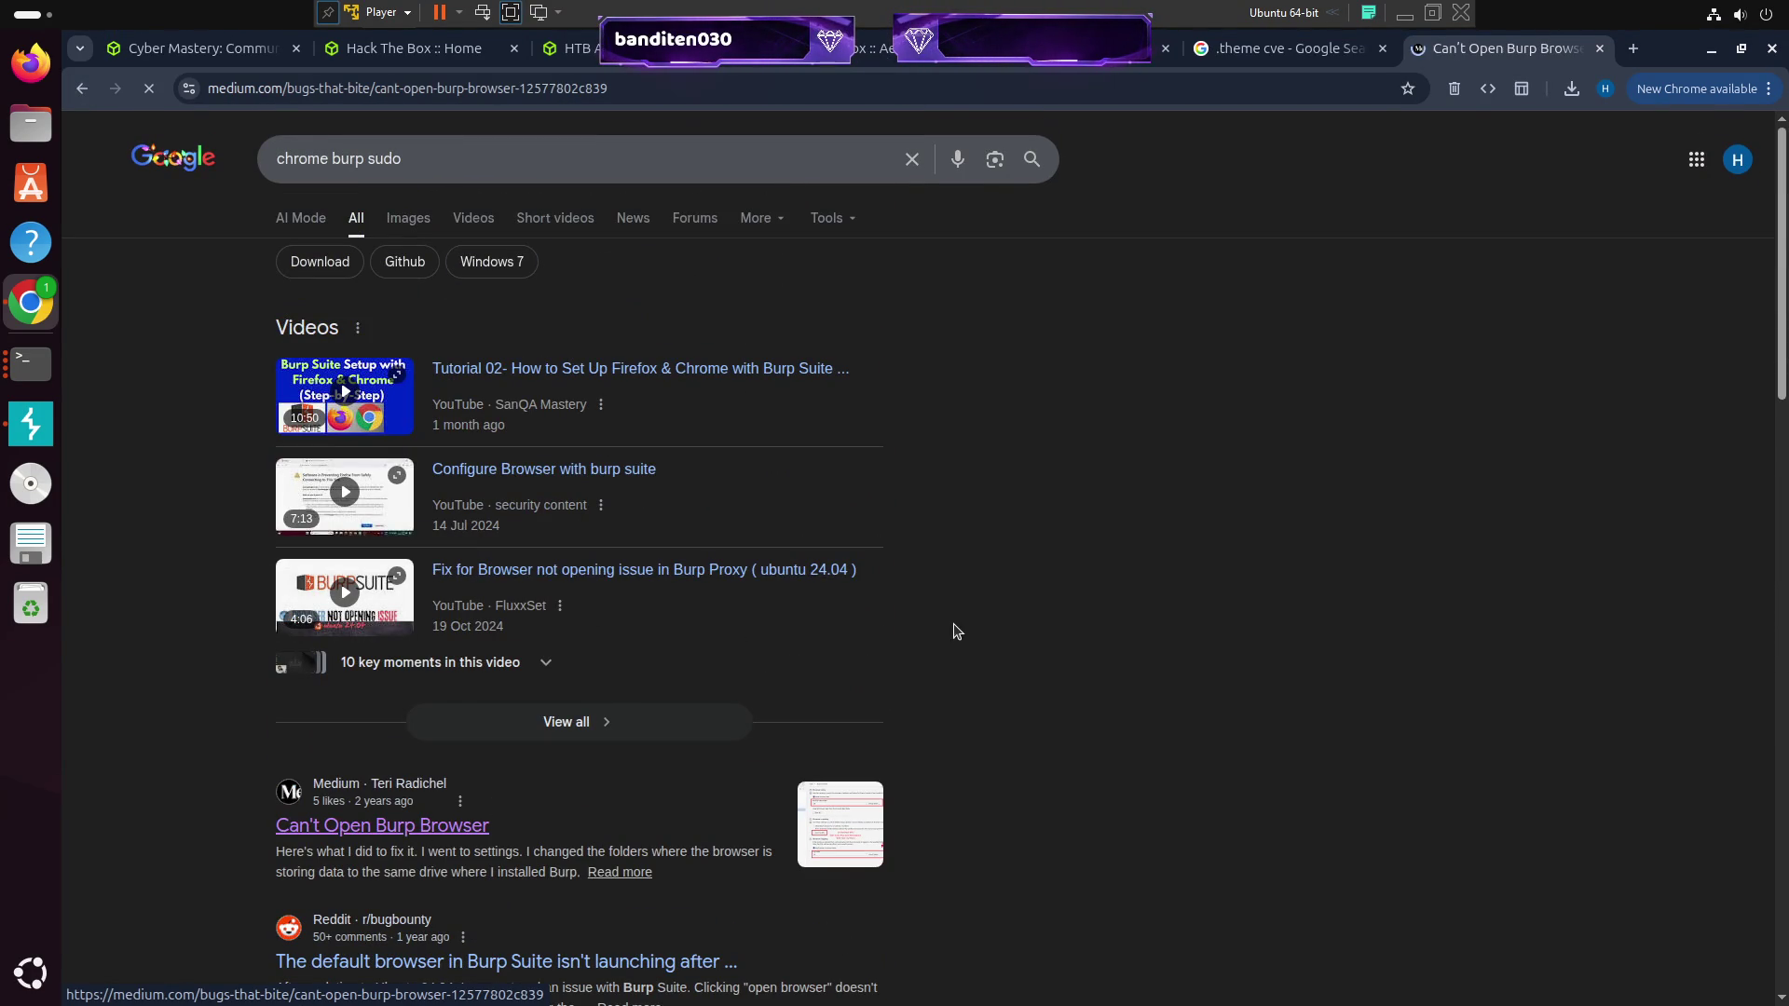
scroll(963, 584, down, 18)
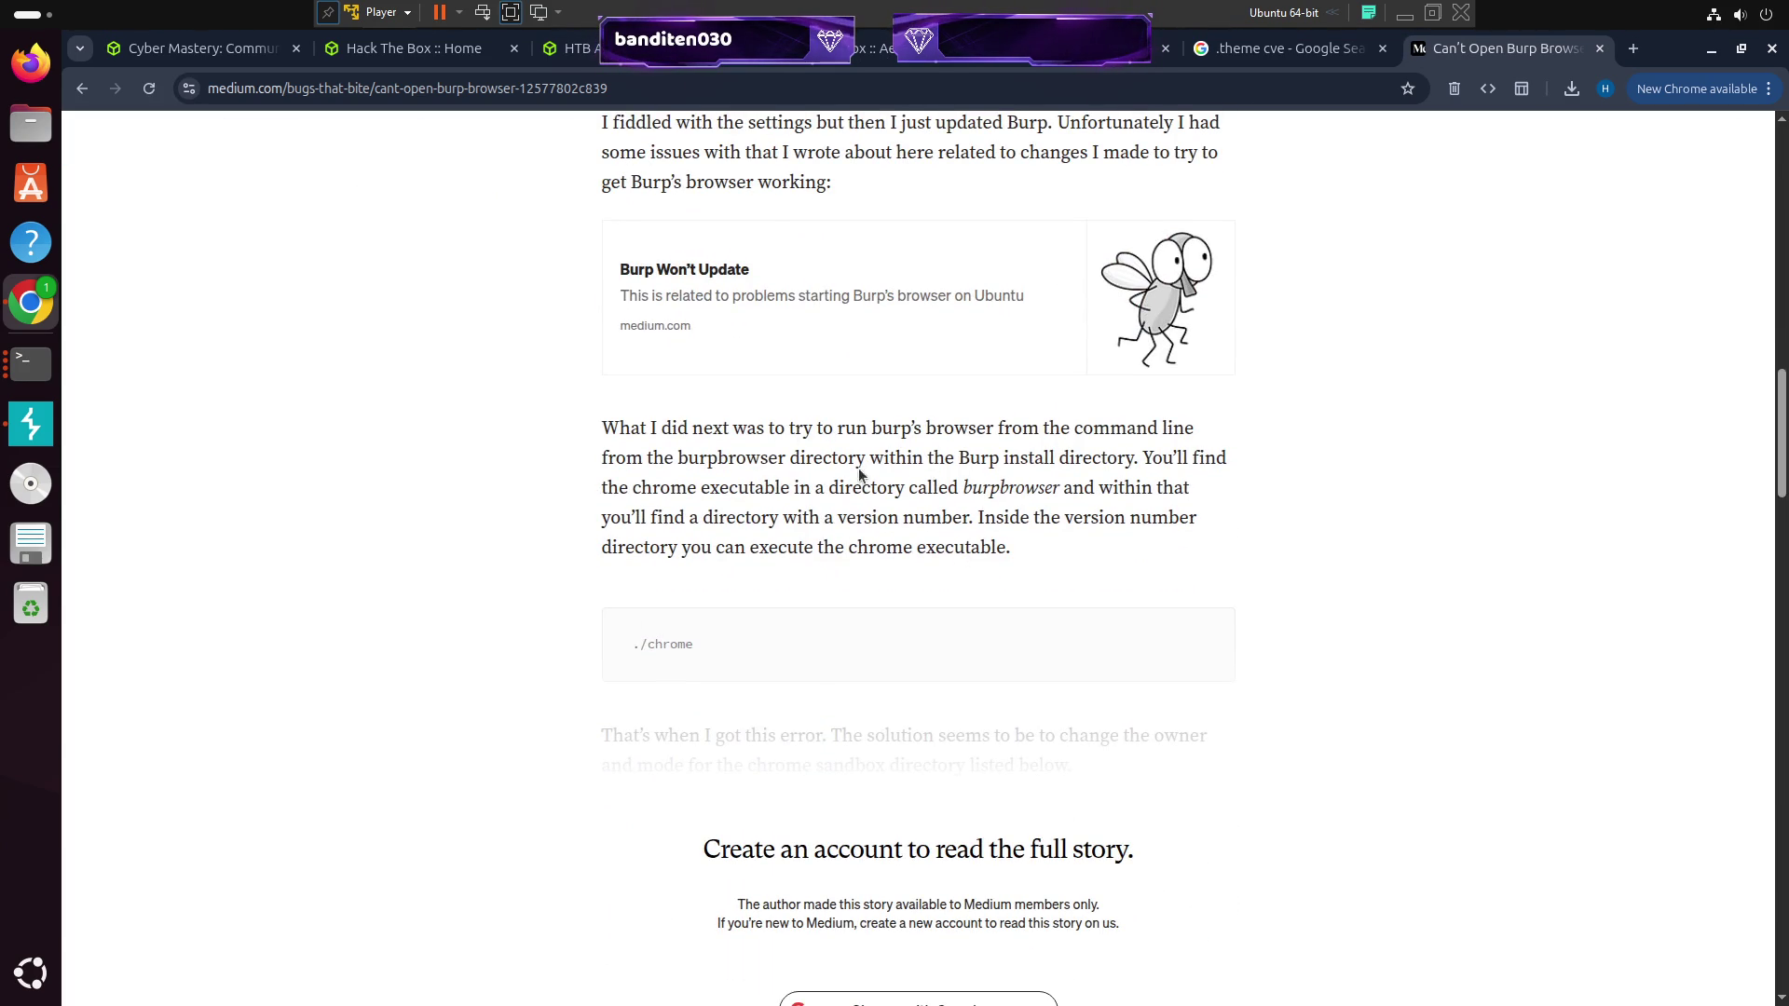
scroll(833, 456, up, 4)
scroll(833, 456, up, 7)
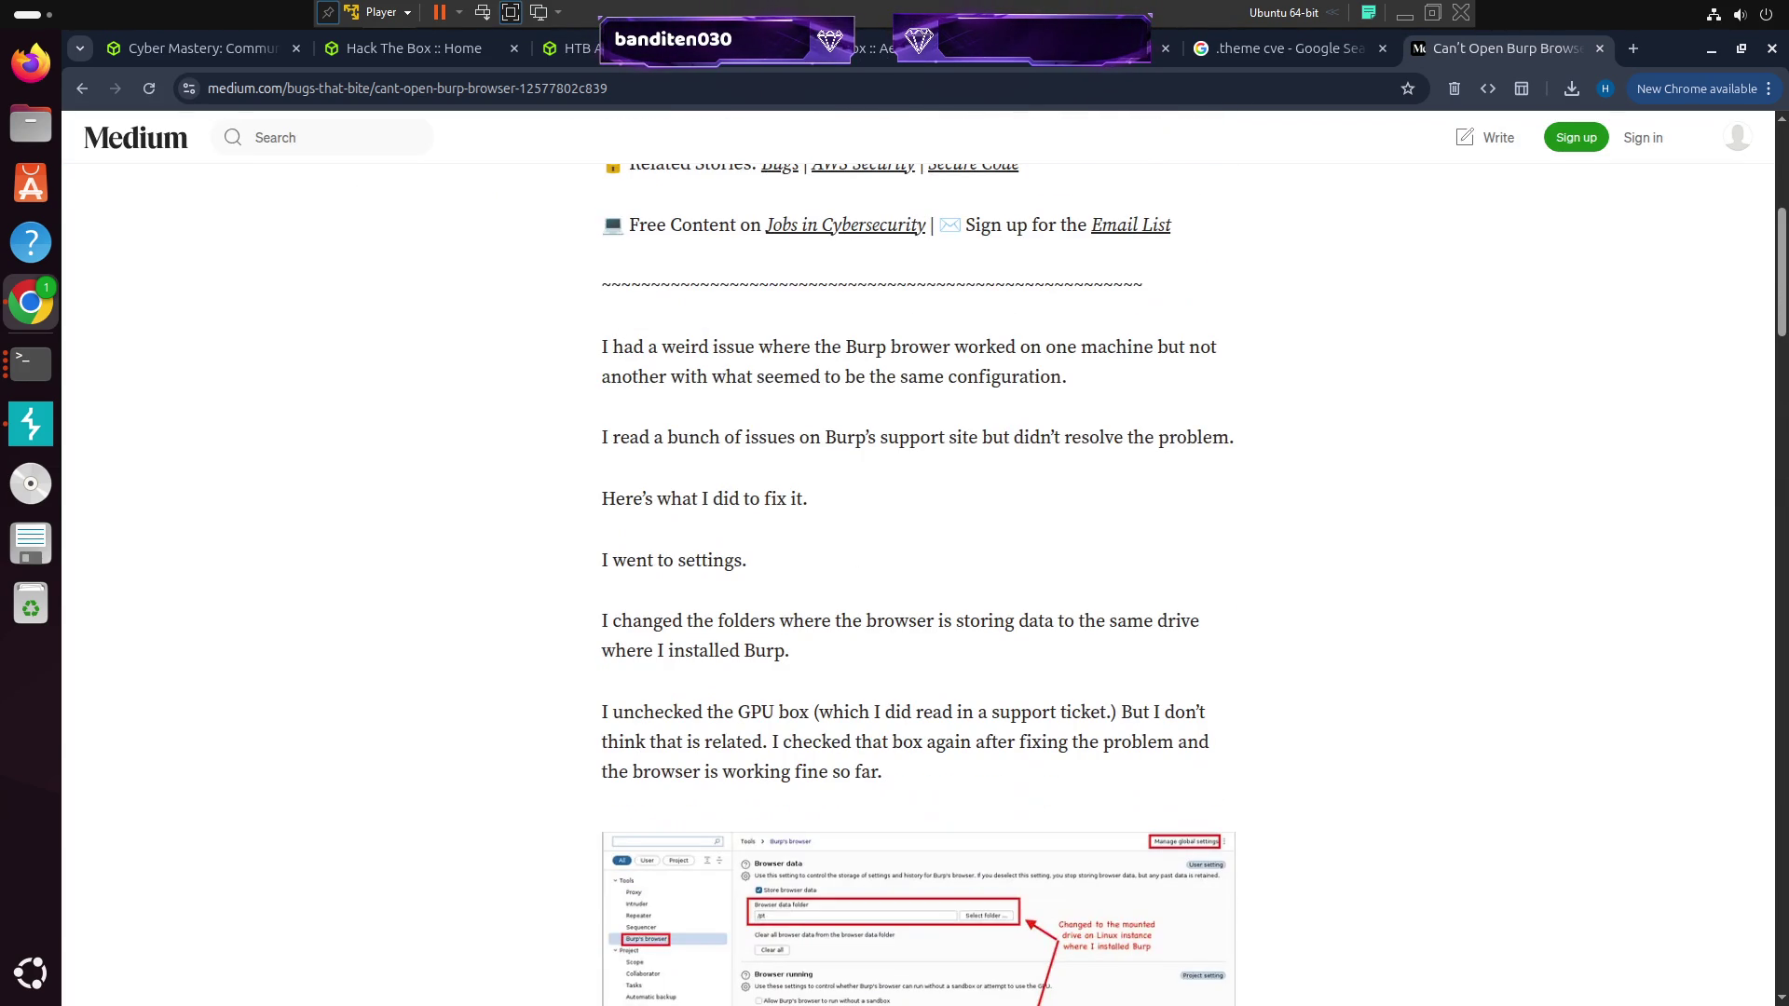
scroll(841, 554, up, 5)
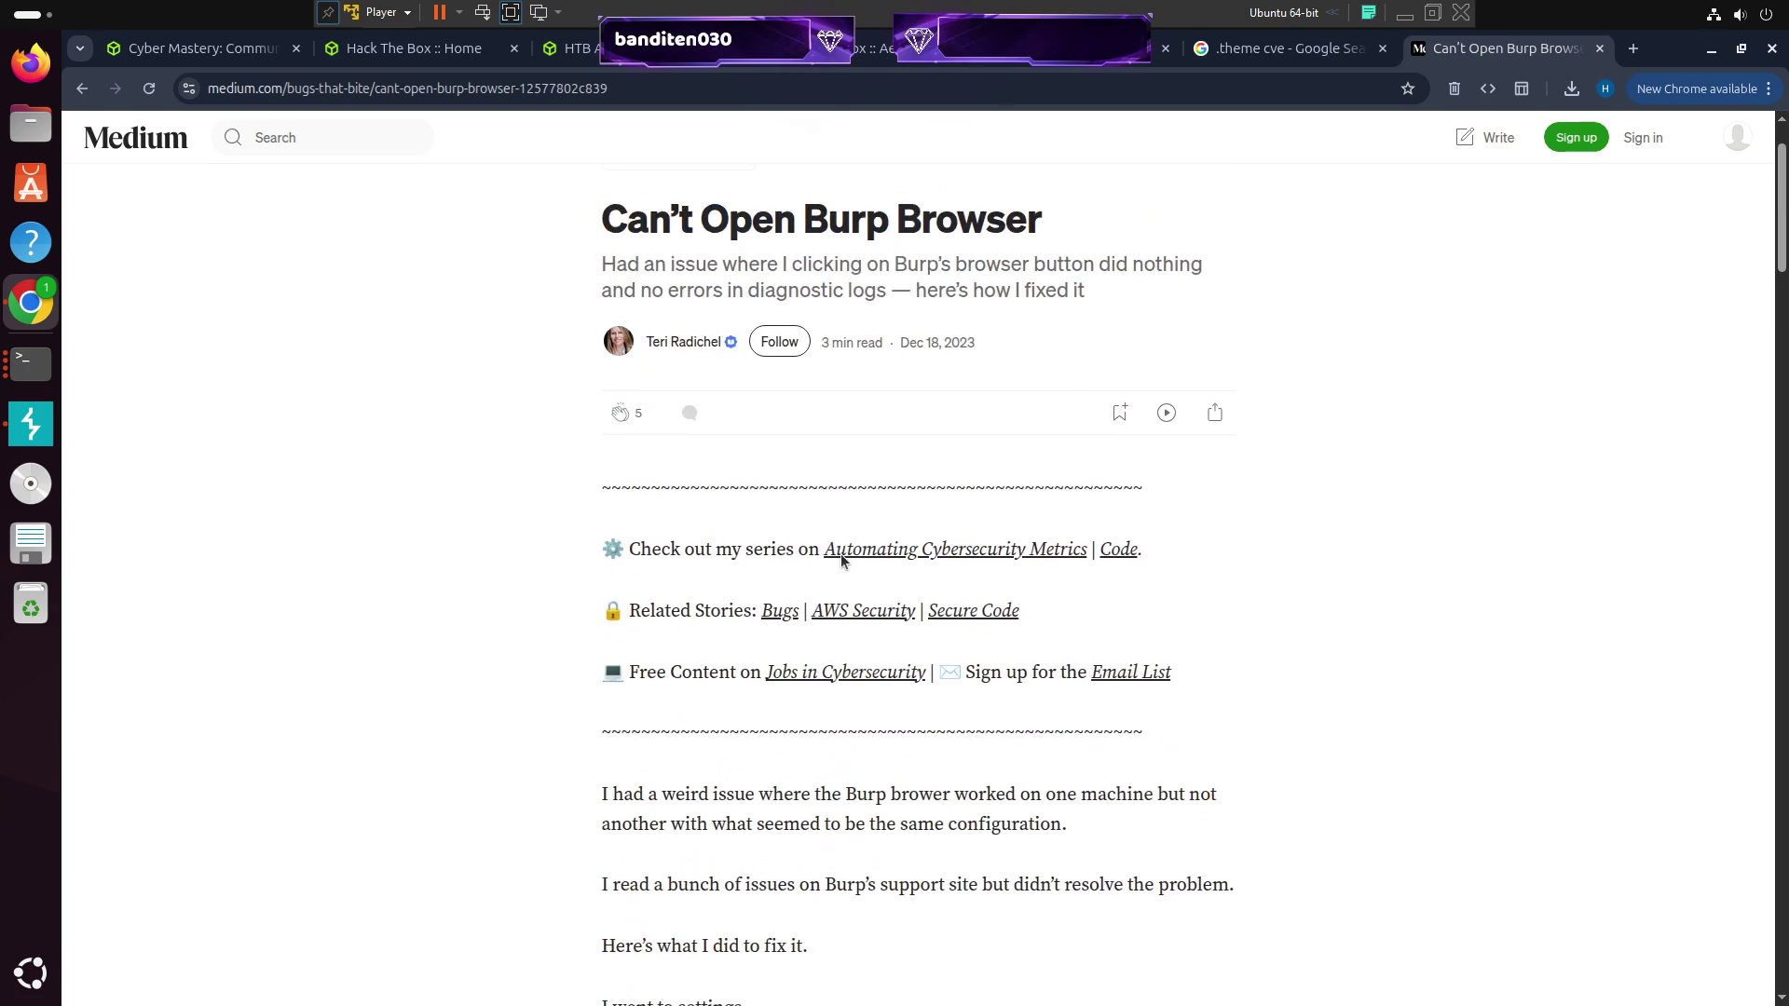
click(568, 101)
Search 'burp browser not opening' and check the Chromium Browser Not Opening issue #9
text(bur)
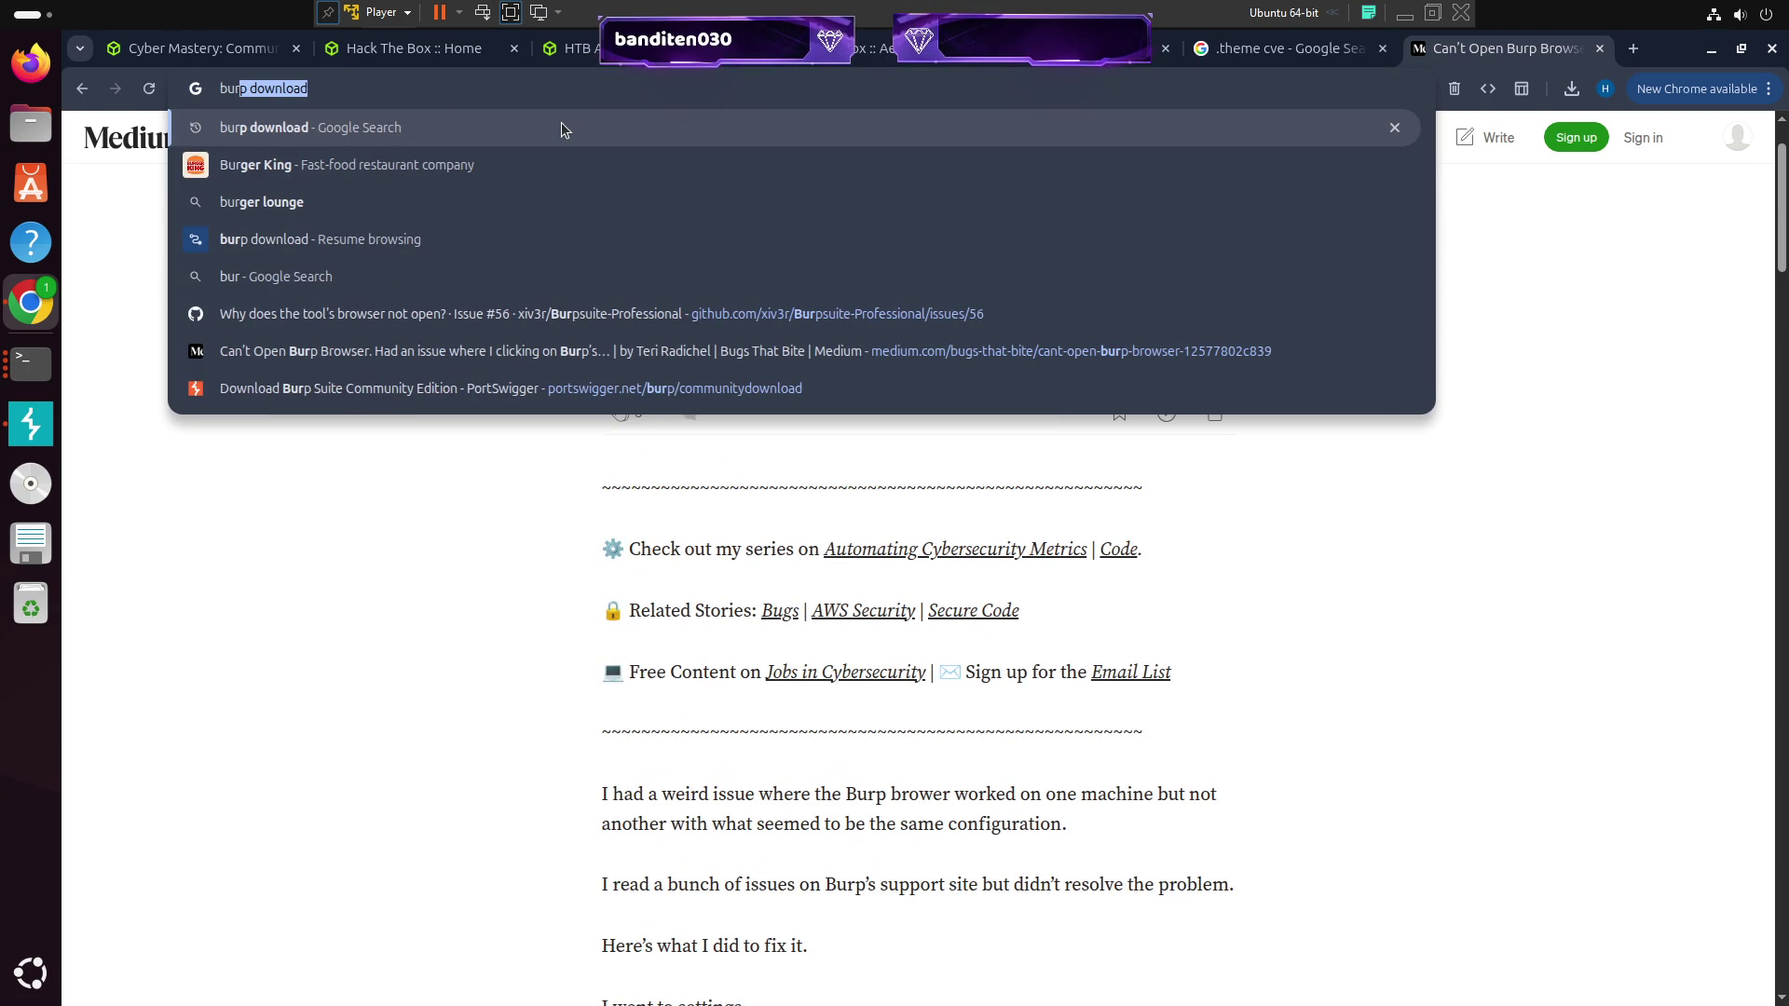
text(p br)
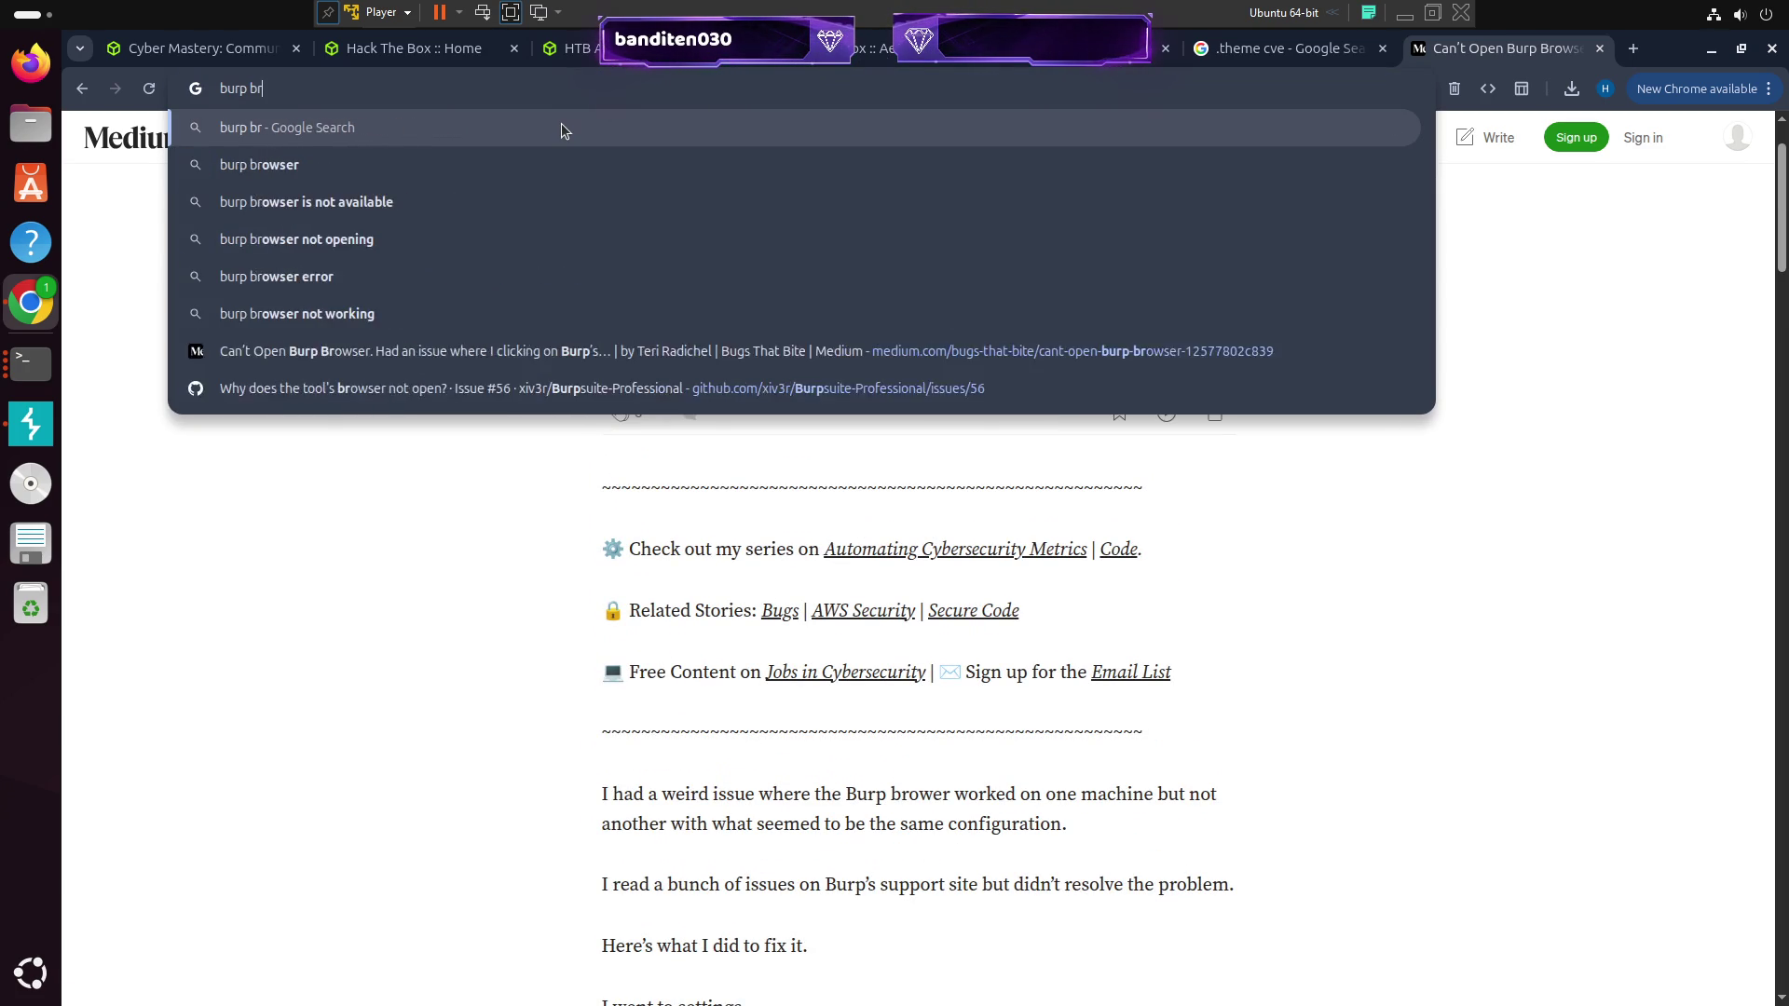
text(owser not )
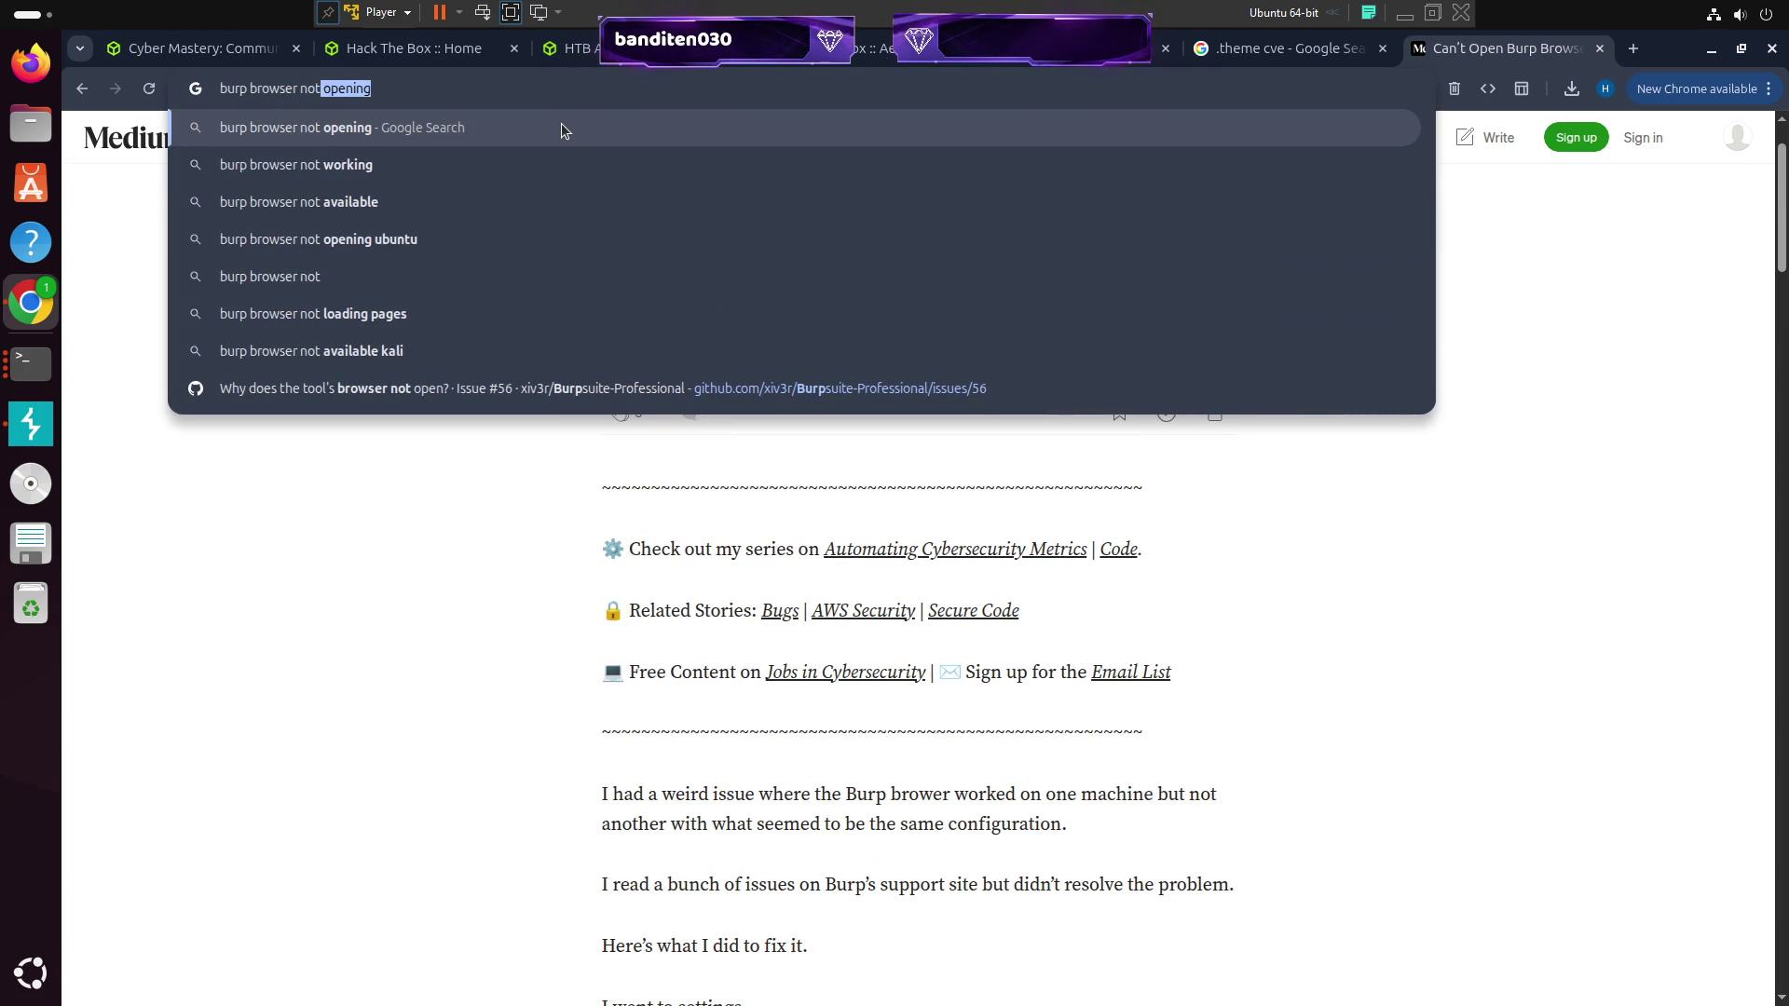
text(op)
key(Return)
scroll(746, 382, down, 7)
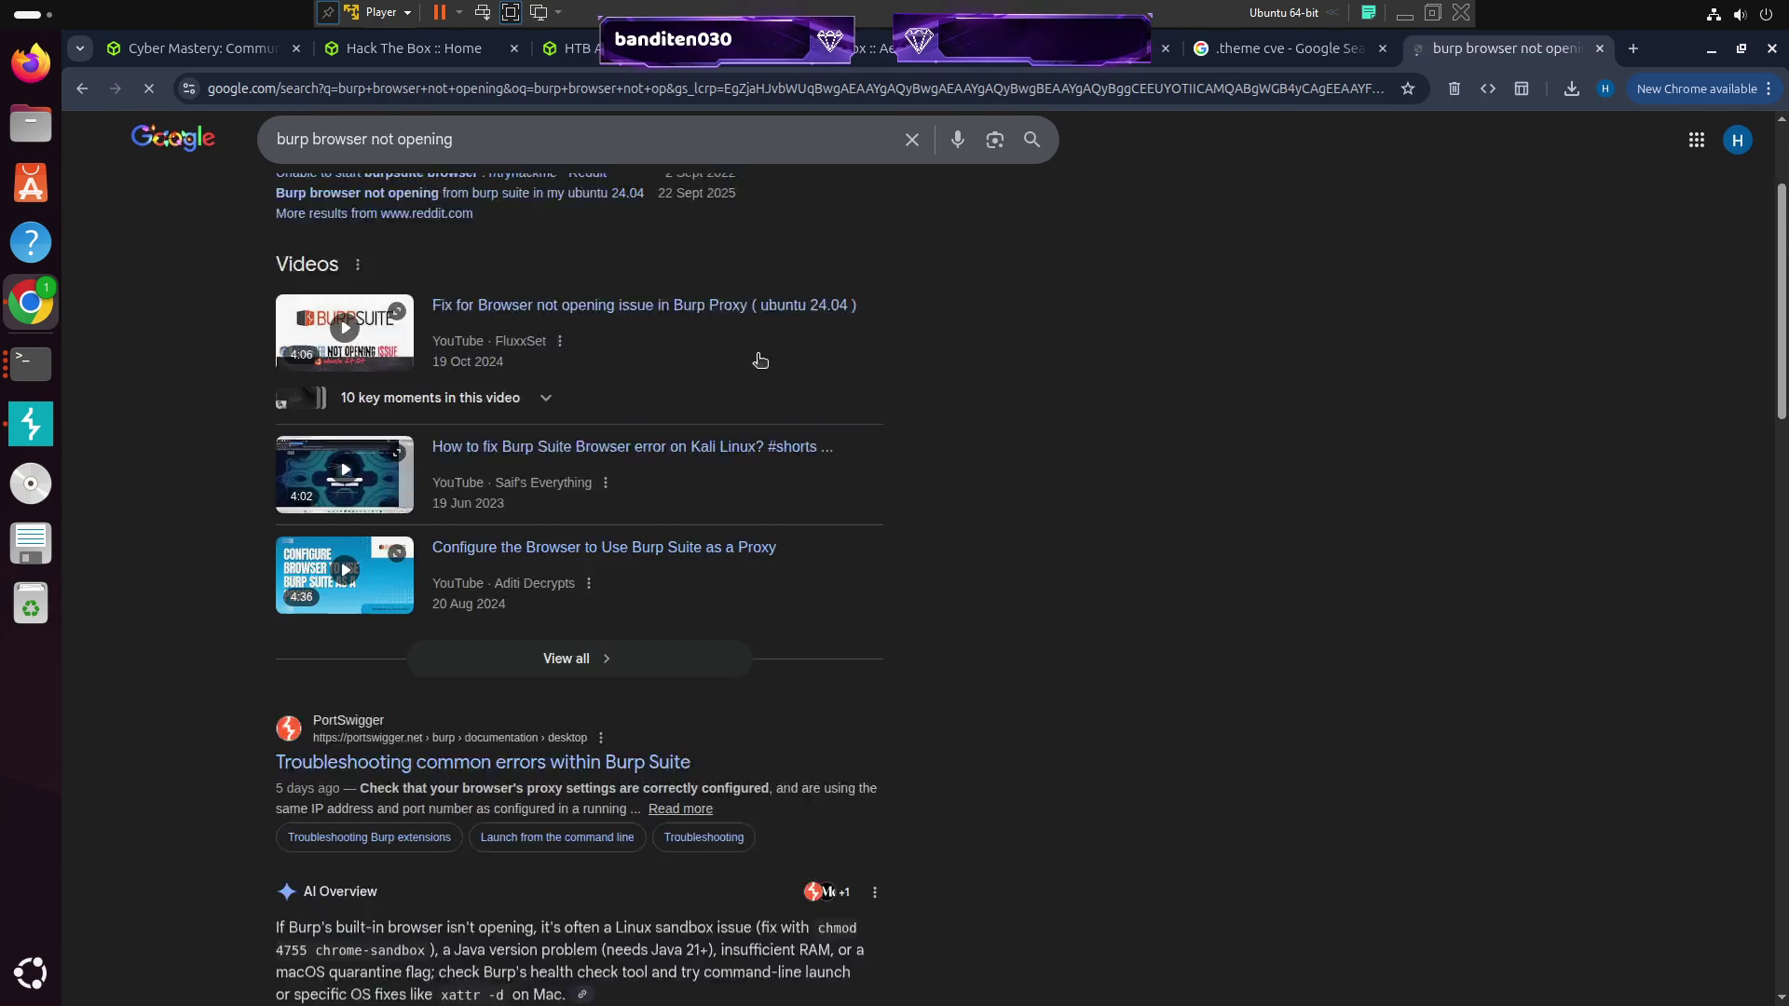
scroll(737, 384, down, 5)
scroll(508, 290, down, 8)
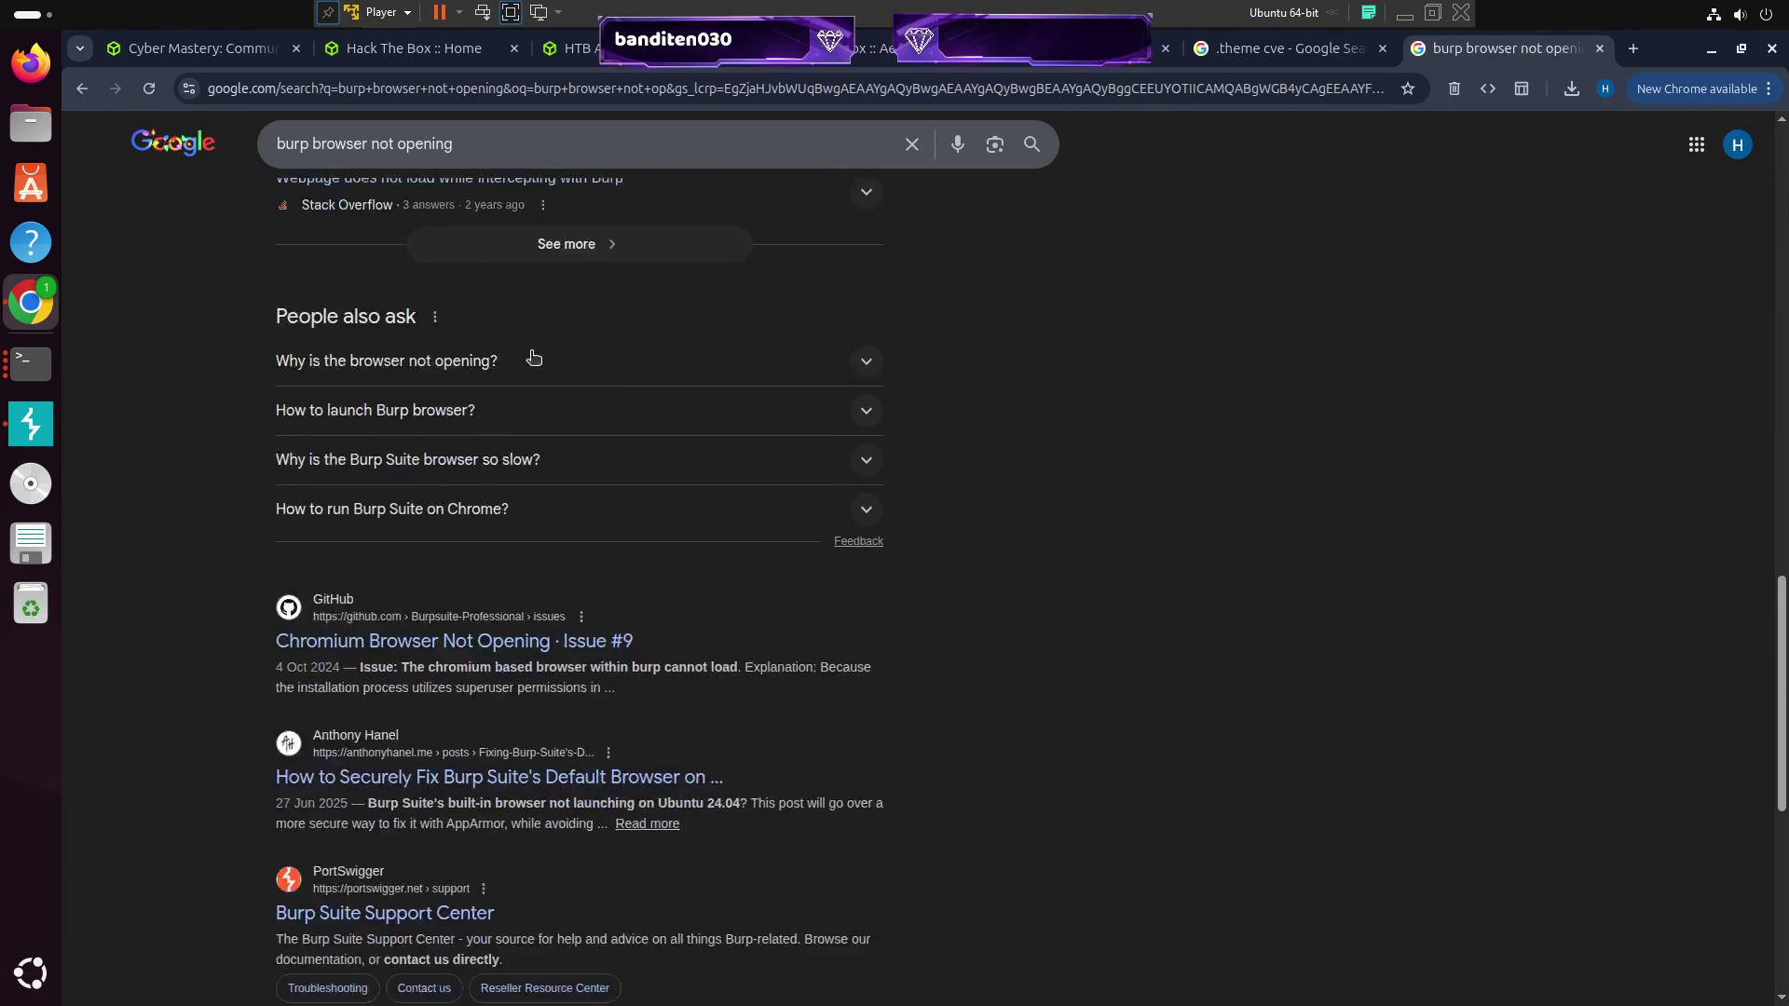
click(502, 226)
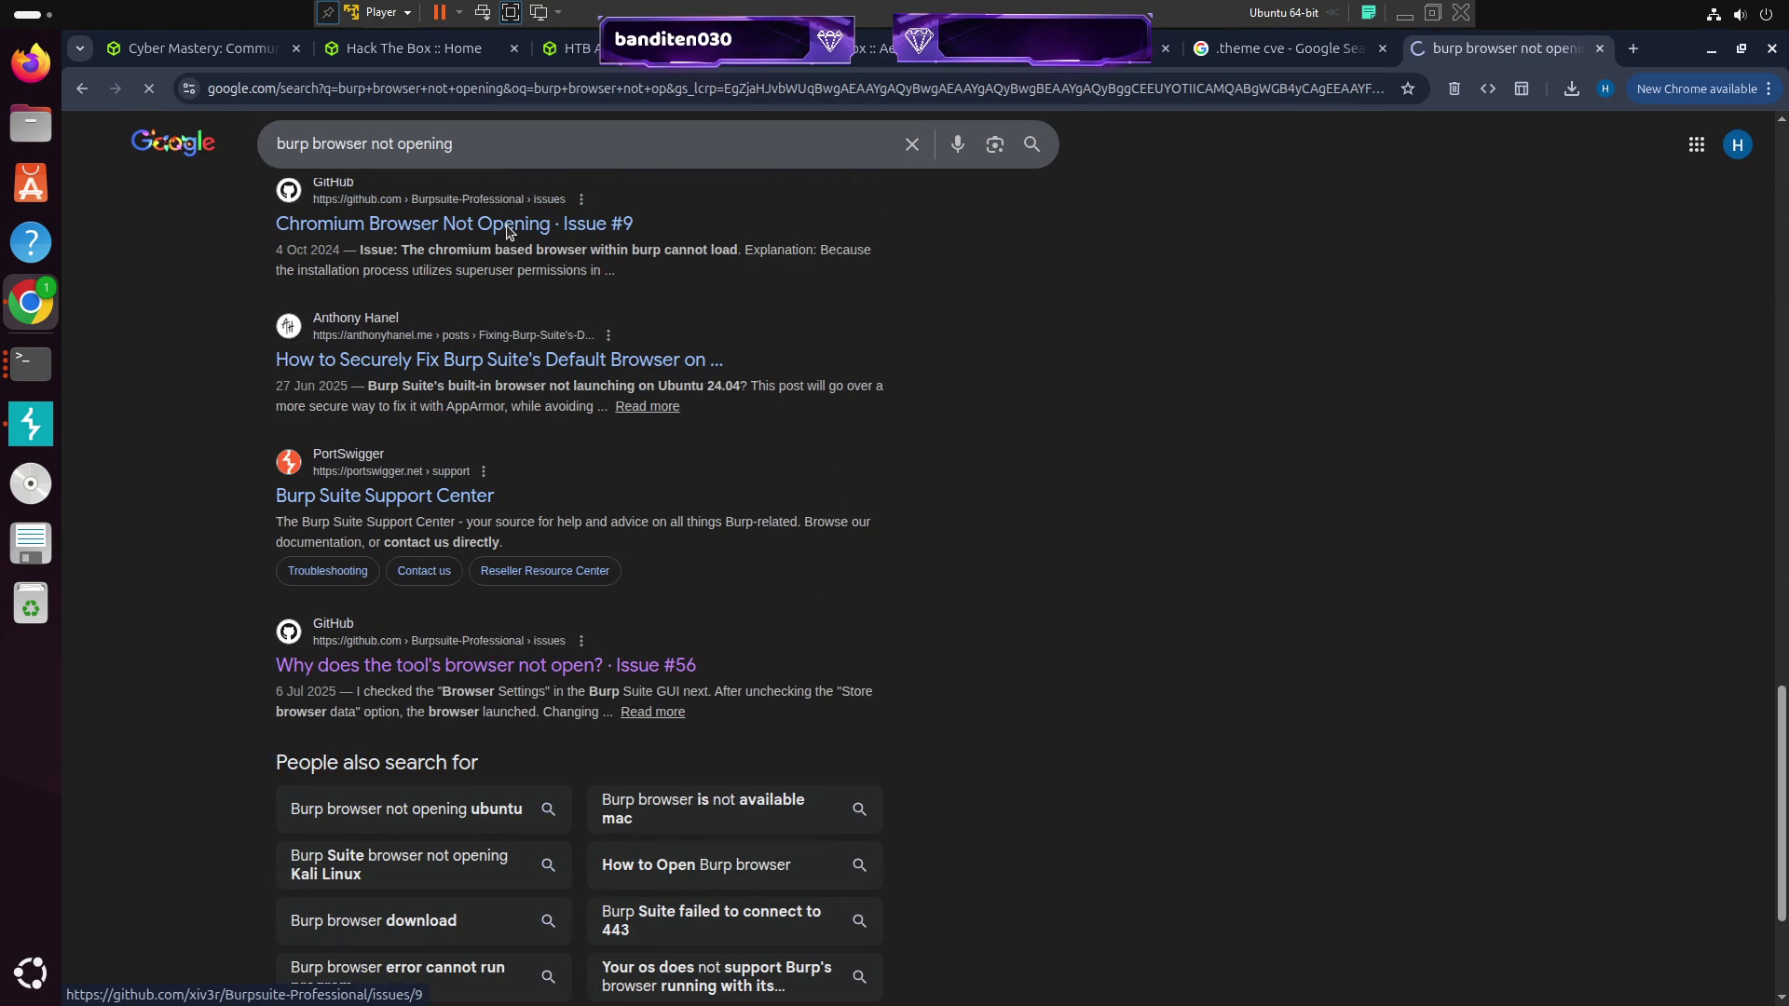
scroll(557, 345, down, 8)
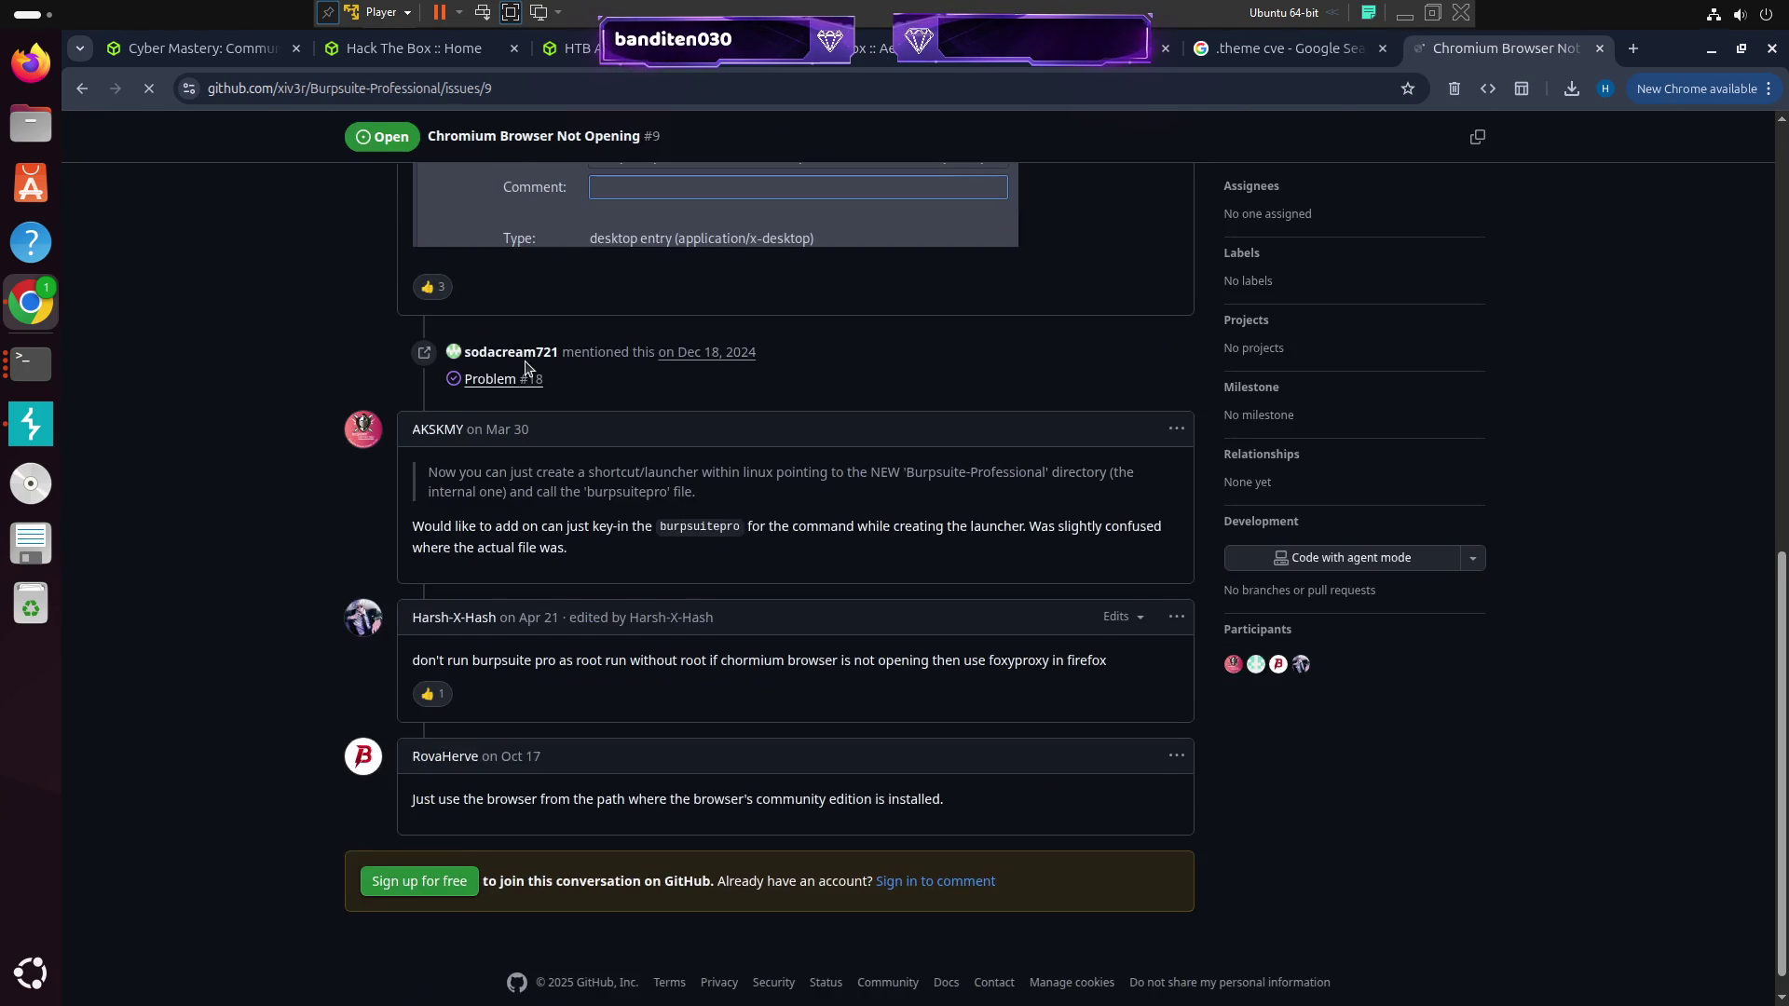
scroll(517, 463, up, 7)
scroll(244, 224, up, 3)
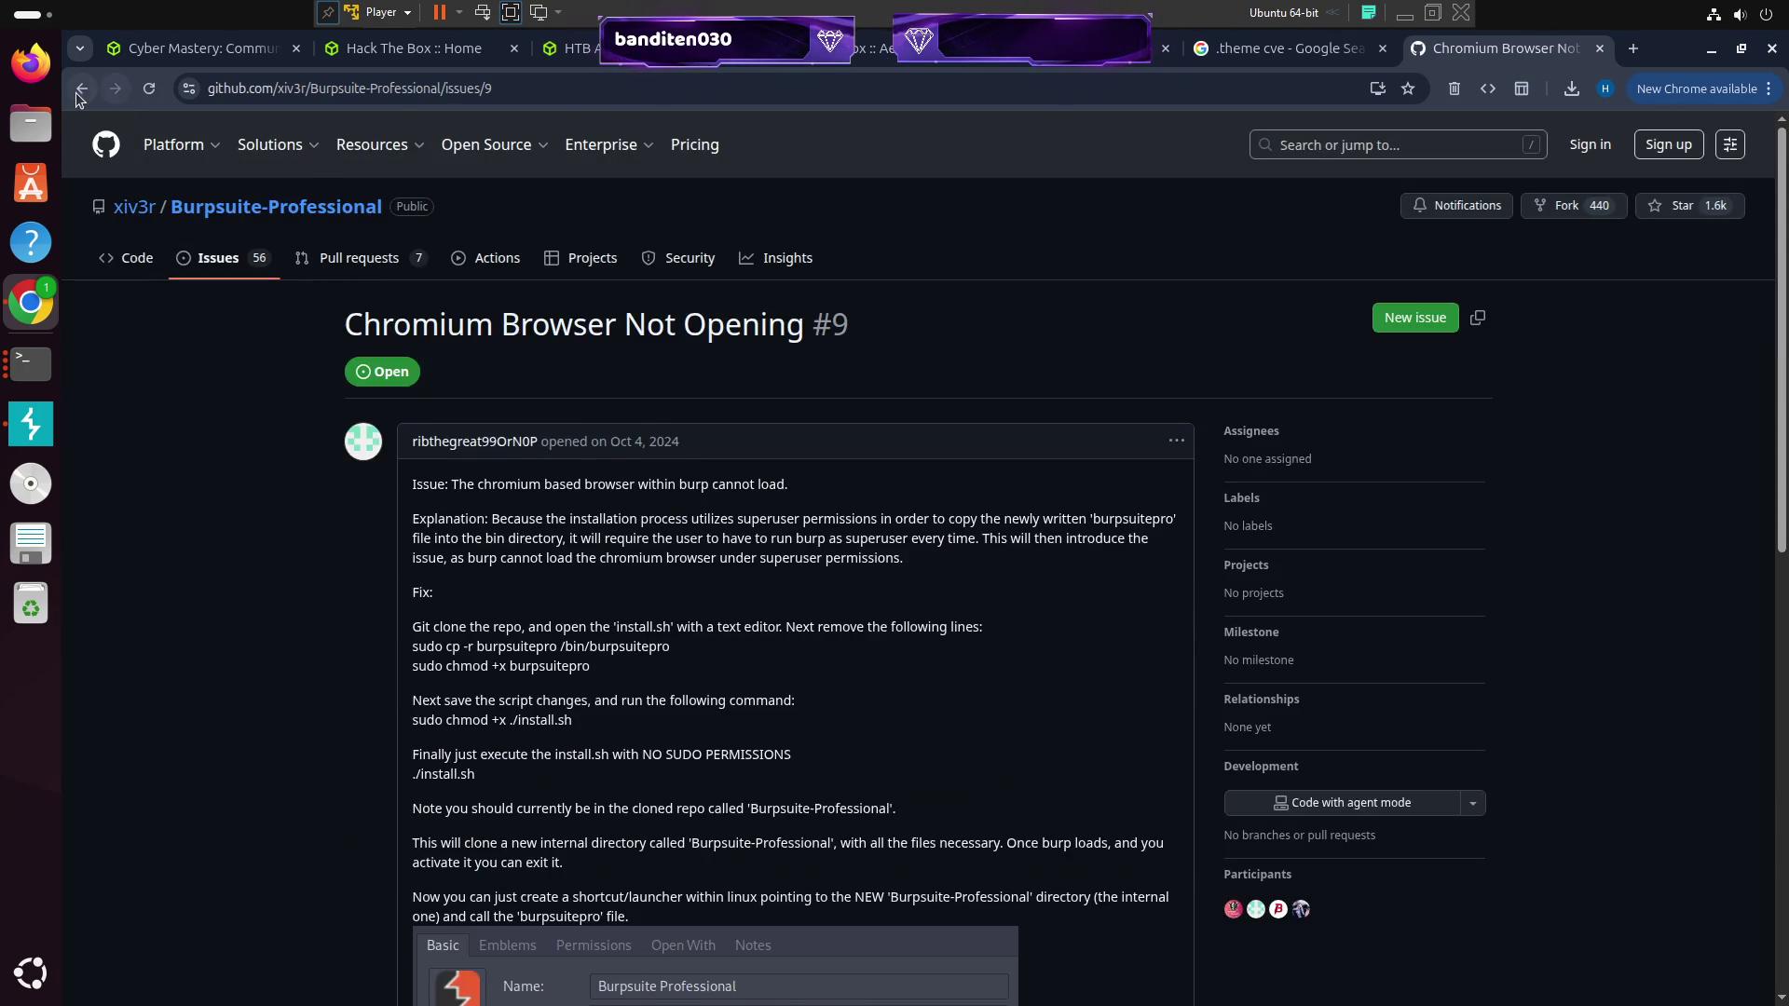
click(80, 97)
Append 'github' to the query and search again
click(564, 149)
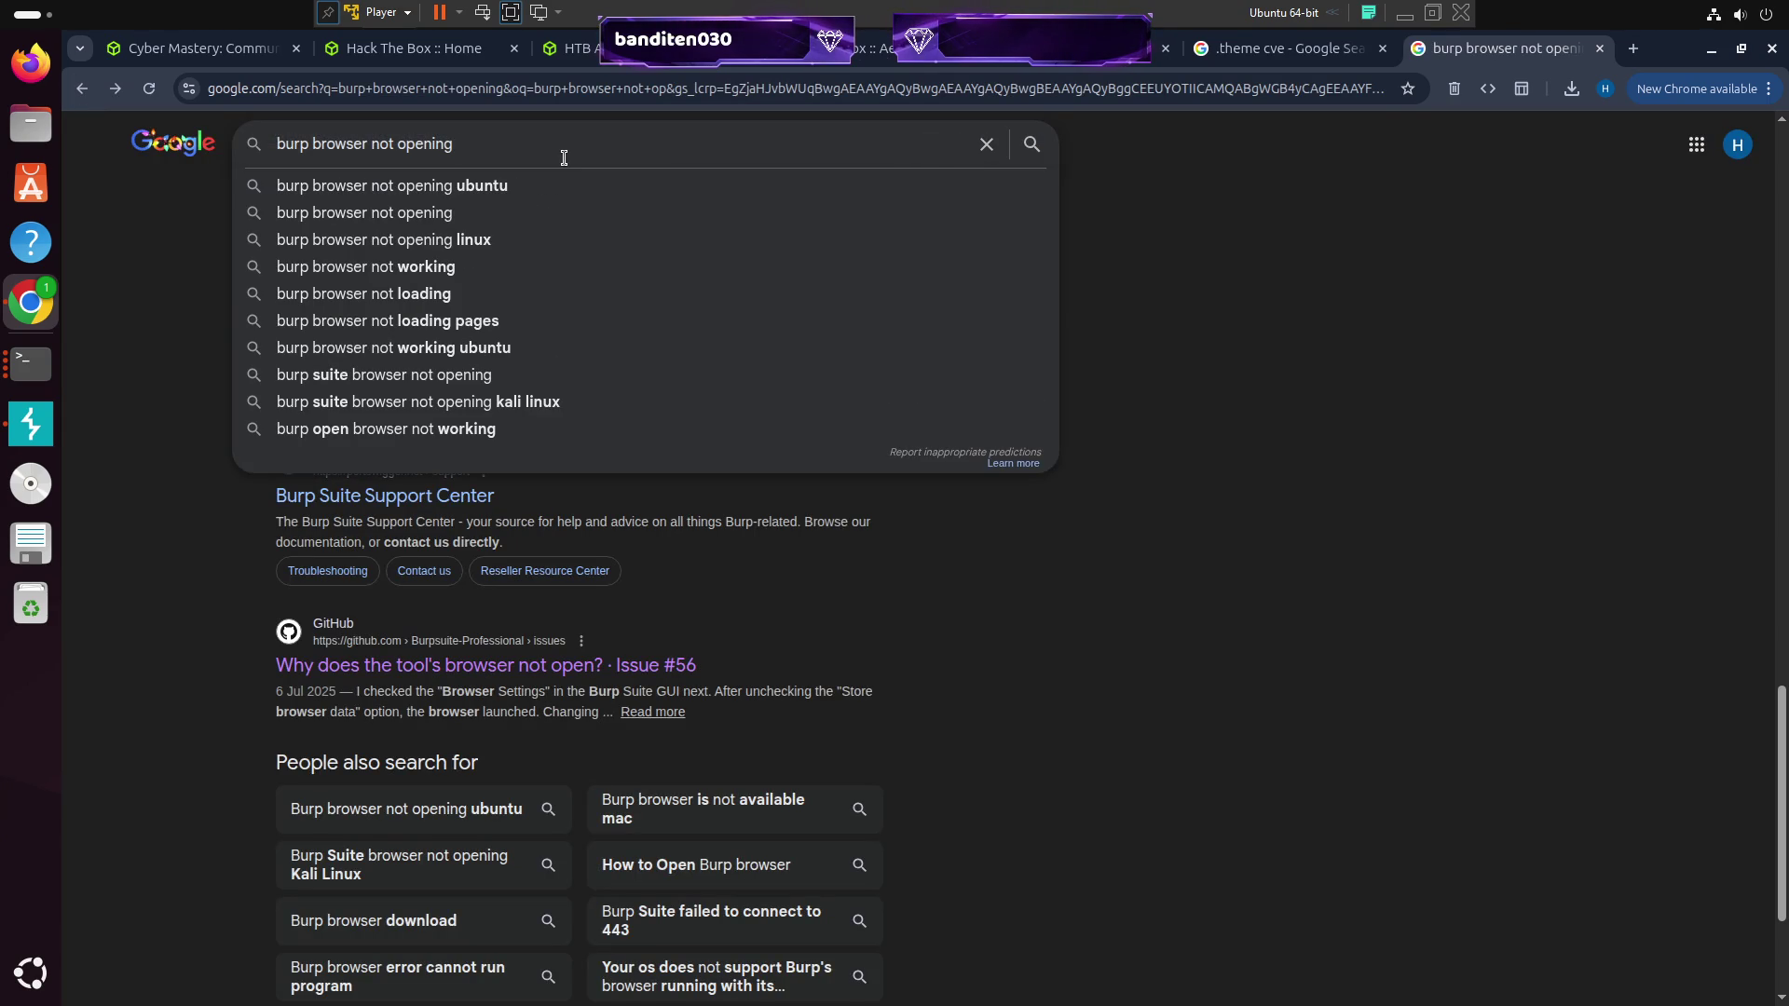
text( github)
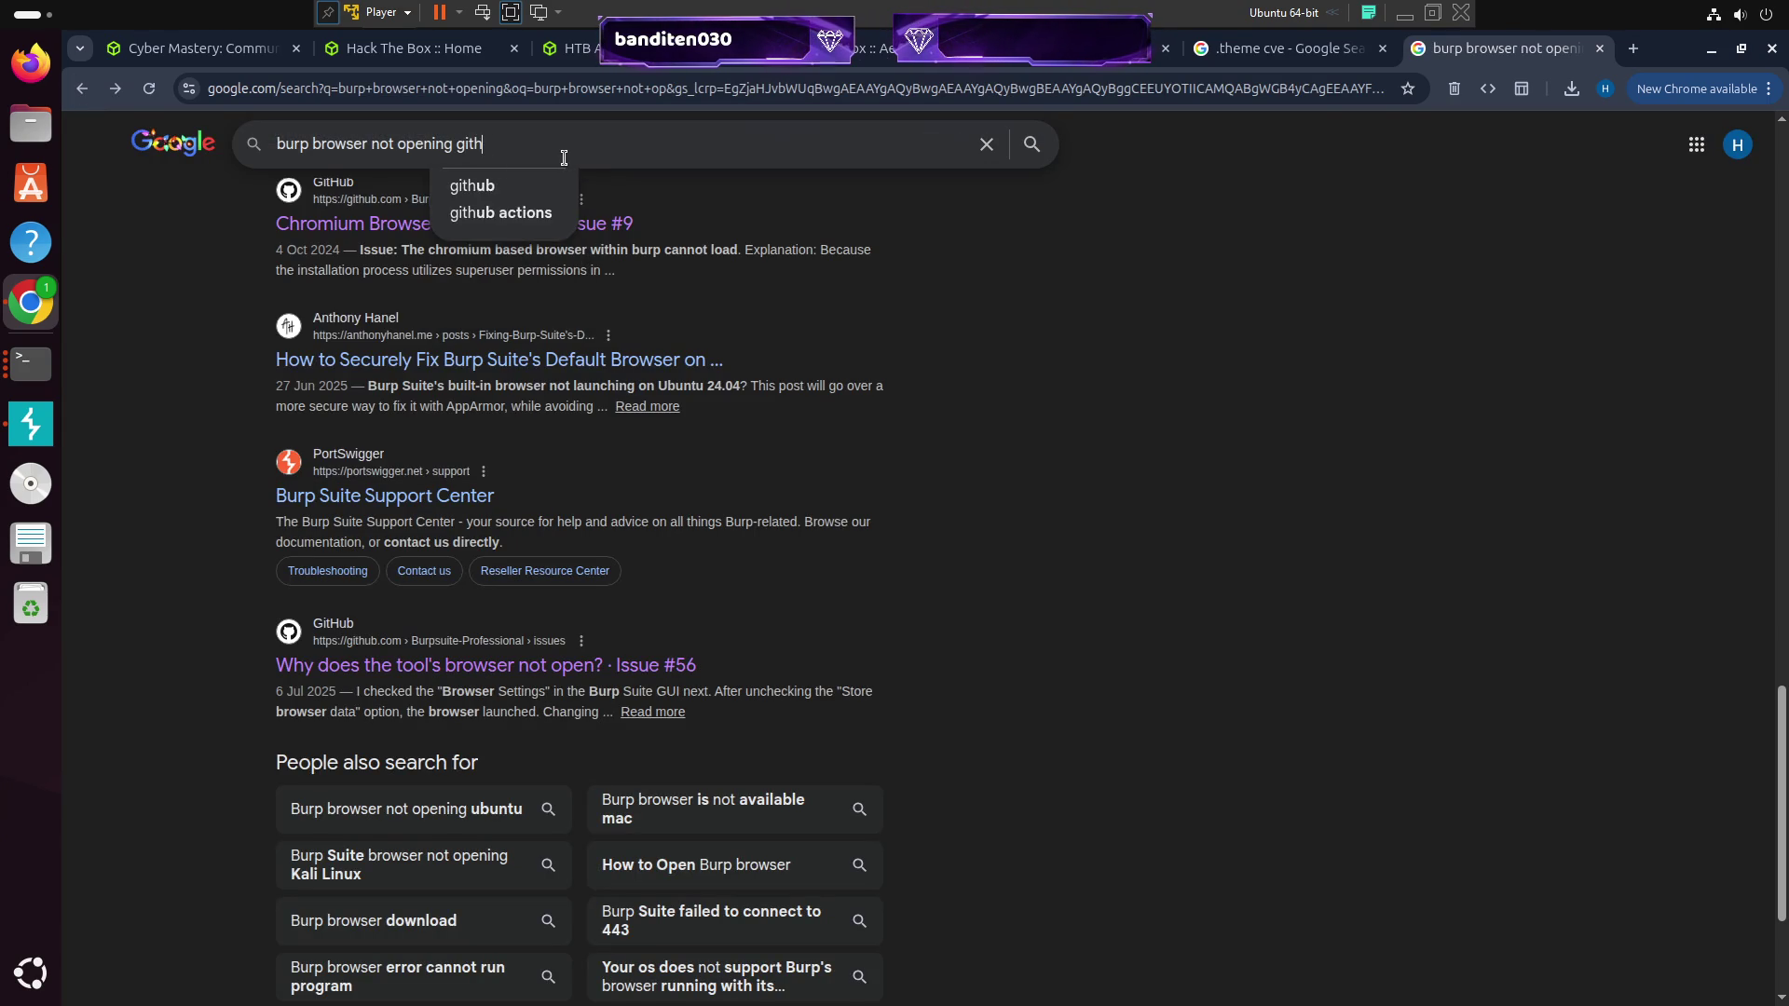
key(Return)
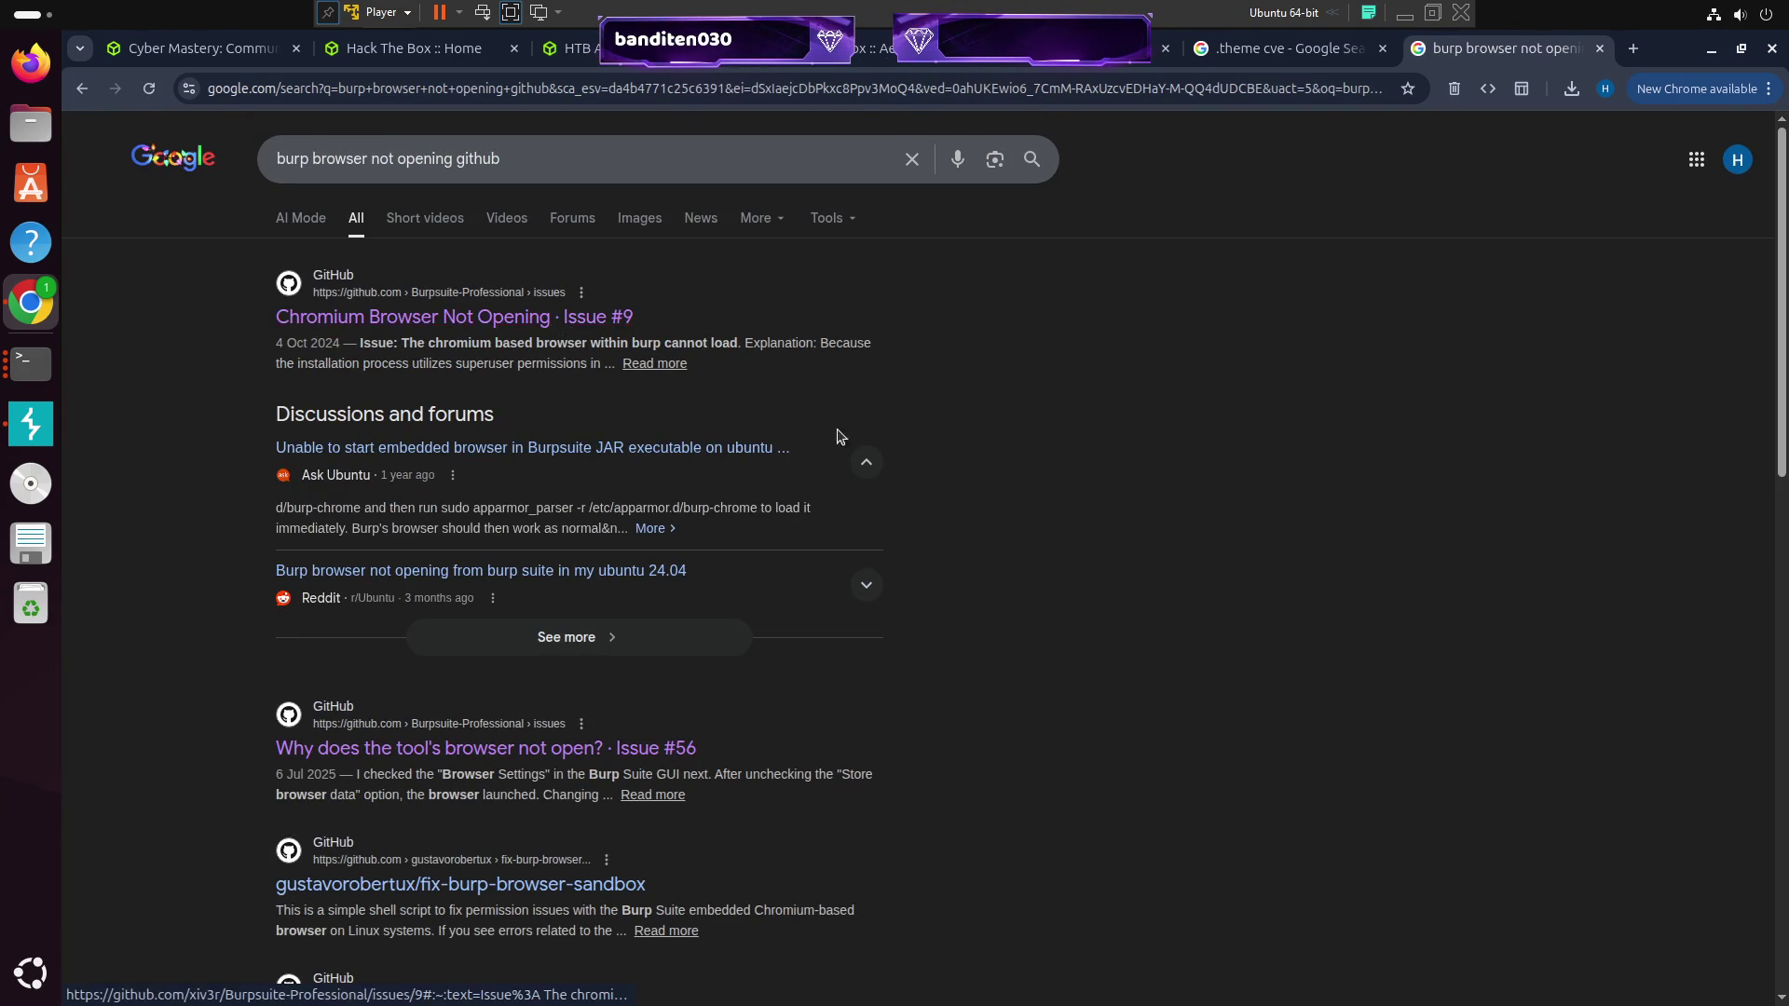
scroll(844, 627, down, 3)
scroll(560, 673, down, 2)
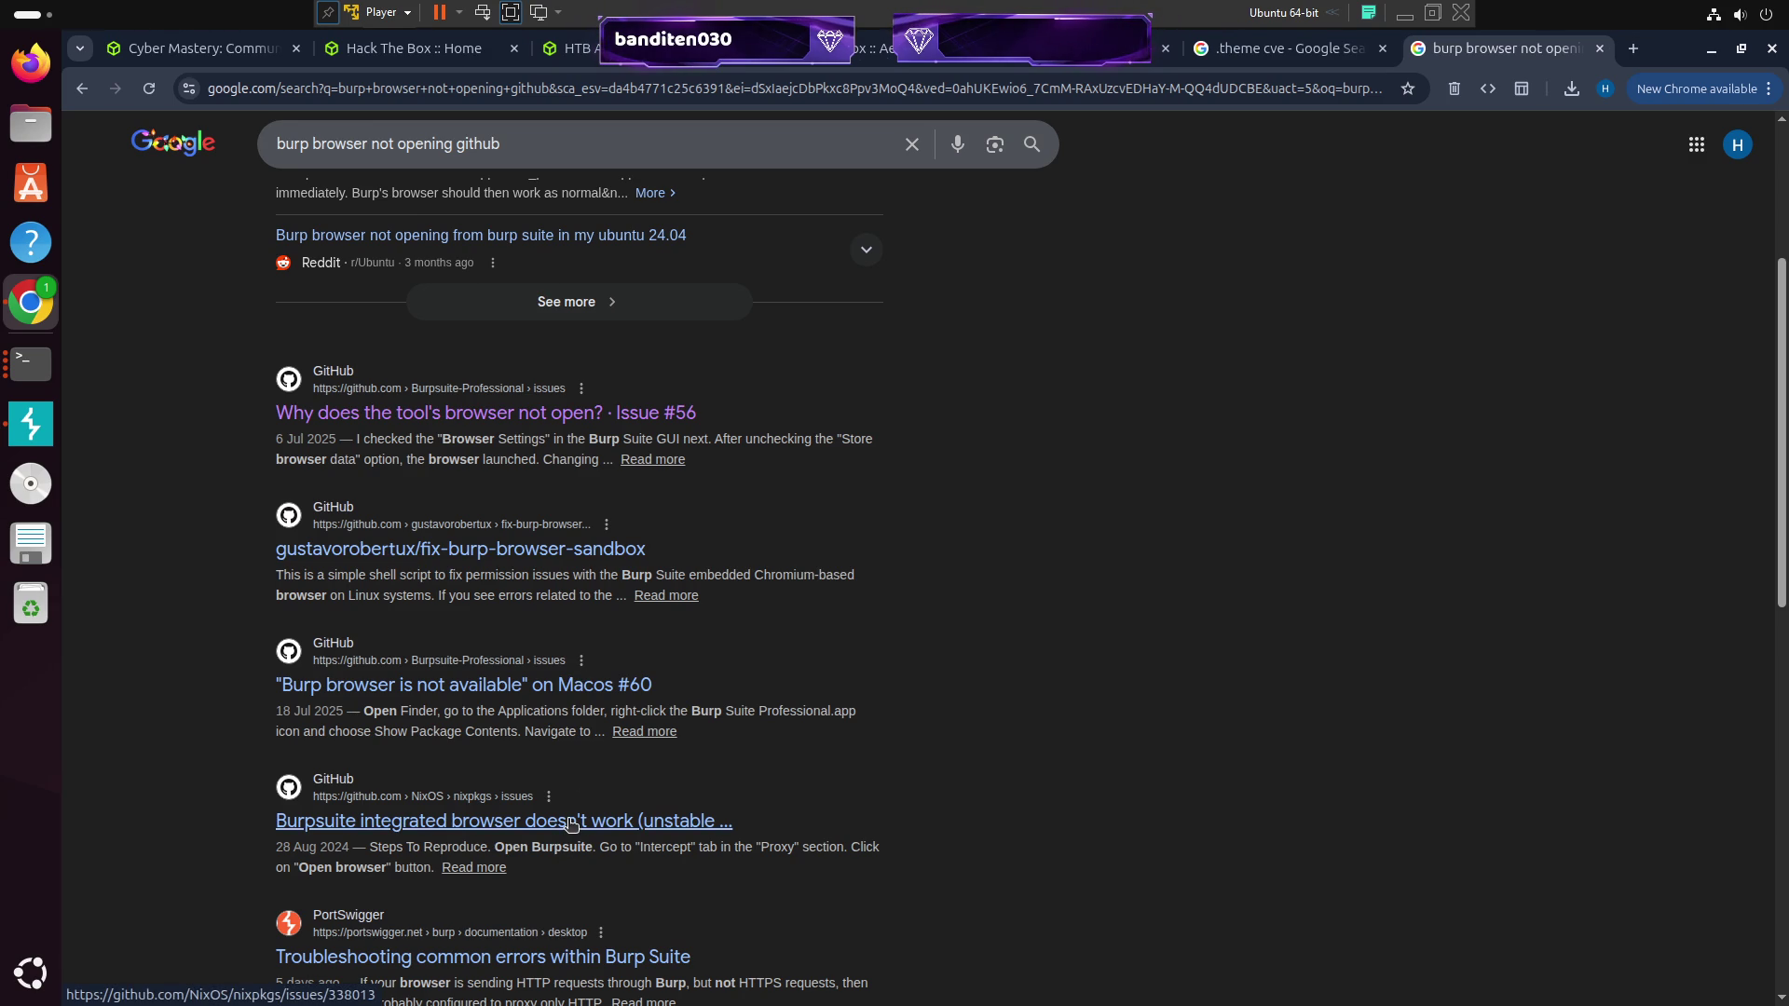
scroll(538, 673, down, 6)
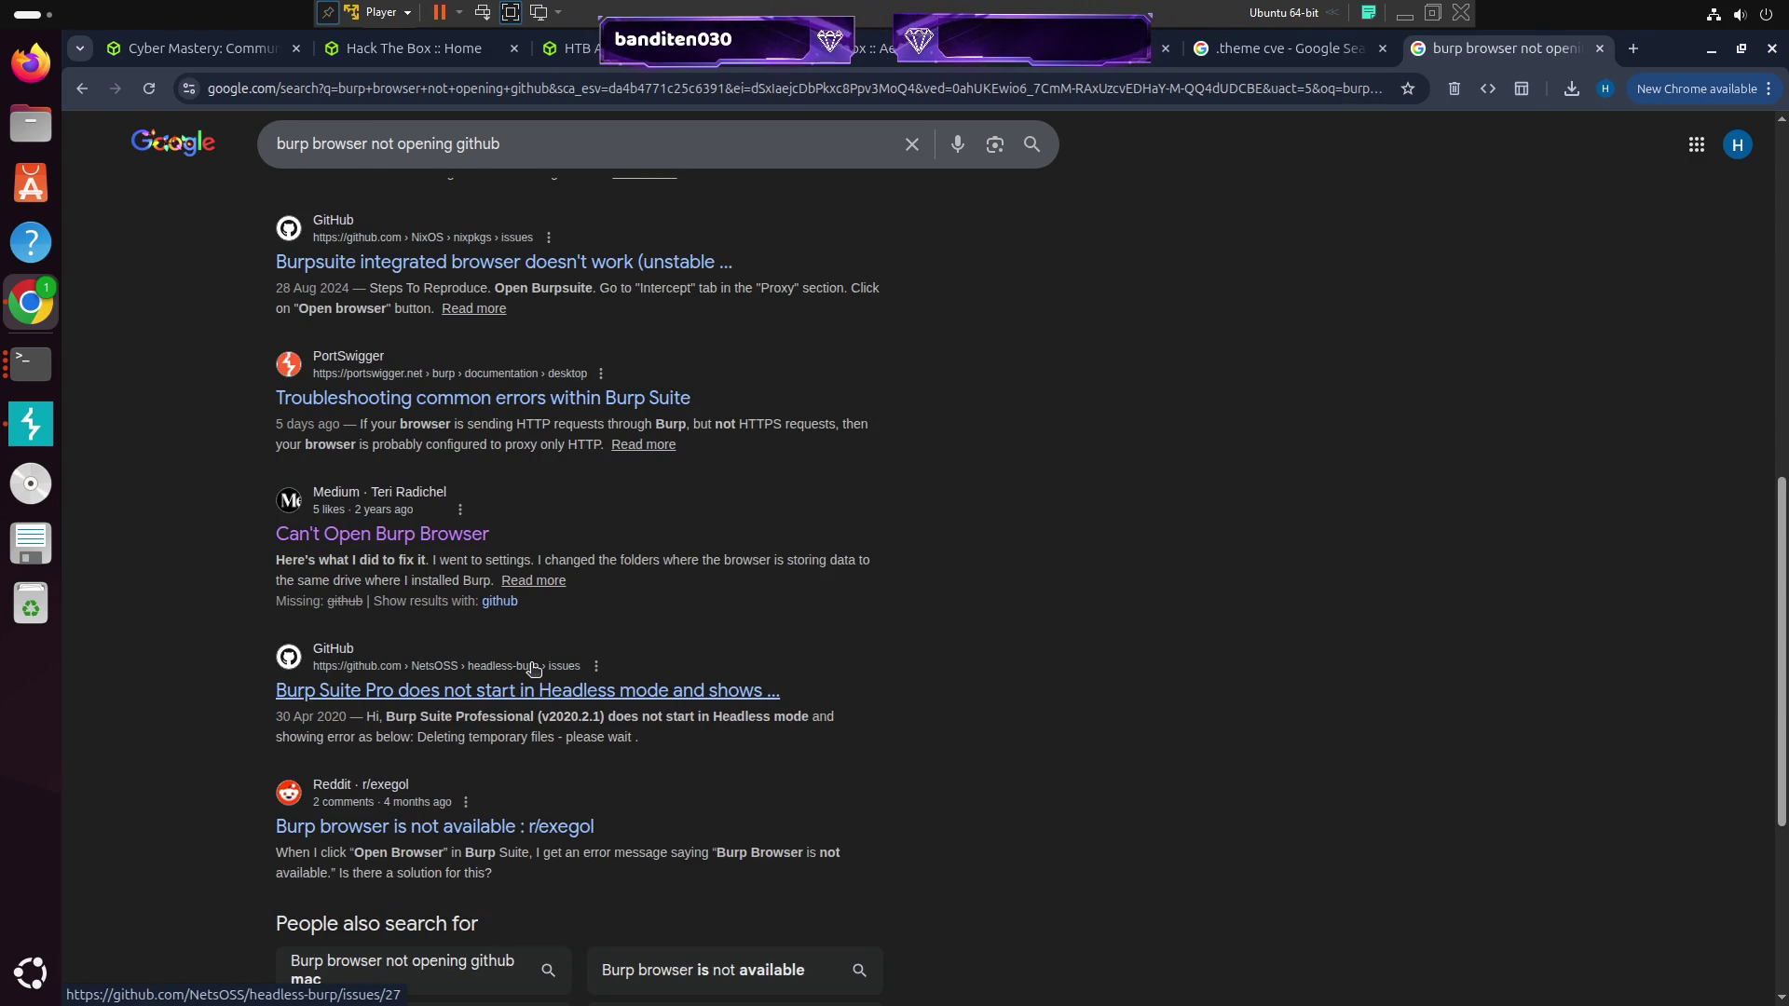
scroll(871, 475, up, 8)
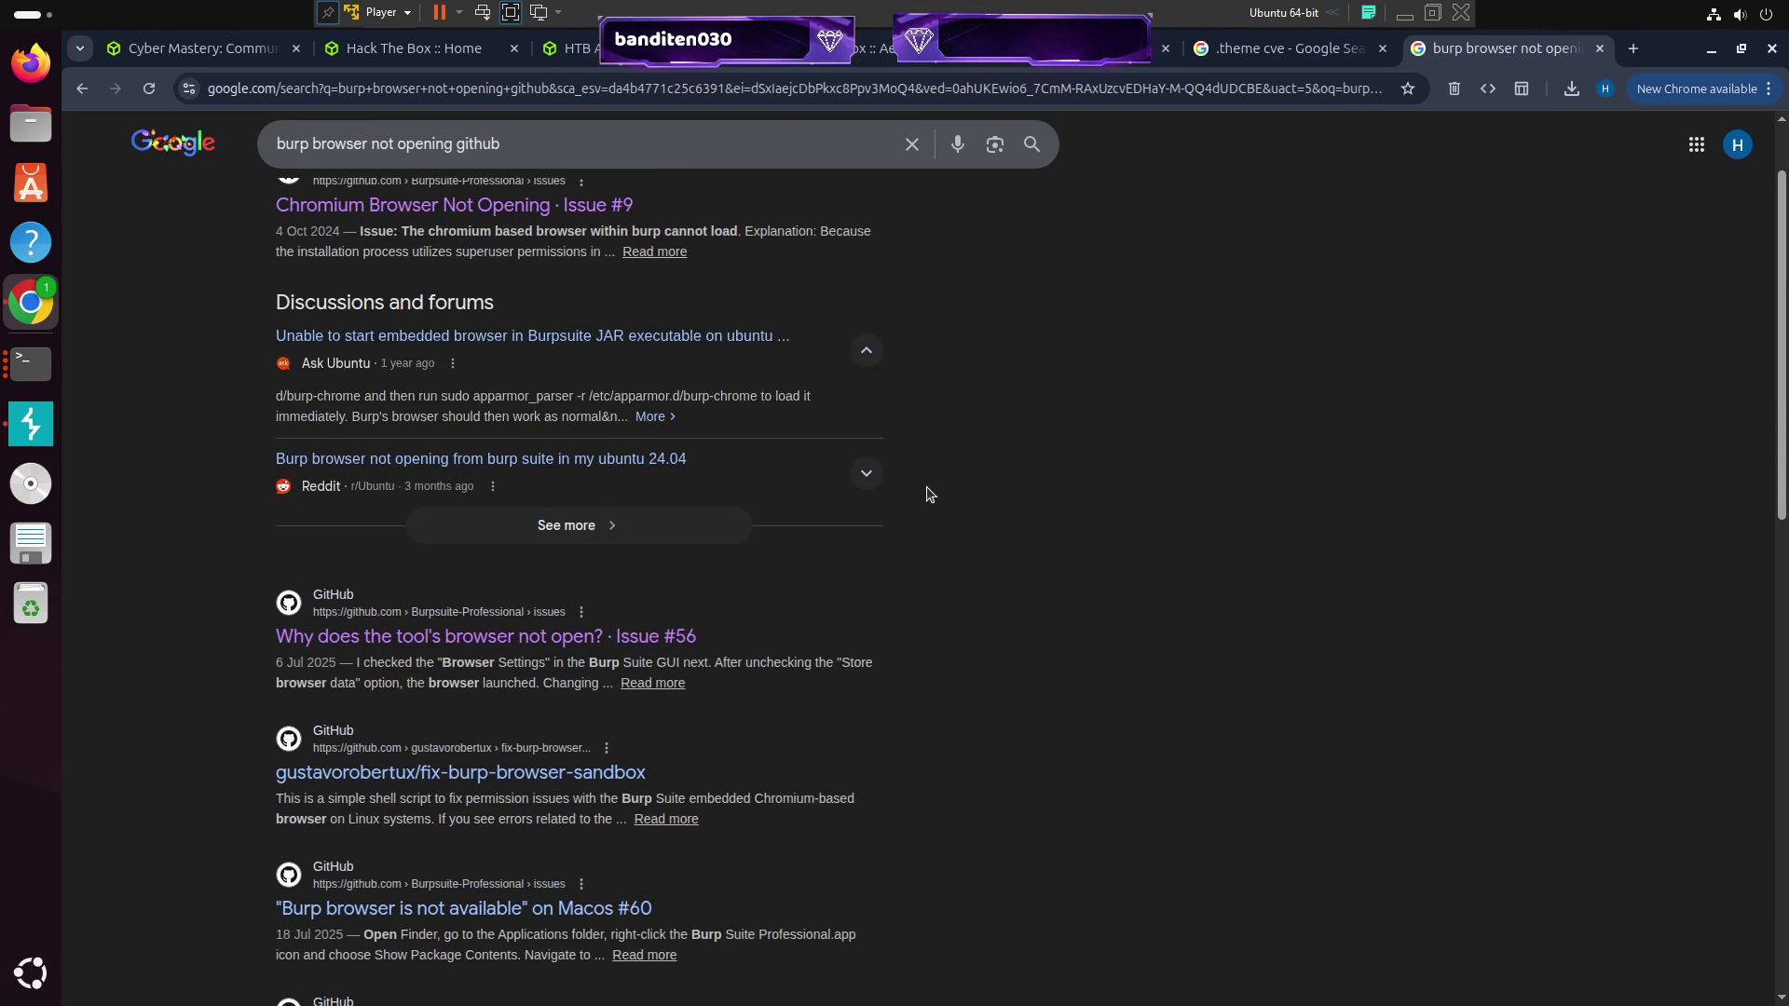
scroll(1107, 478, up, 2)
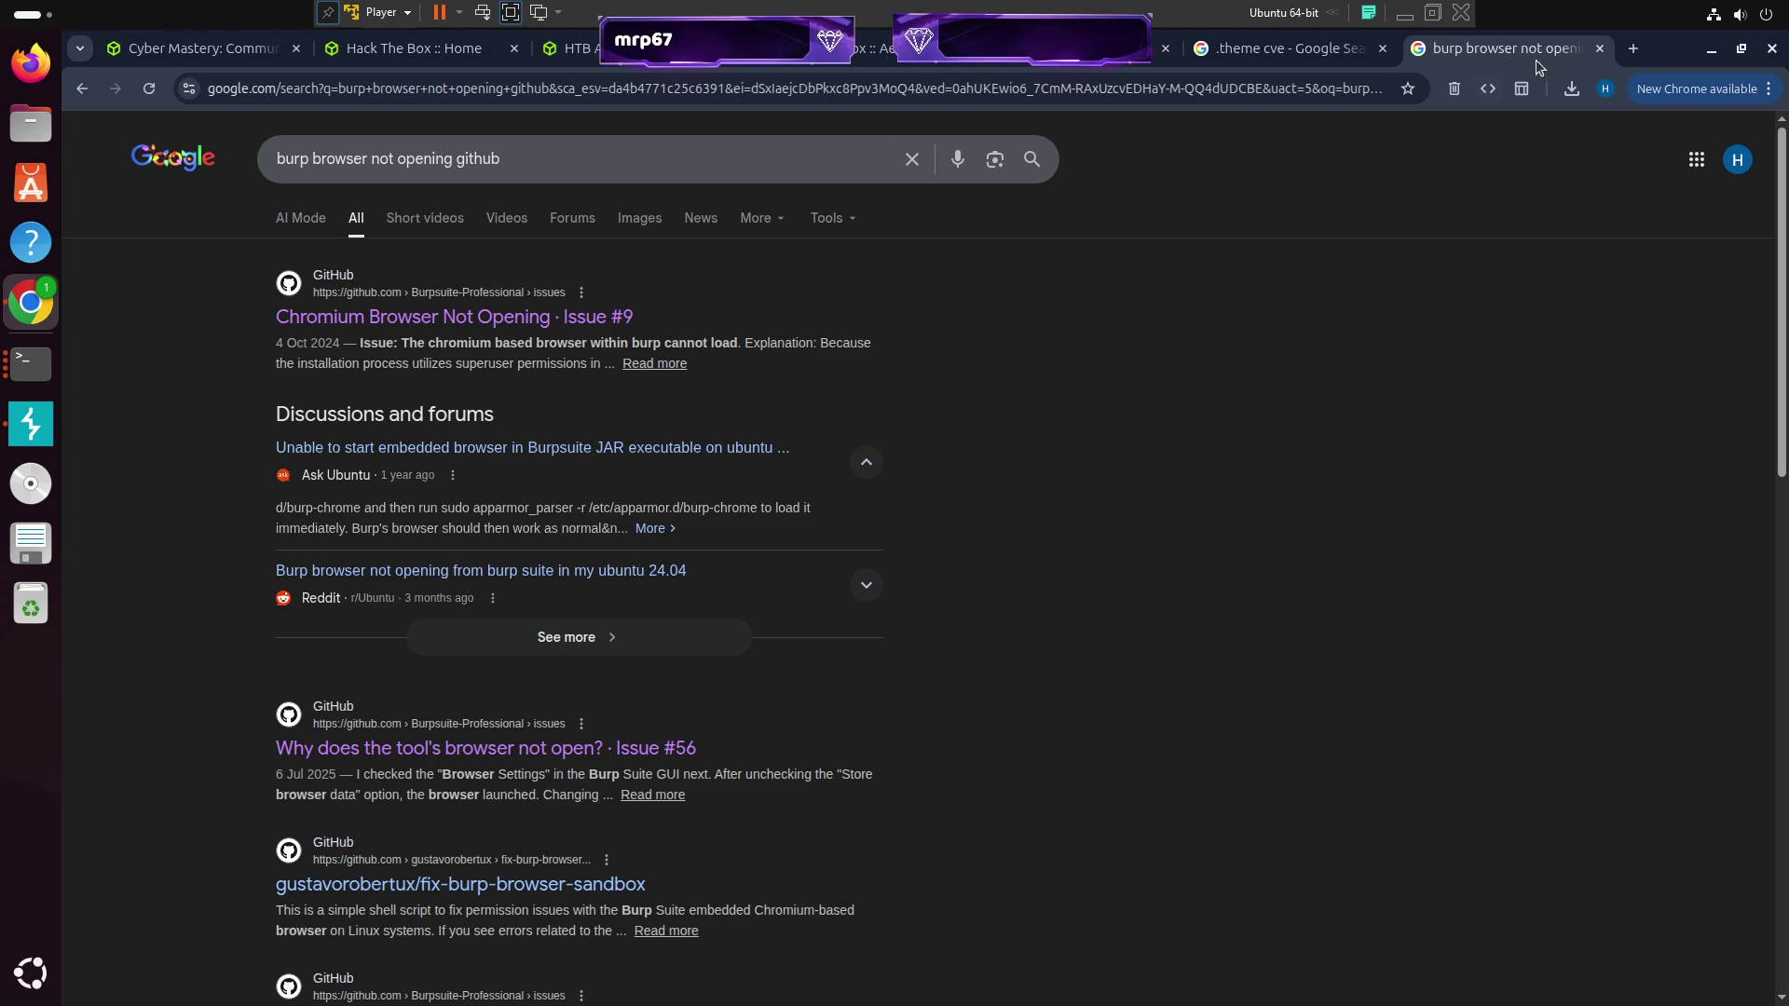
Close the 'burp browser not opening' tab and scroll the '.theme cve' CVE entries
click(1599, 49)
scroll(948, 451, up, 6)
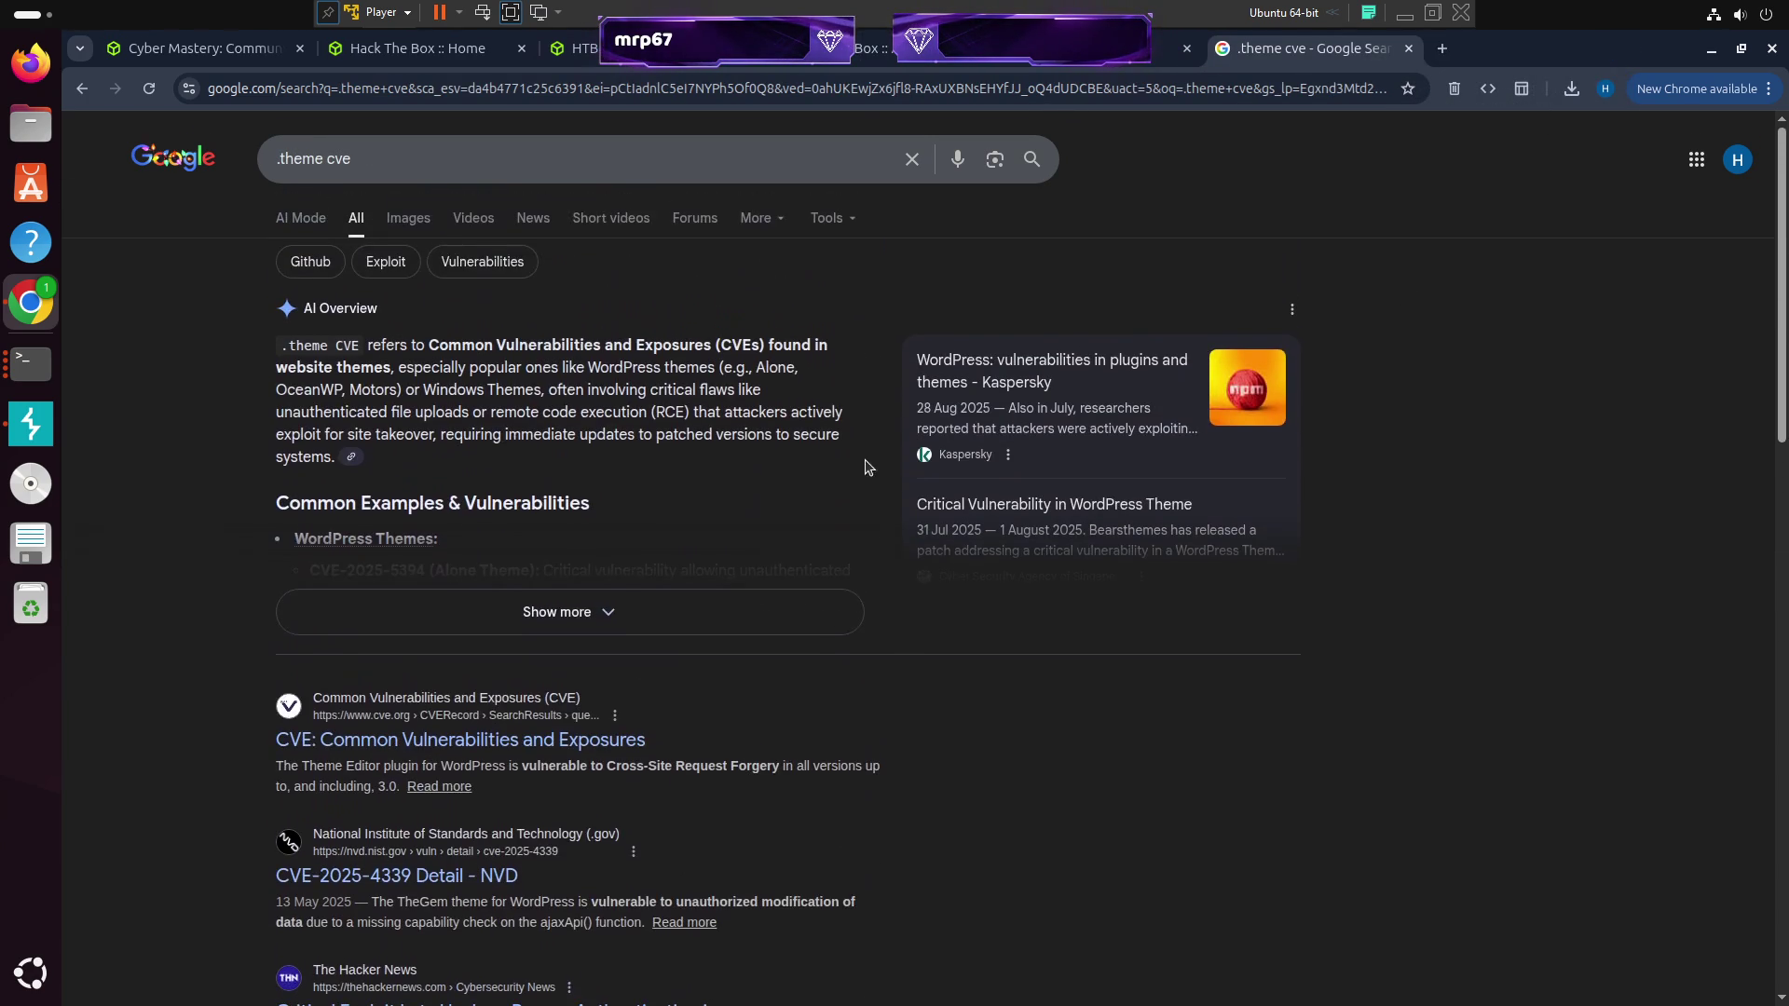
scroll(836, 472, down, 15)
scroll(848, 466, up, 15)
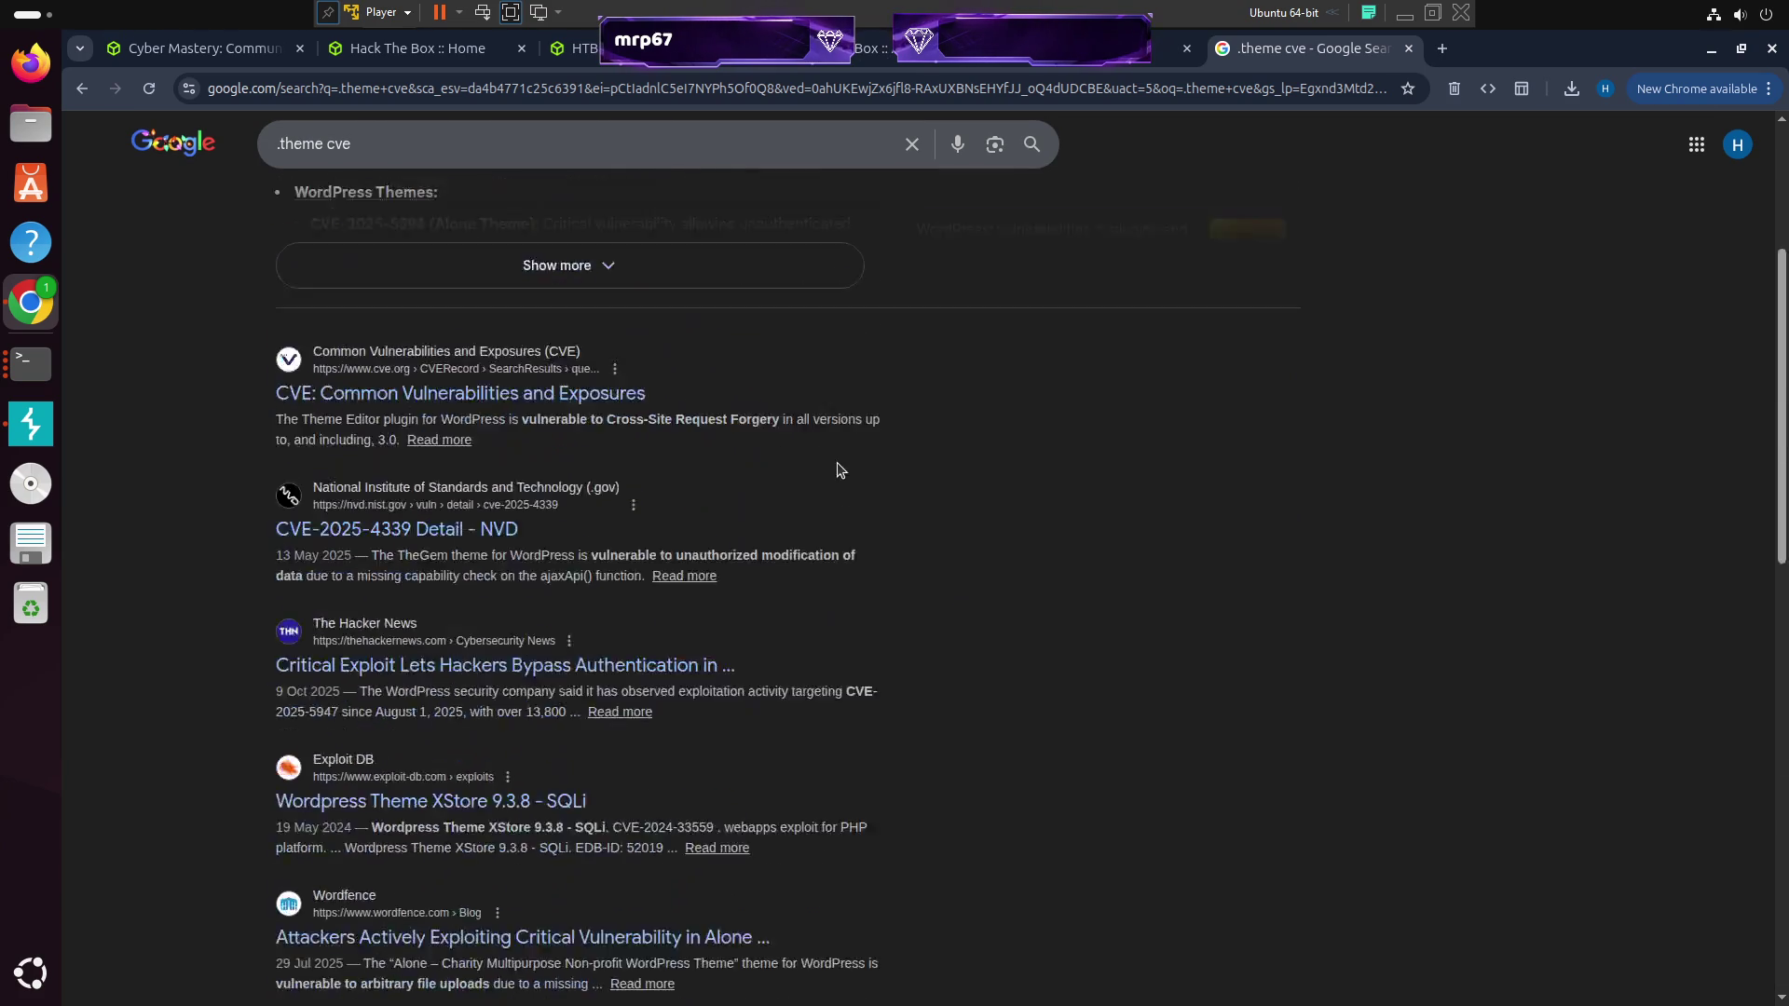
scroll(820, 569, down, 7)
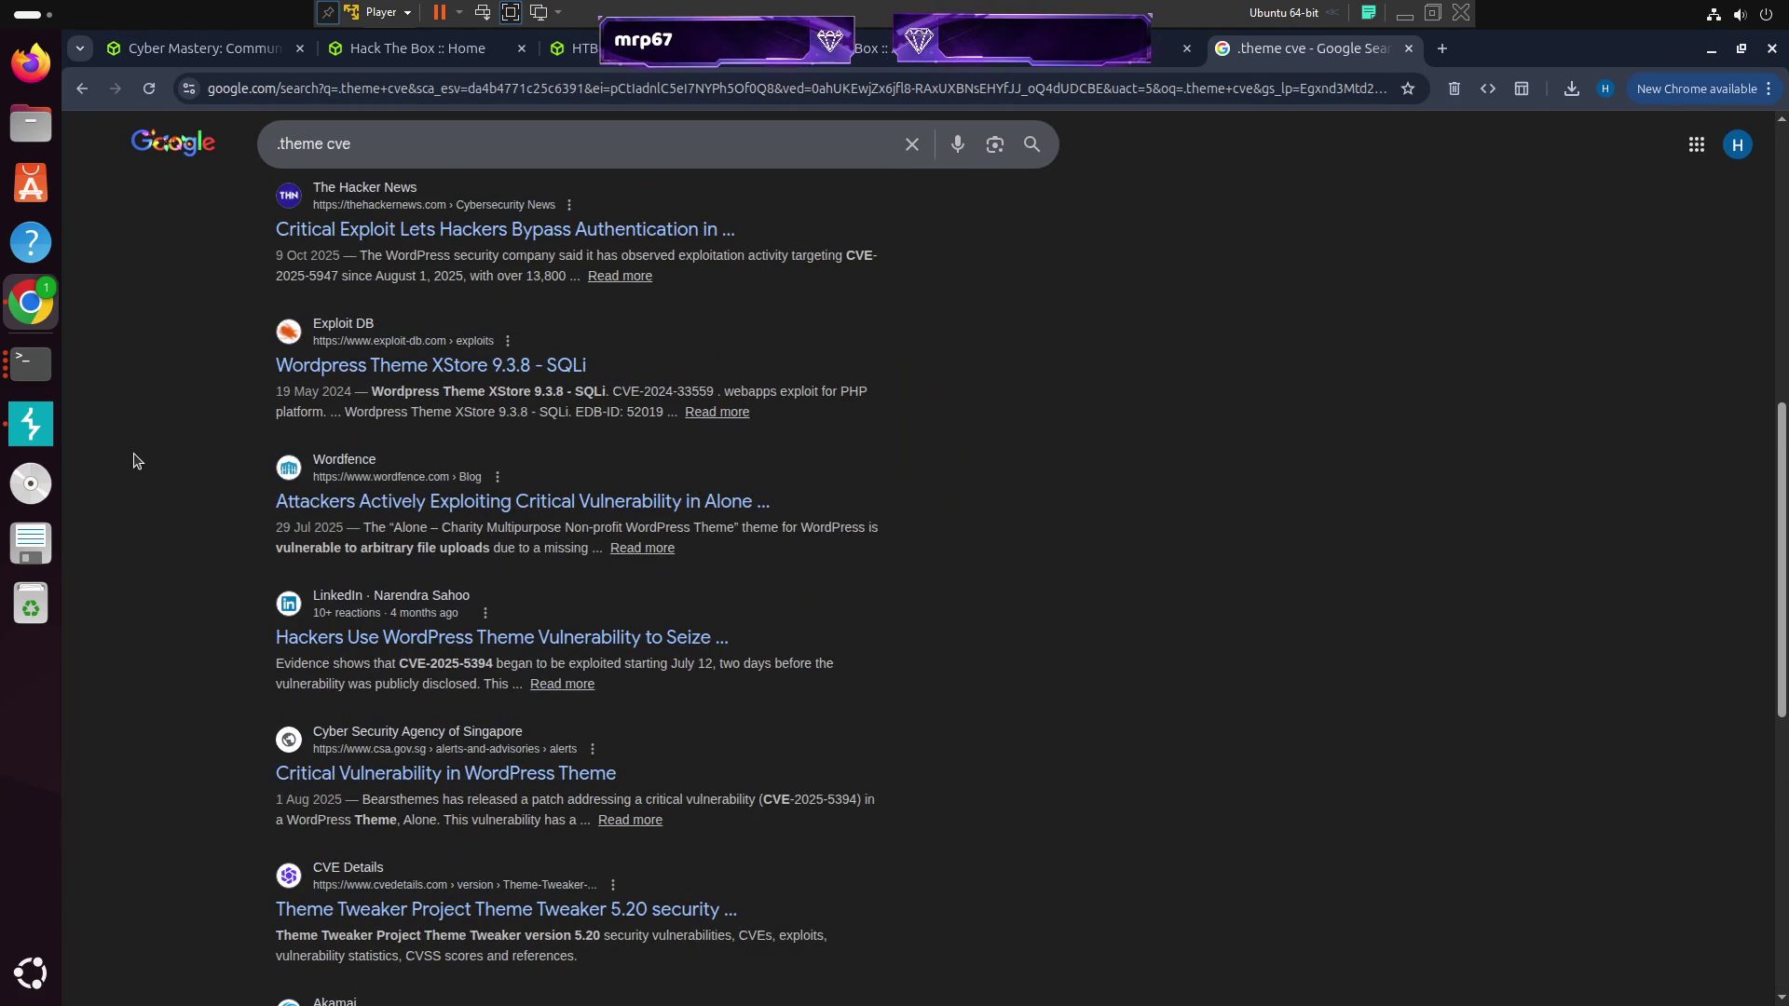
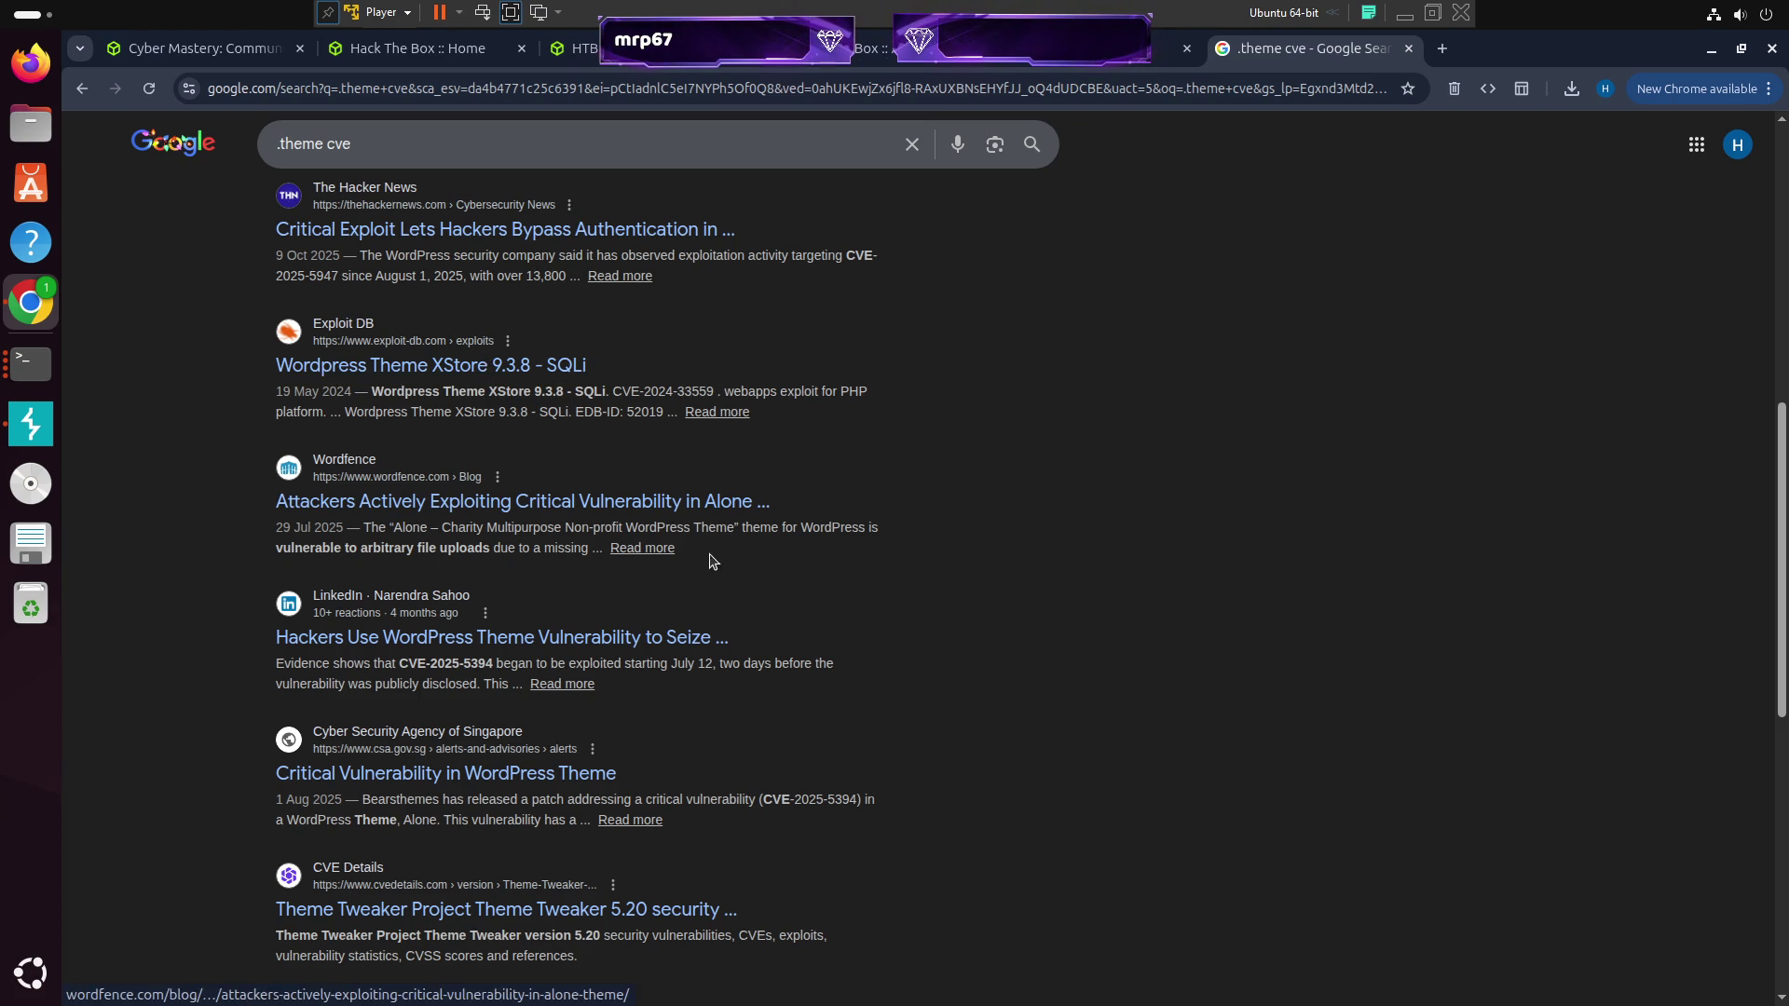
Search for '.theme template cve' and open the CVE-2024-21320 Windows Themes spoofing article
scroll(812, 467, up, 3)
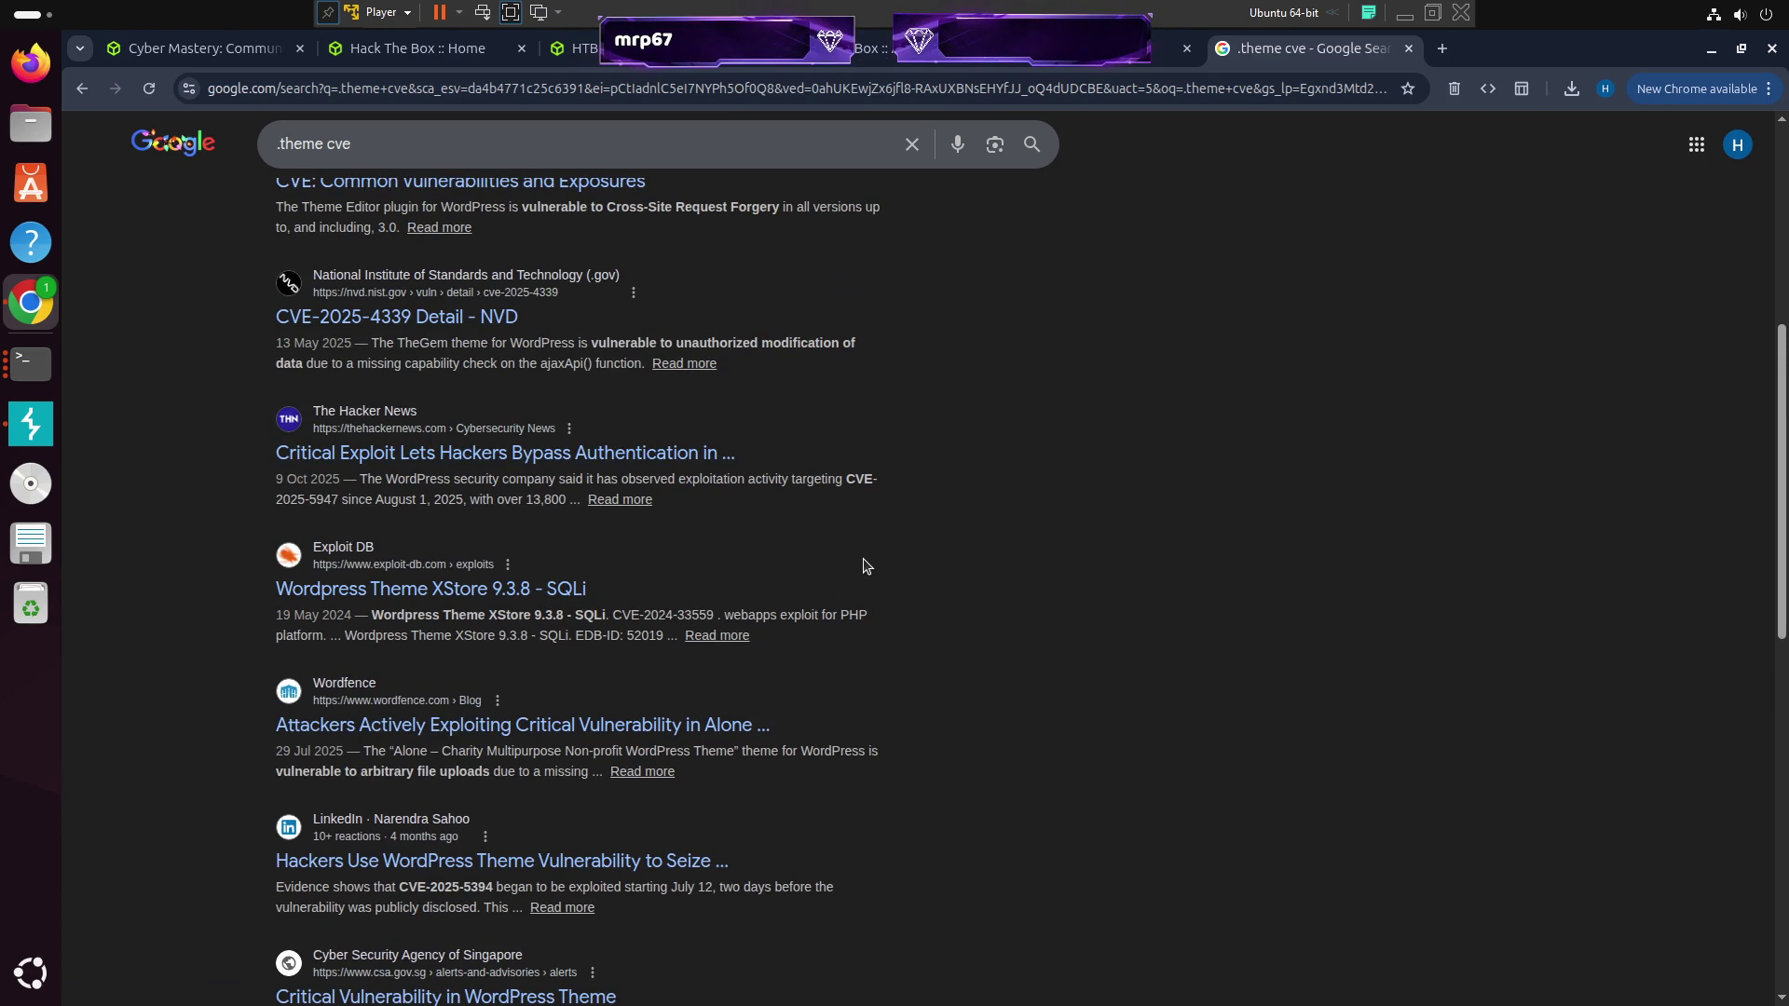
scroll(876, 531, up, 6)
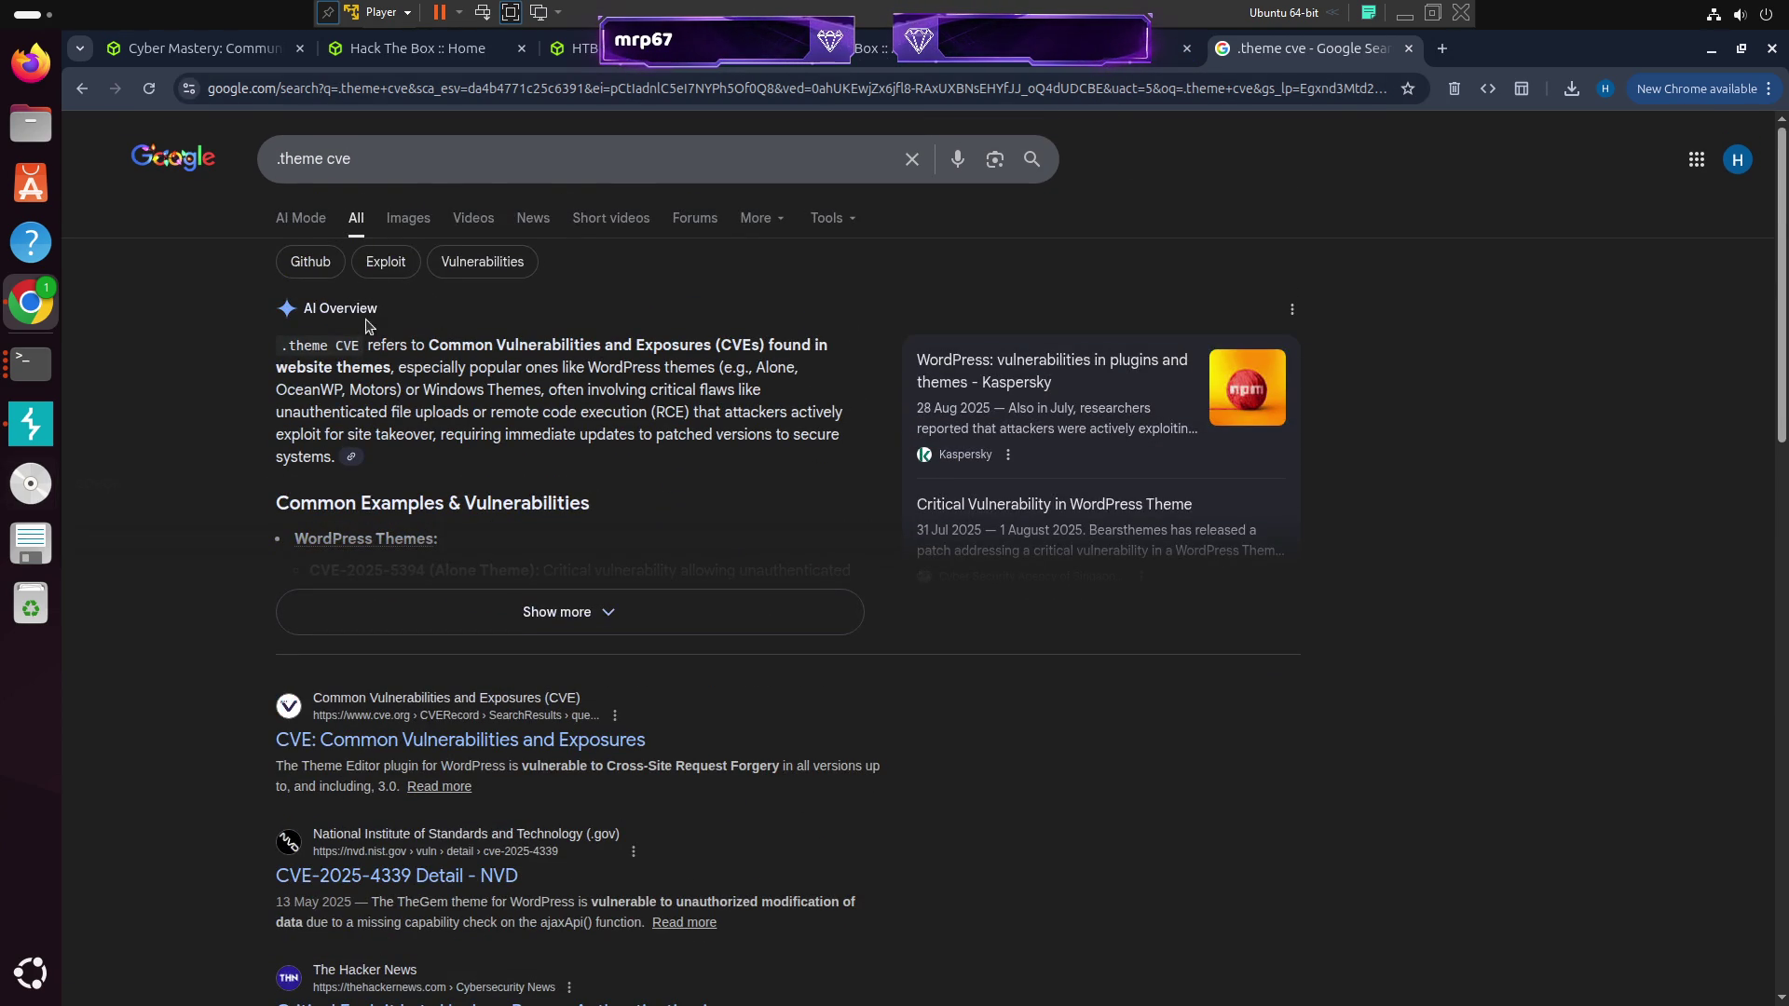
double_click(425, 166)
text(te )
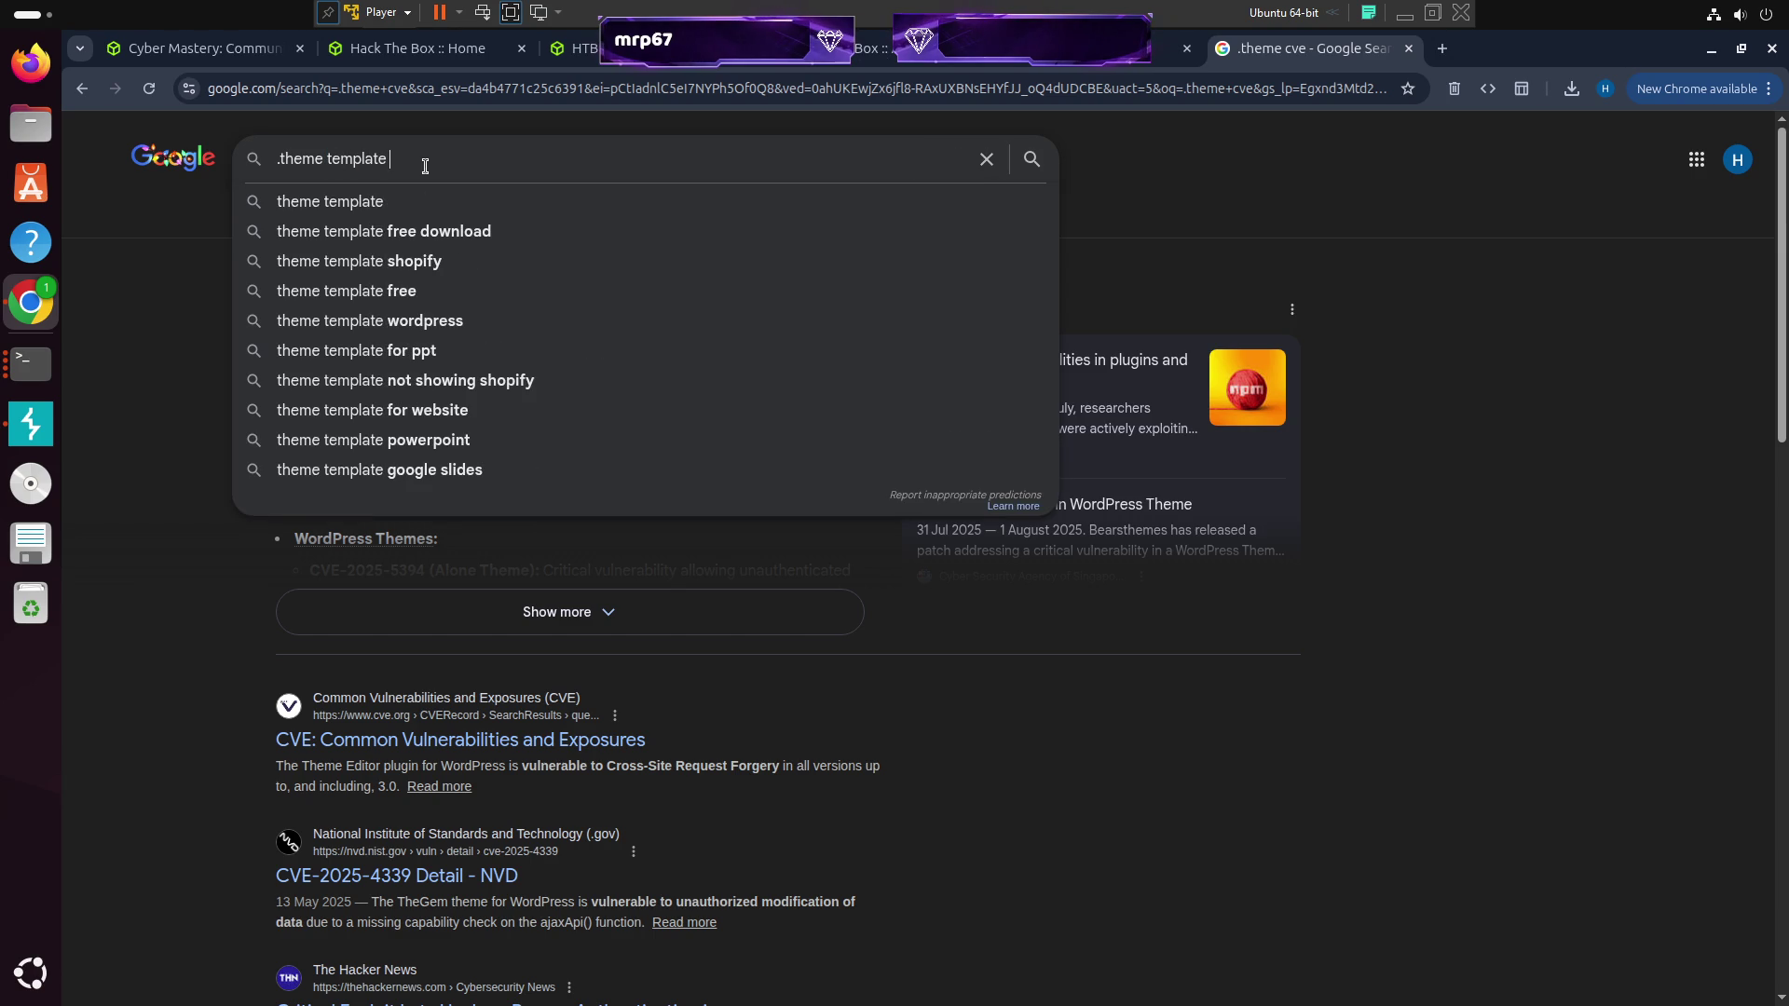
text(cve)
key(Return)
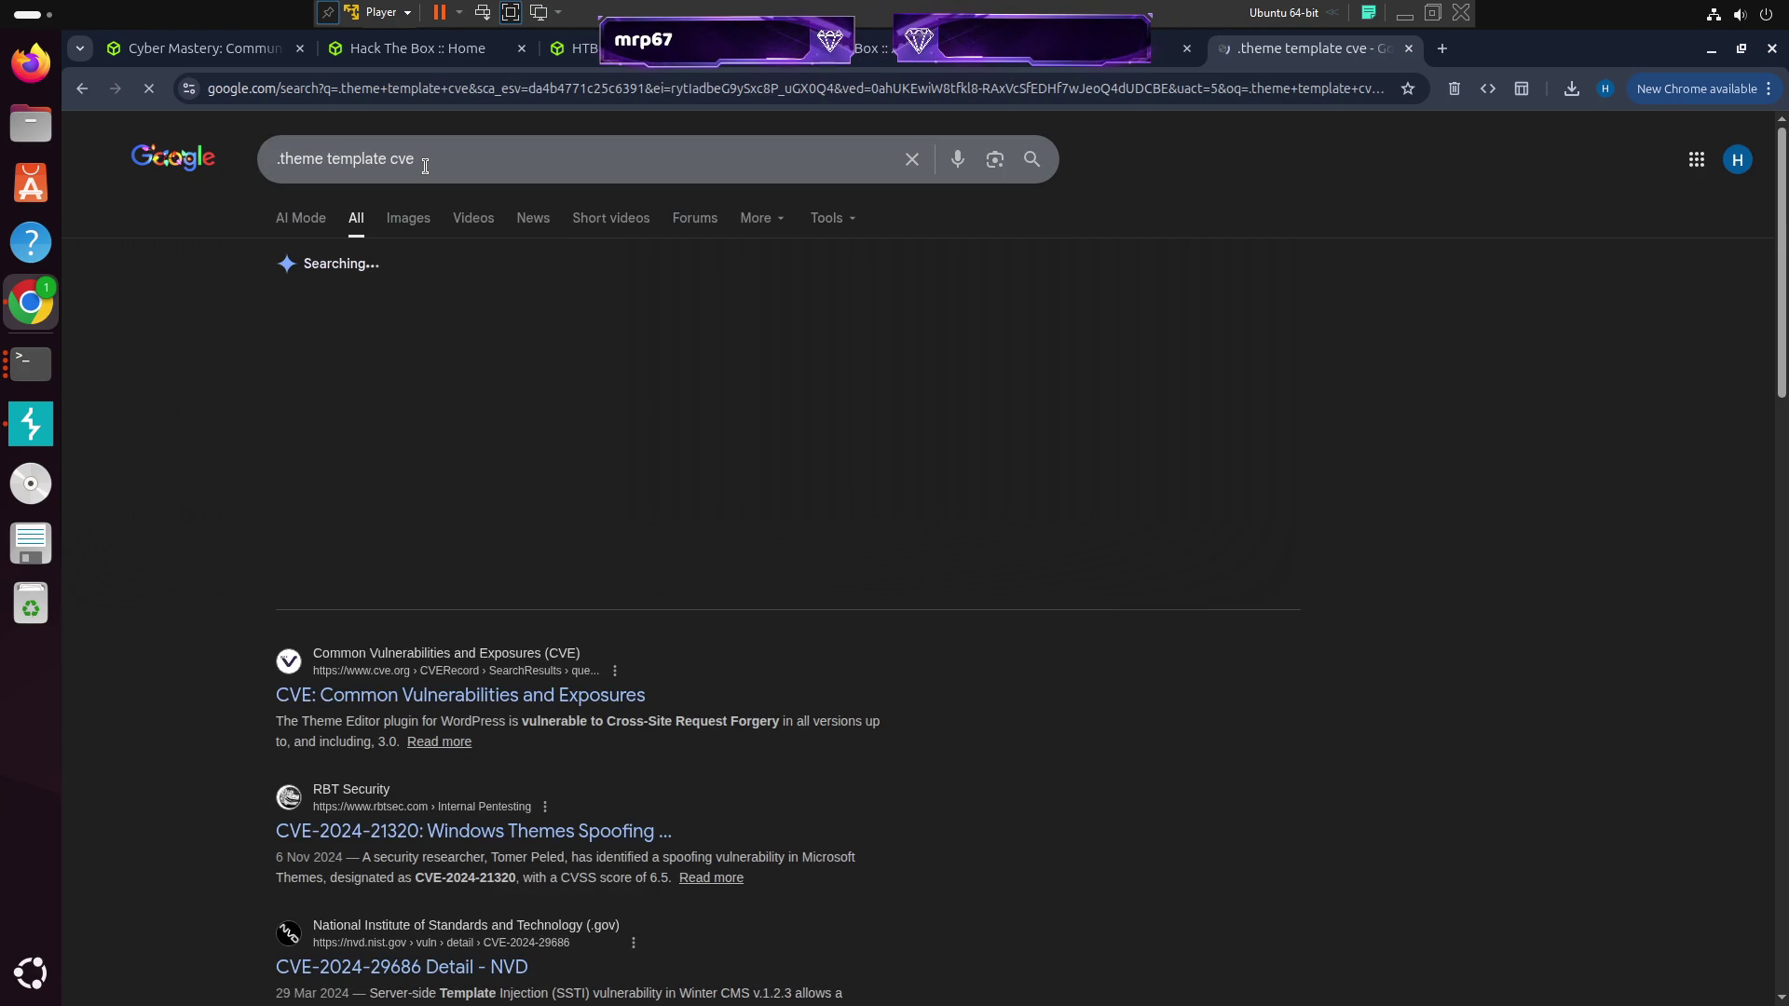
scroll(773, 781, down, 3)
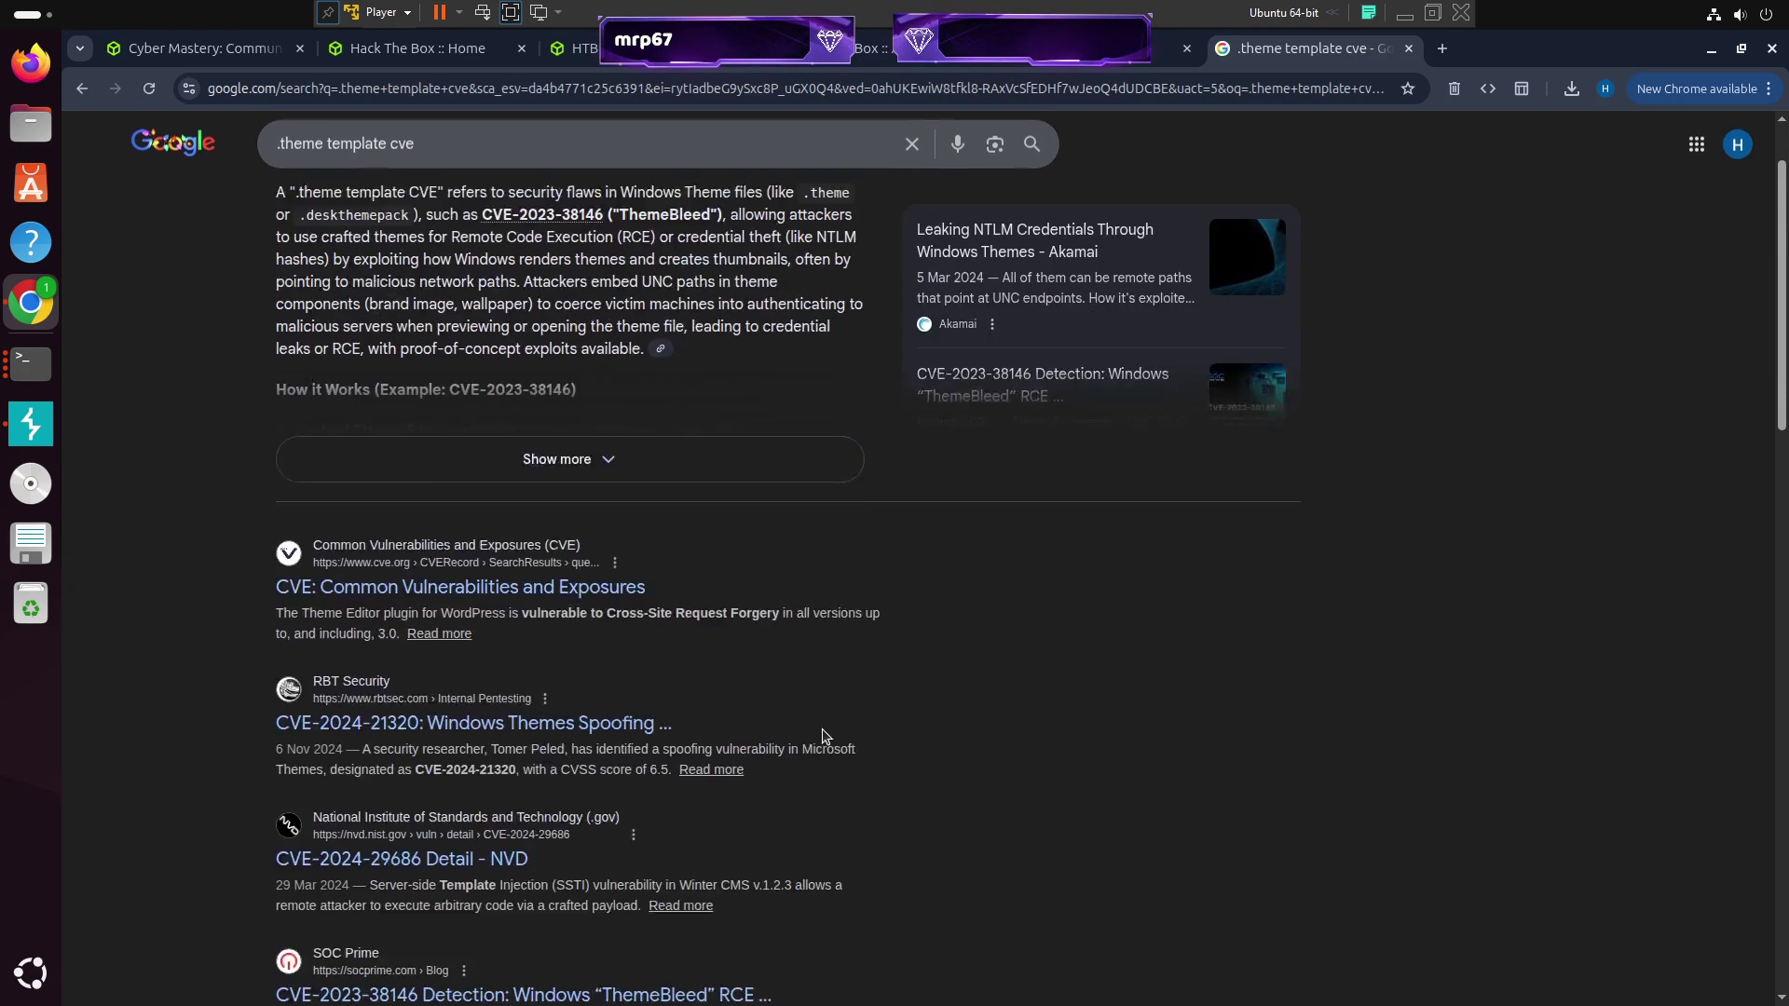
click(643, 608)
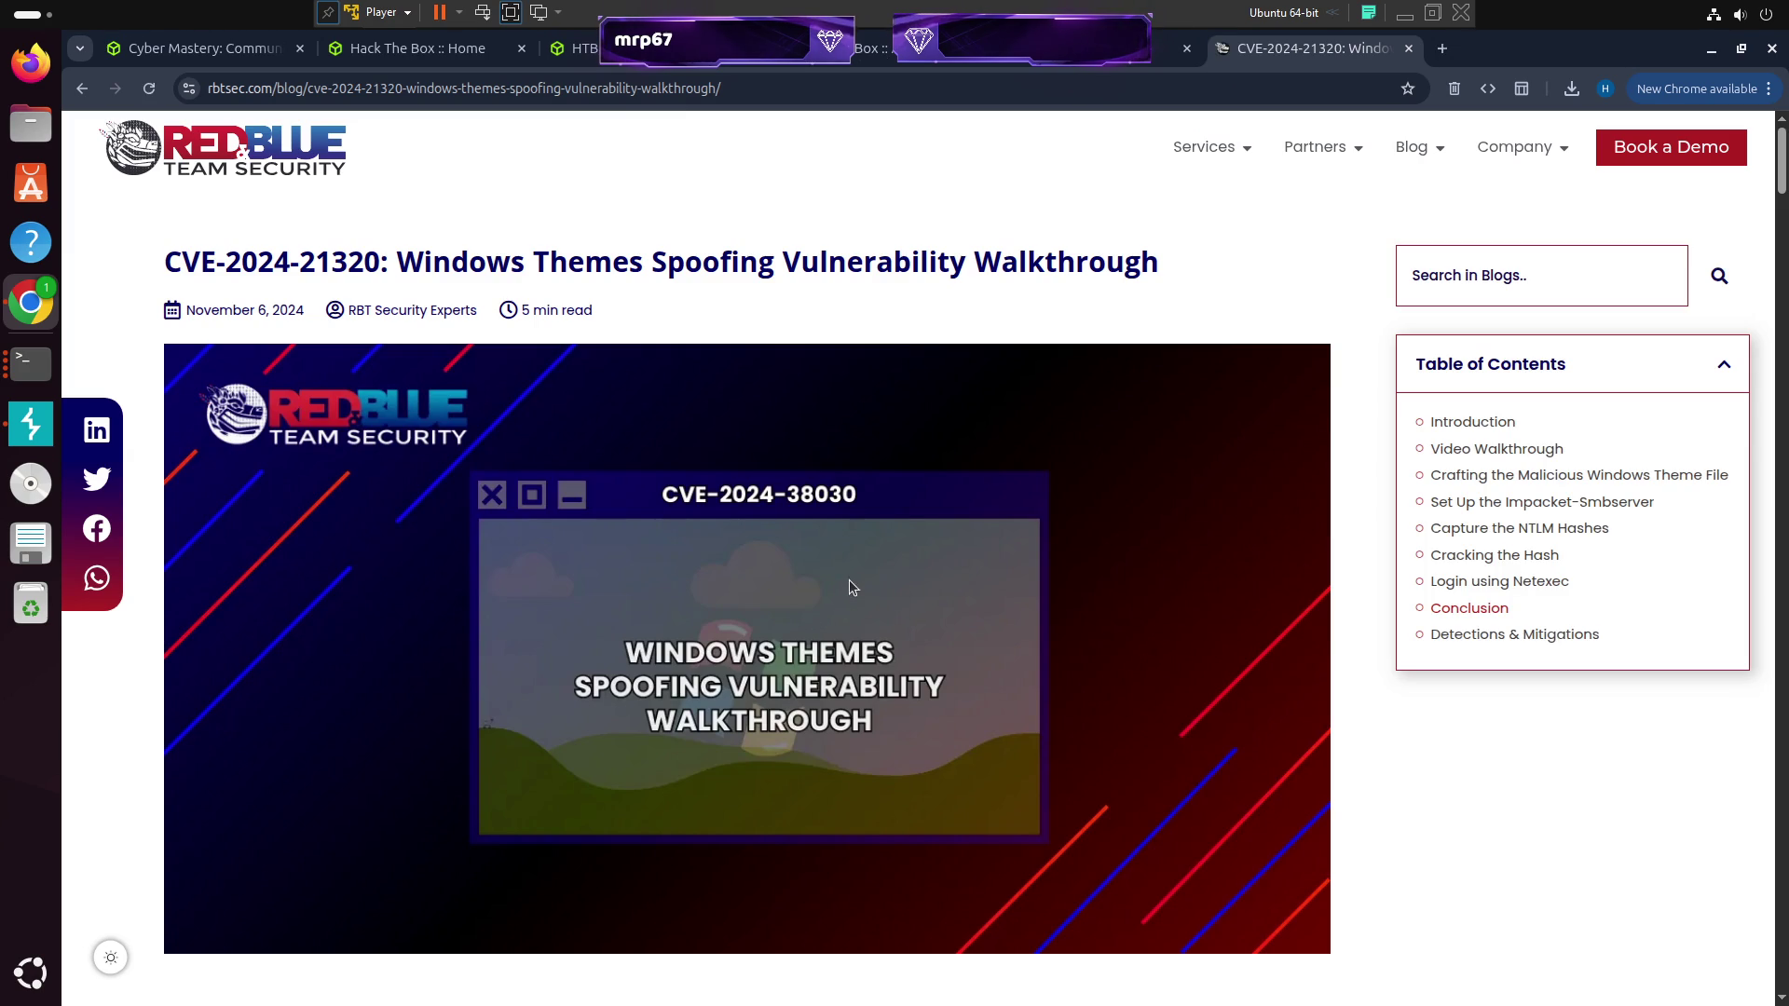
Read the CVE-2024-21320 walkthrough, highlighting 'Aero' in the VisualStyles path
scroll(891, 559, down, 5)
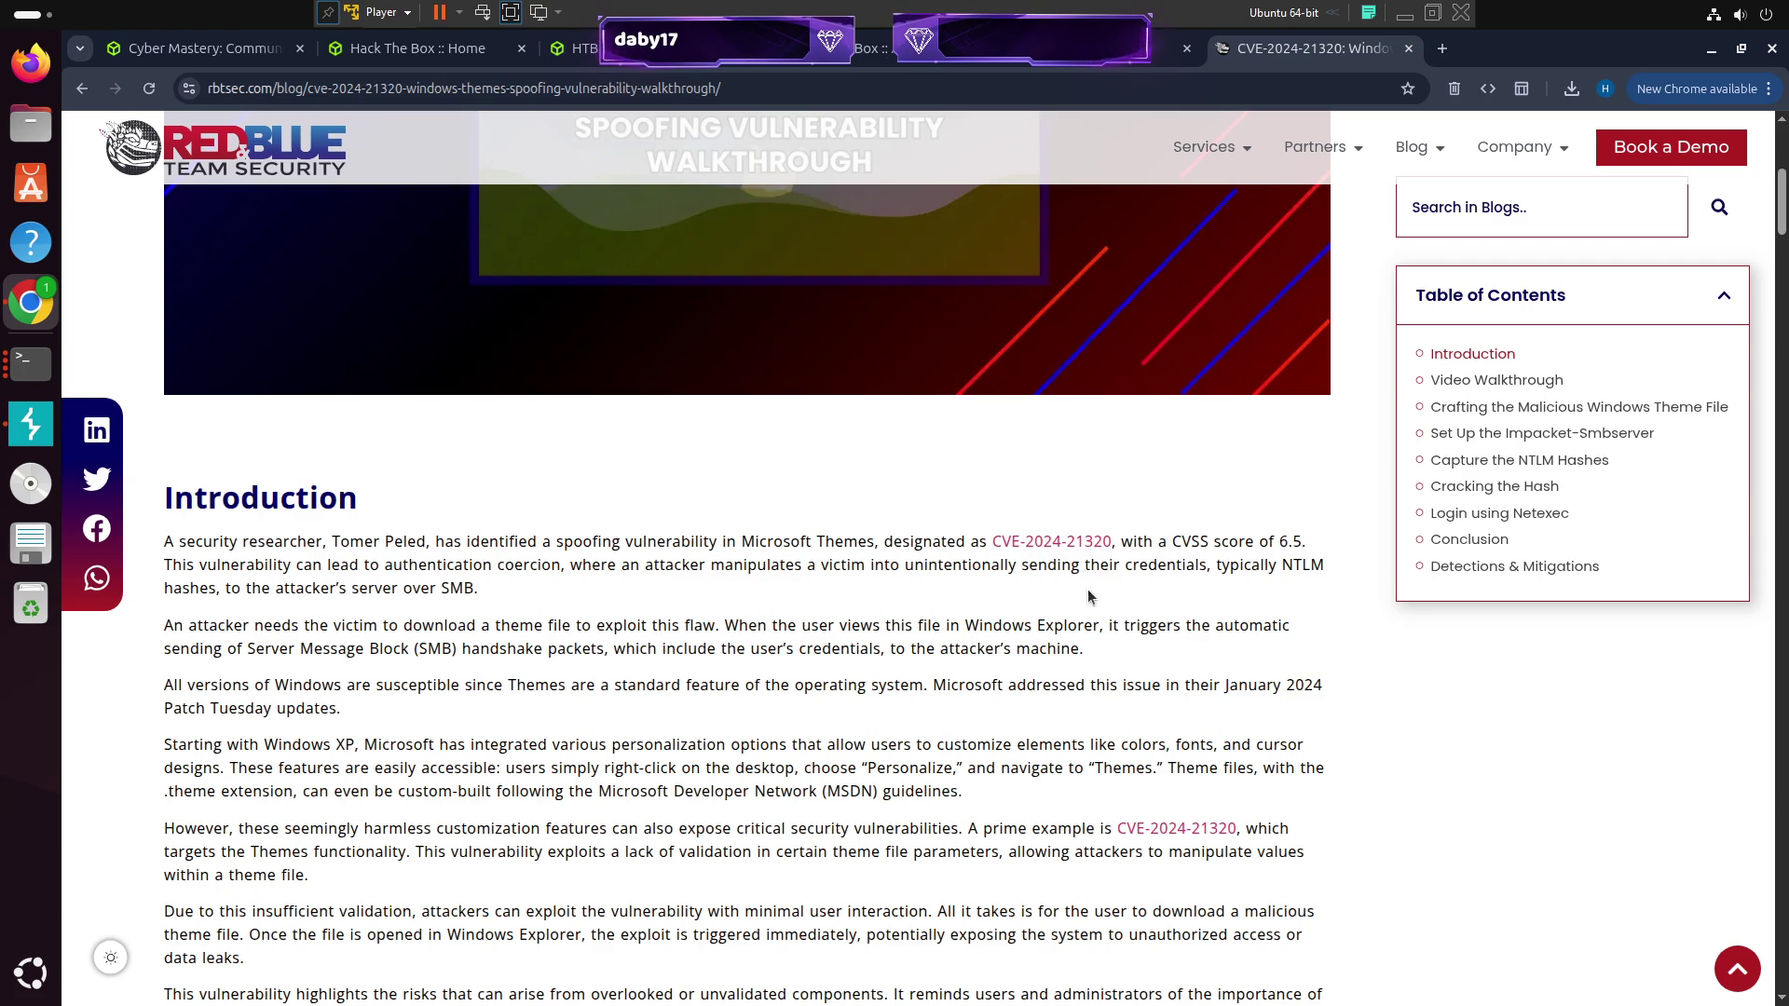
scroll(1233, 602, down, 15)
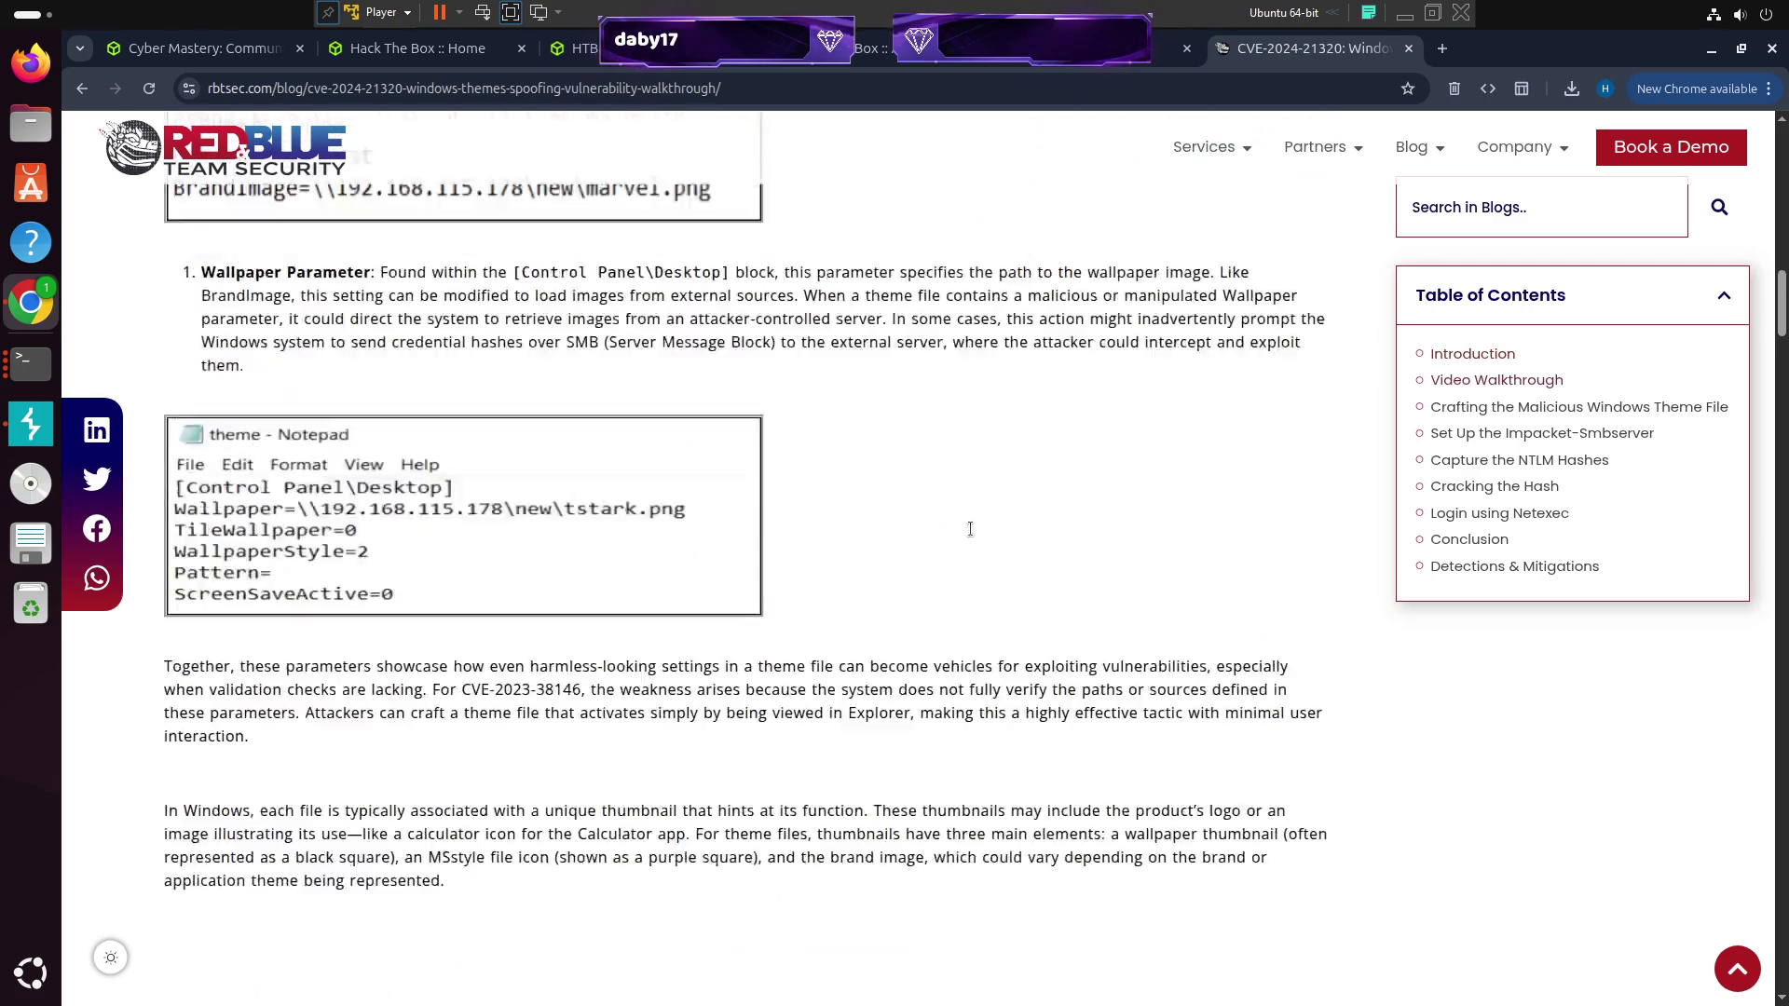
scroll(1029, 519, down, 10)
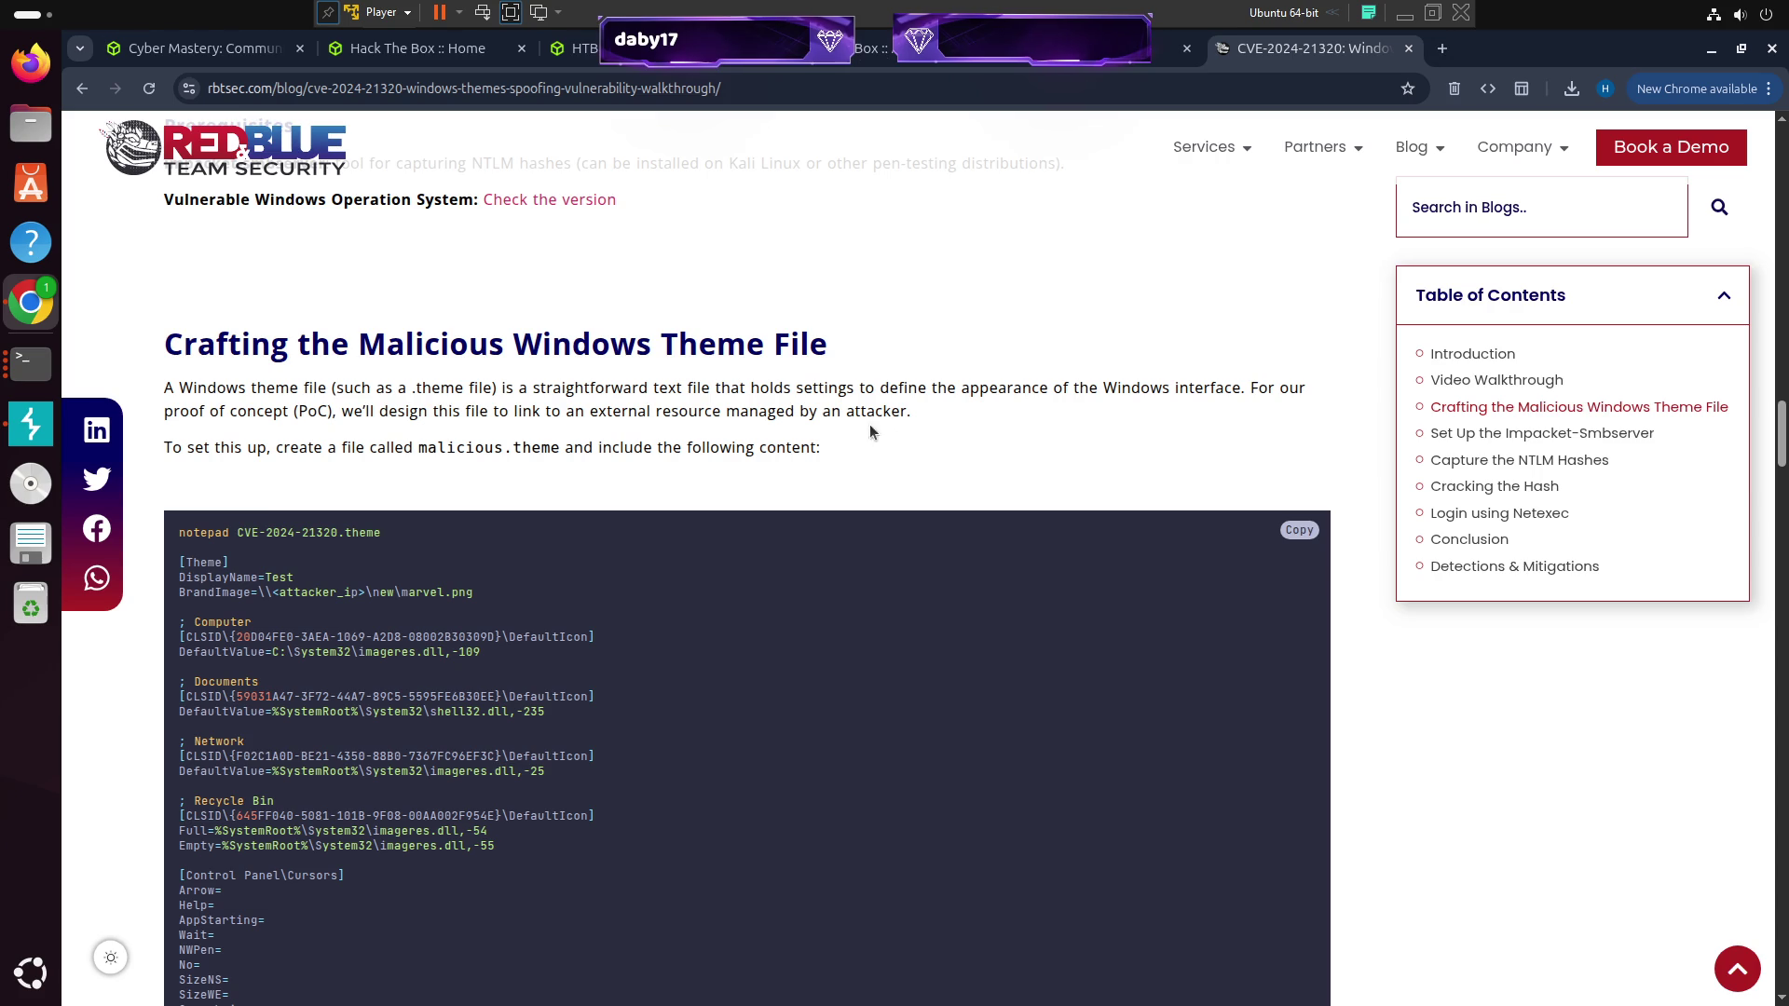
scroll(619, 373, down, 7)
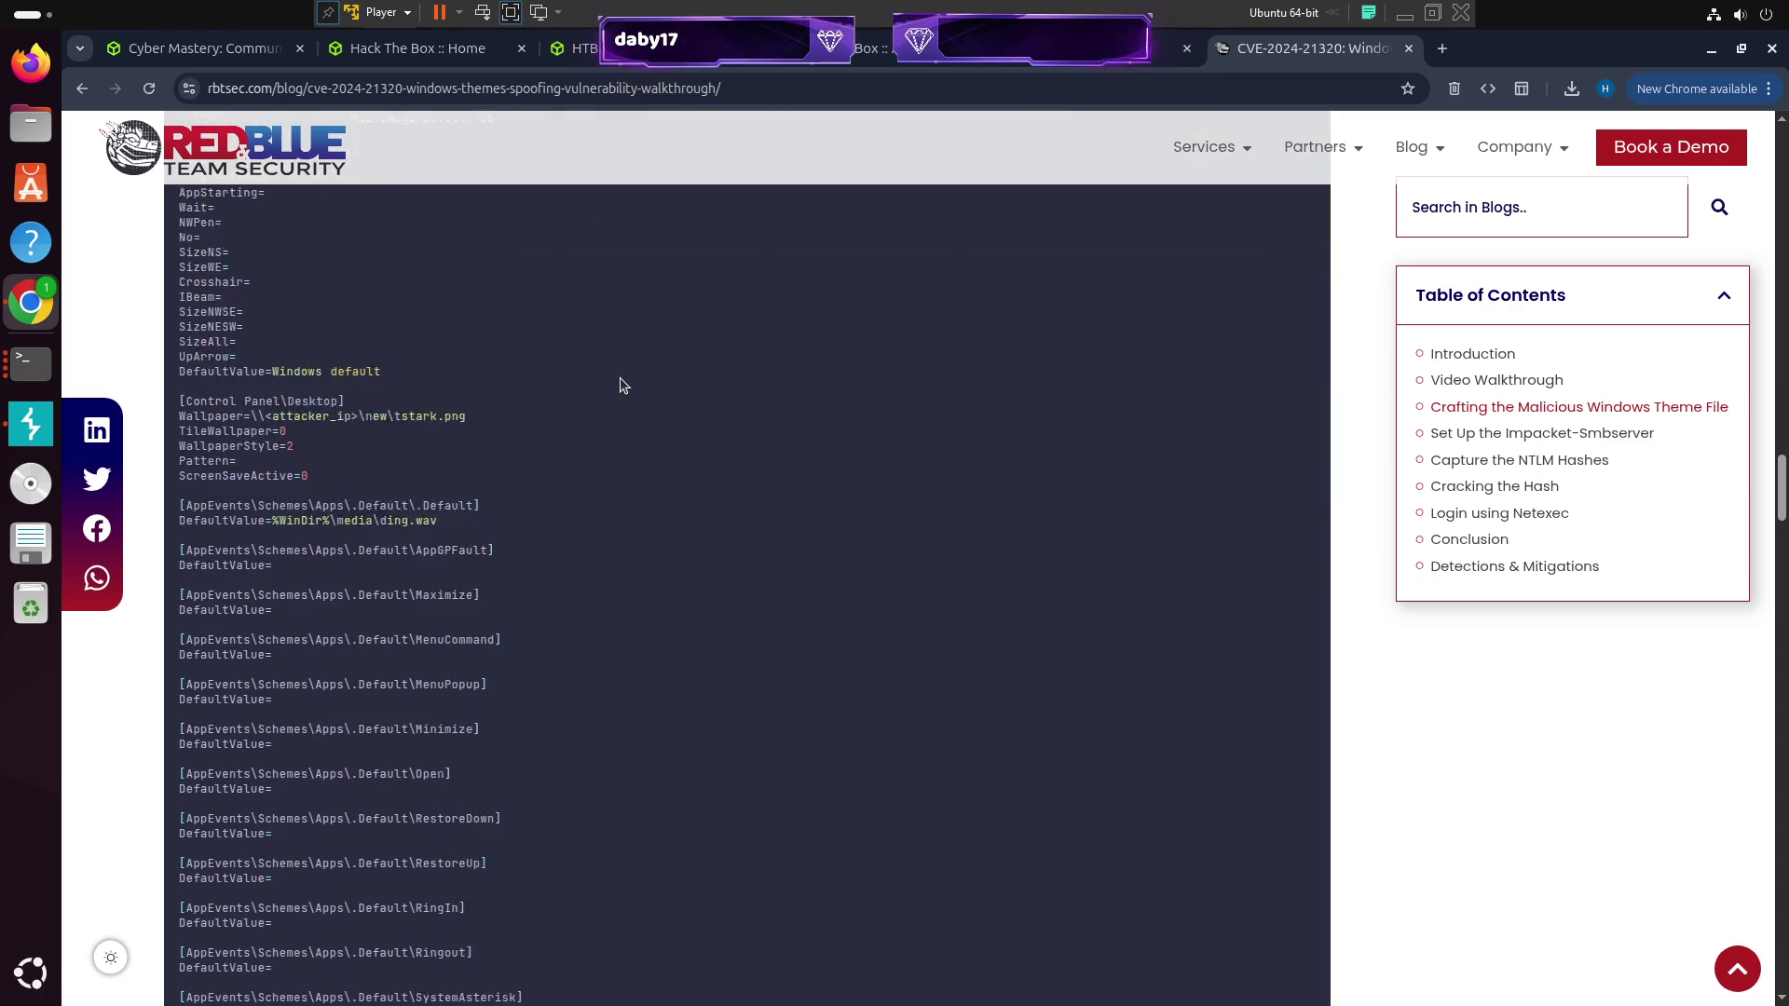
scroll(619, 378, down, 10)
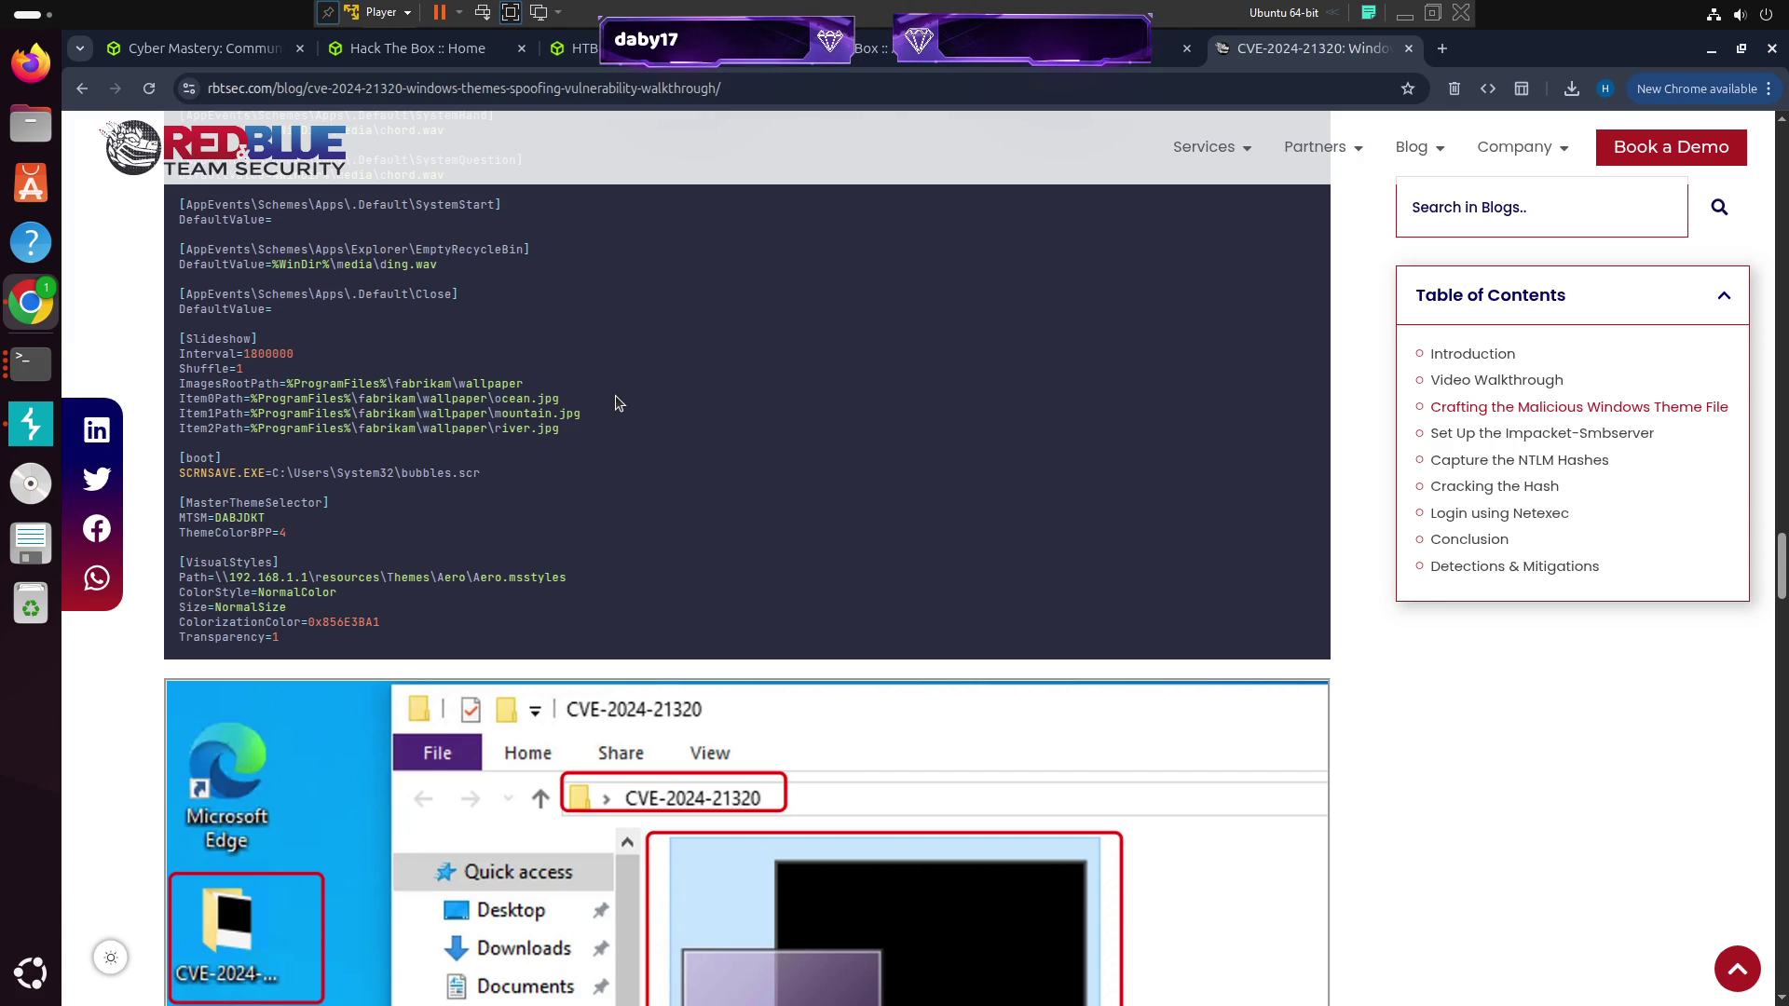
scroll(614, 399, up, 2)
drag(437, 802, 473, 802)
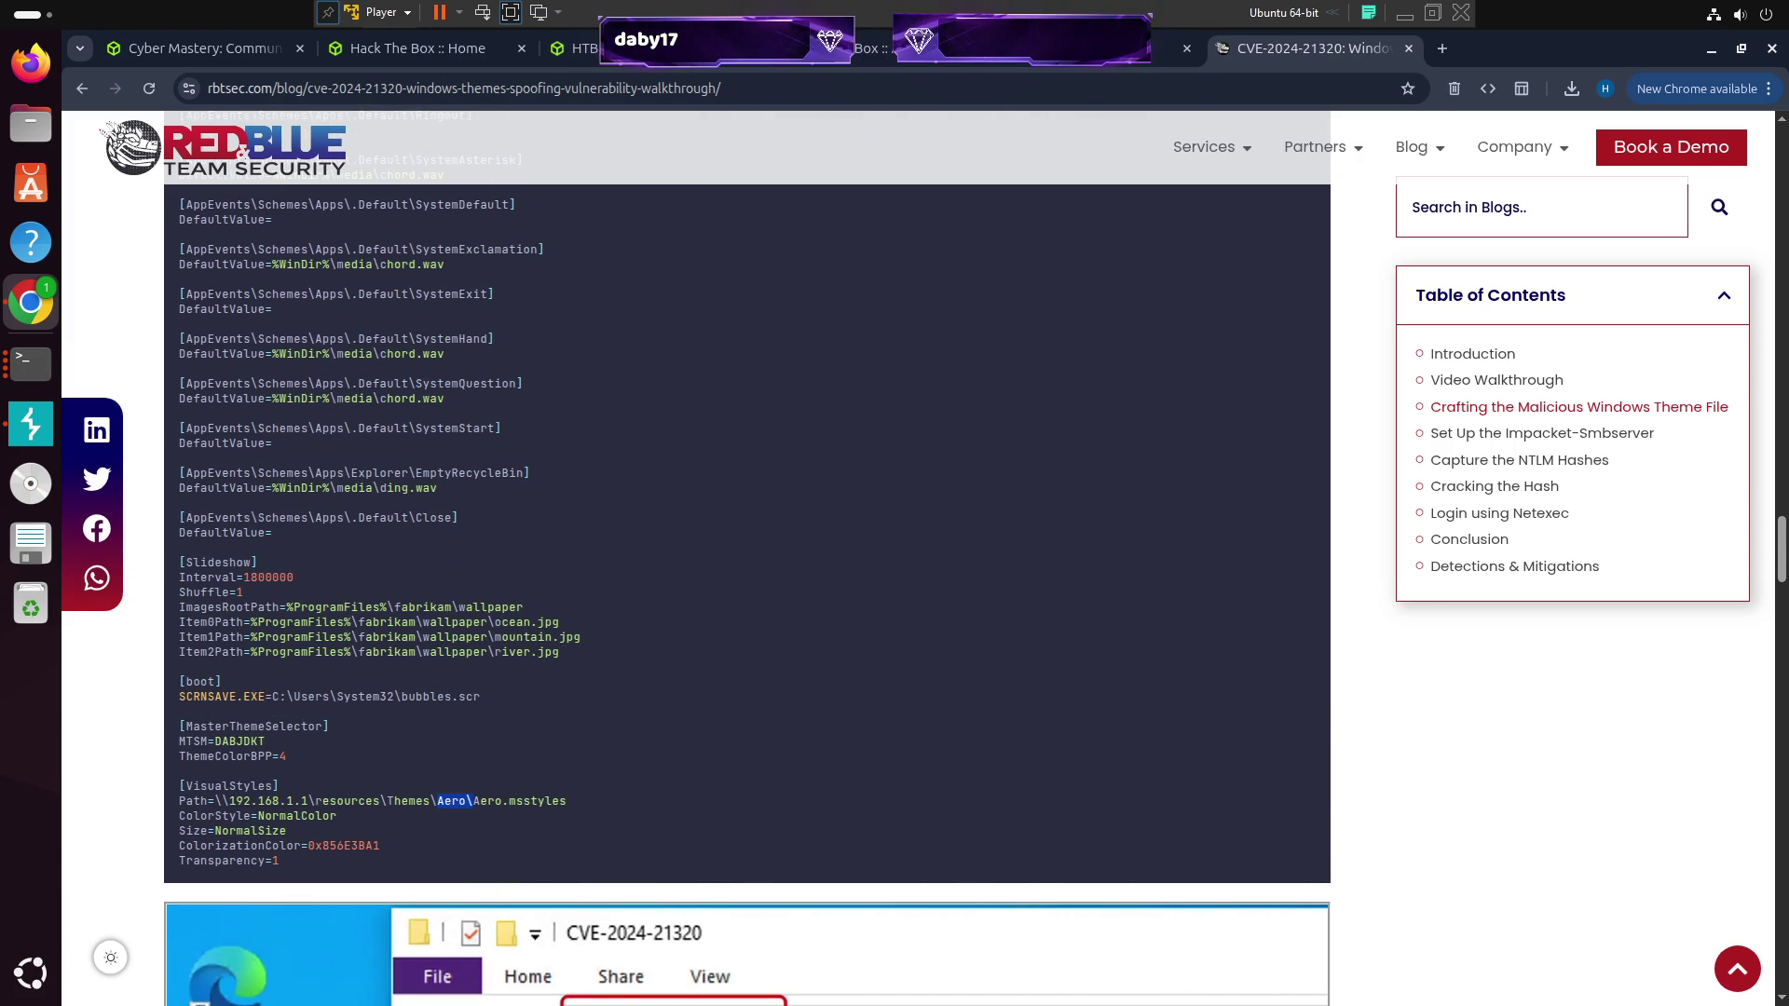
double_click(454, 801)
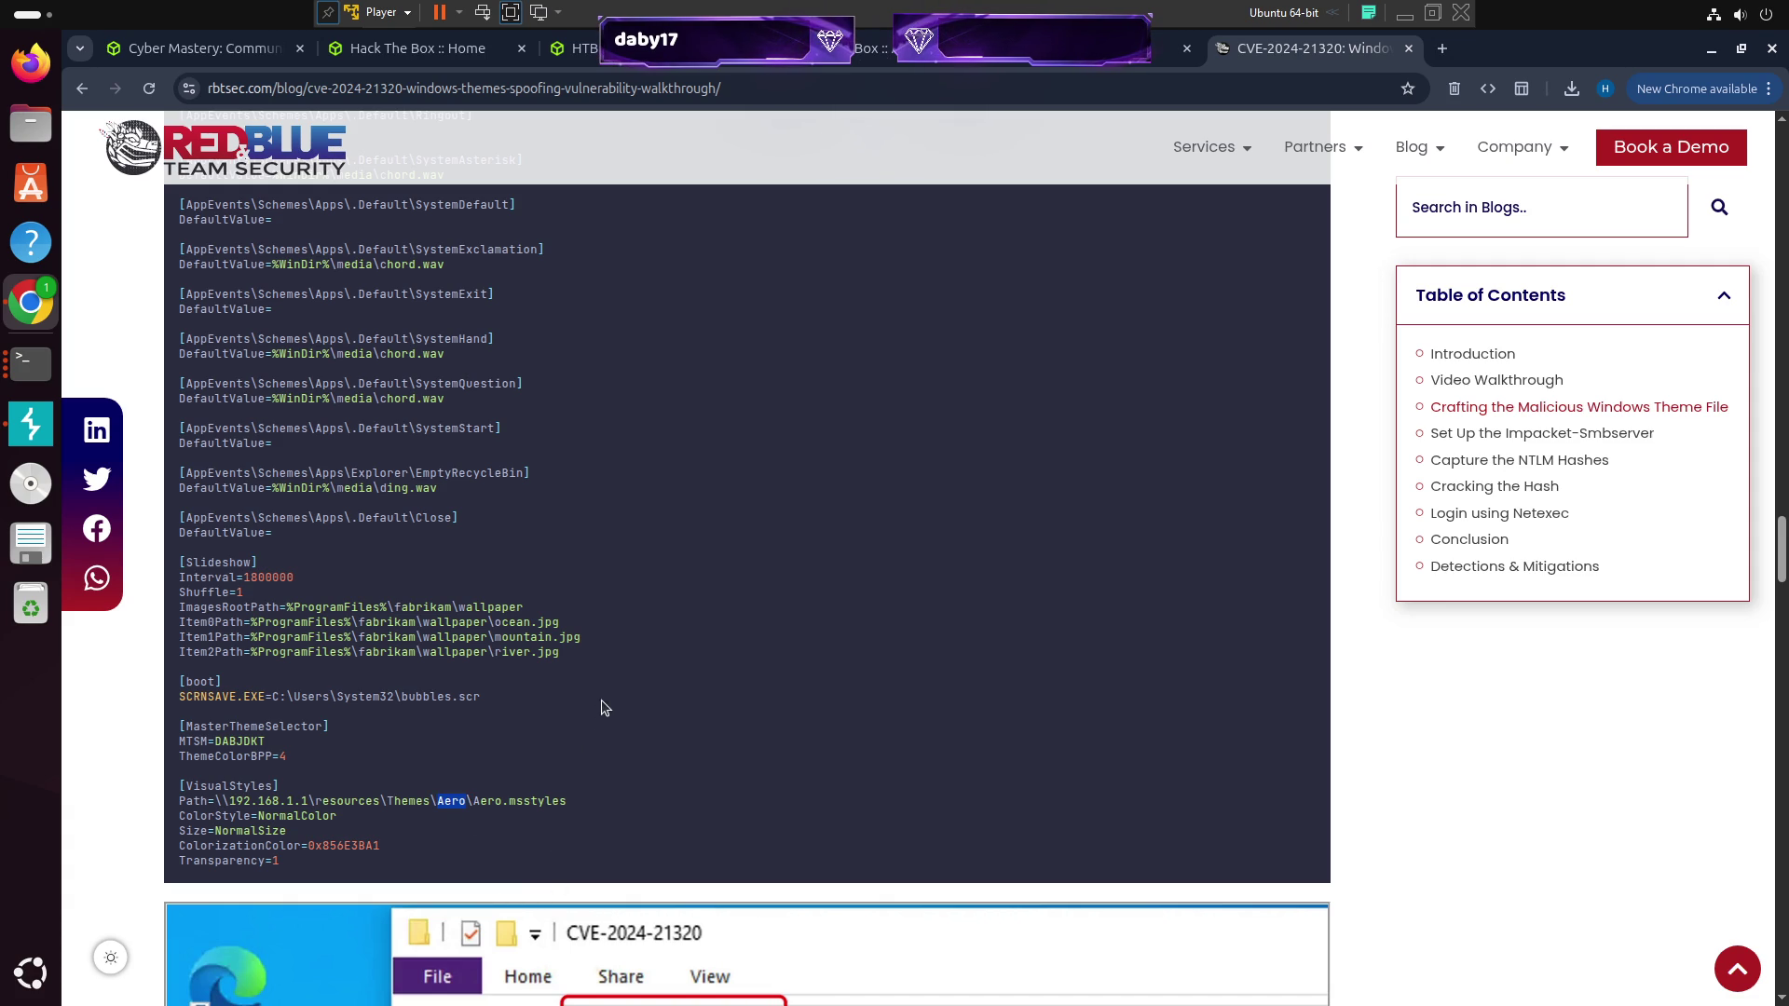
scroll(626, 658, up, 15)
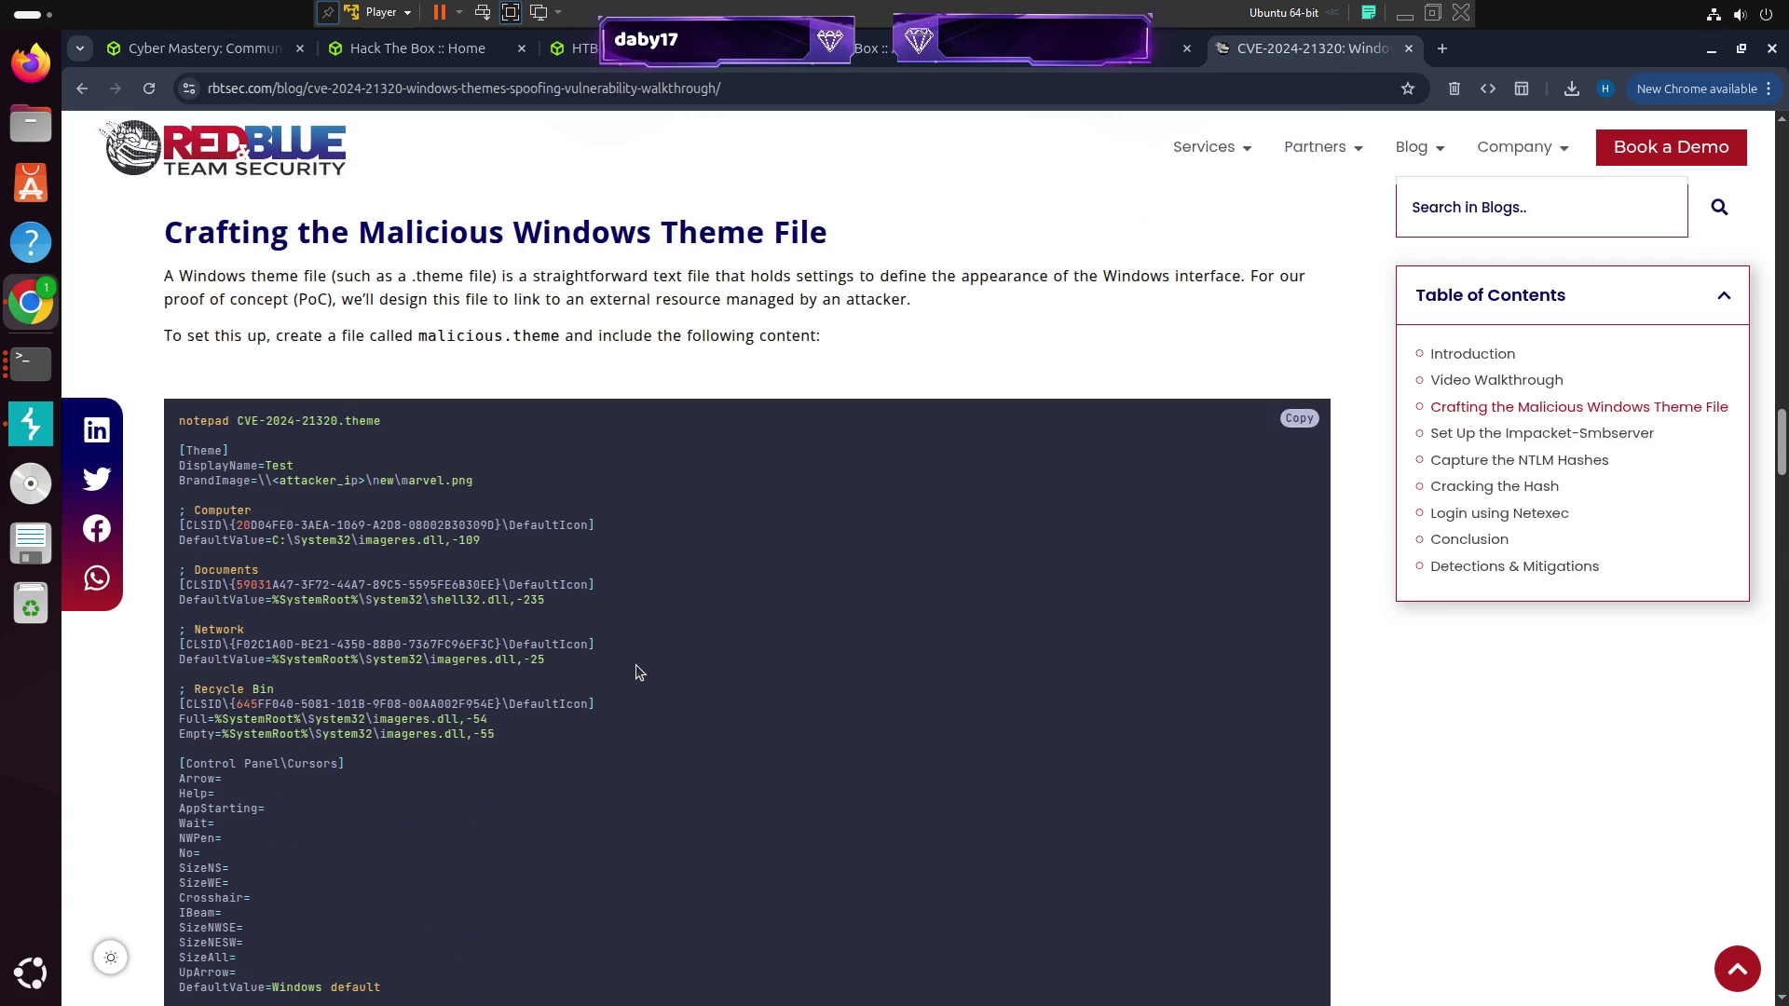
scroll(636, 663, down, 15)
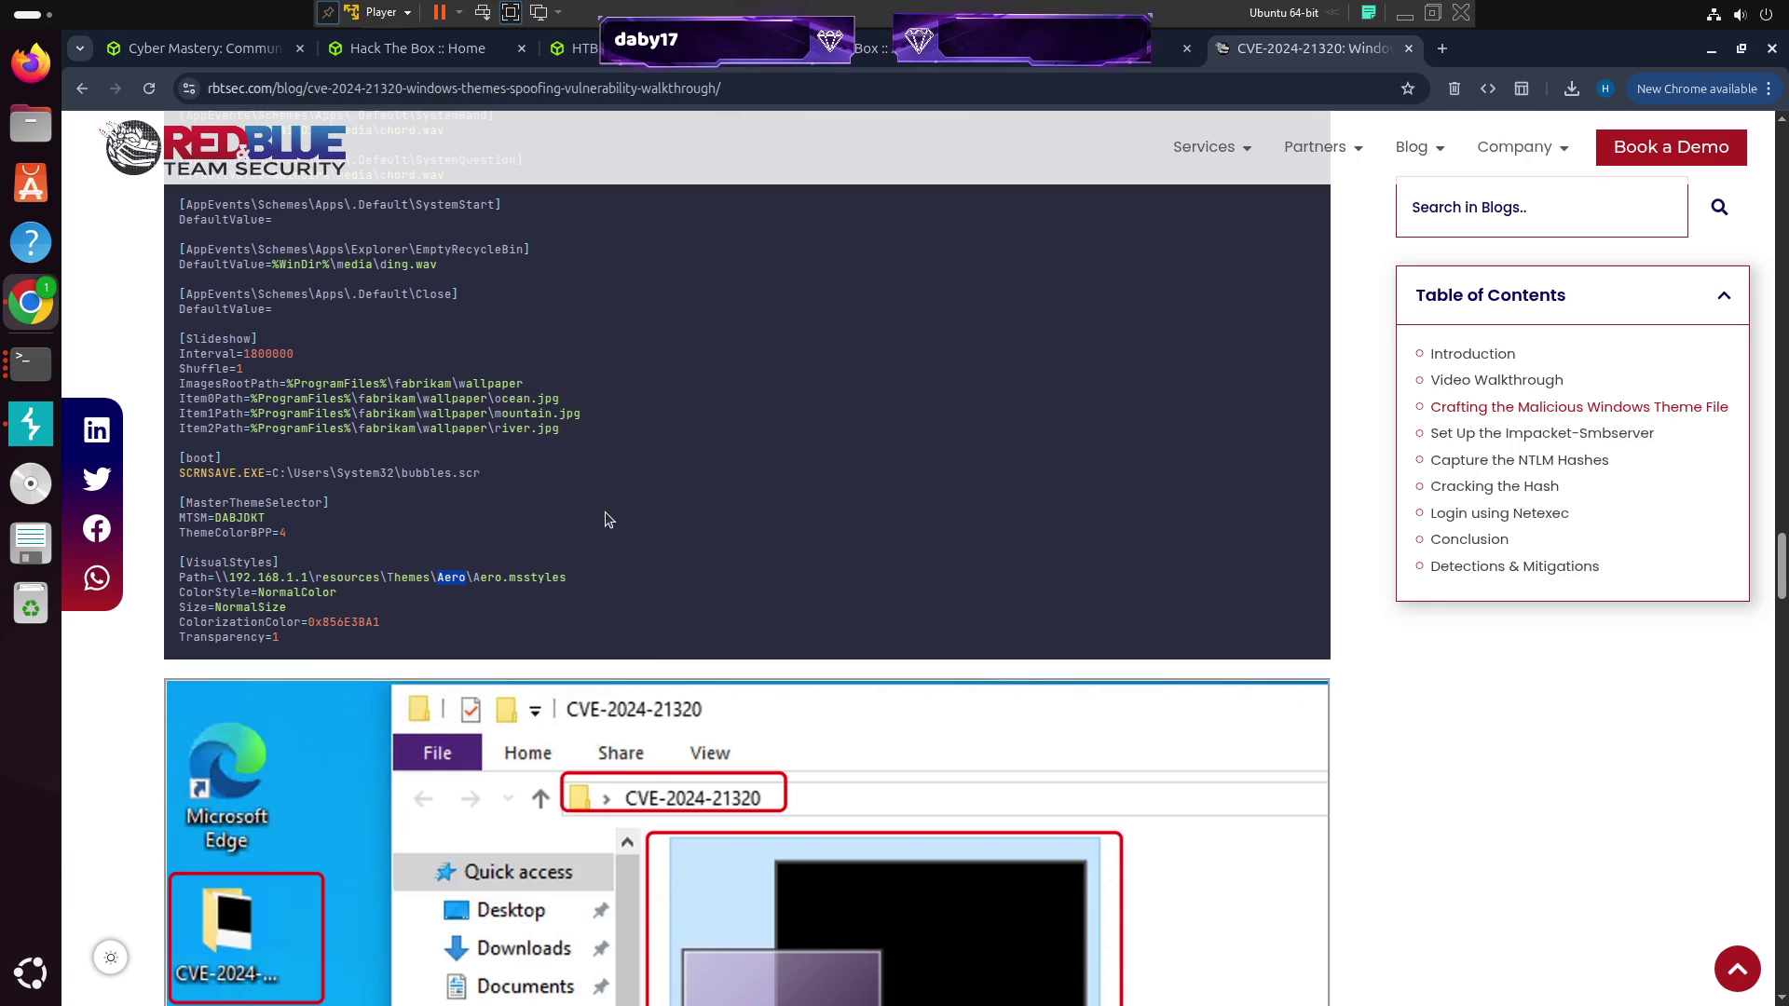
click(606, 517)
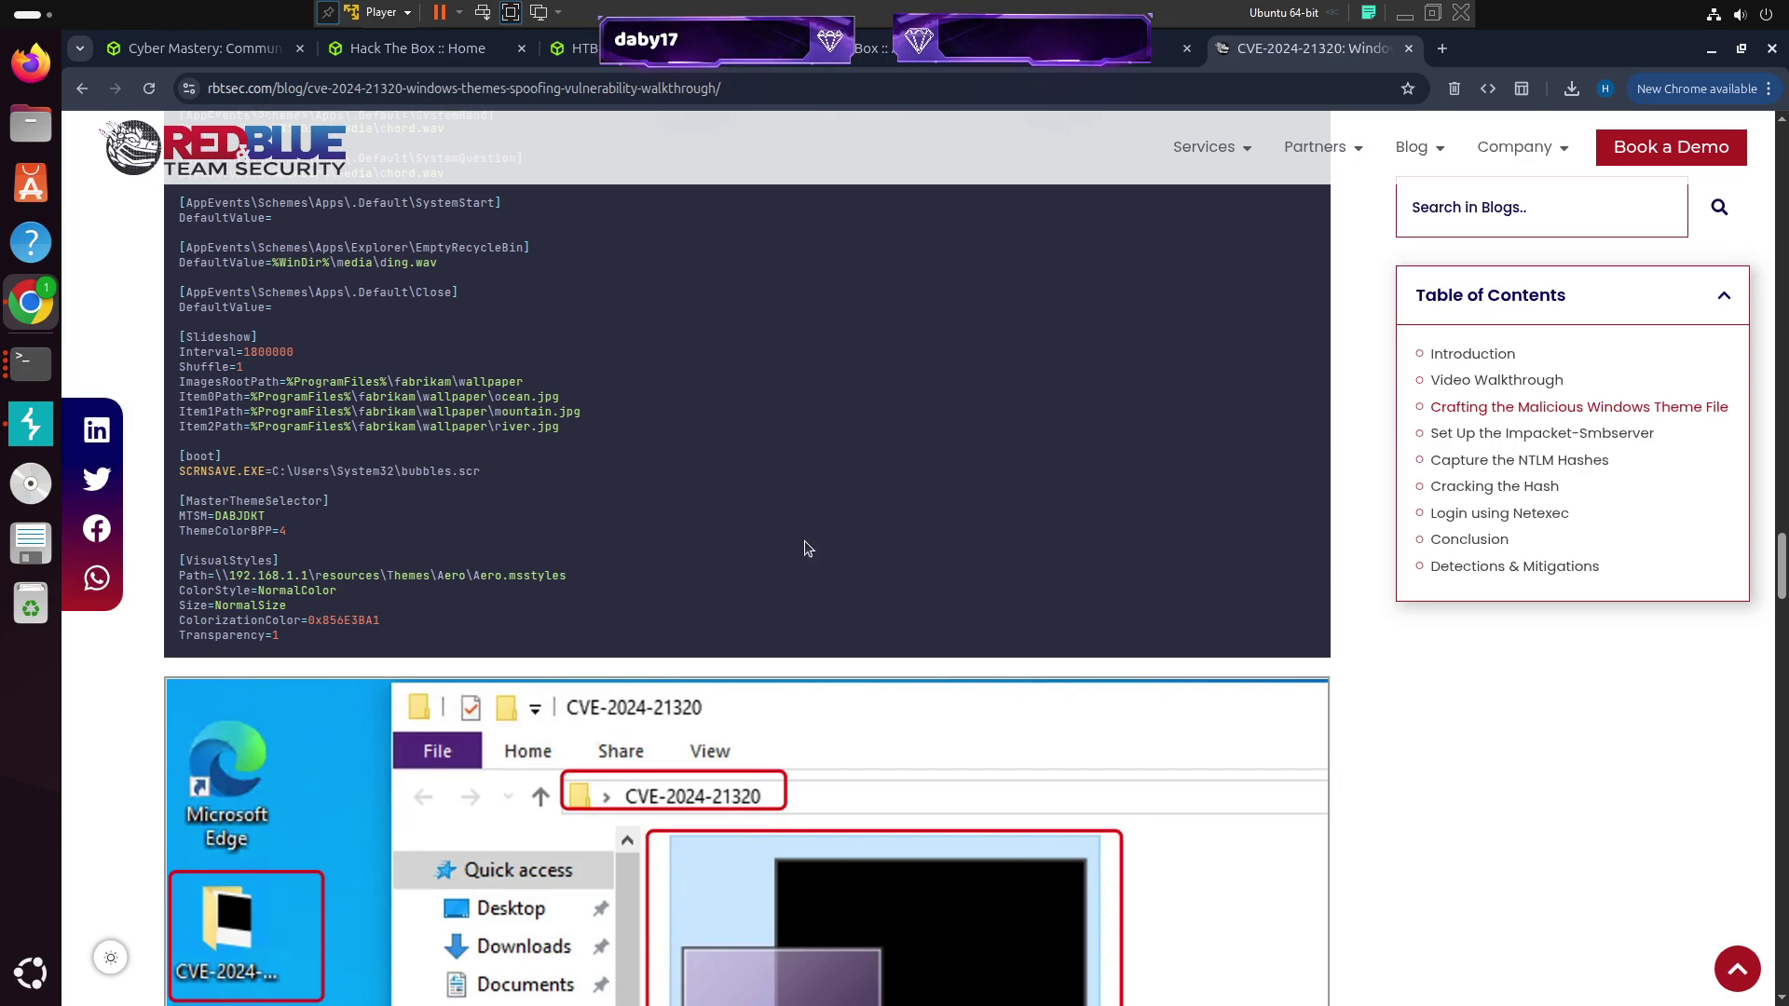
Read on through the article's mitigations, then open a new browser tab
scroll(805, 546, down, 15)
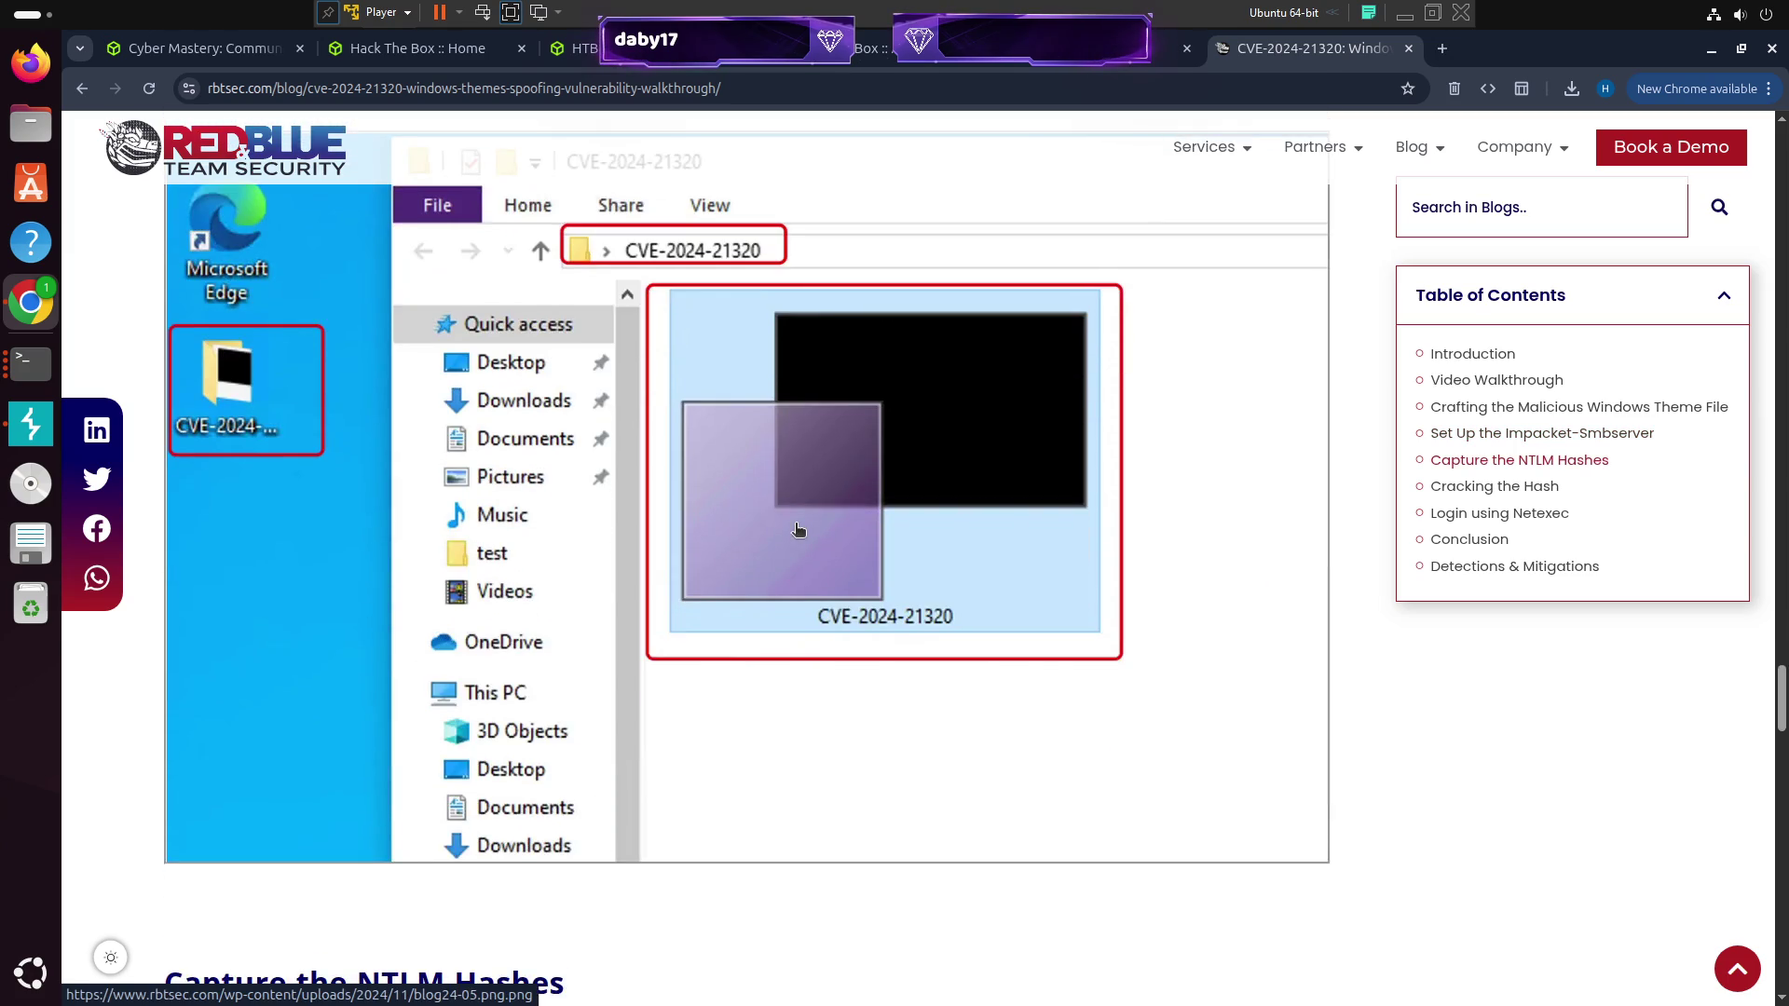
scroll(798, 528, down, 10)
scroll(782, 523, up, 5)
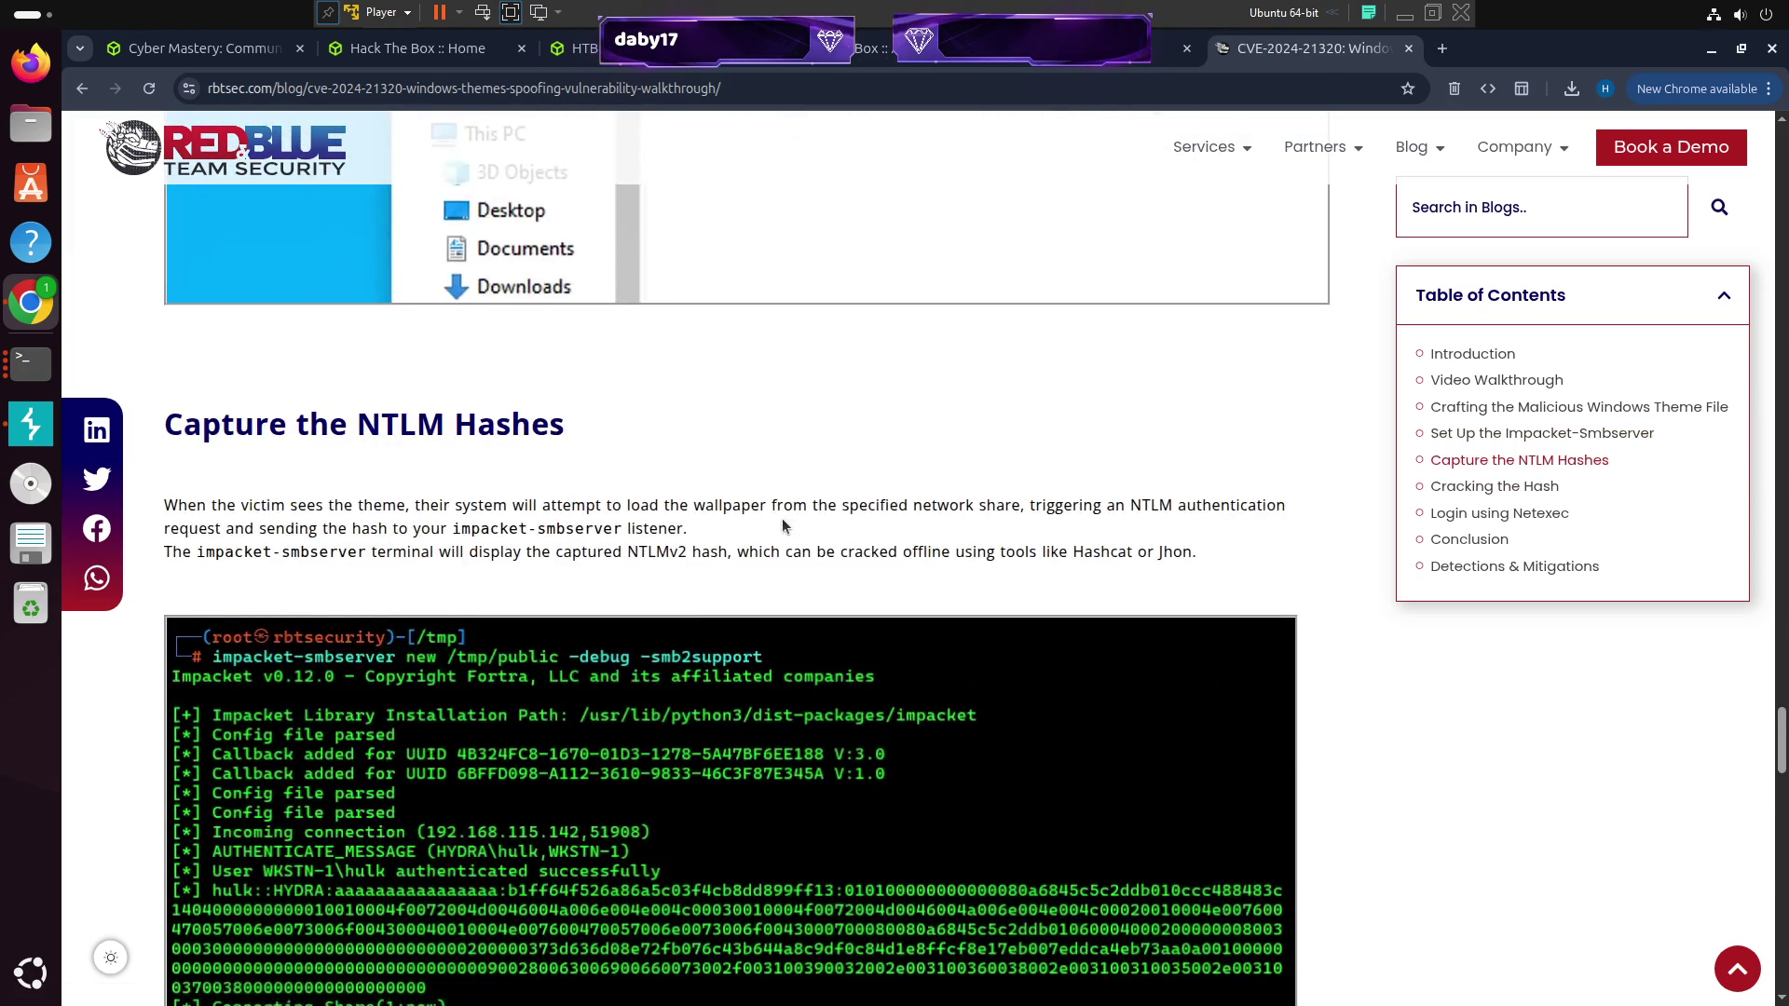
scroll(783, 520, down, 15)
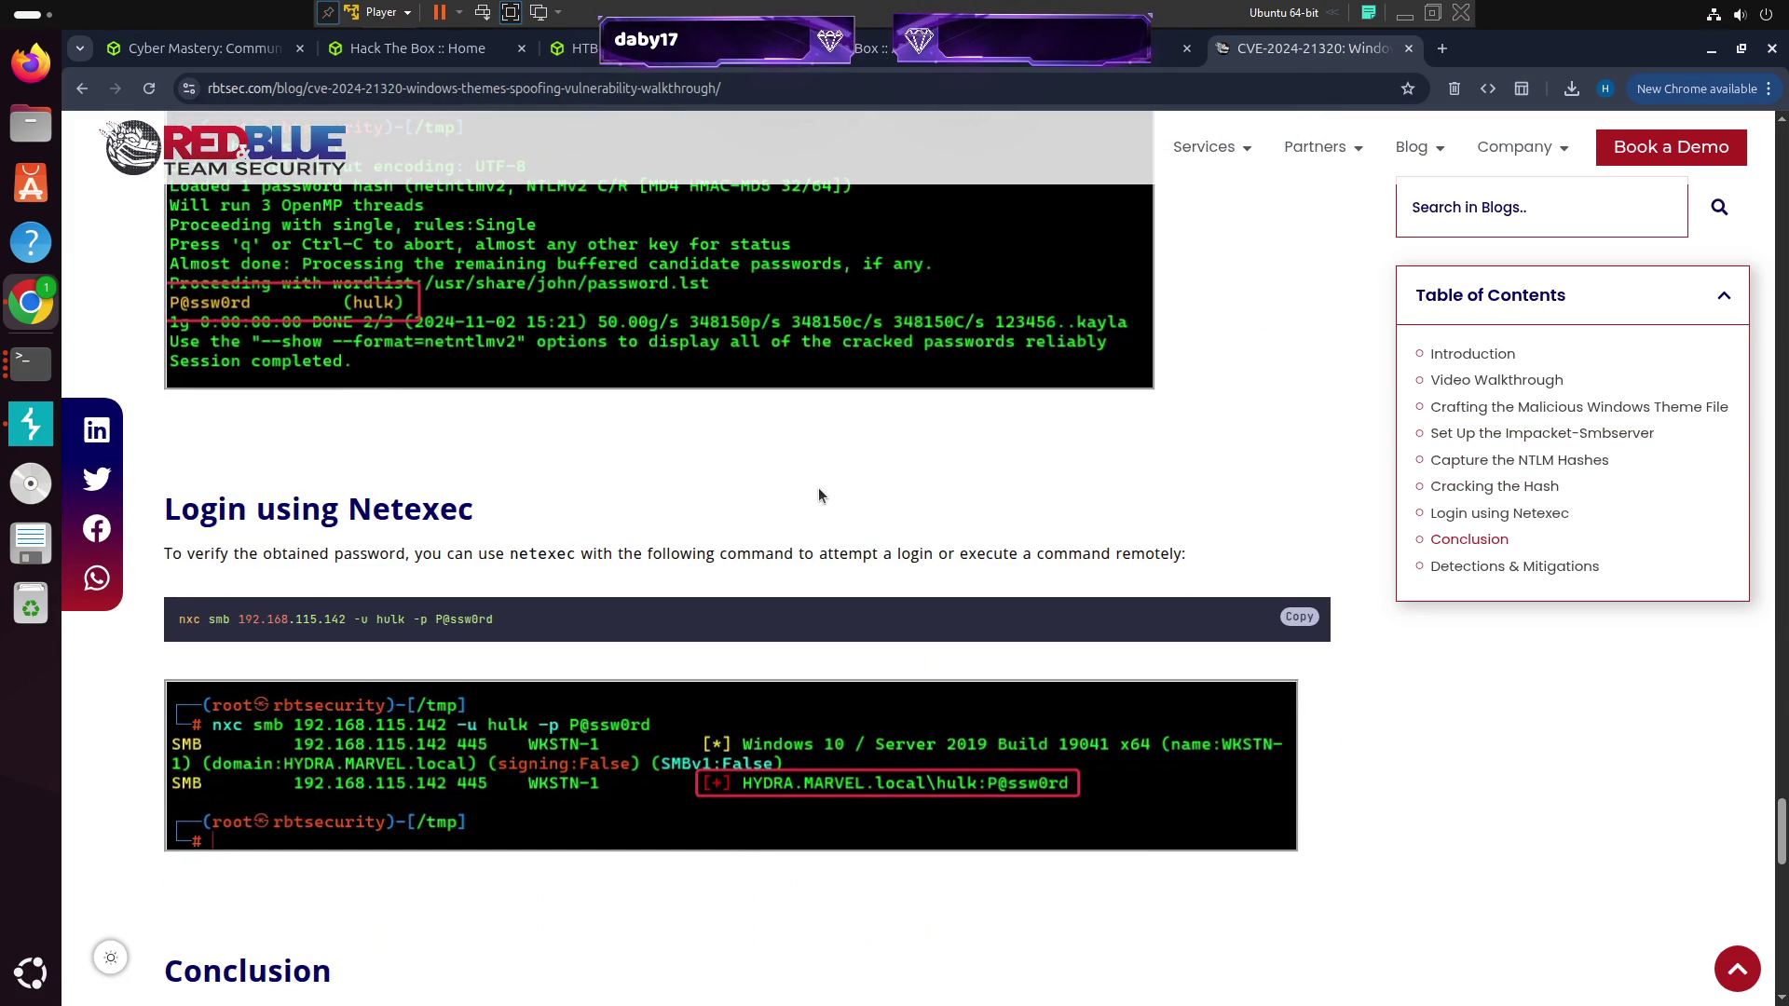
scroll(818, 488, down, 7)
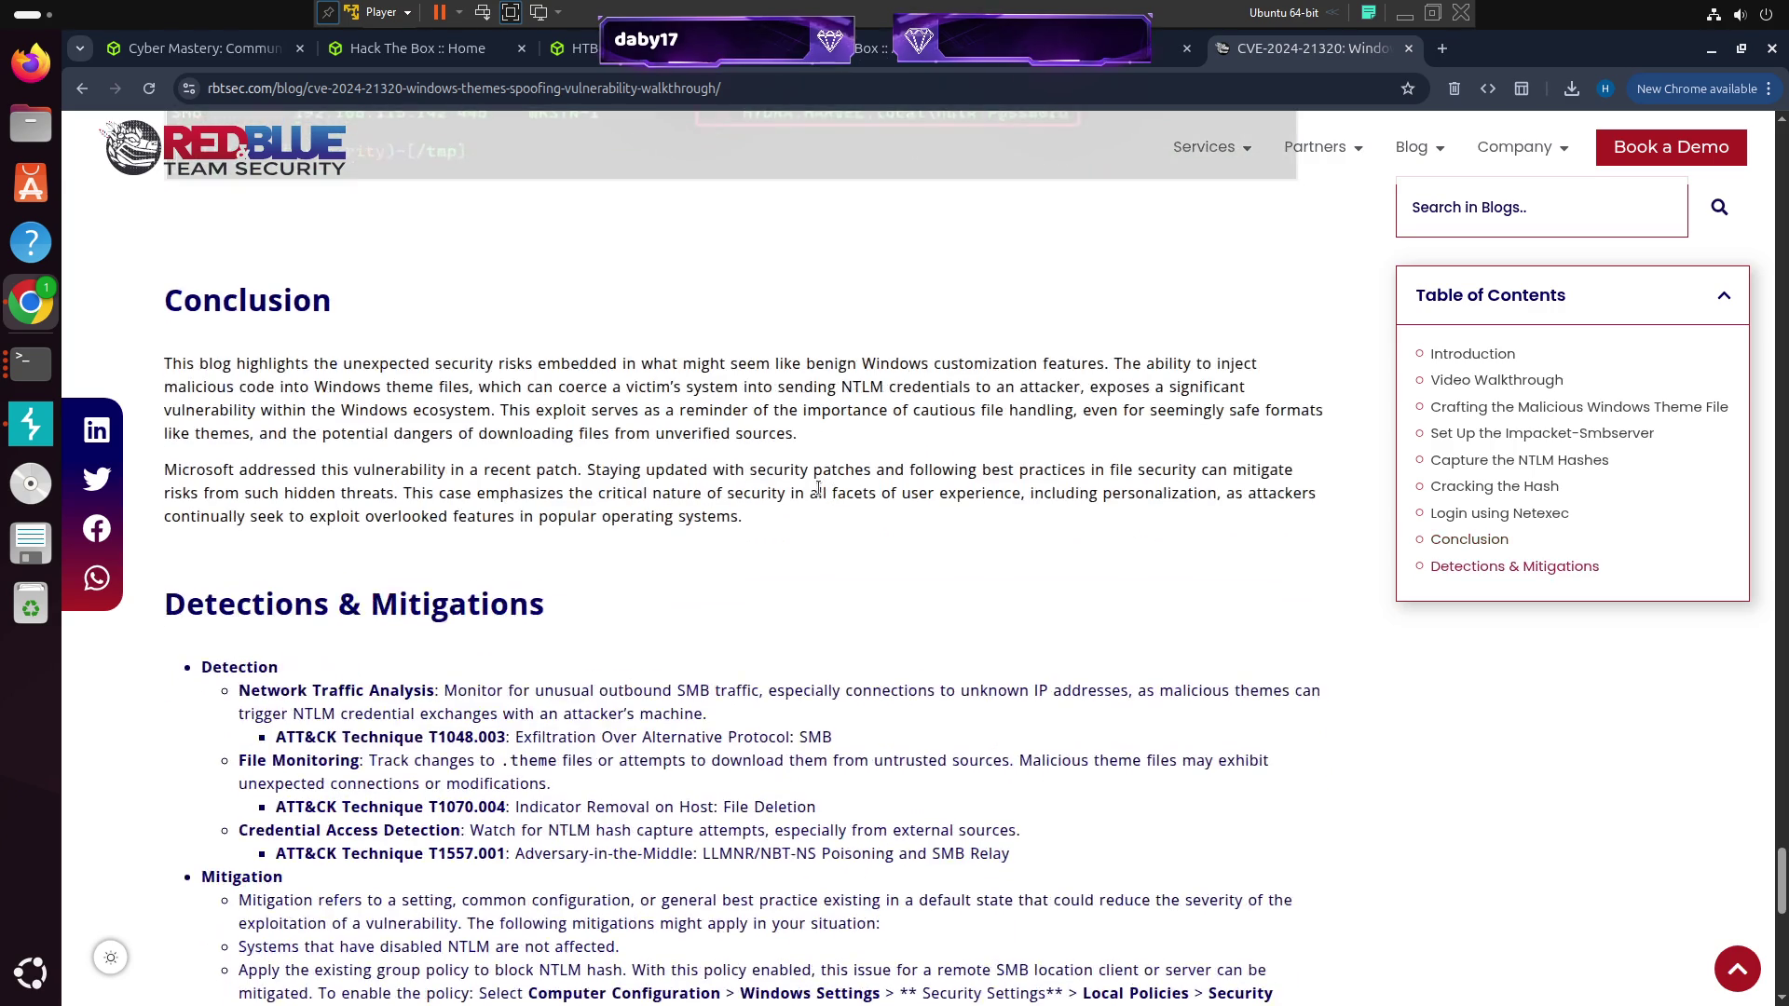
scroll(826, 492, up, 2)
scroll(828, 494, up, 20)
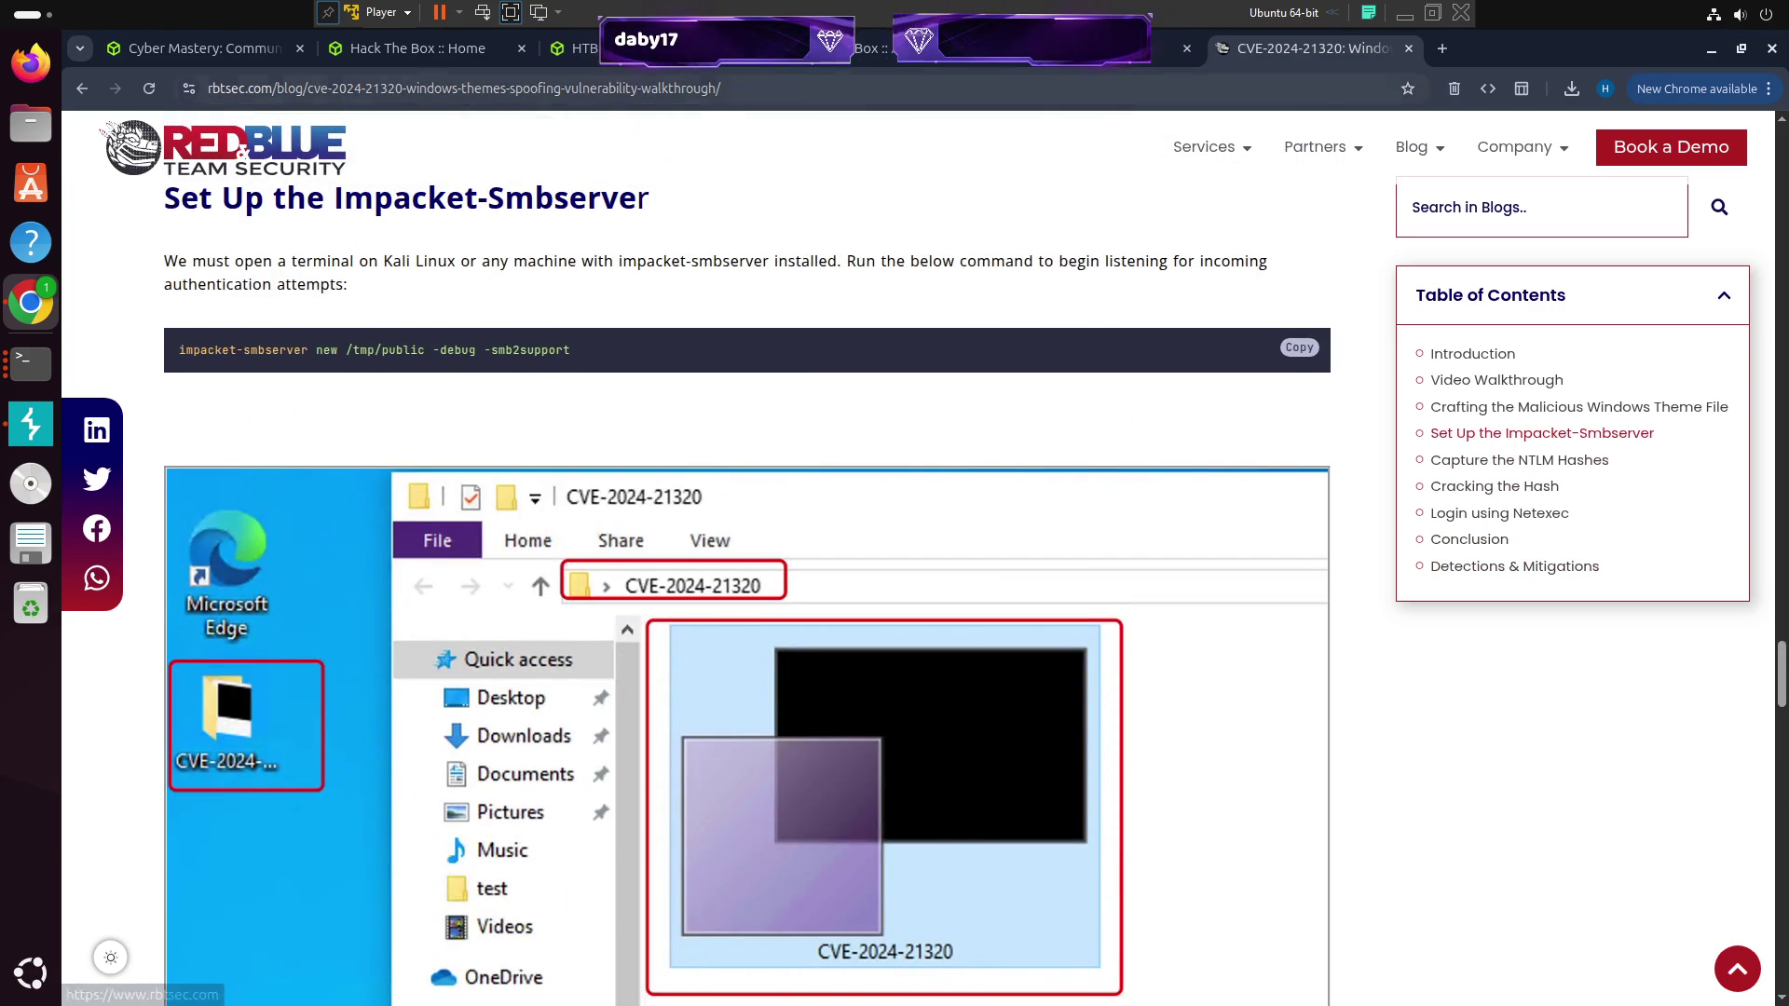
click(1439, 52)
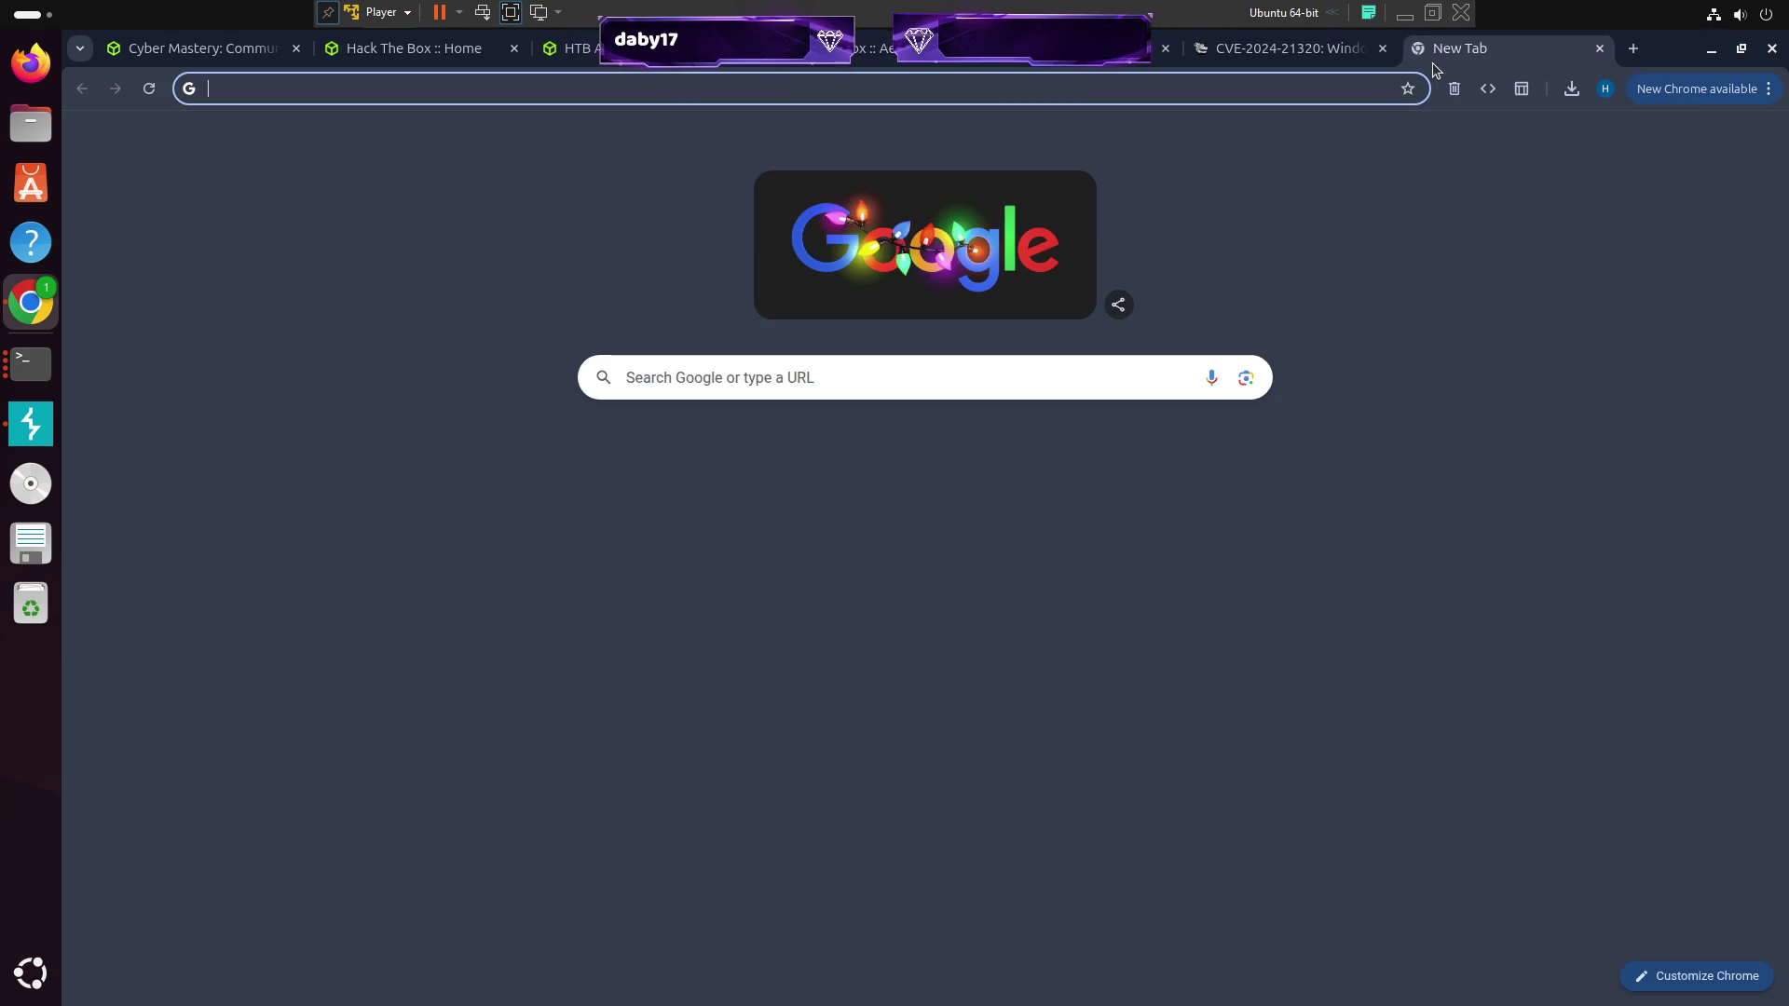
Search 'windows theme cve' and open SOC Prime's CVE-2023-38146 ThemeBleed RCE detection article
text(windows theme cve)
key(Return)
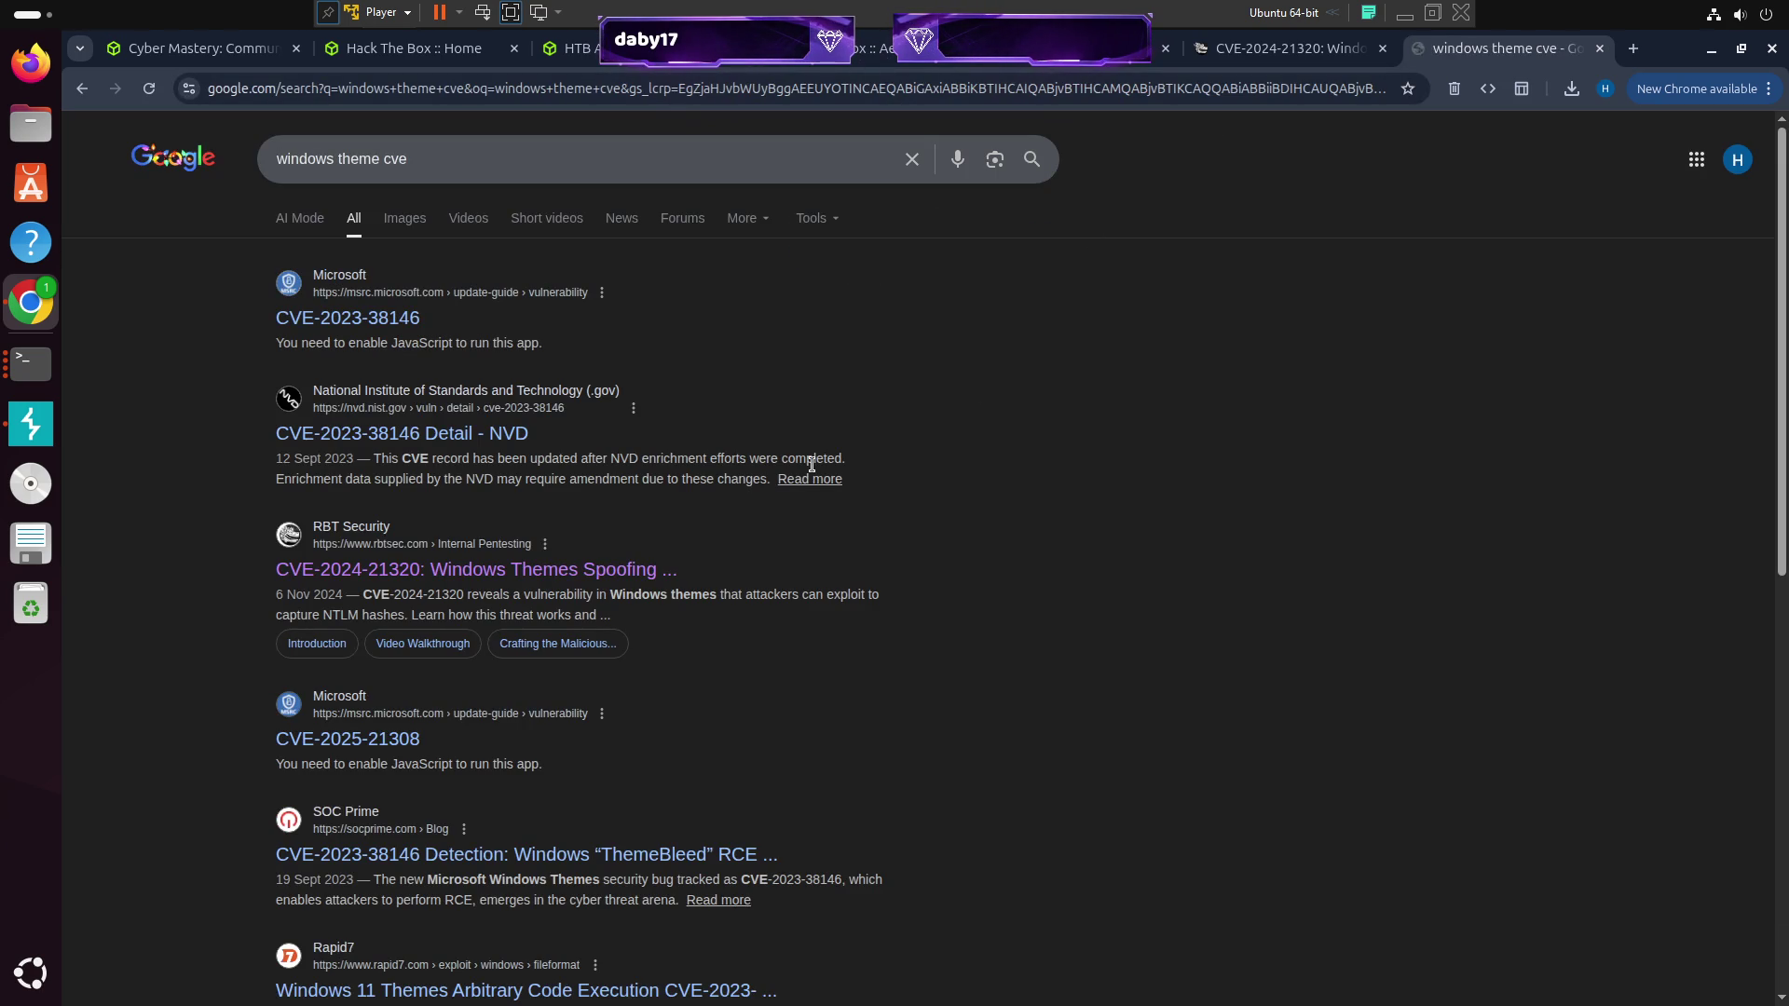
scroll(763, 552, down, 3)
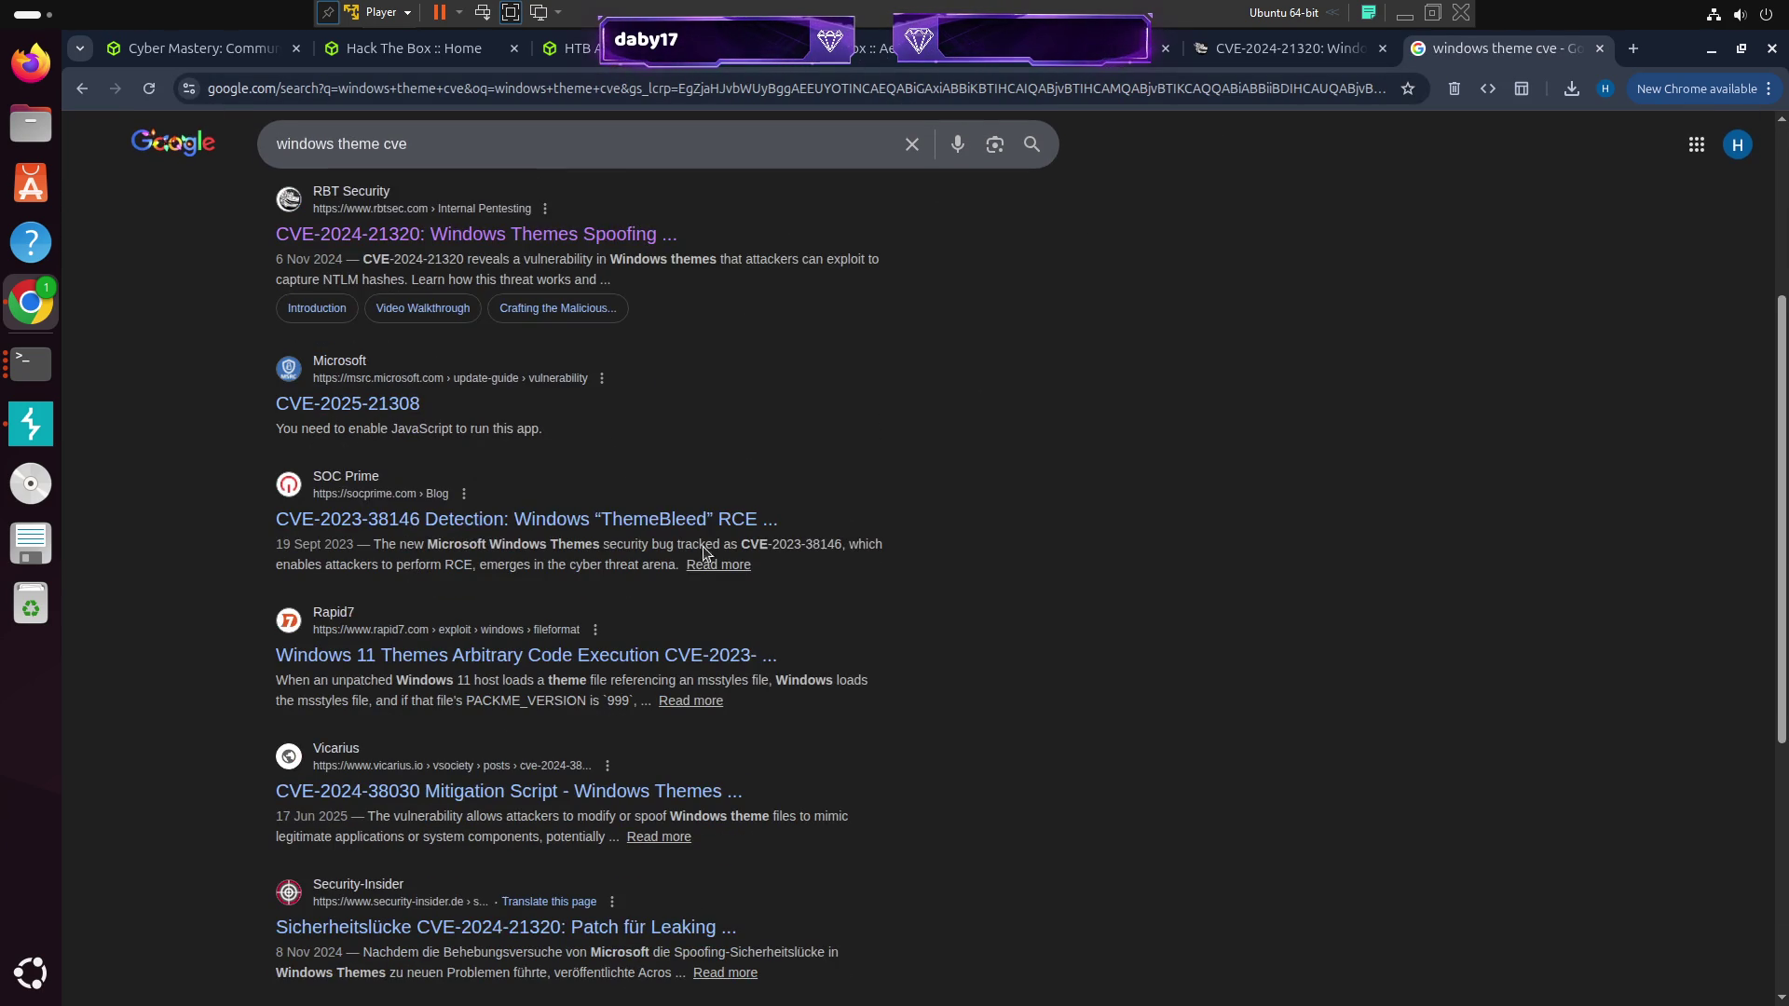
scroll(560, 434, down, 2)
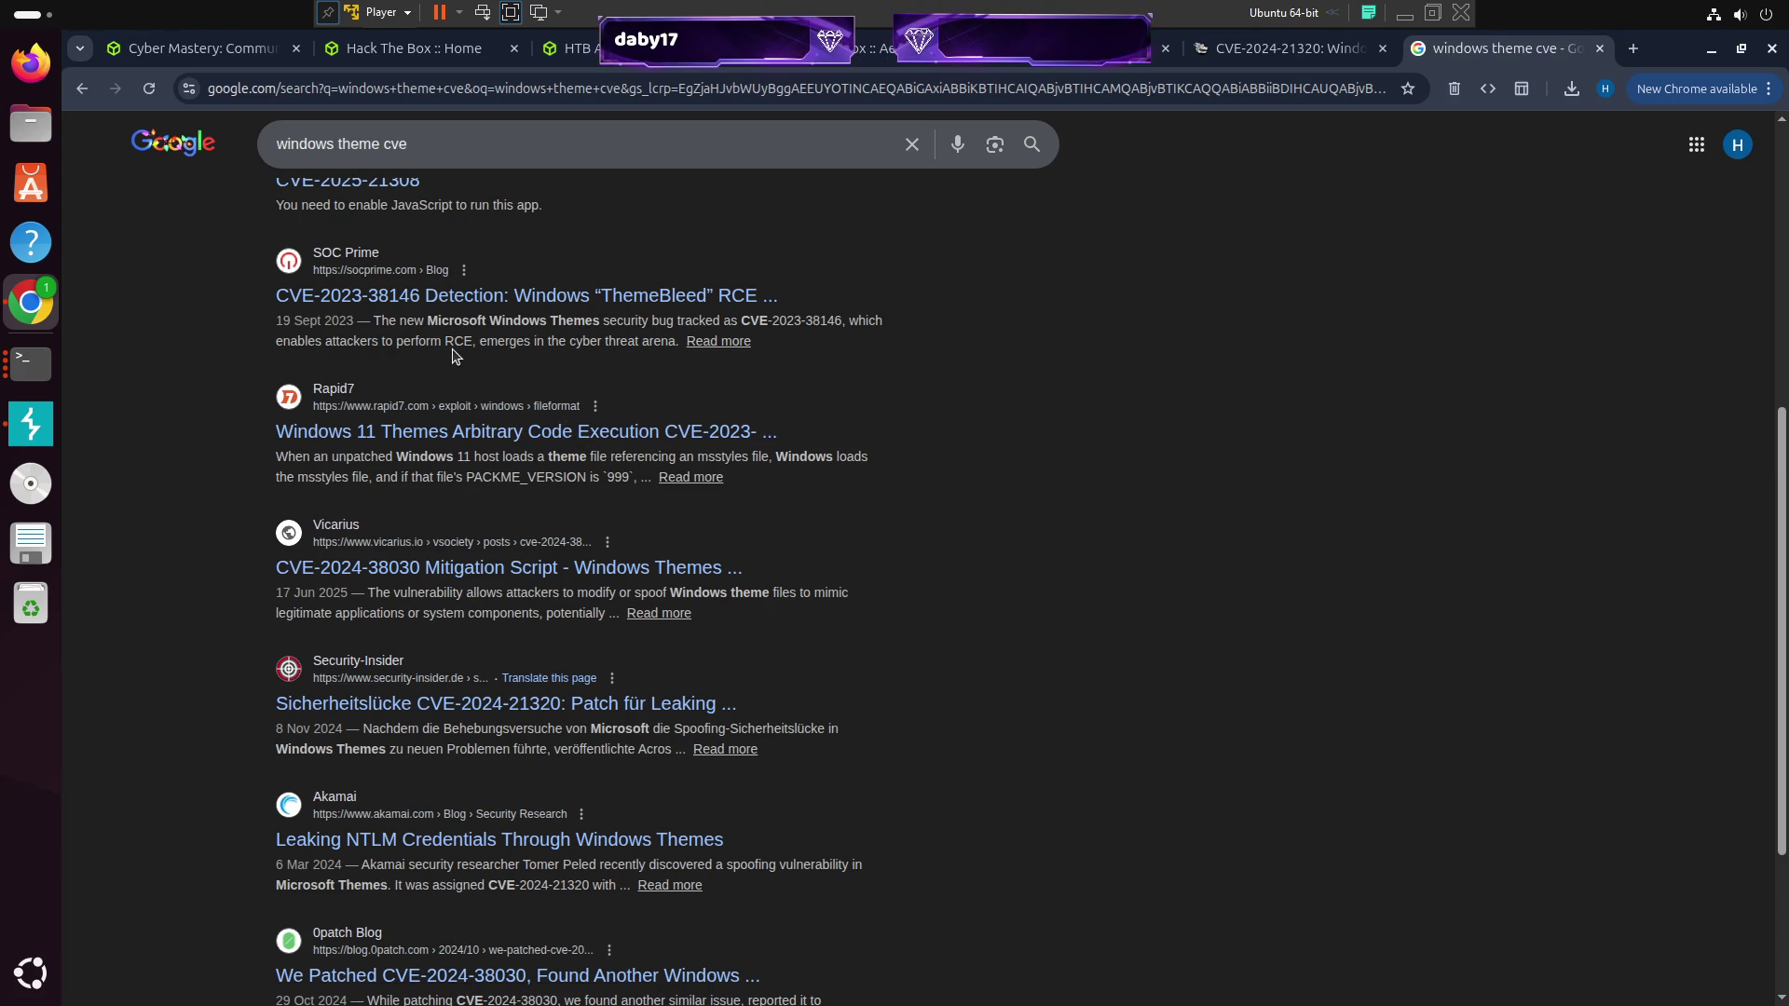
drag(448, 341, 485, 341)
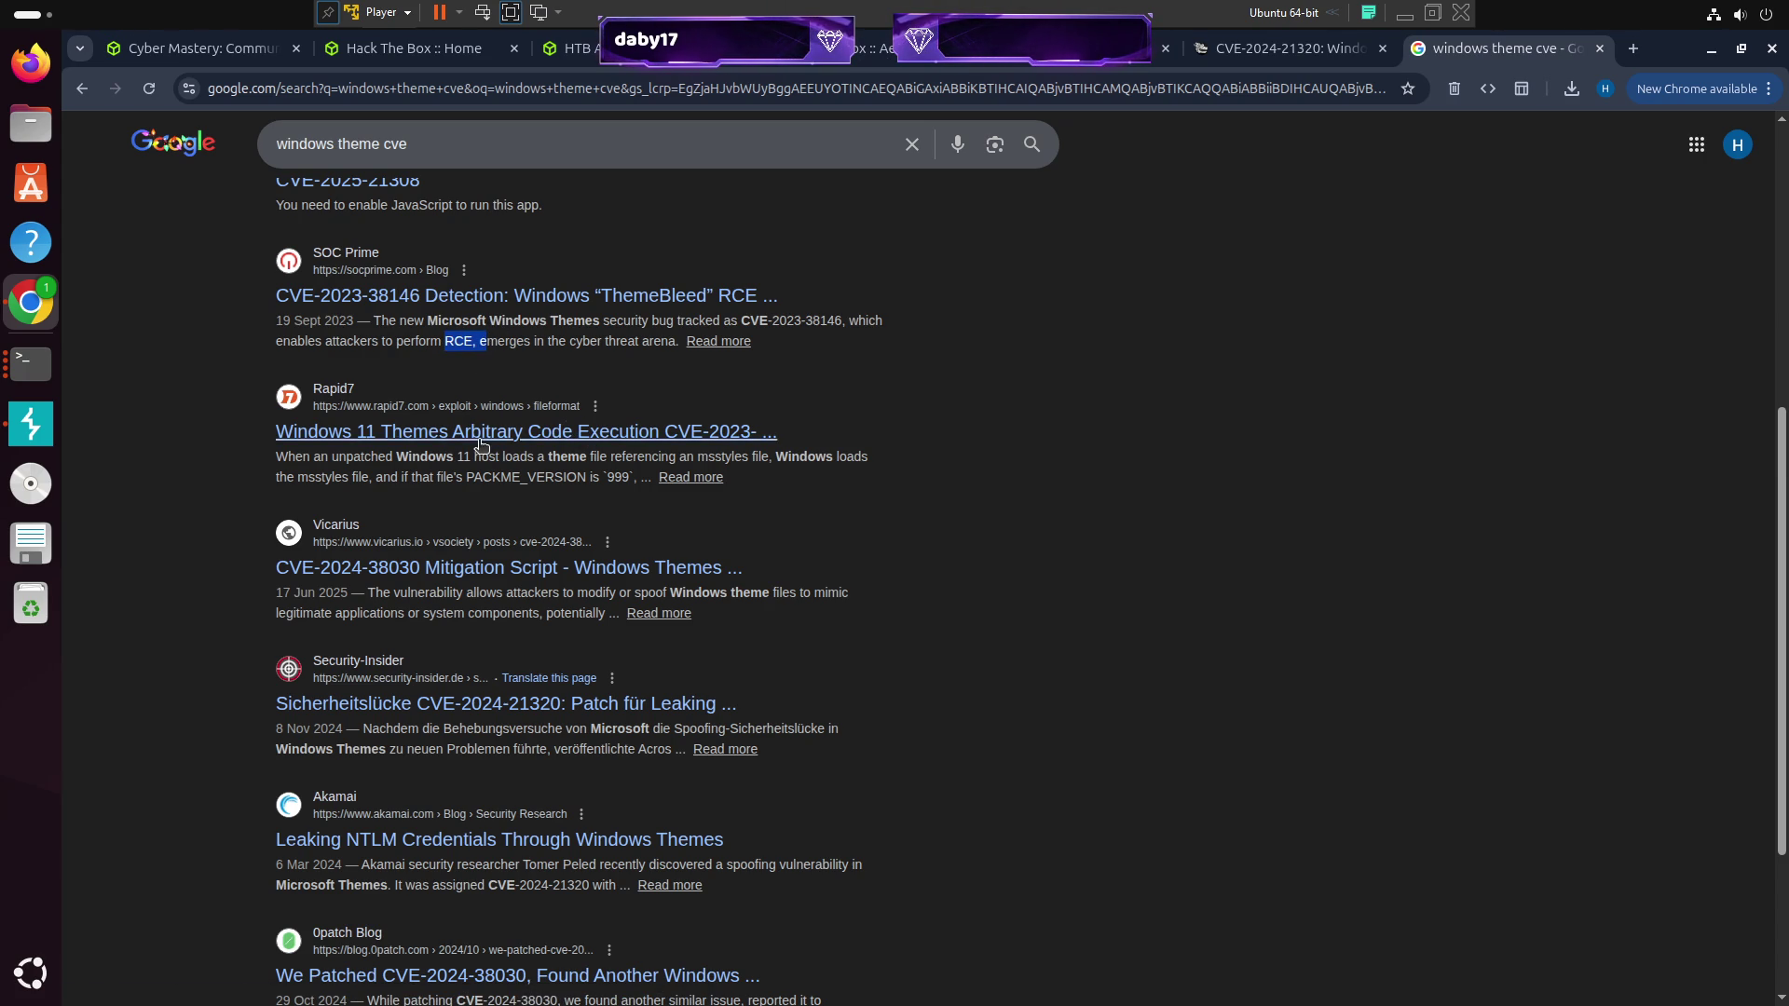
click(401, 296)
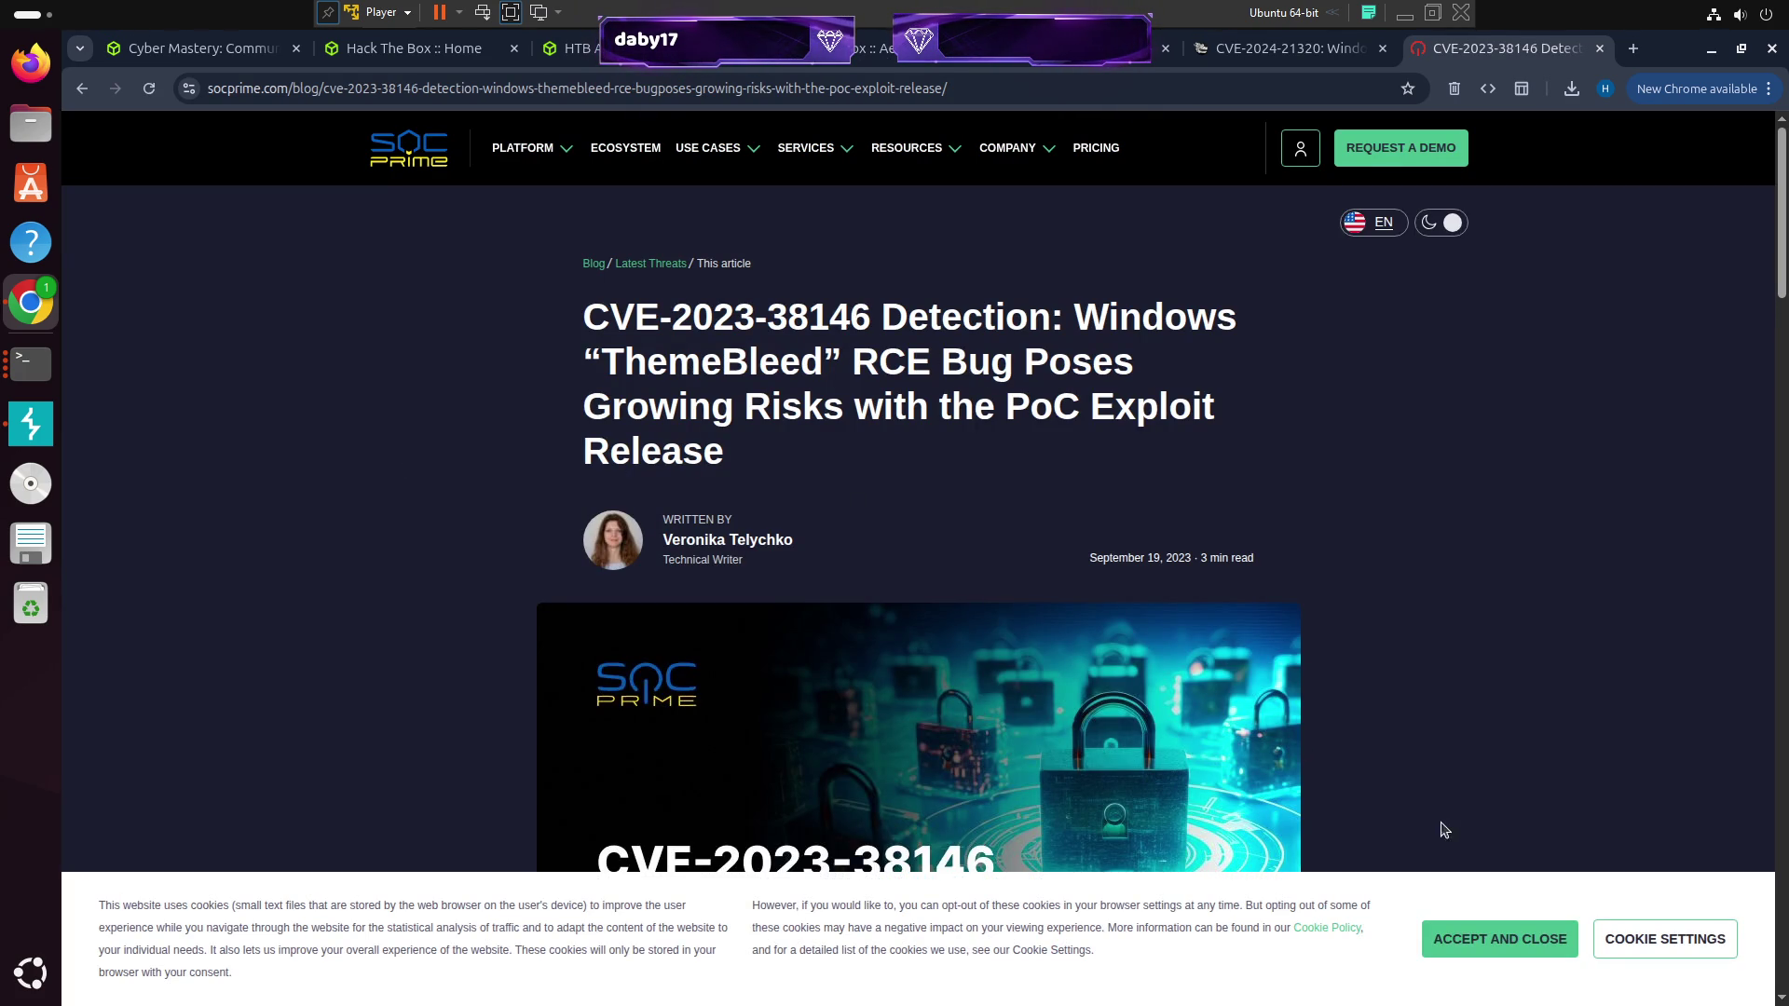
Accept cookies, Google 'ThemeBleed' from the title, and briefly view the Quorum Cyber article
click(1510, 954)
double_click(708, 355)
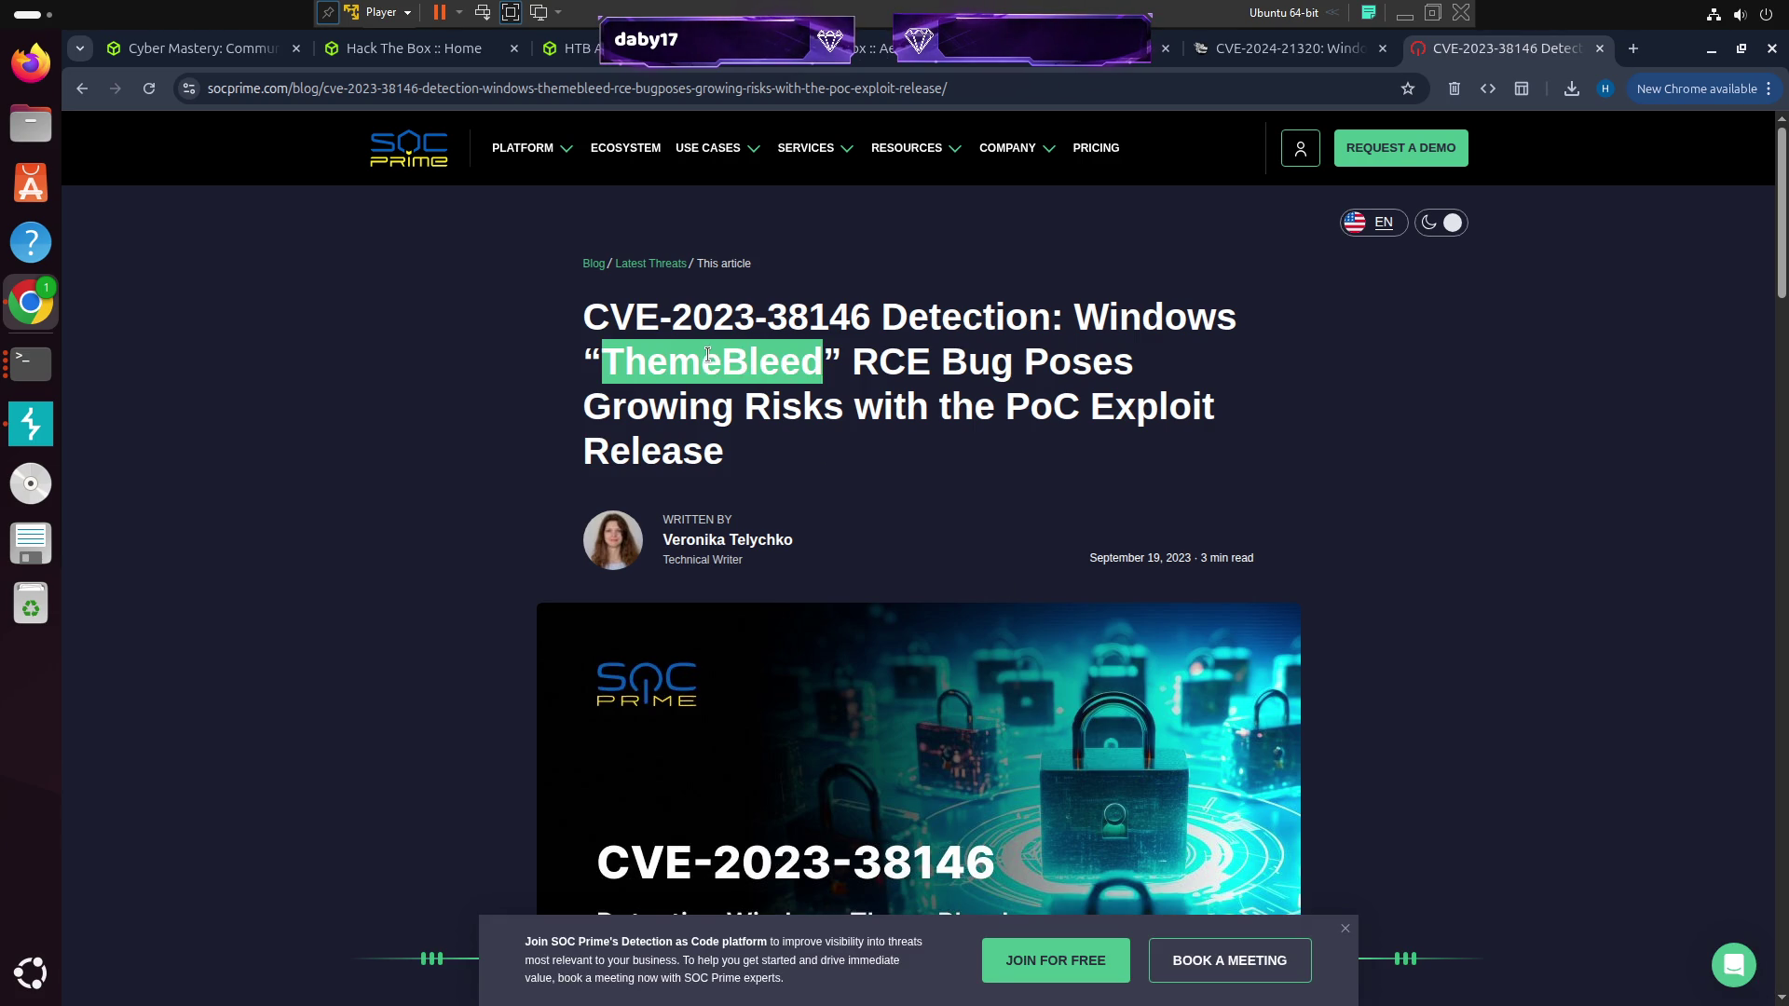
right_click(713, 362)
click(787, 443)
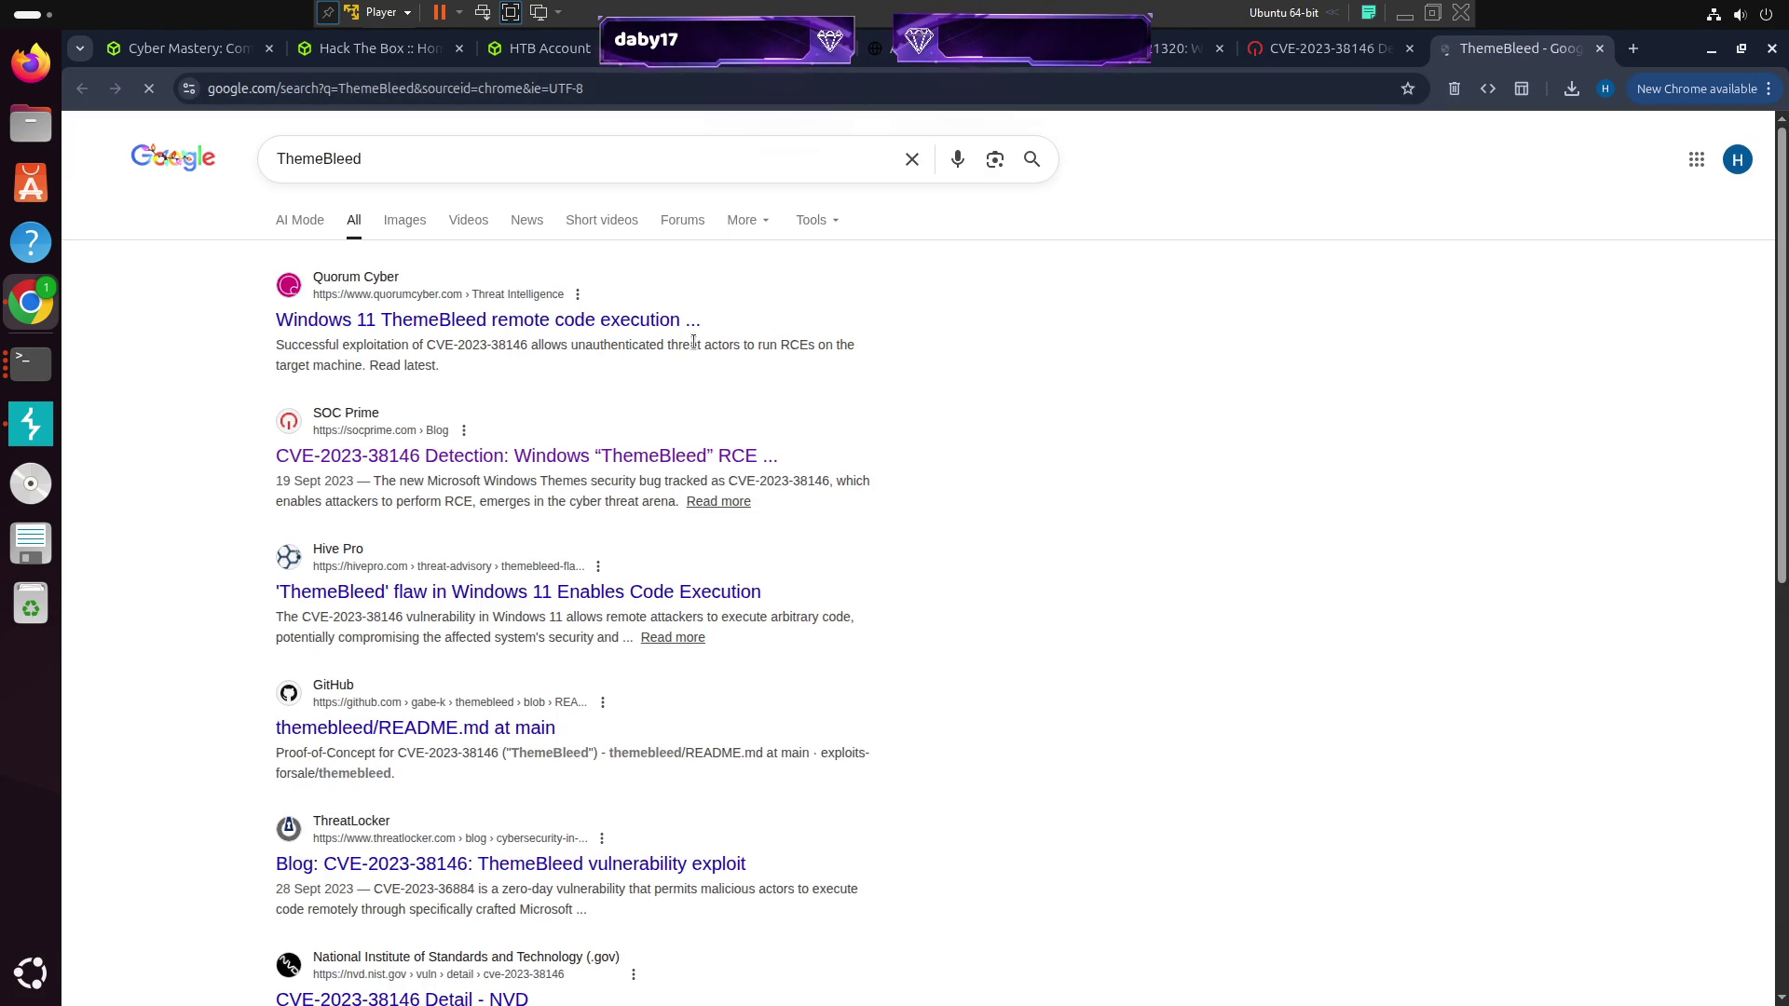
click(550, 326)
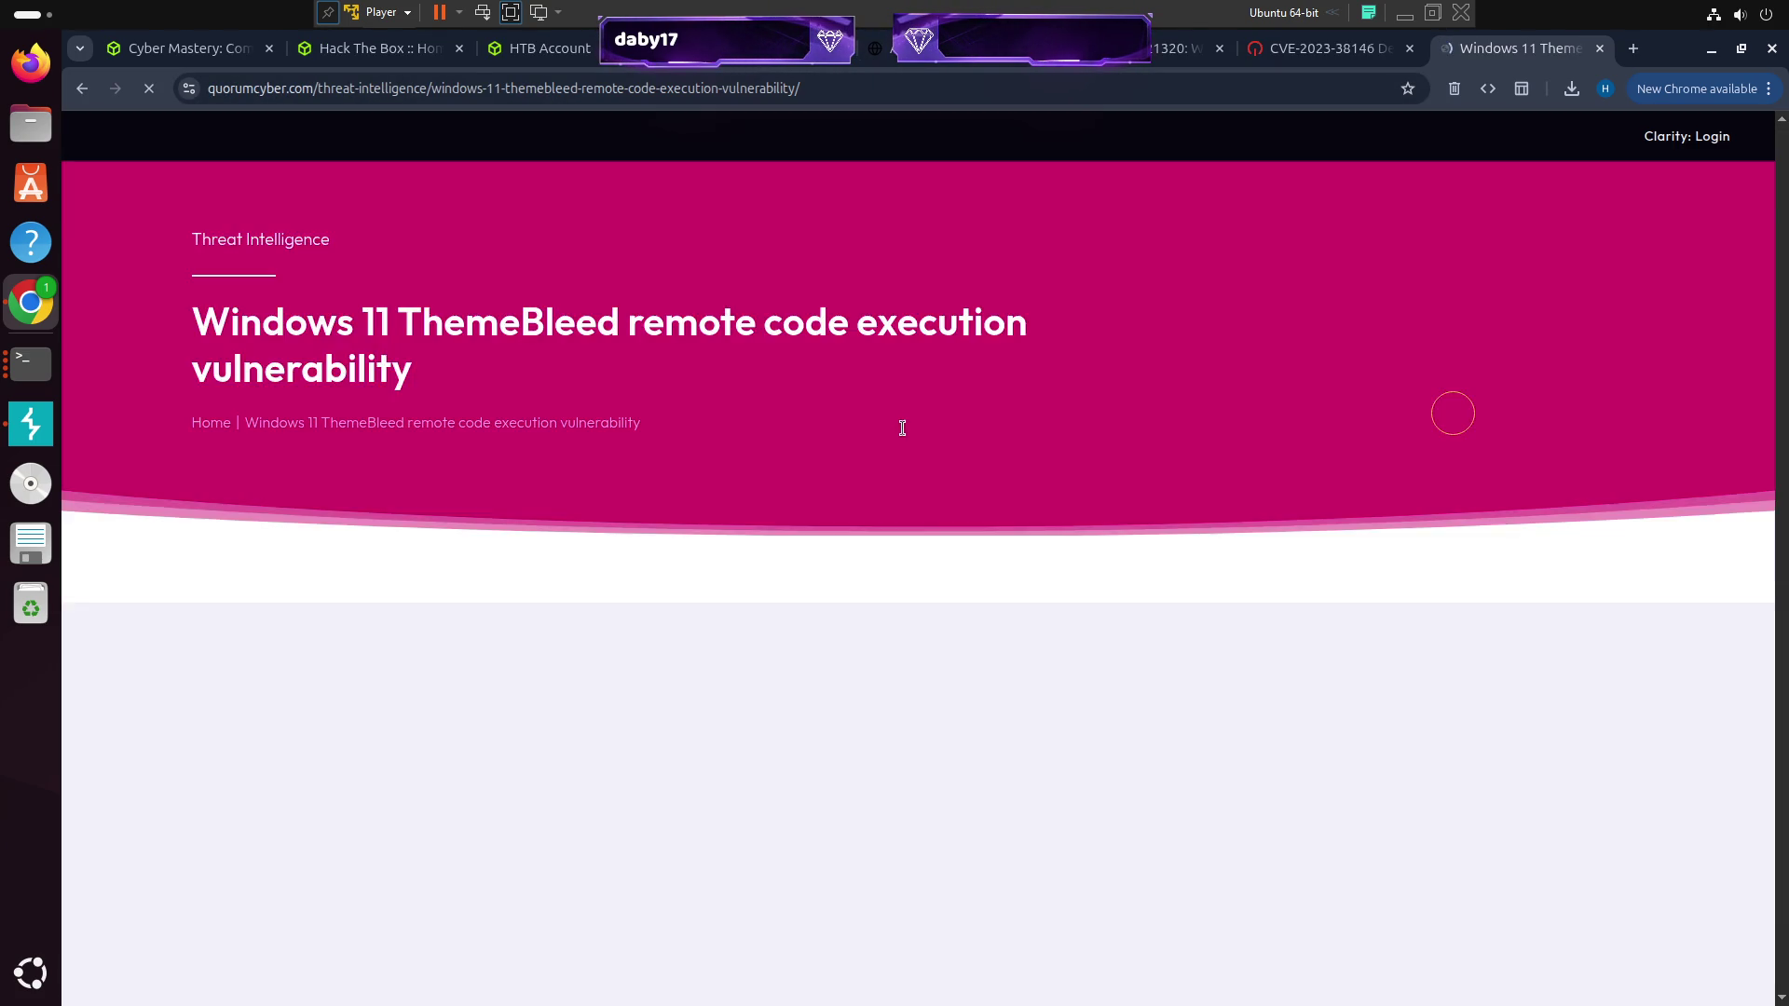
scroll(908, 504, down, 10)
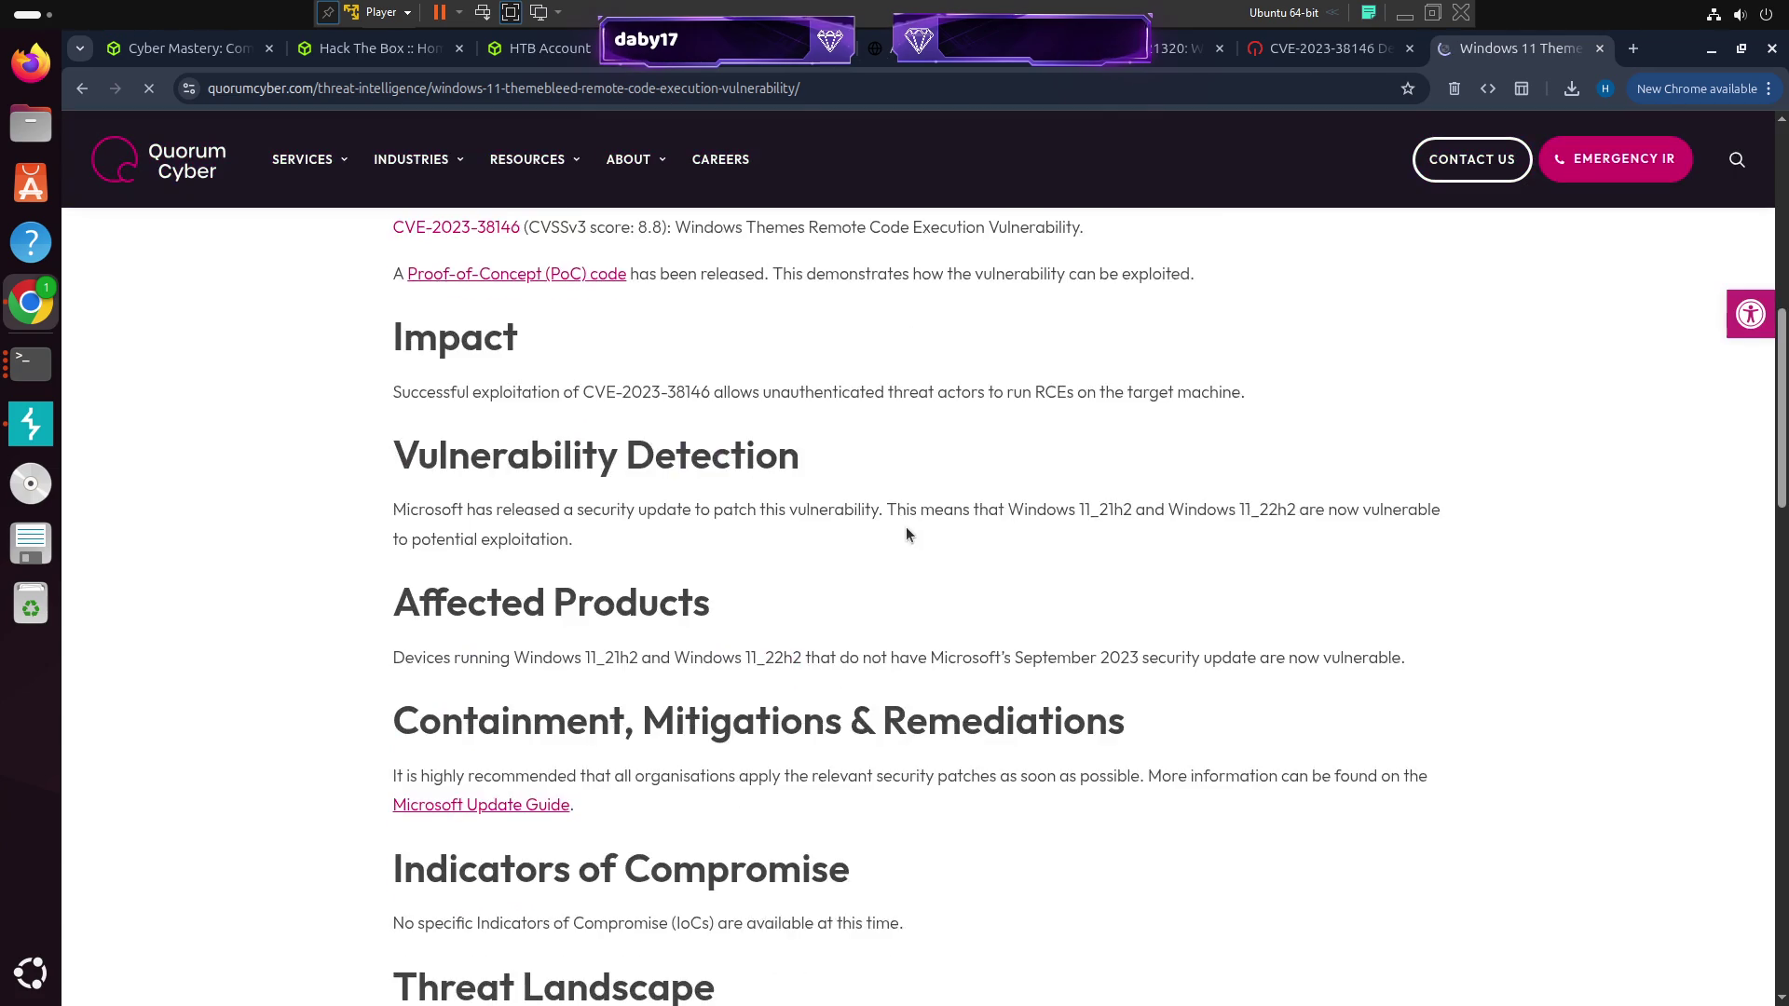
key(ctrl+w)
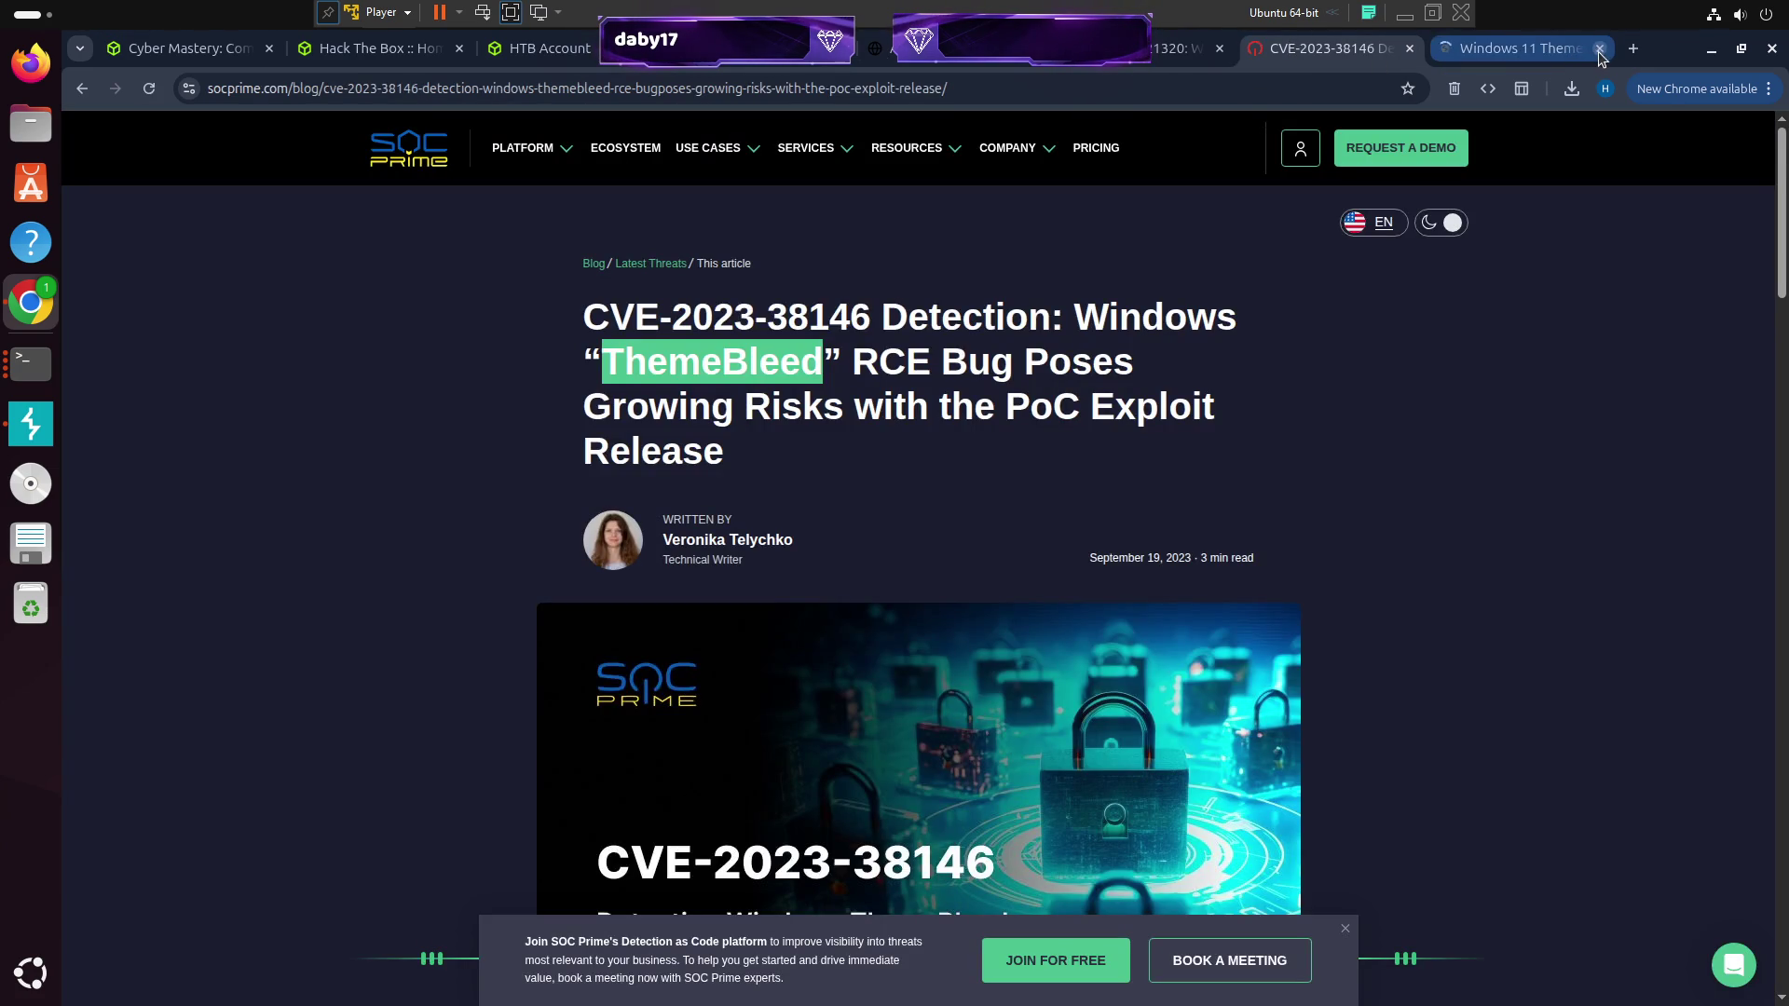
Select 'ThemeBleed' in the article's first paragraph and search Google for it again
scroll(1338, 413, down, 9)
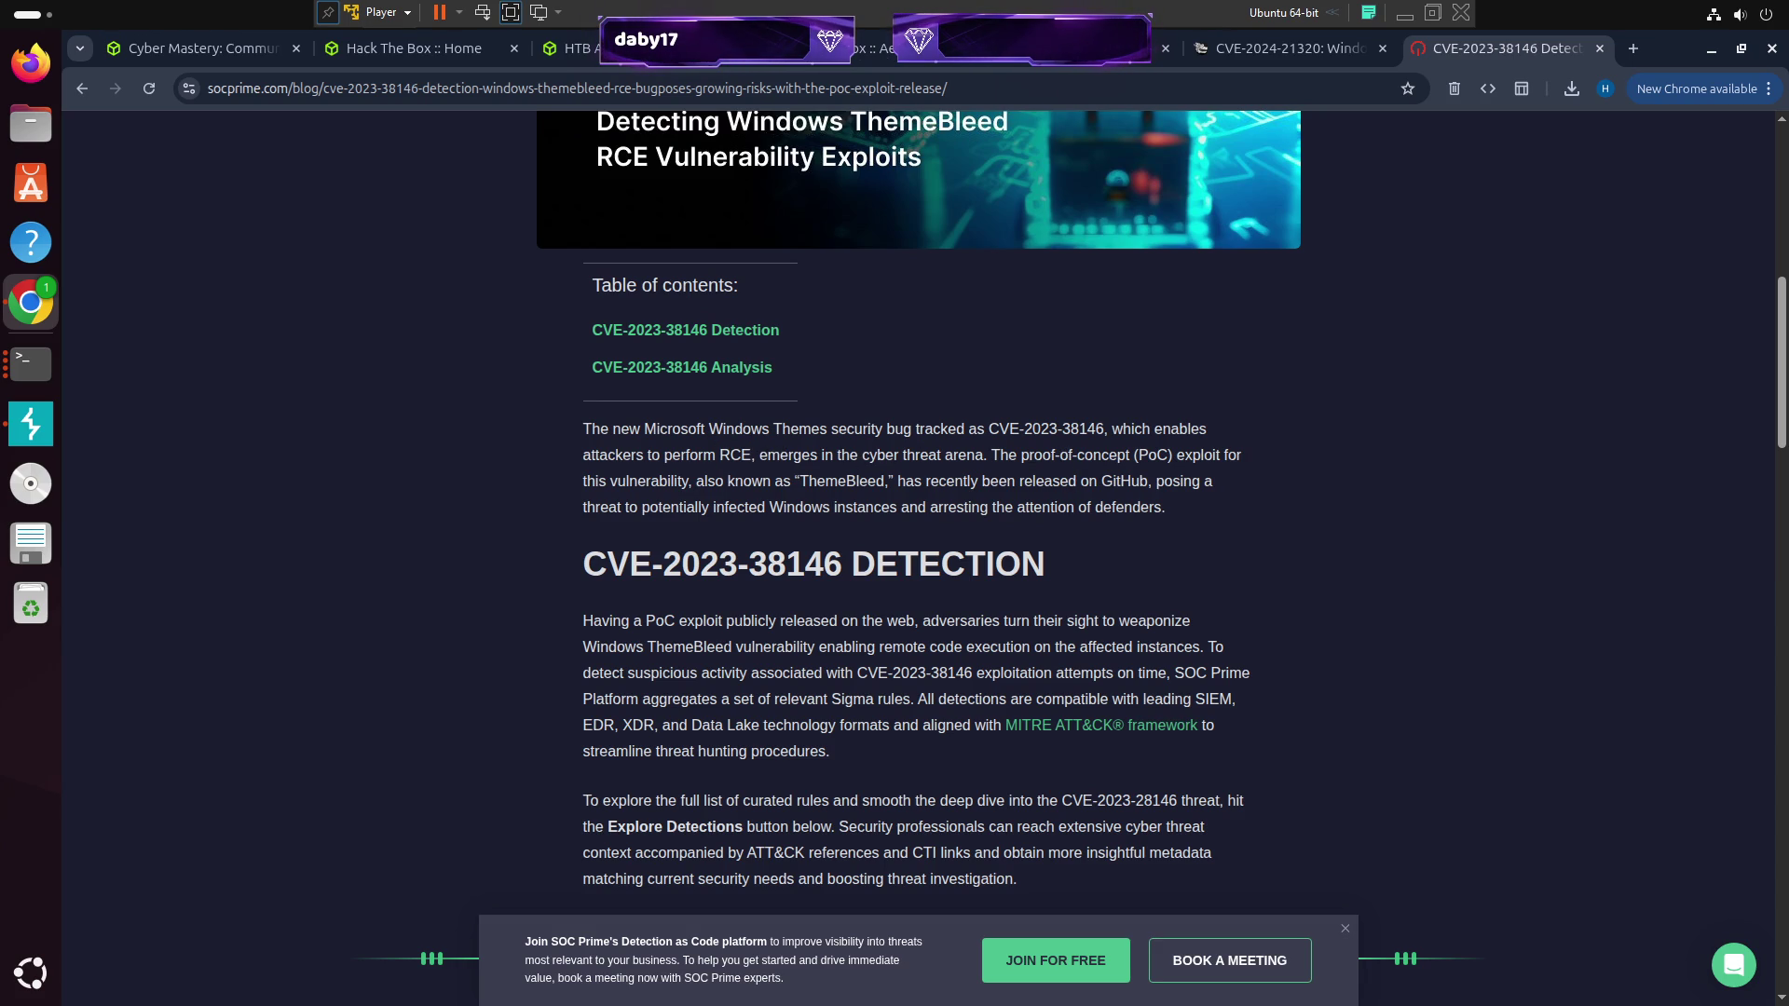
double_click(830, 479)
click(1044, 482)
drag(1131, 483, 1038, 483)
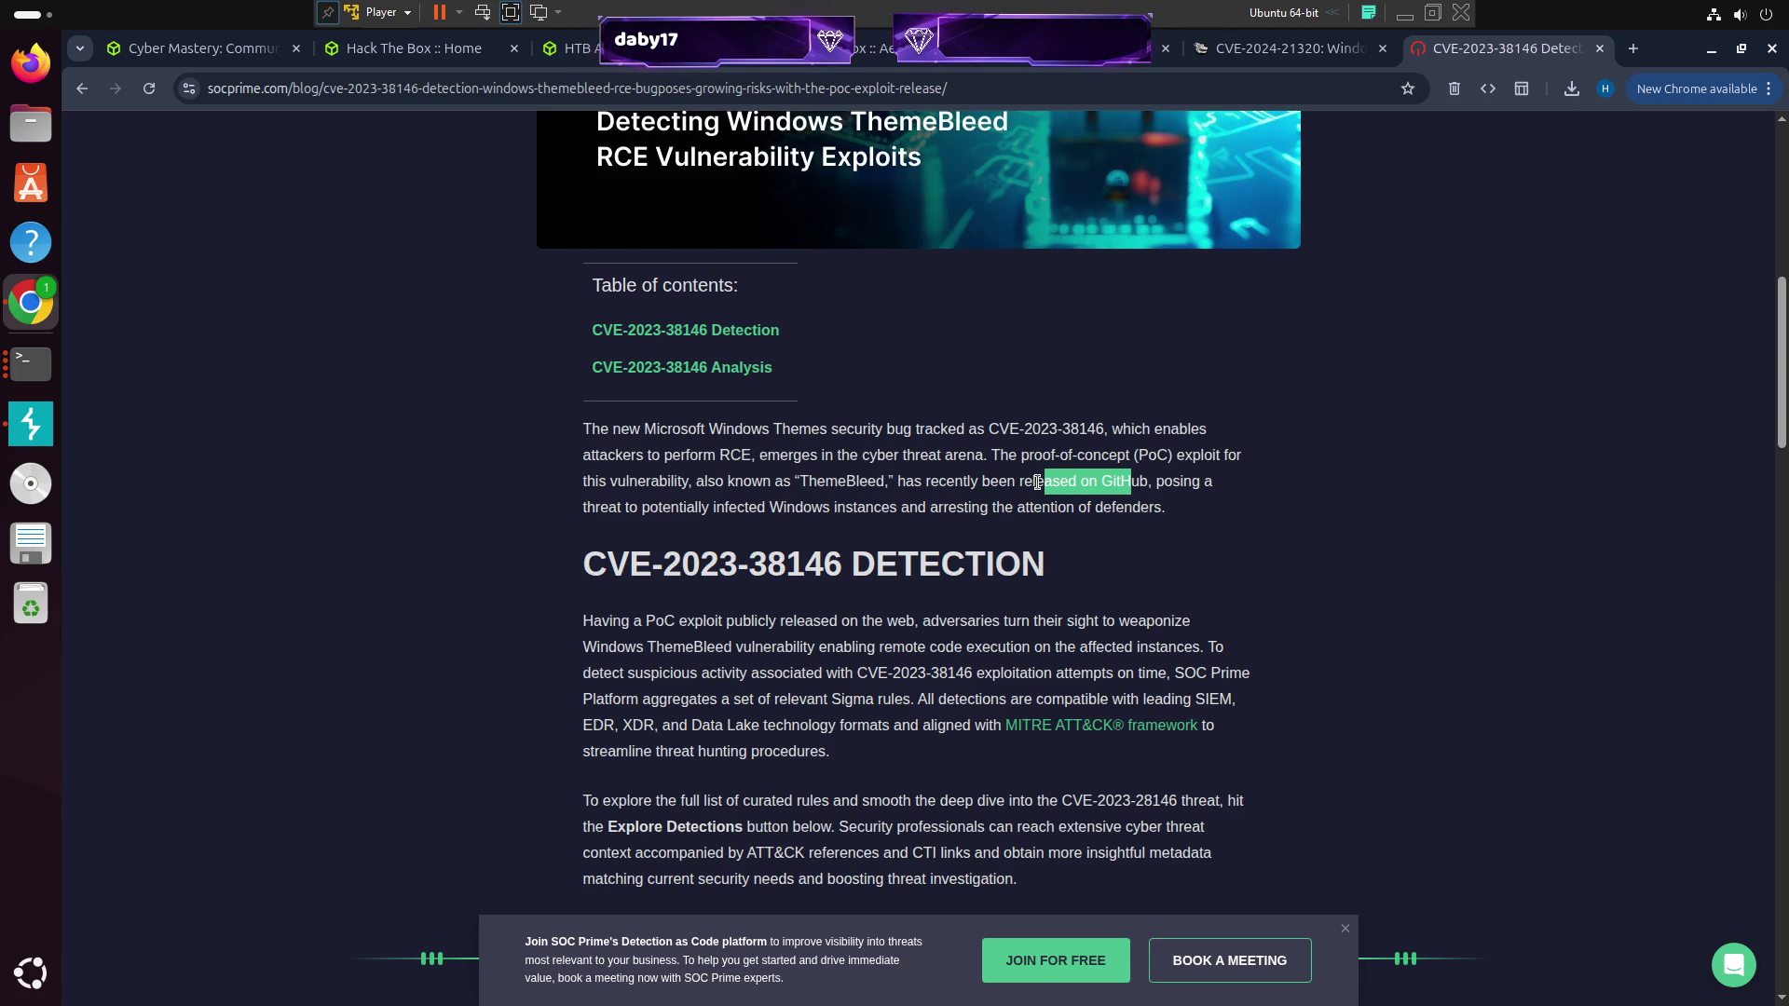
double_click(821, 487)
scroll(825, 522, down, 5)
scroll(825, 522, up, 5)
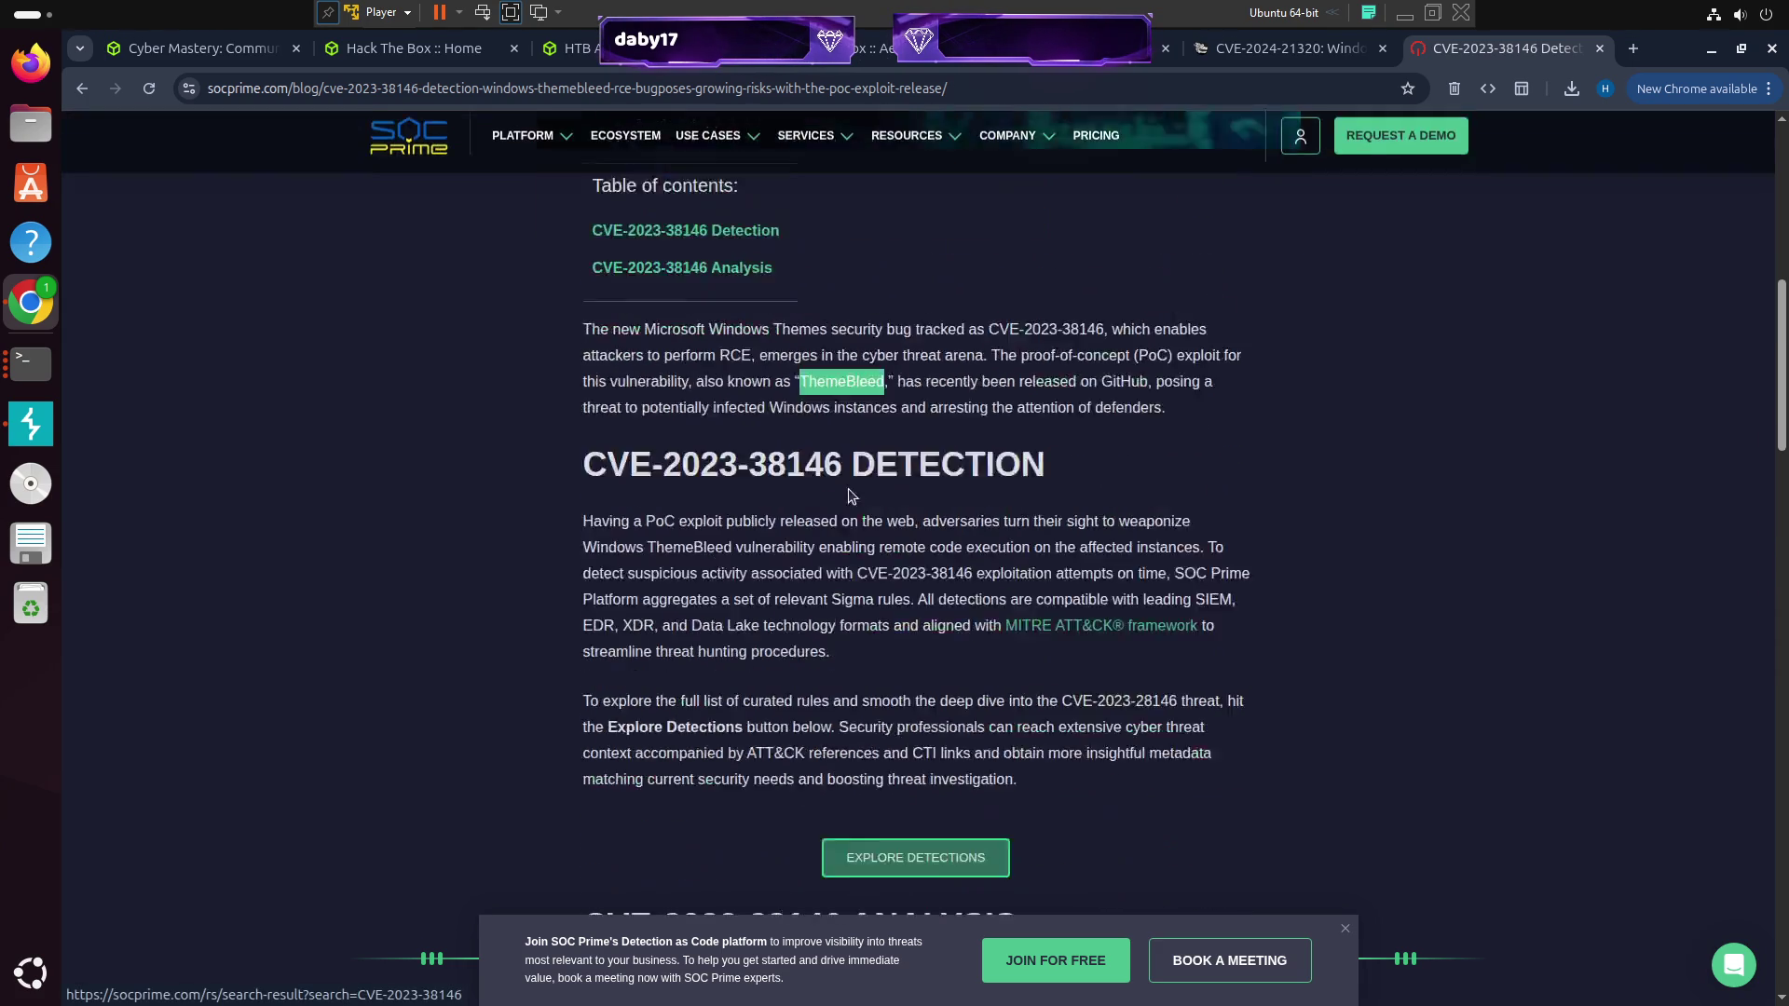
right_click(855, 489)
click(933, 562)
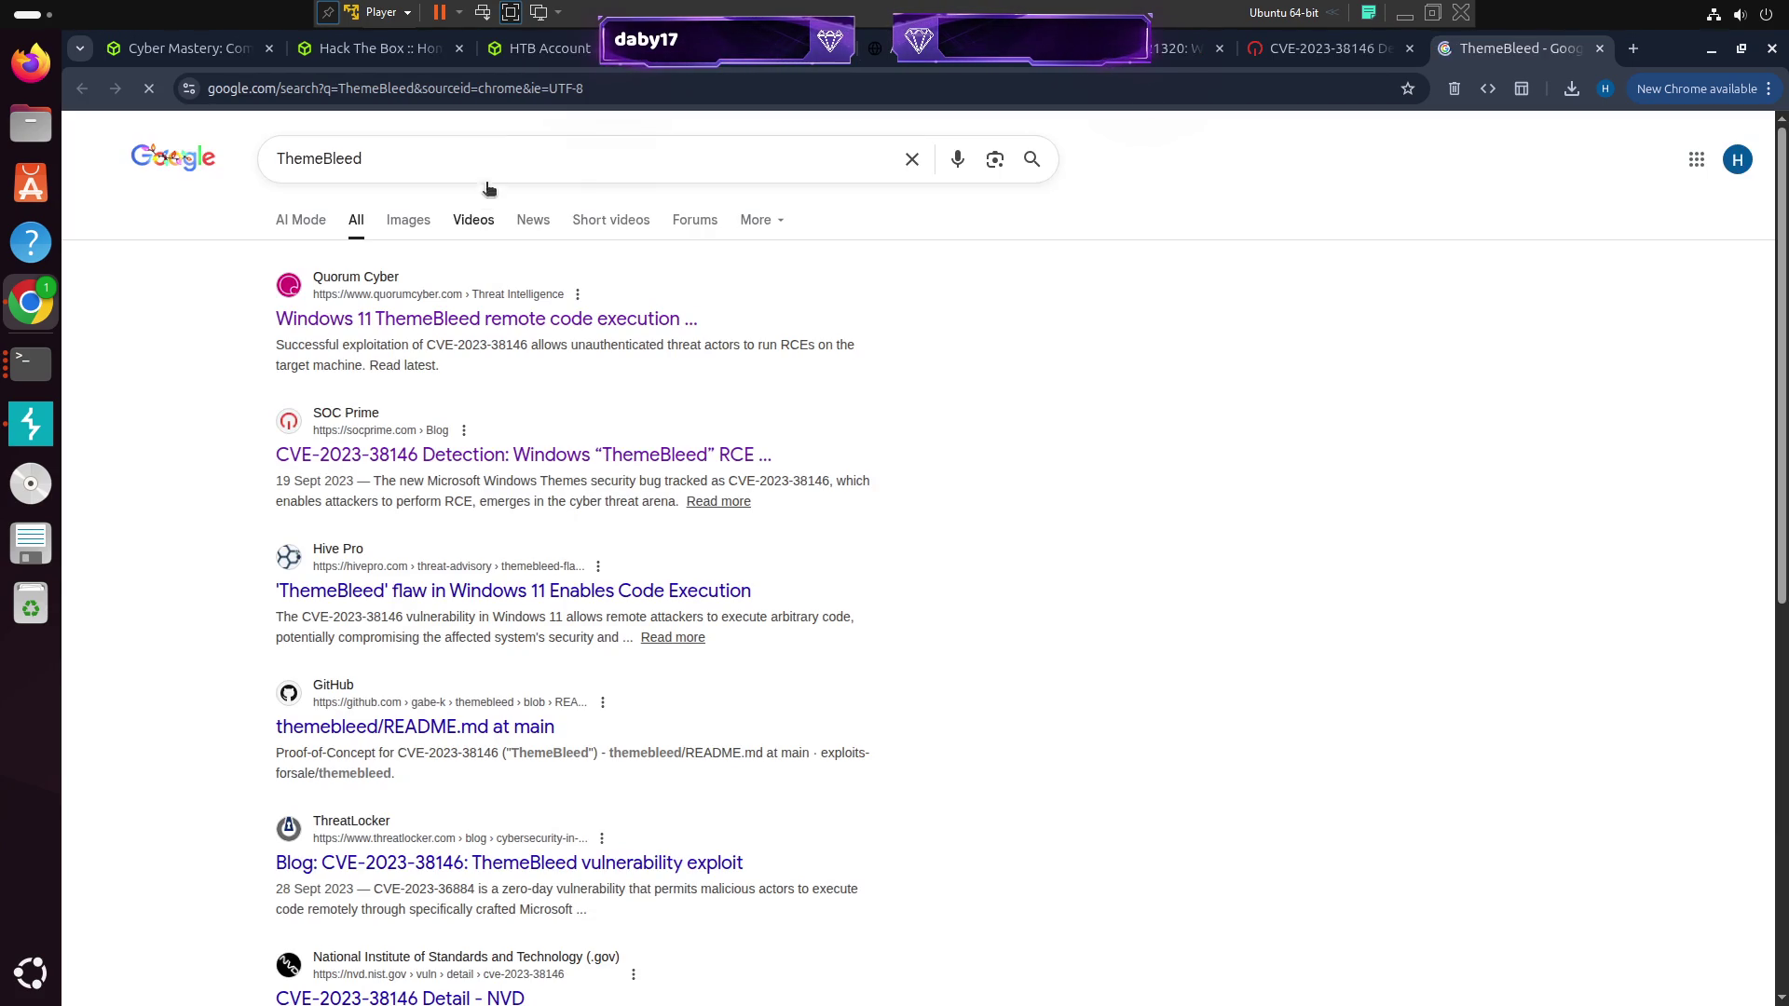
click(461, 168)
Search 'ThemeBleed github' and open the exploits-forsale/themebleed repository
text(github)
key(Return)
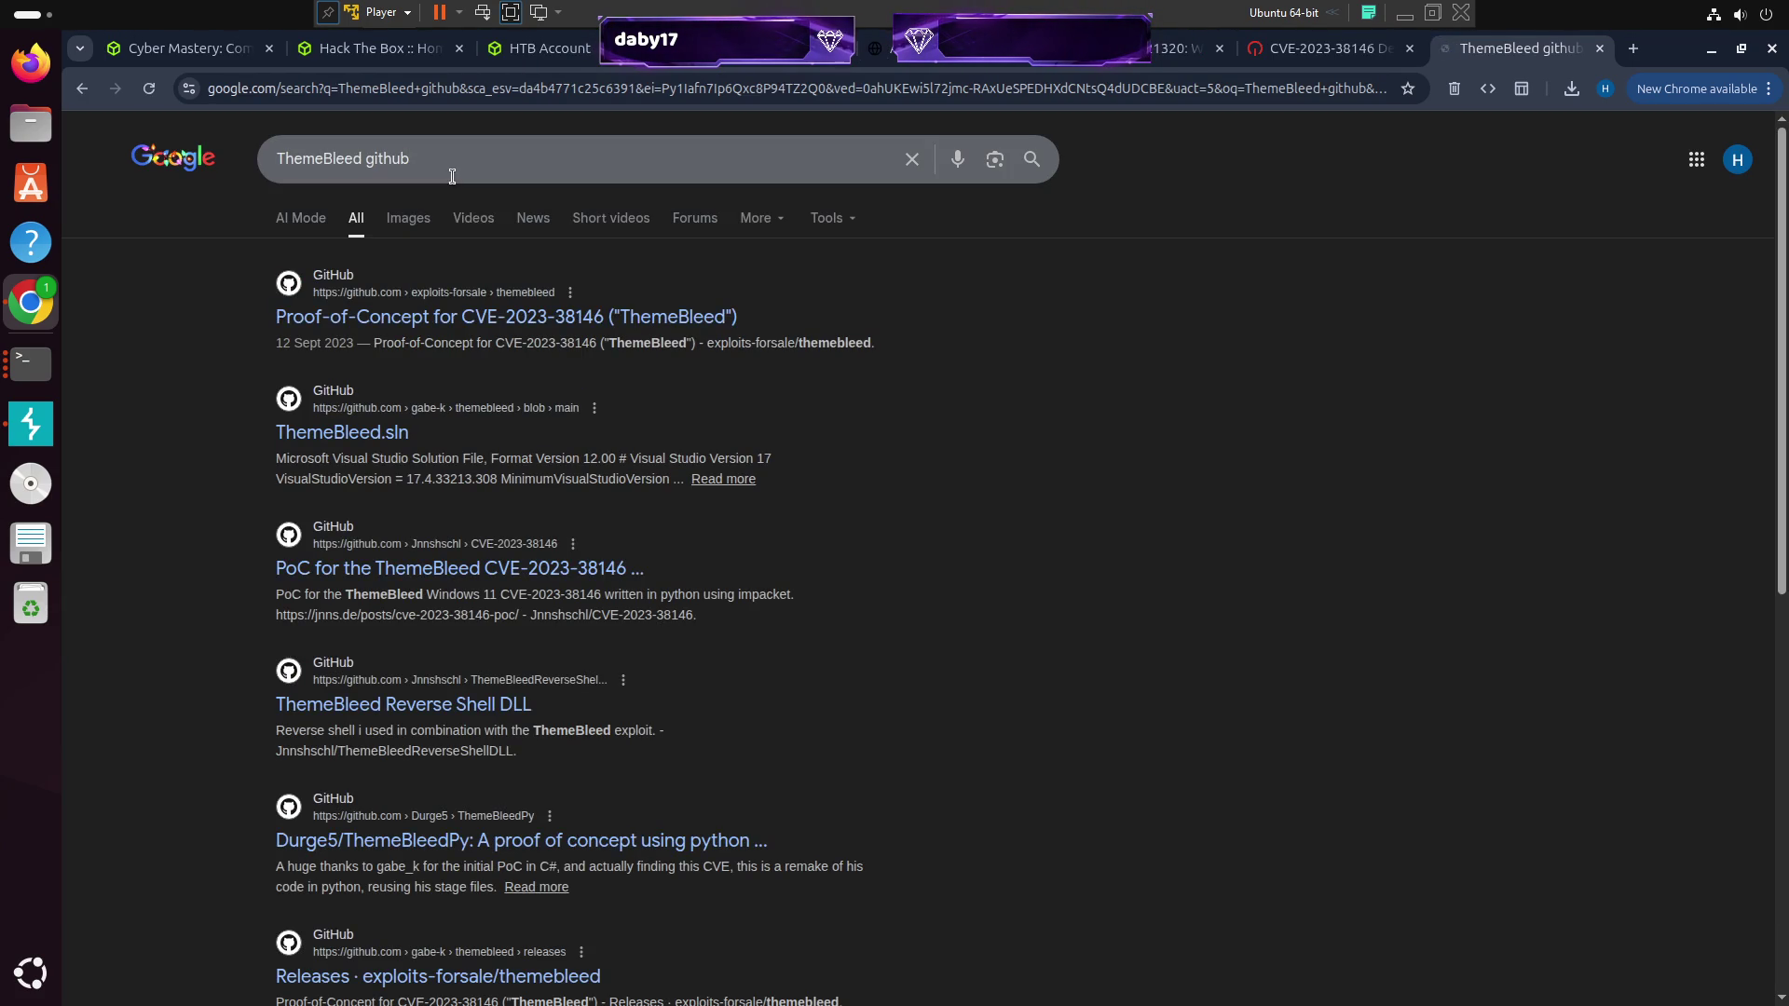
click(506, 322)
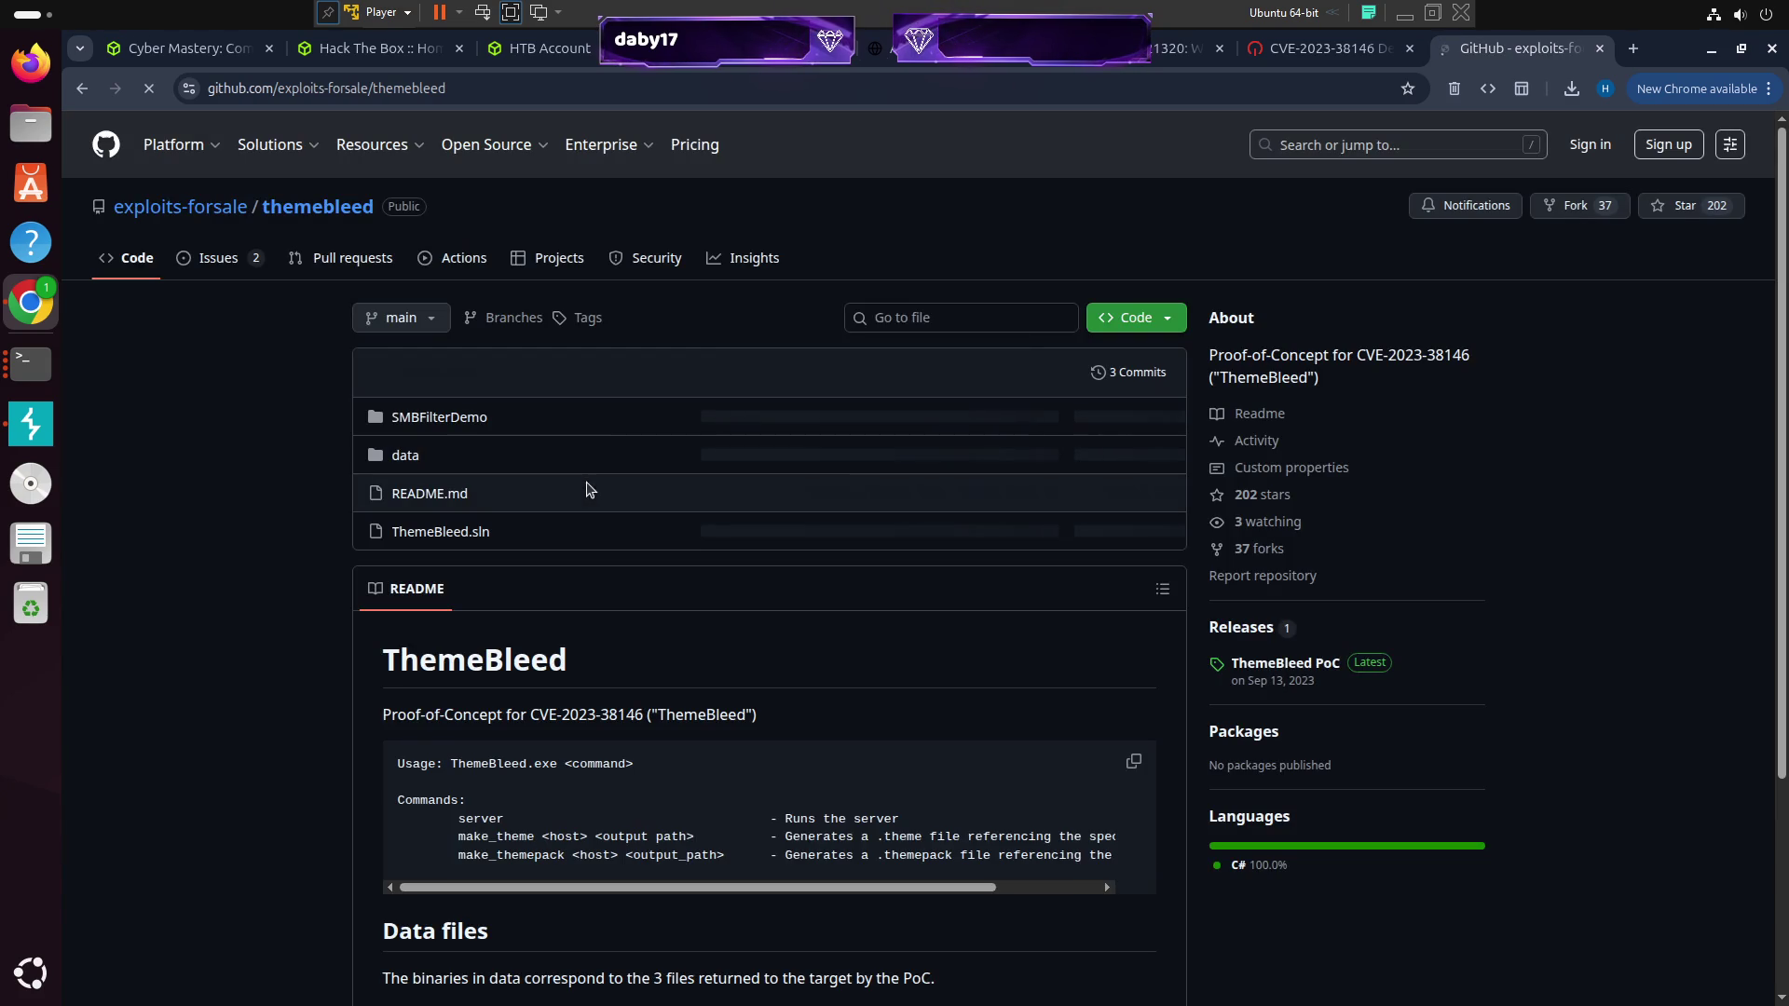
scroll(307, 383, down, 3)
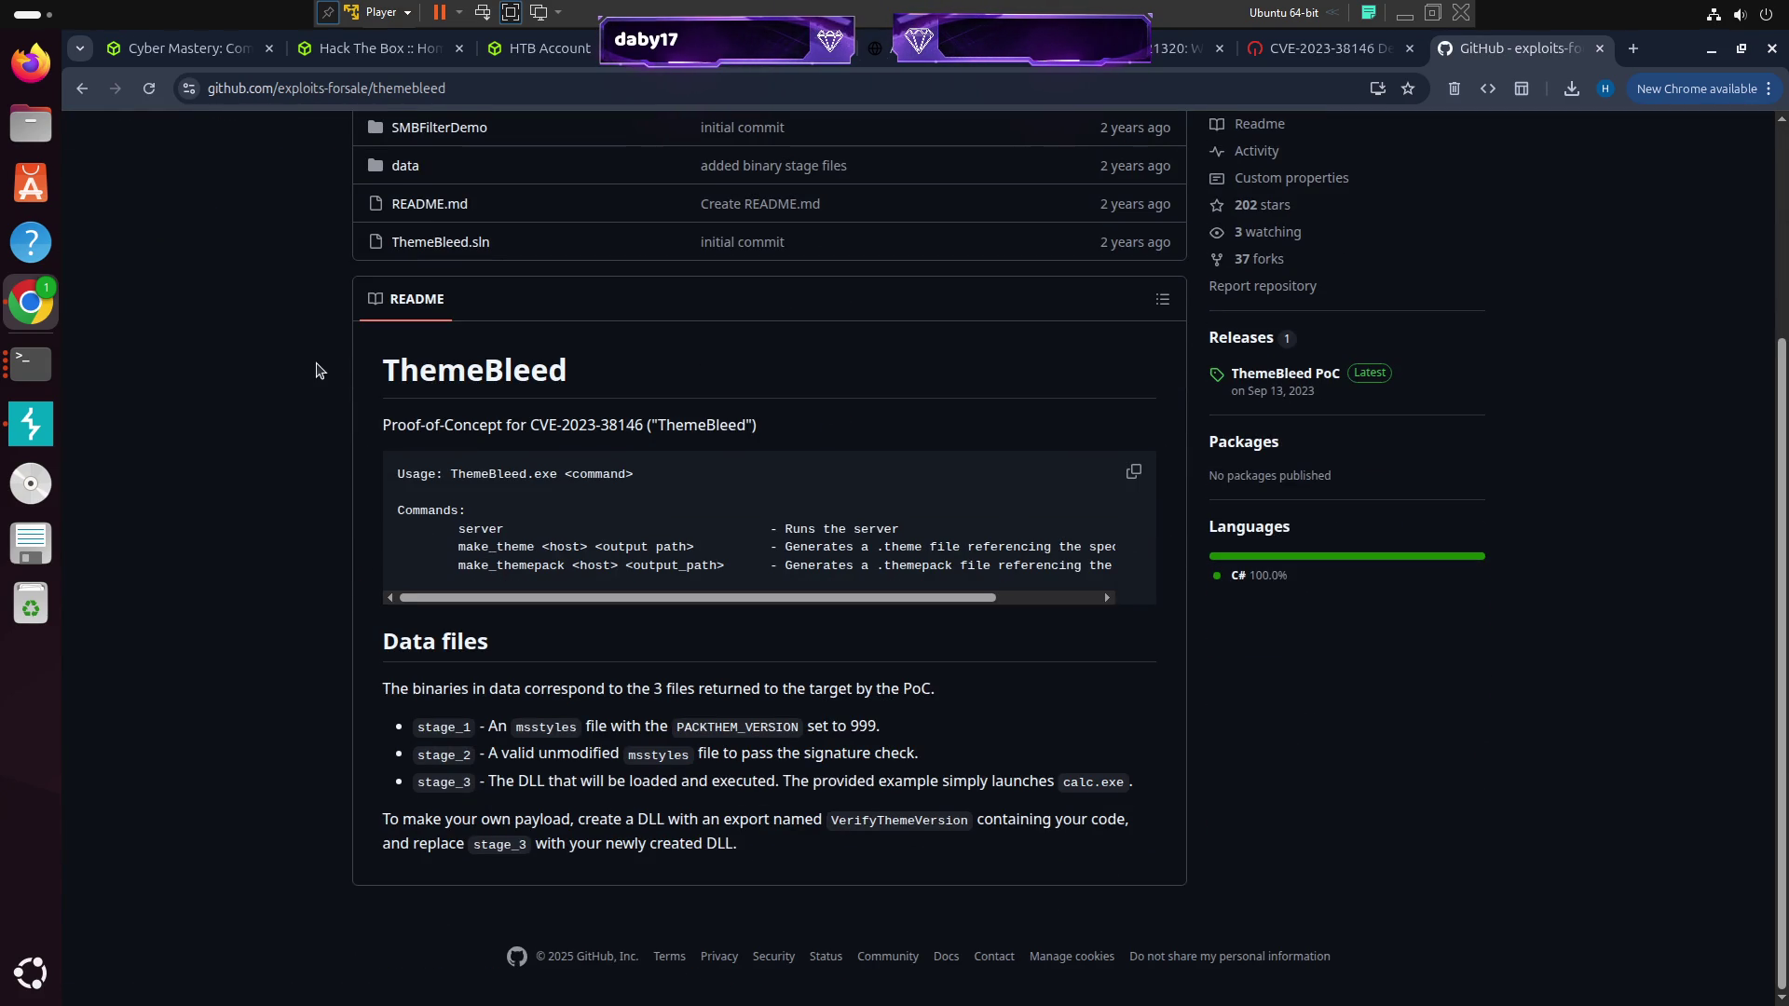
scroll(313, 377, up, 3)
scroll(337, 391, down, 3)
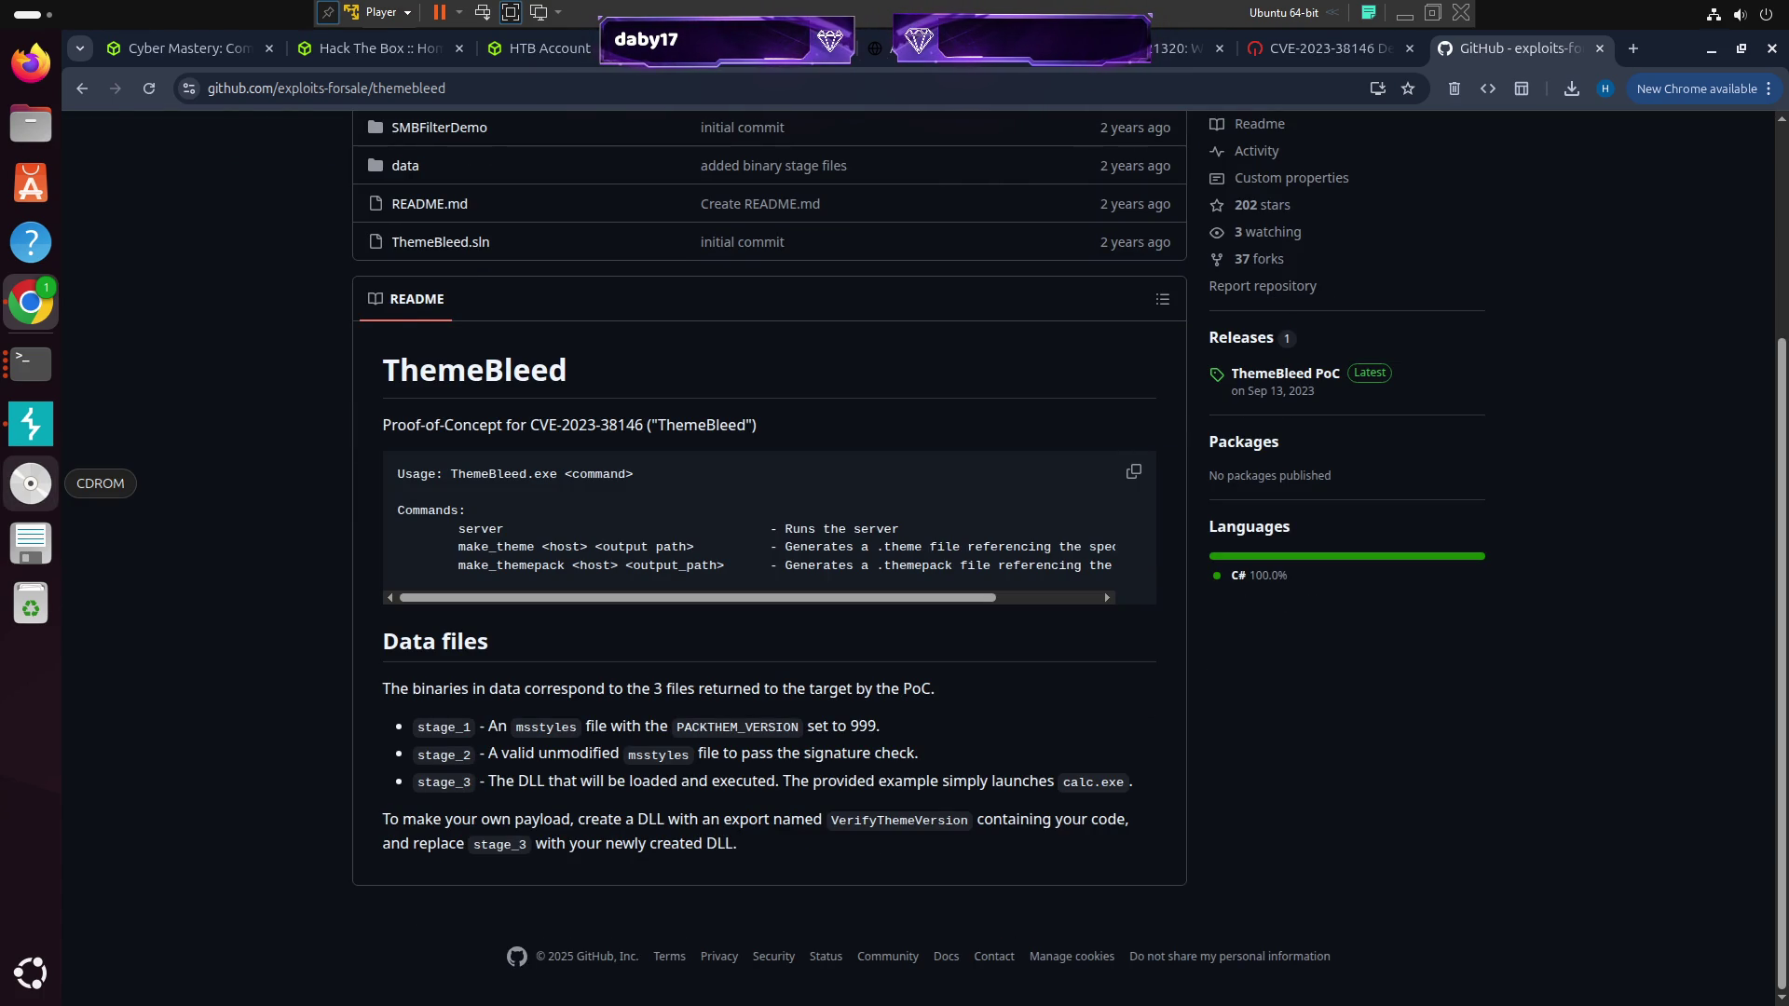
scroll(252, 591, up, 3)
Download Source code (tar.gz) from the ThemeBleed PoC release and show it in its folder
click(1291, 598)
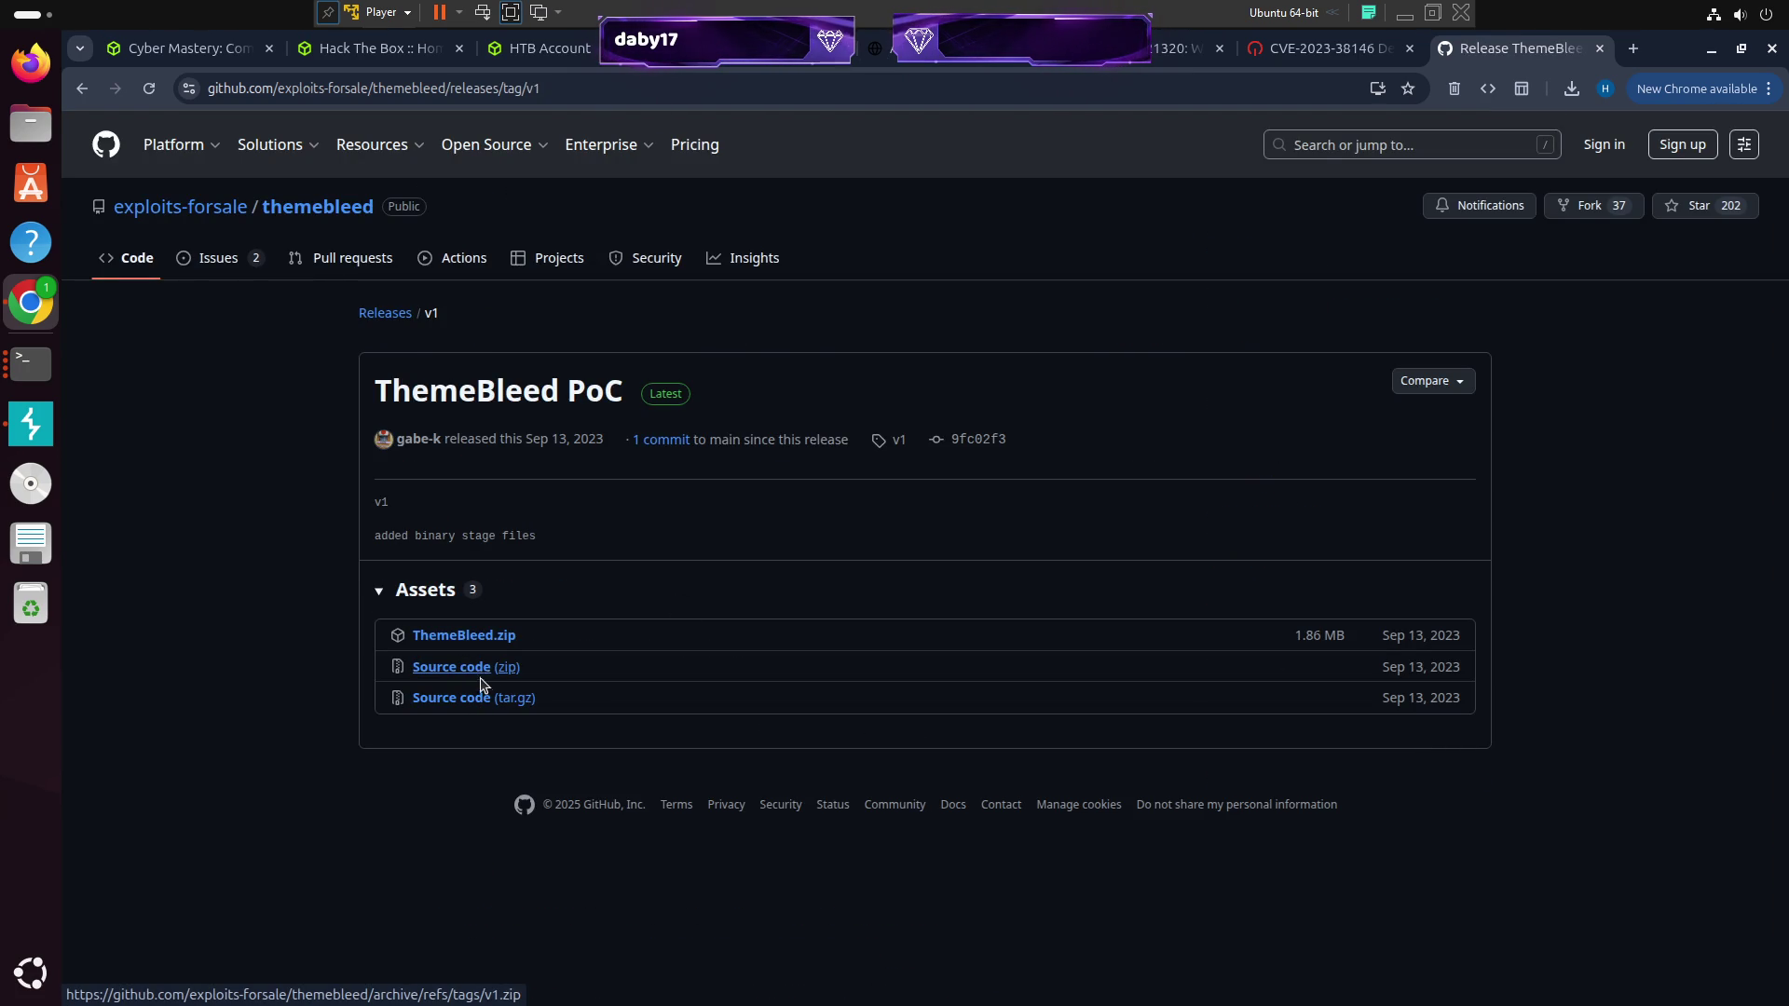
click(478, 673)
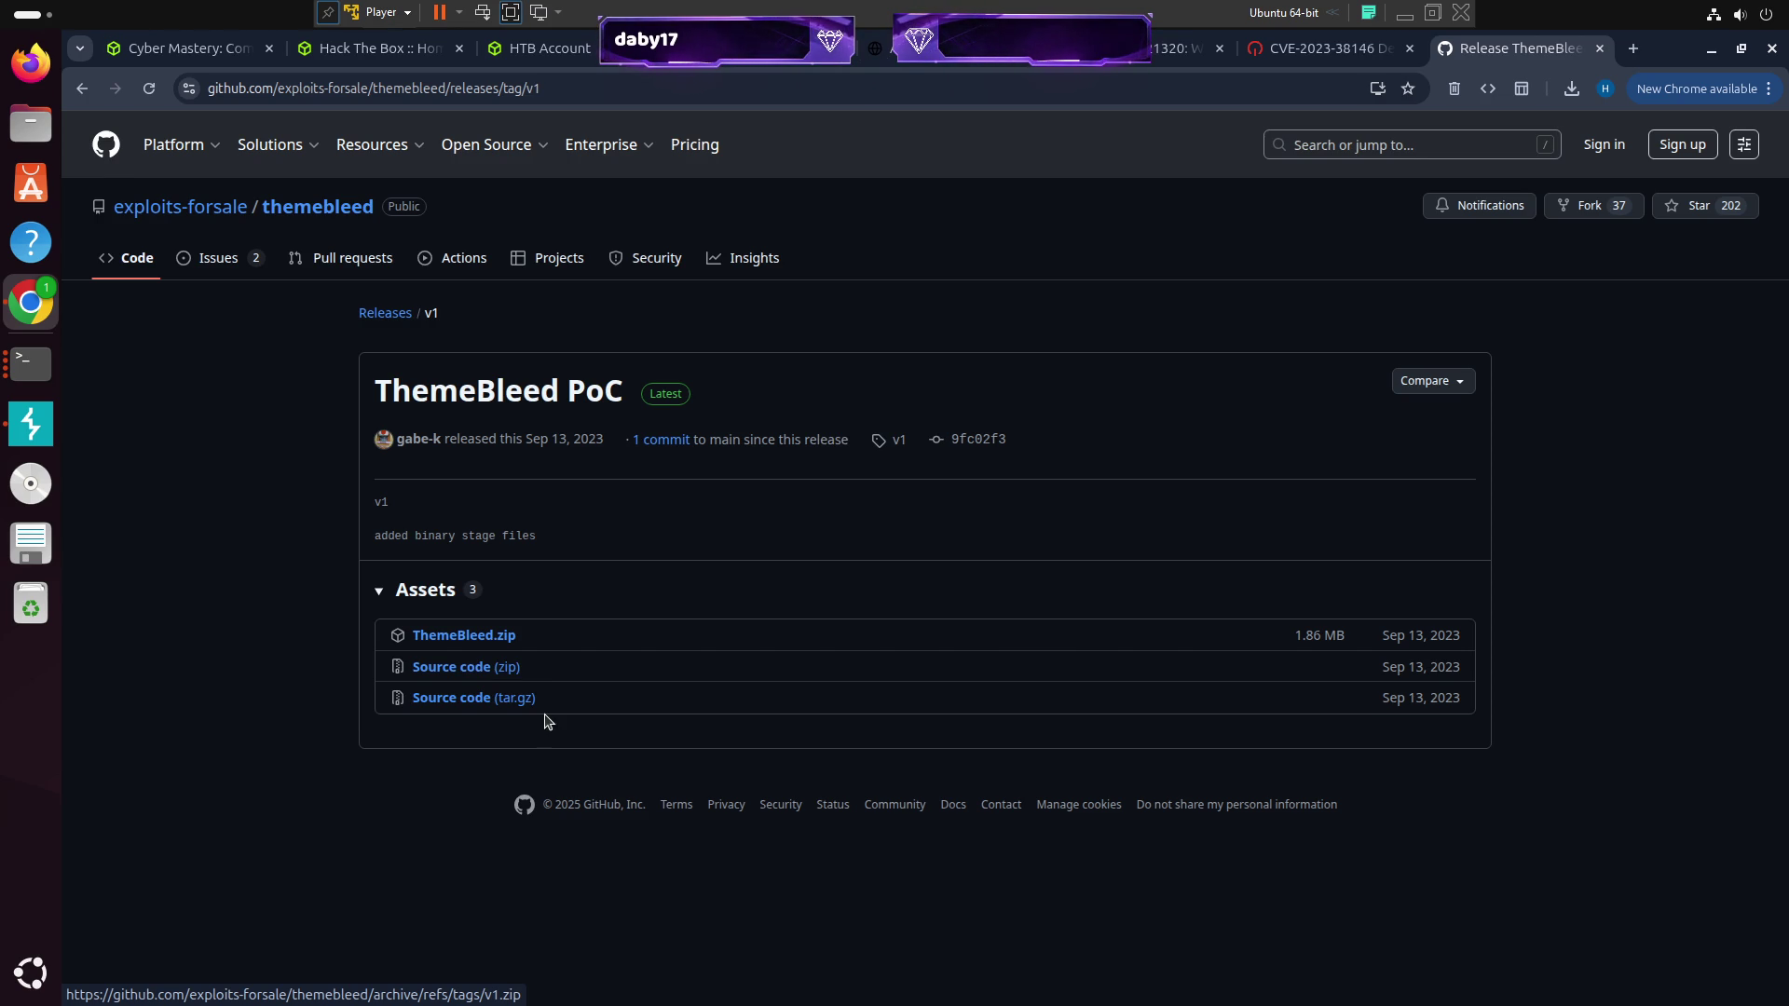
click(478, 695)
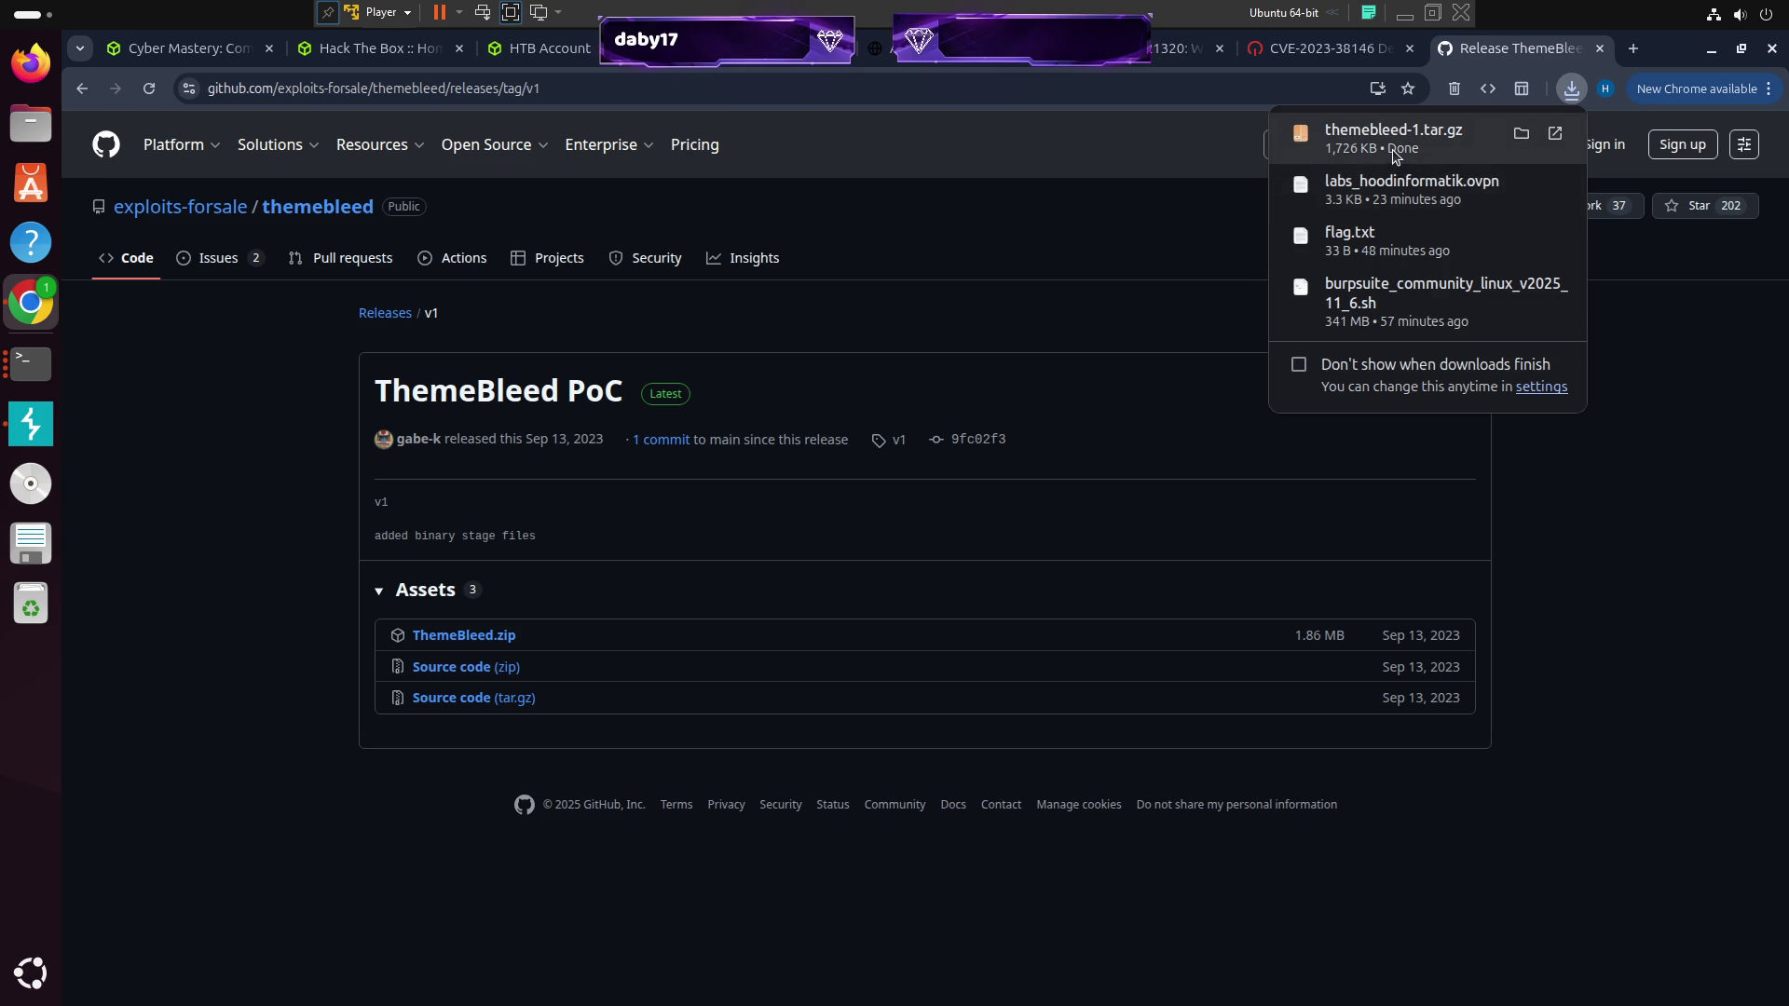
click(1393, 139)
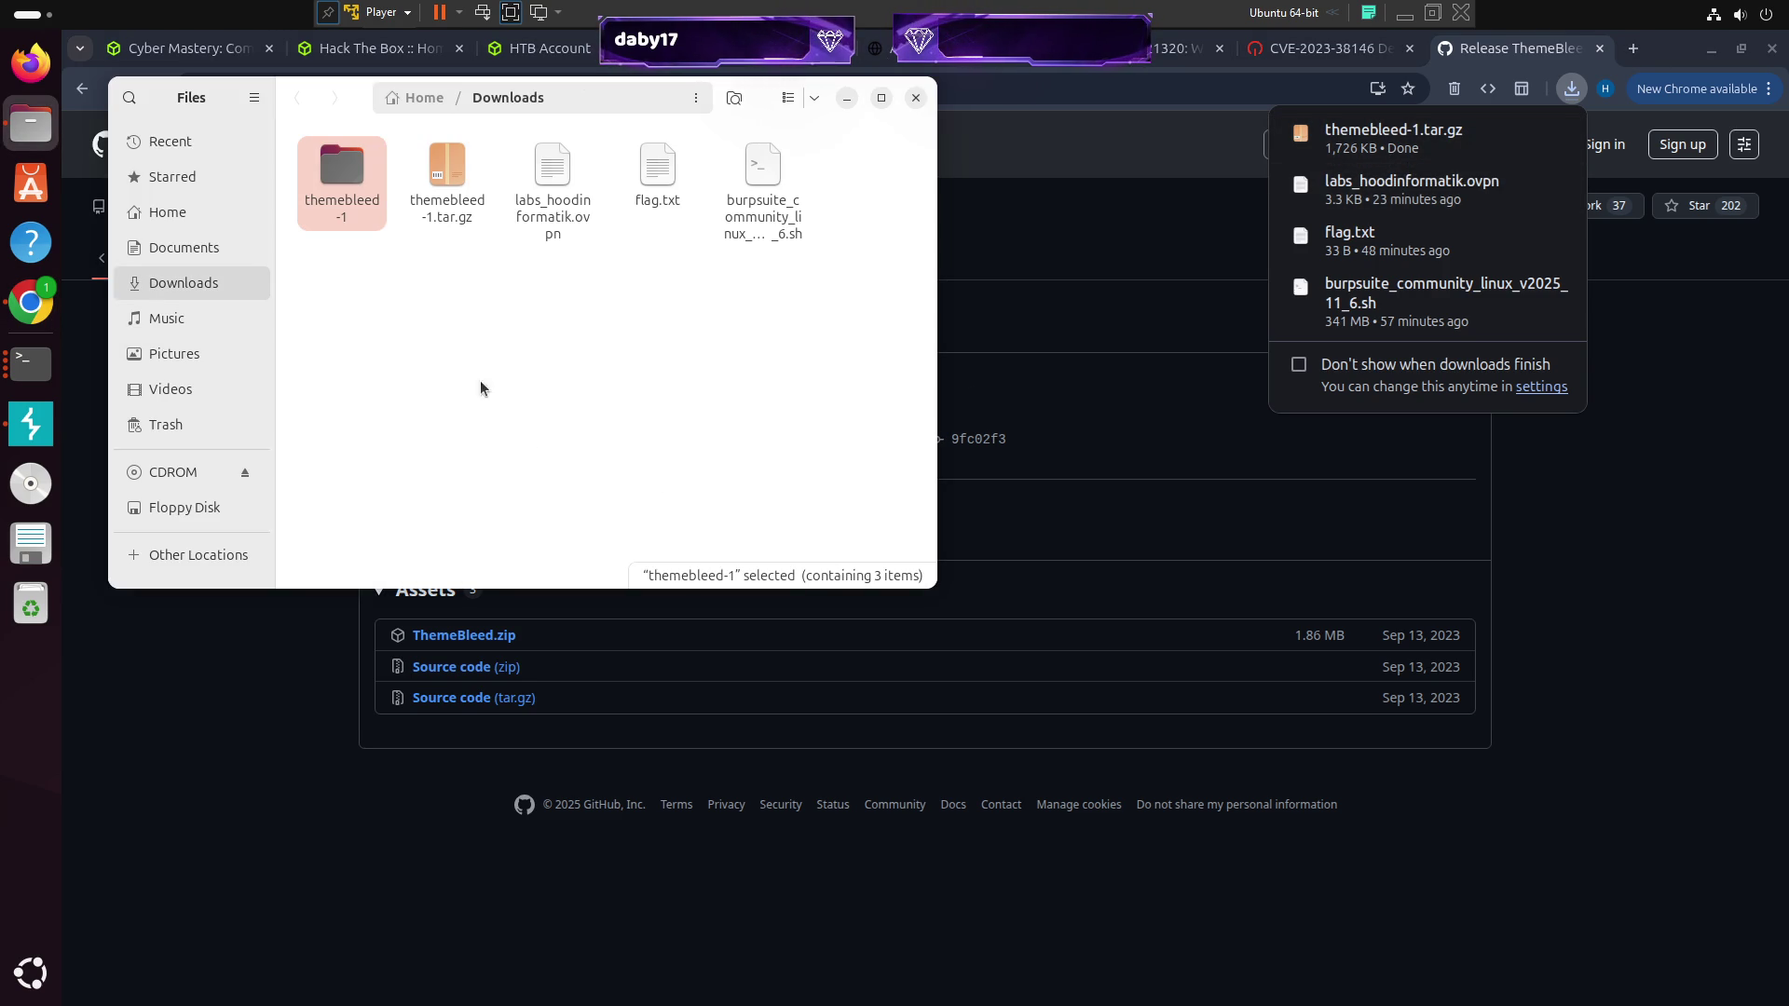
Open the extracted themebleed-1 folder in Files and launch a terminal there
double_click(345, 177)
right_click(538, 317)
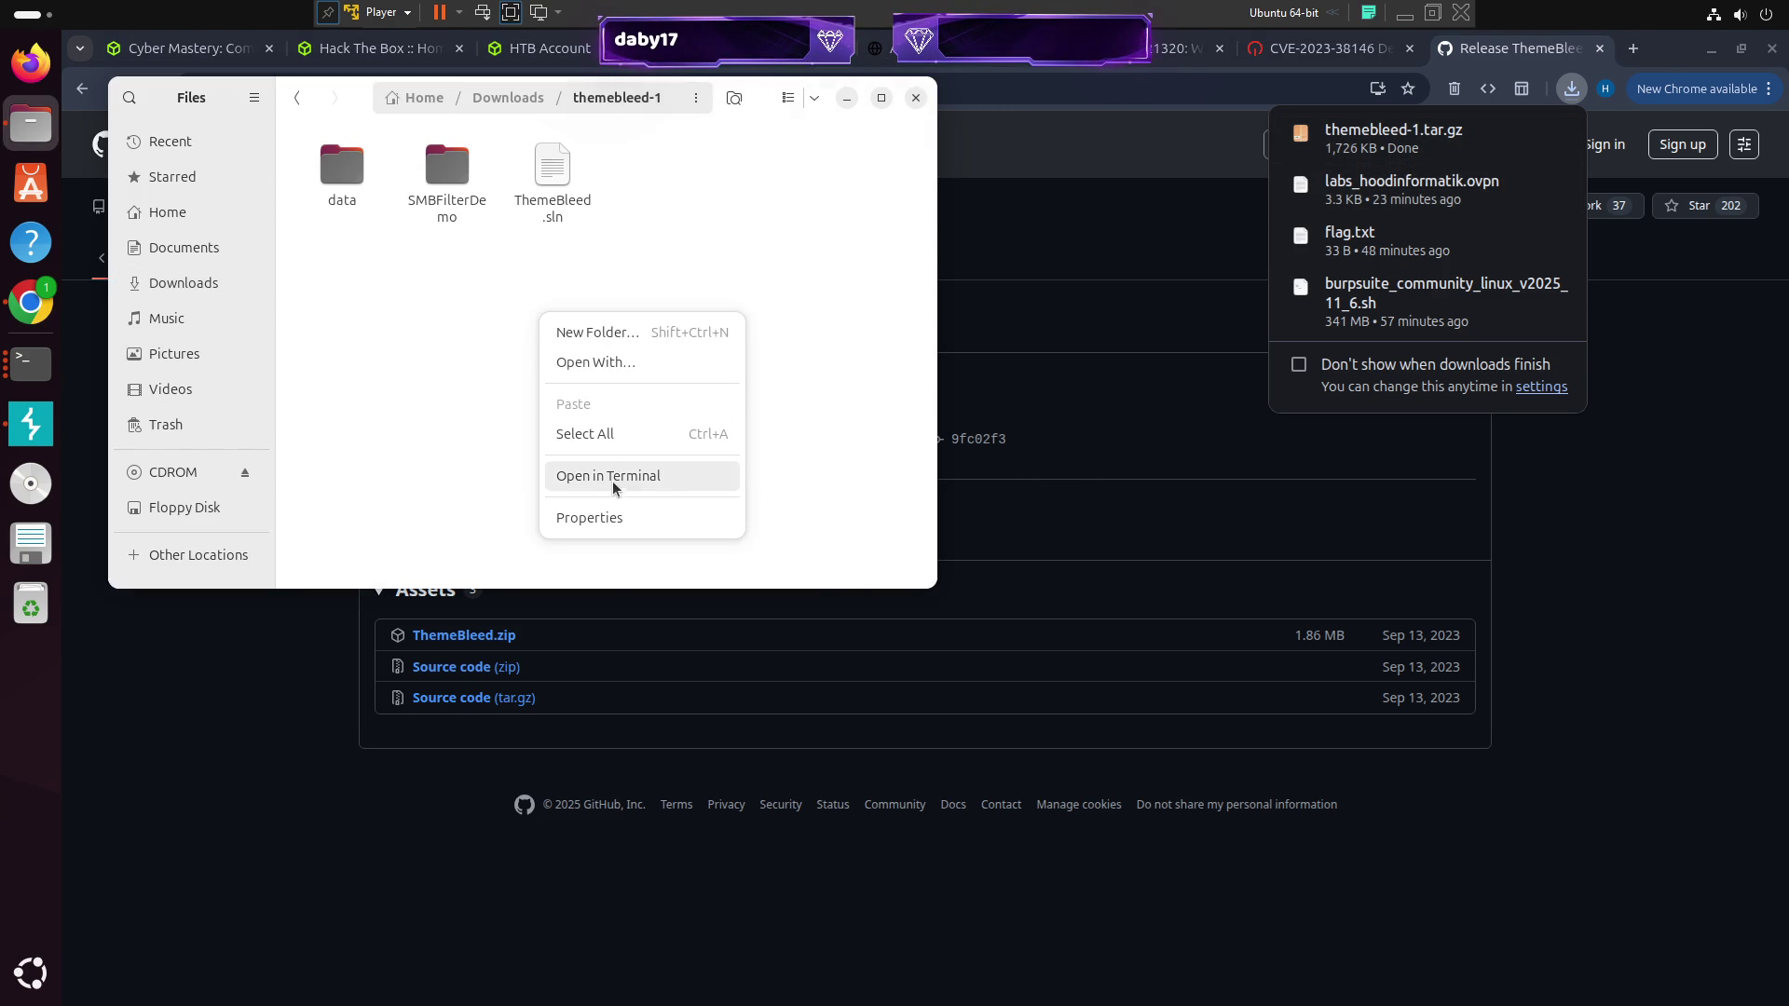
click(611, 477)
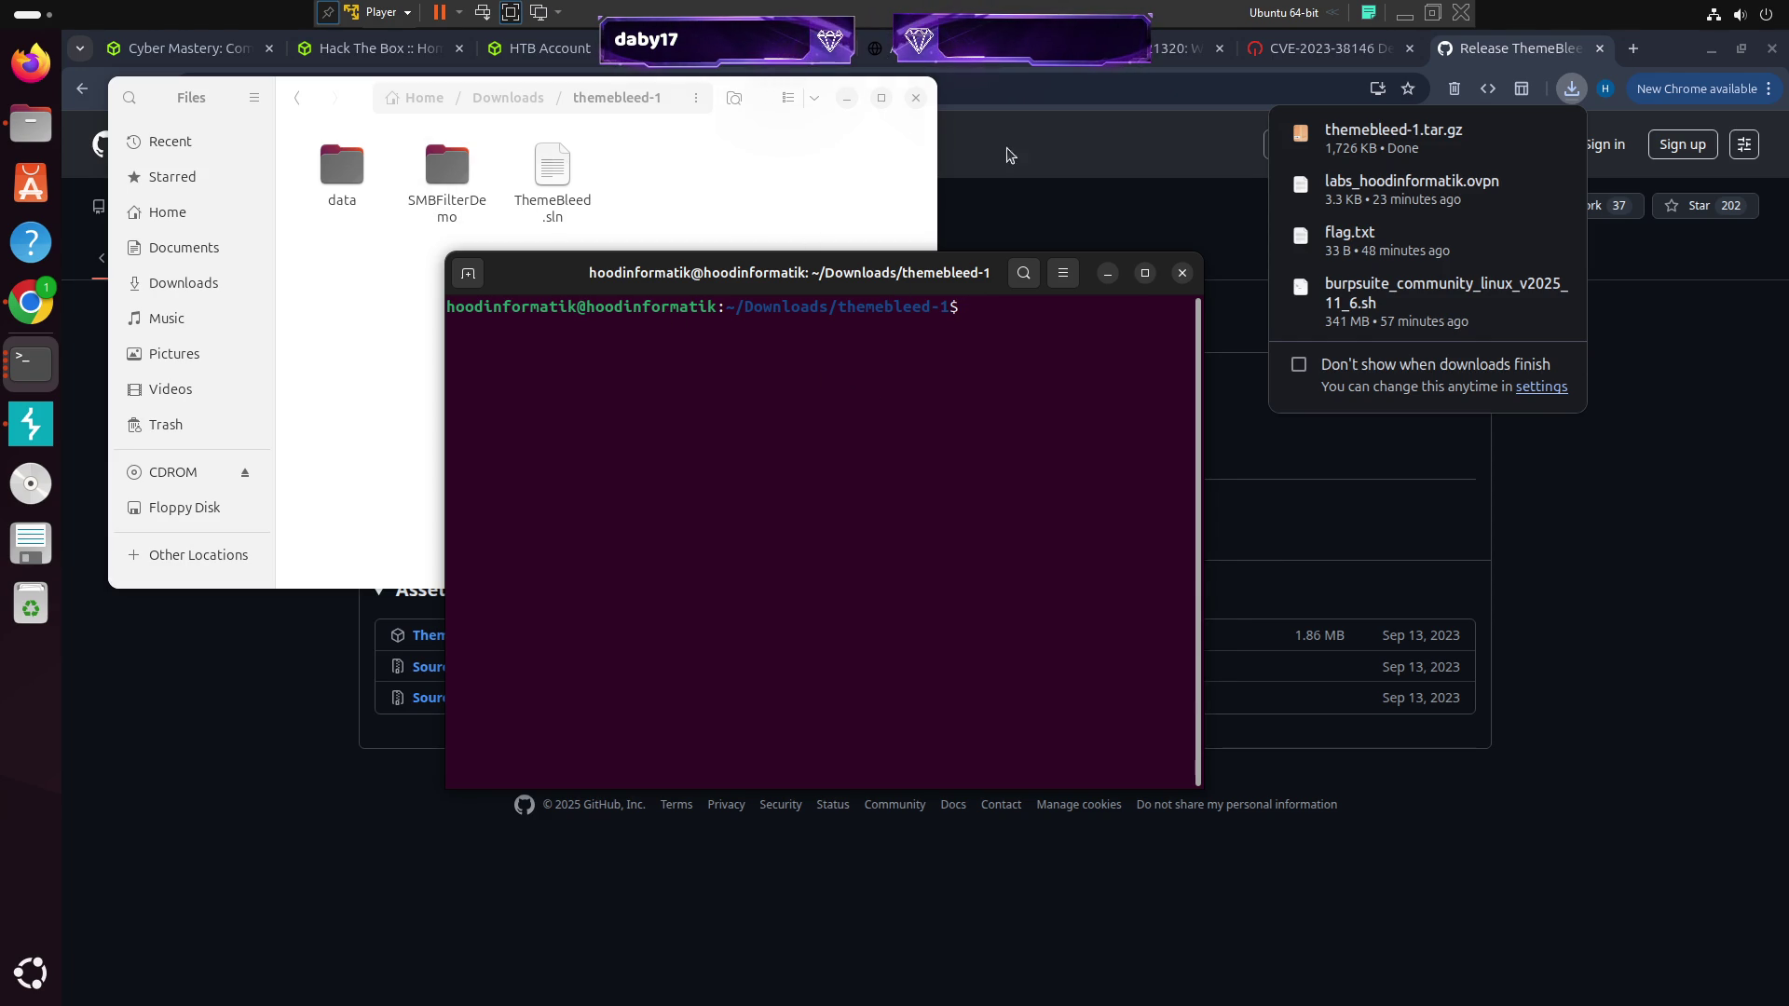
Highlight the README's sentence about binaries in data and place the themebleed-1 terminal beside it
click(1048, 158)
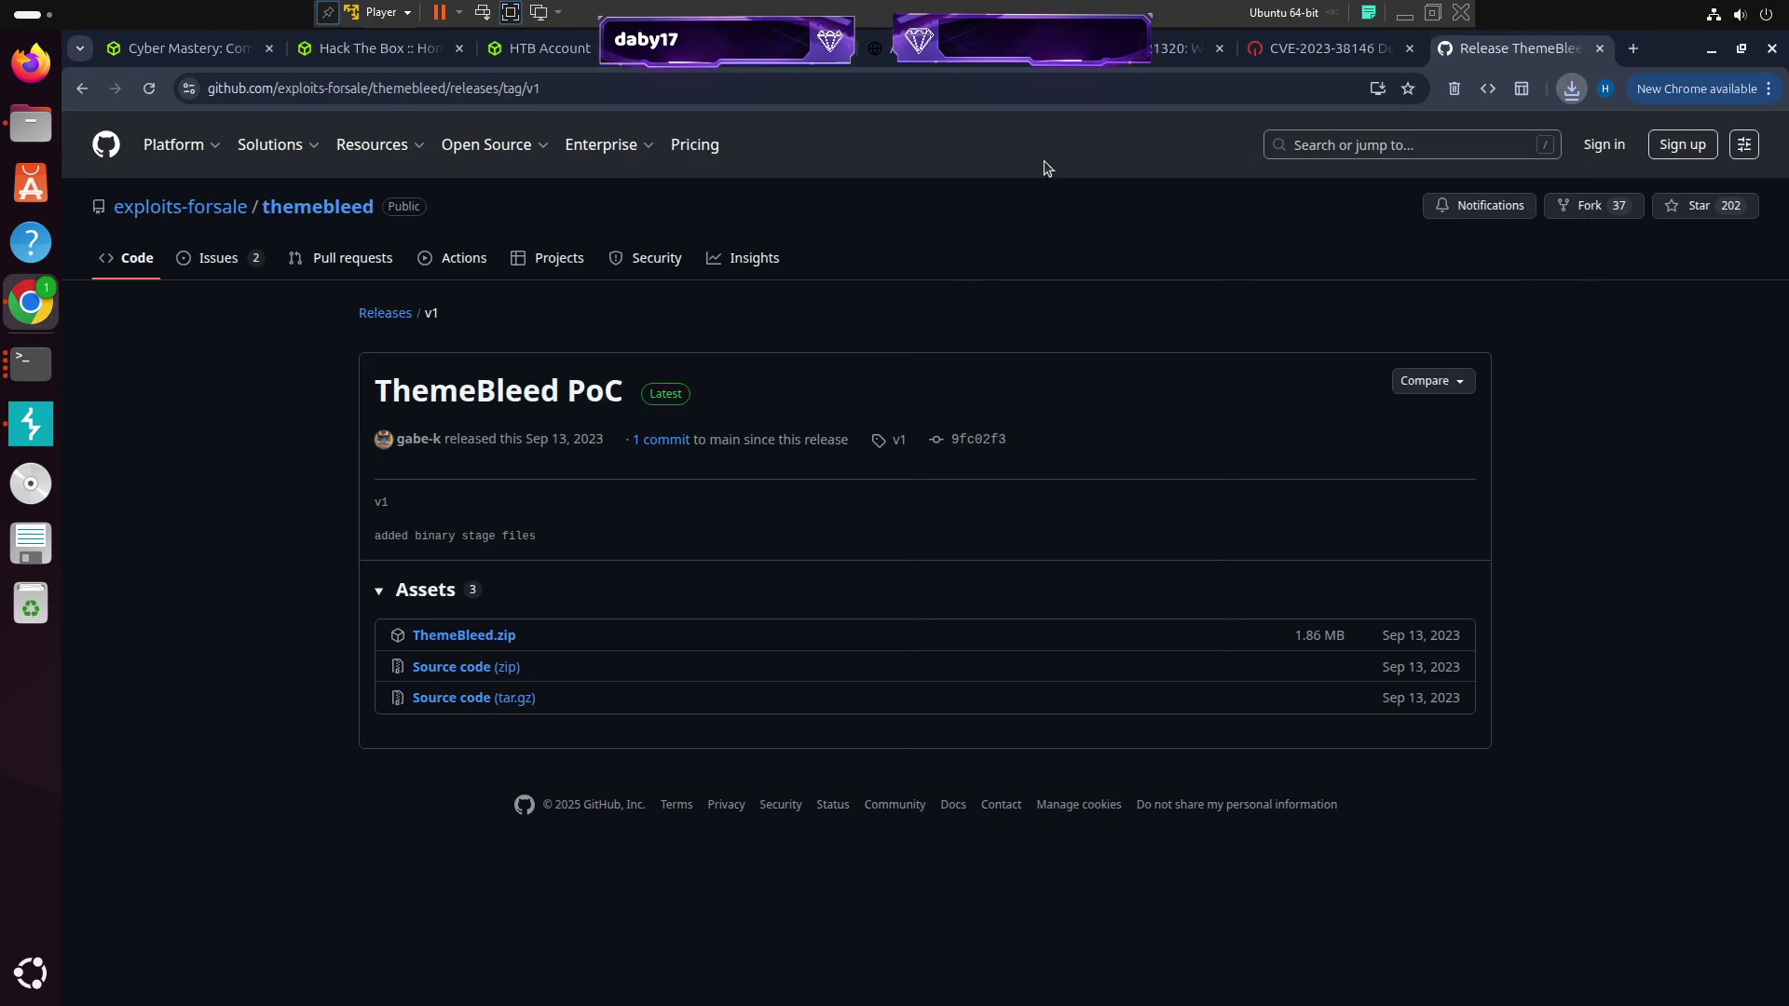
click(138, 265)
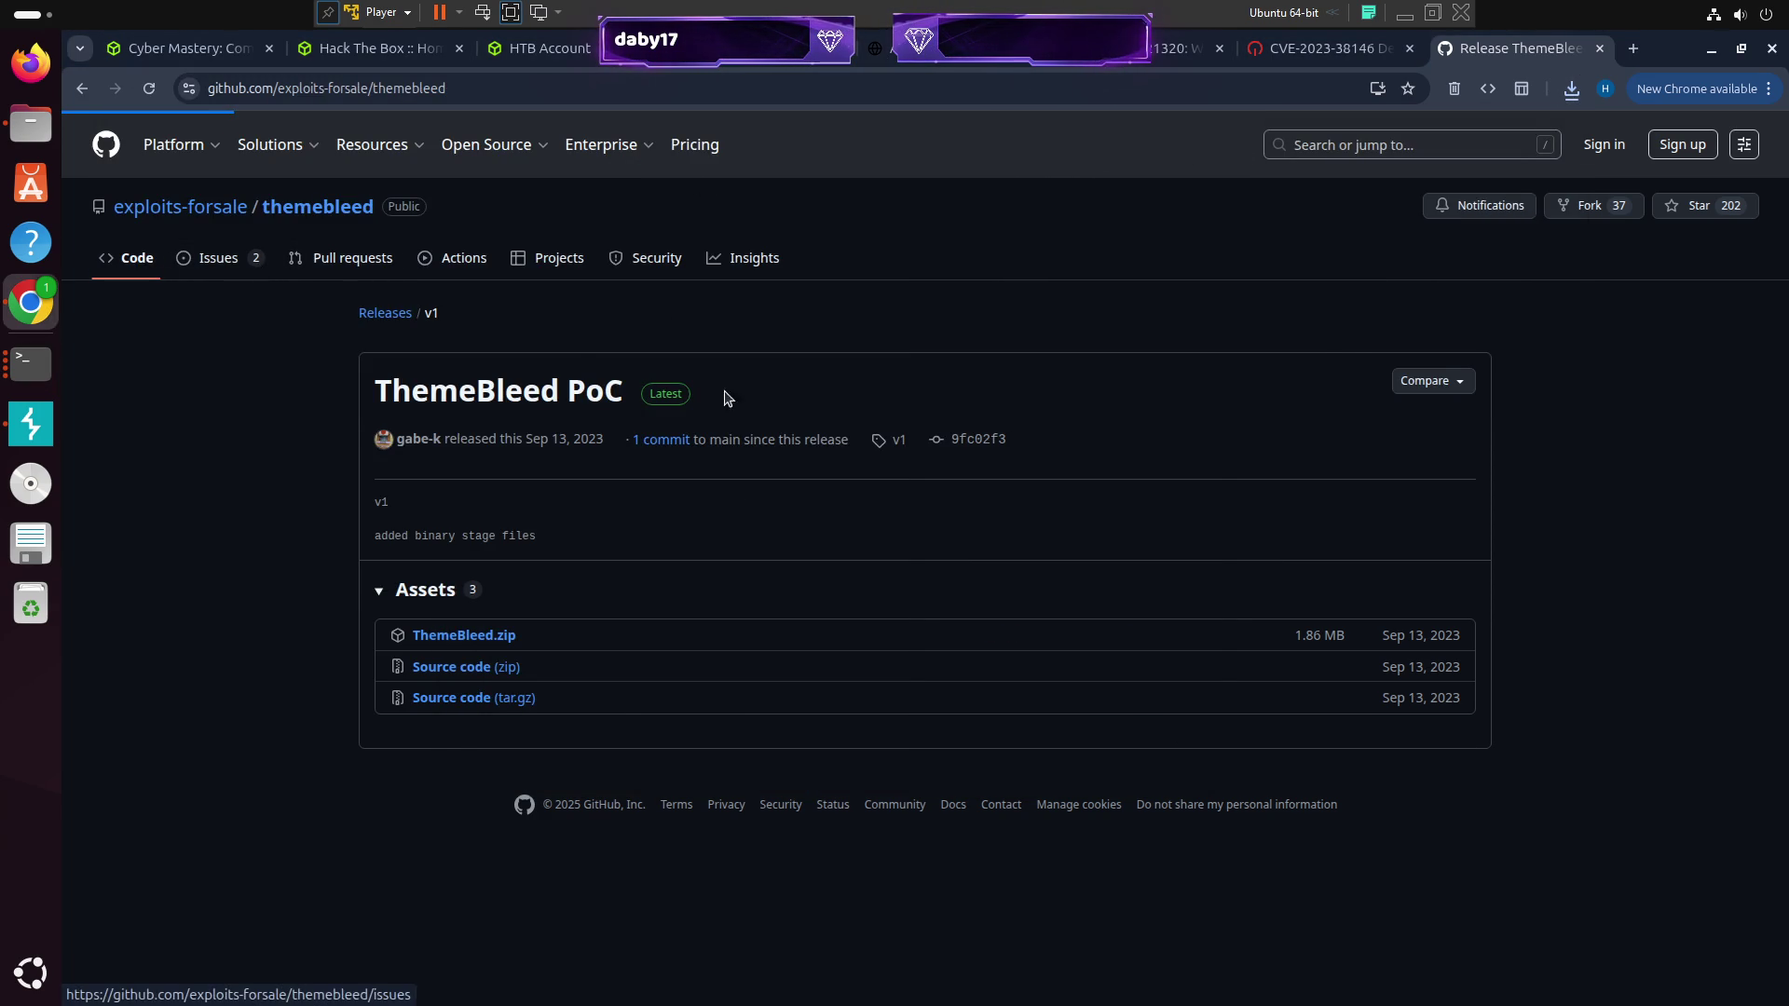
scroll(280, 463, down, 3)
scroll(280, 463, down, 1)
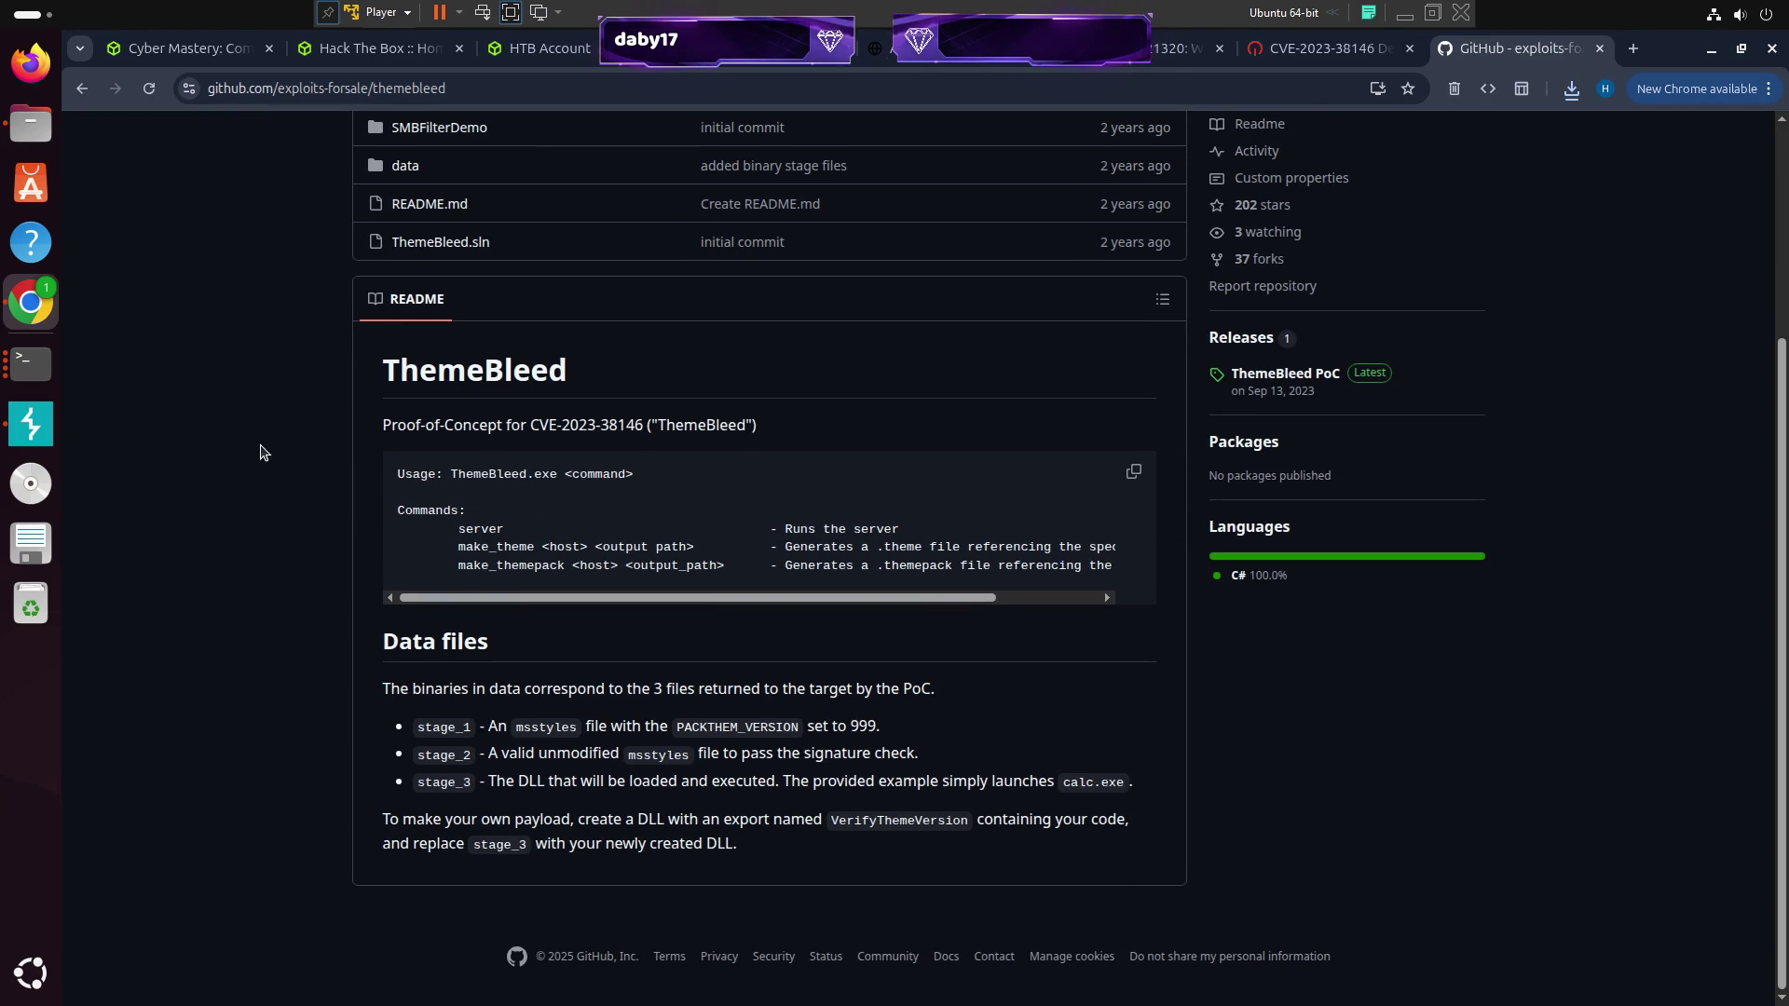
drag(383, 690, 931, 690)
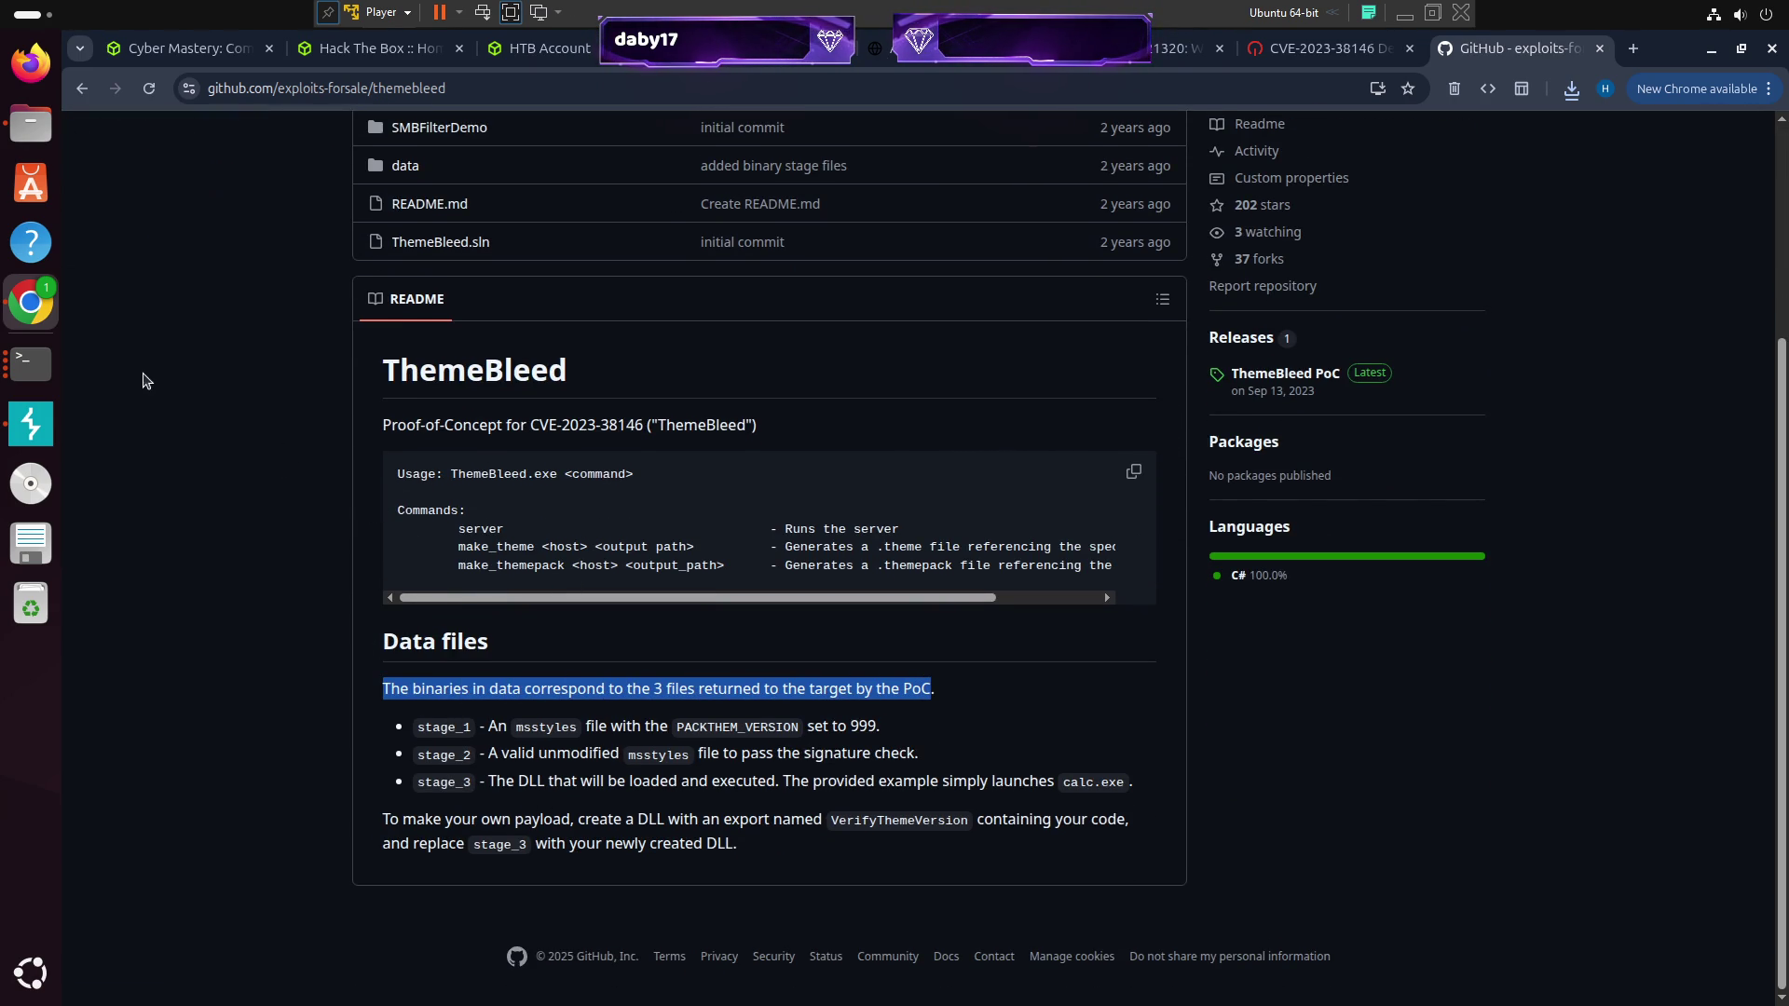
click(31, 363)
mouse_move(869, 273)
mouse_down()
mouse_move(1135, 253)
mouse_move(1436, 171)
mouse_up()
Run ls in themebleed-1, then ls data/ to show the stage_1–stage_3 files
text(ls)
key(Return)
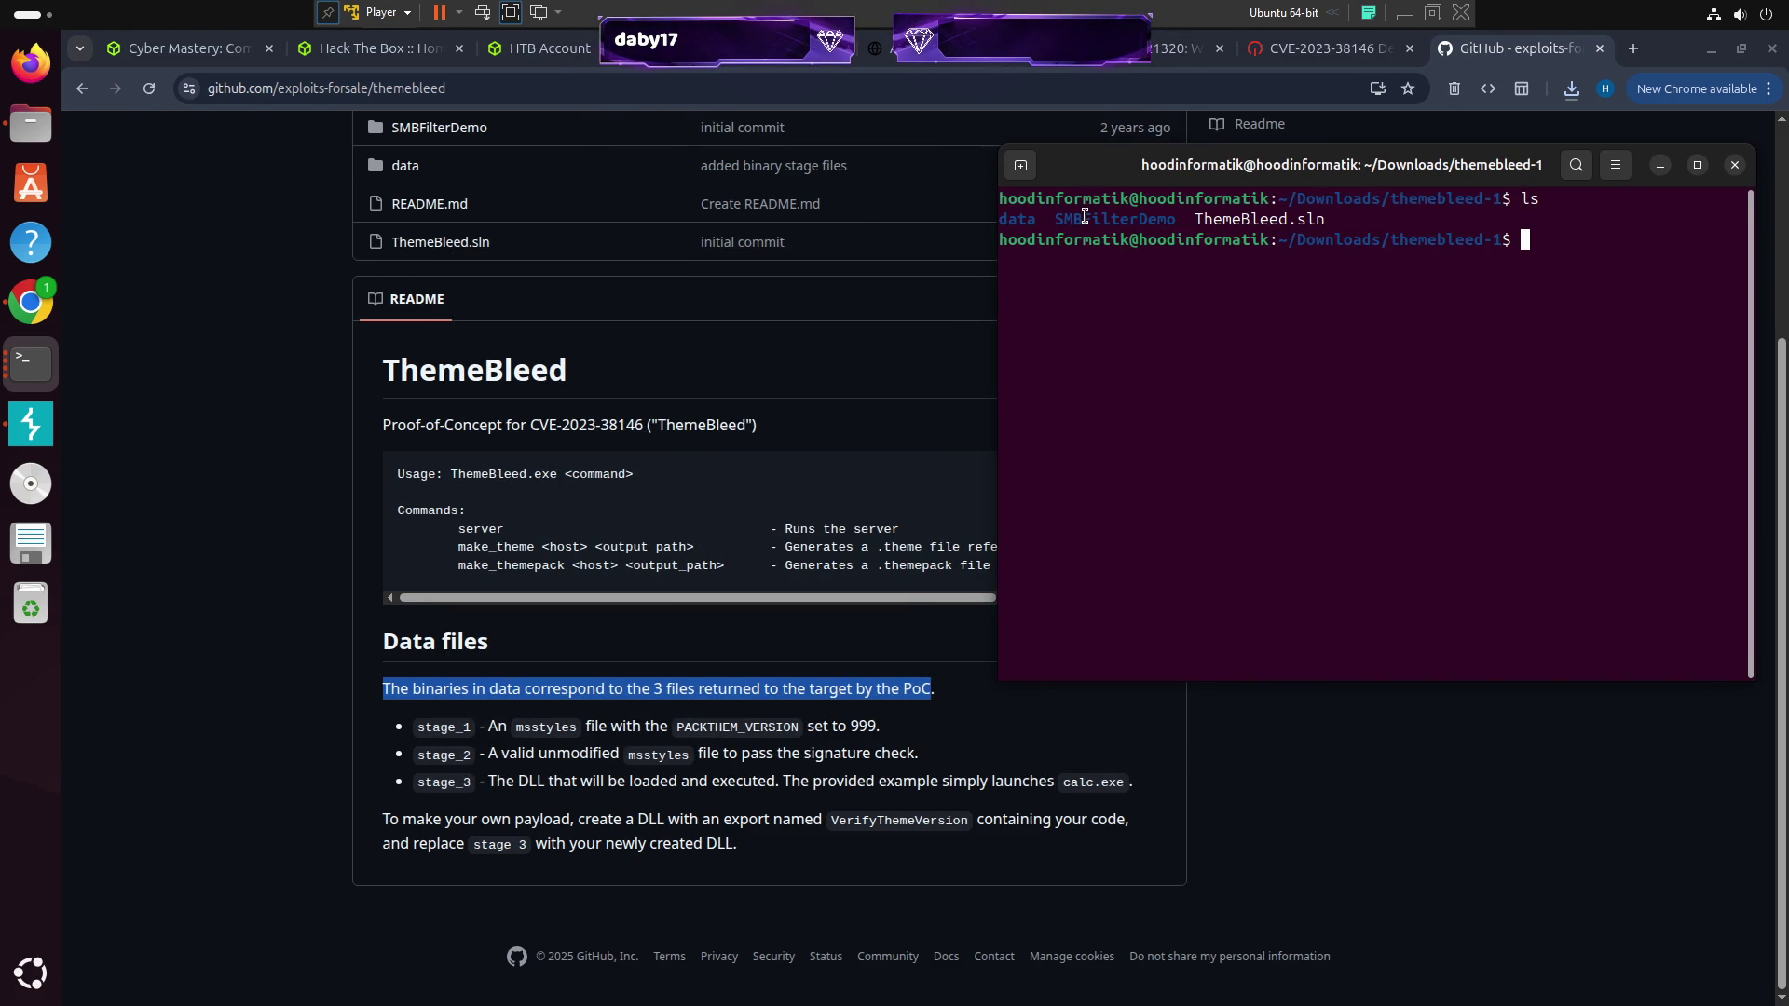
text(ls /da)
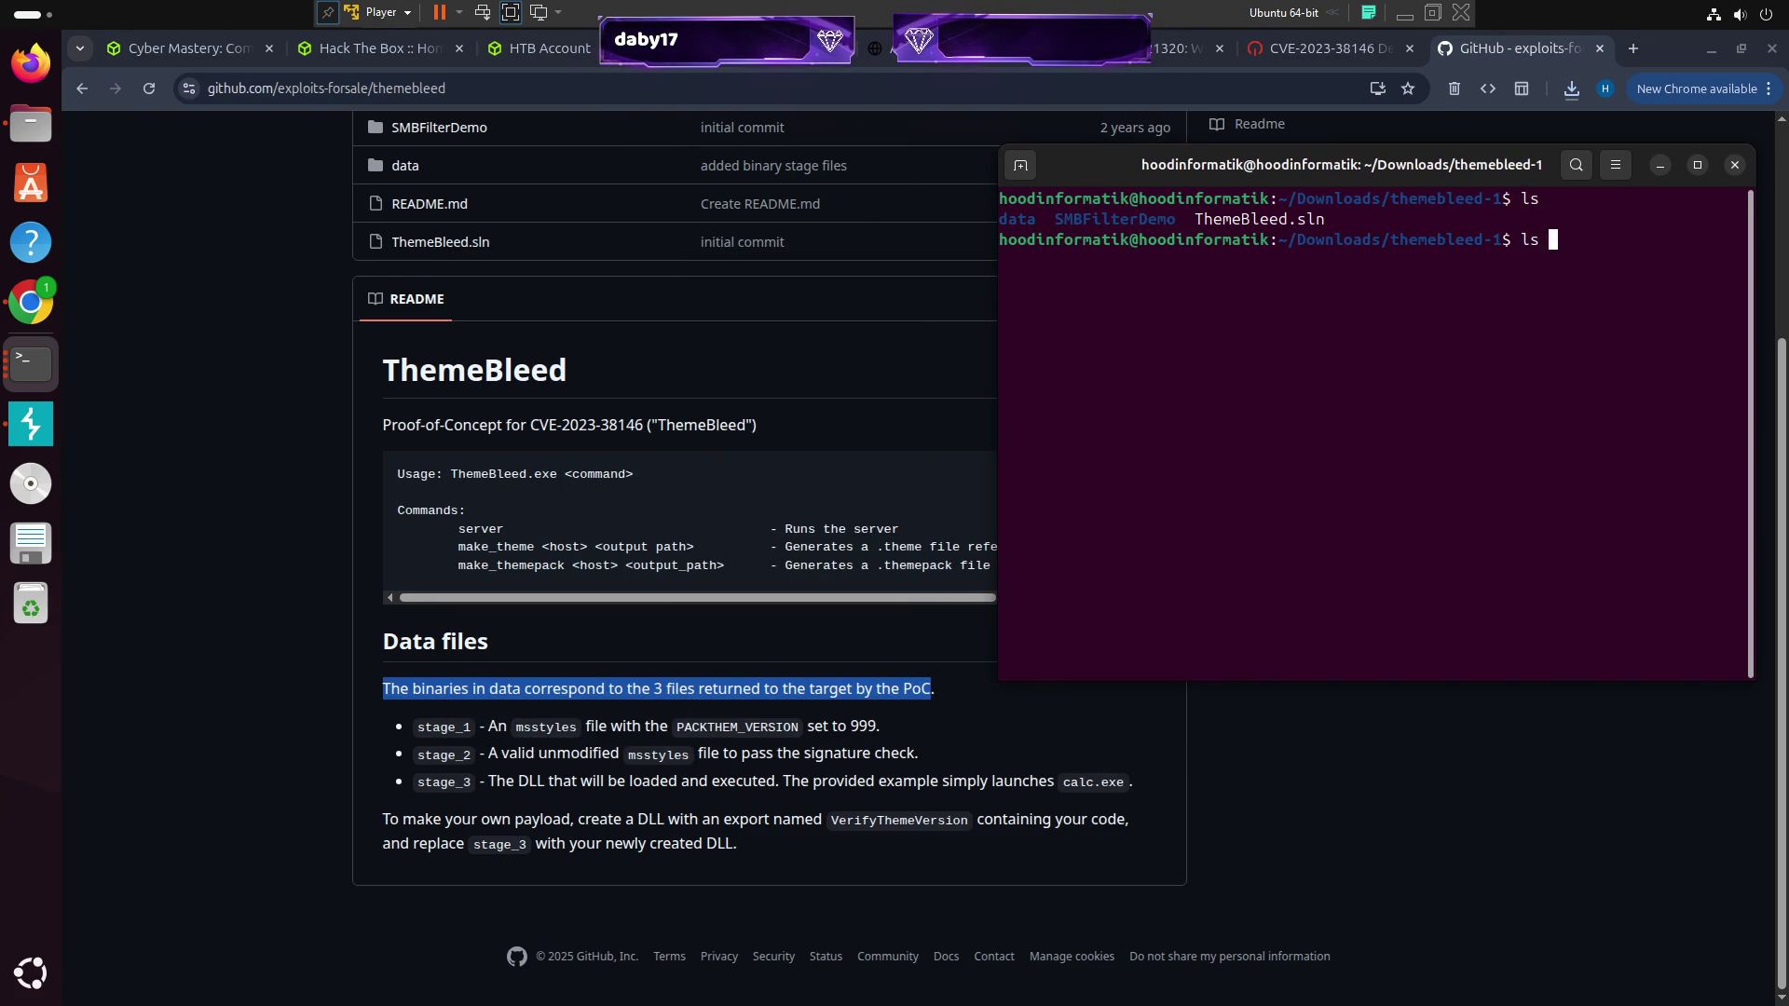
key(BackSpace)
key(BackSpace)
key(BackSpace)
text(da)
key(Tab)
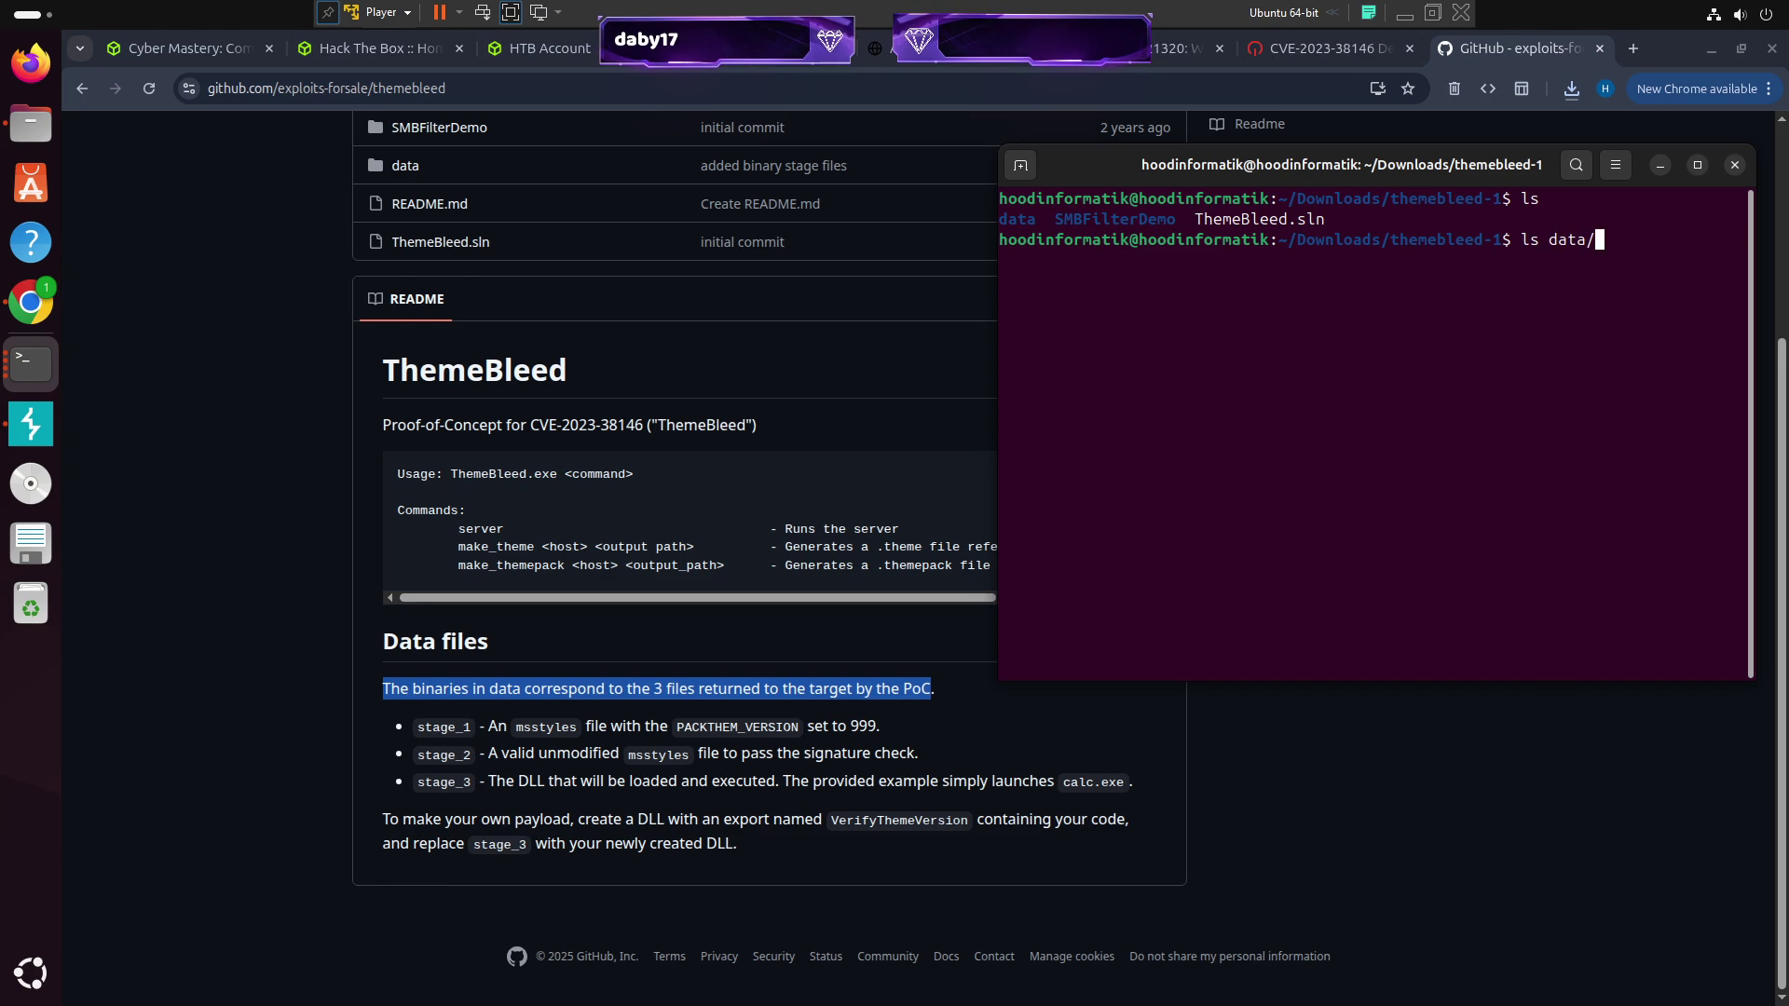
key(Return)
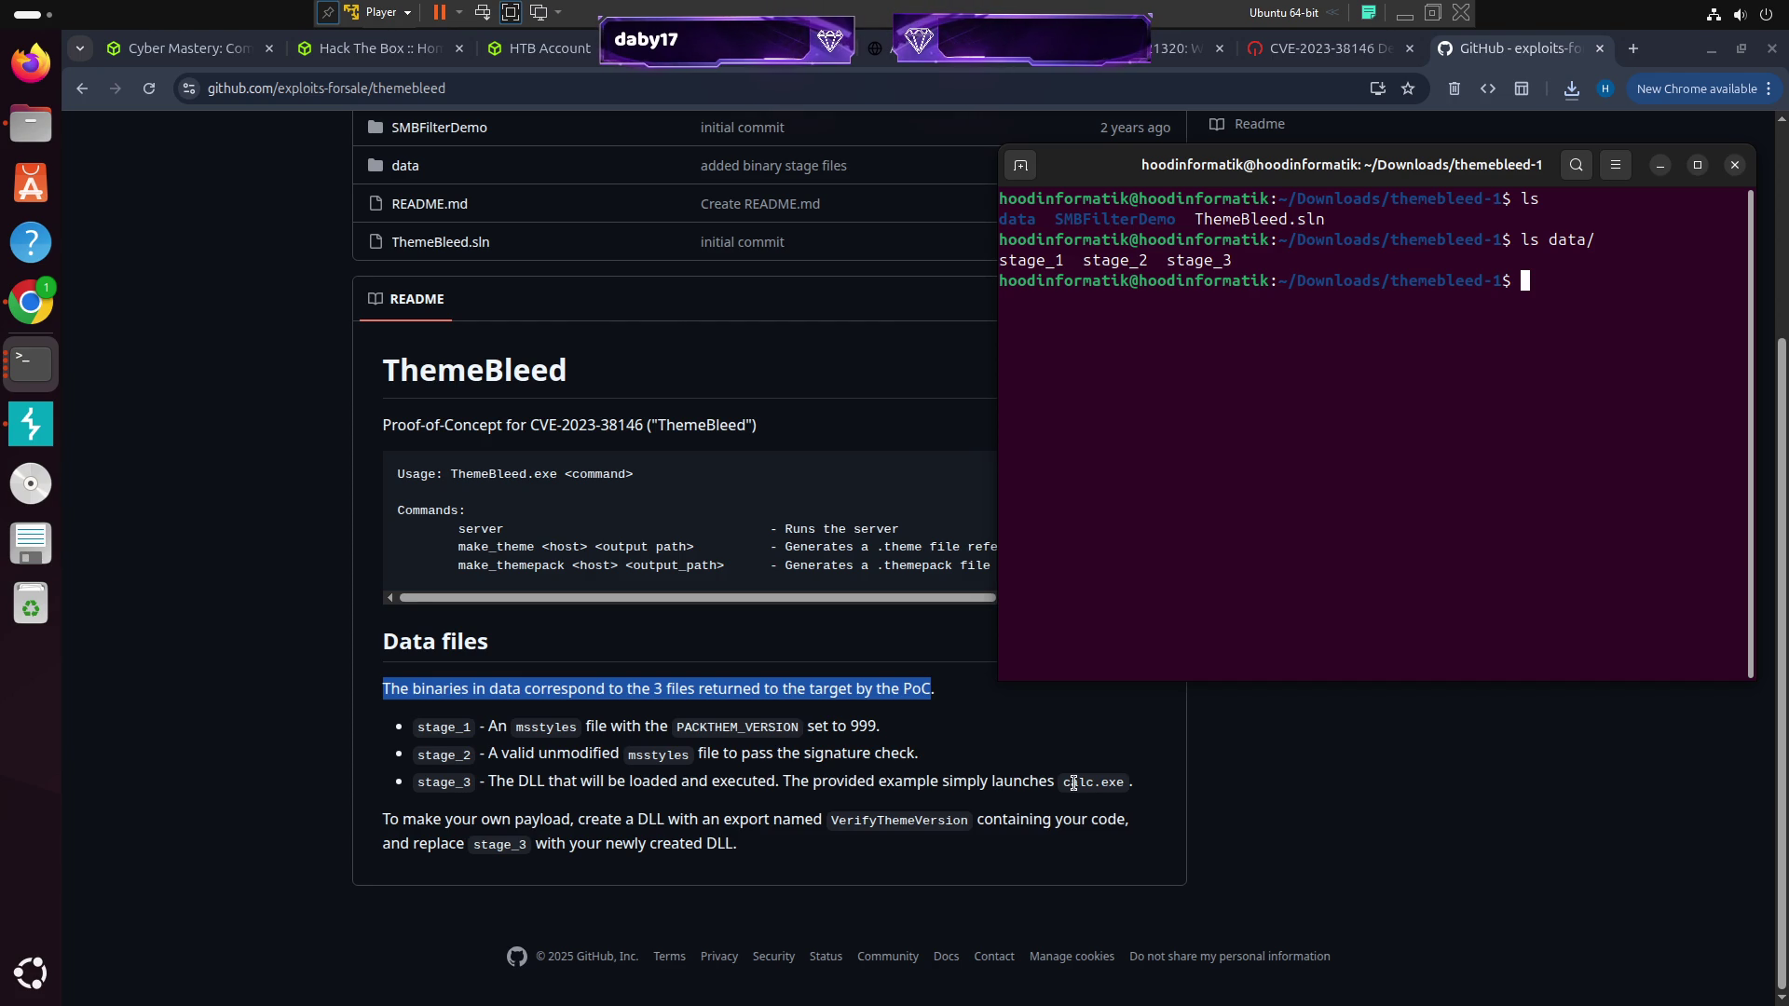
drag(1064, 783, 1121, 783)
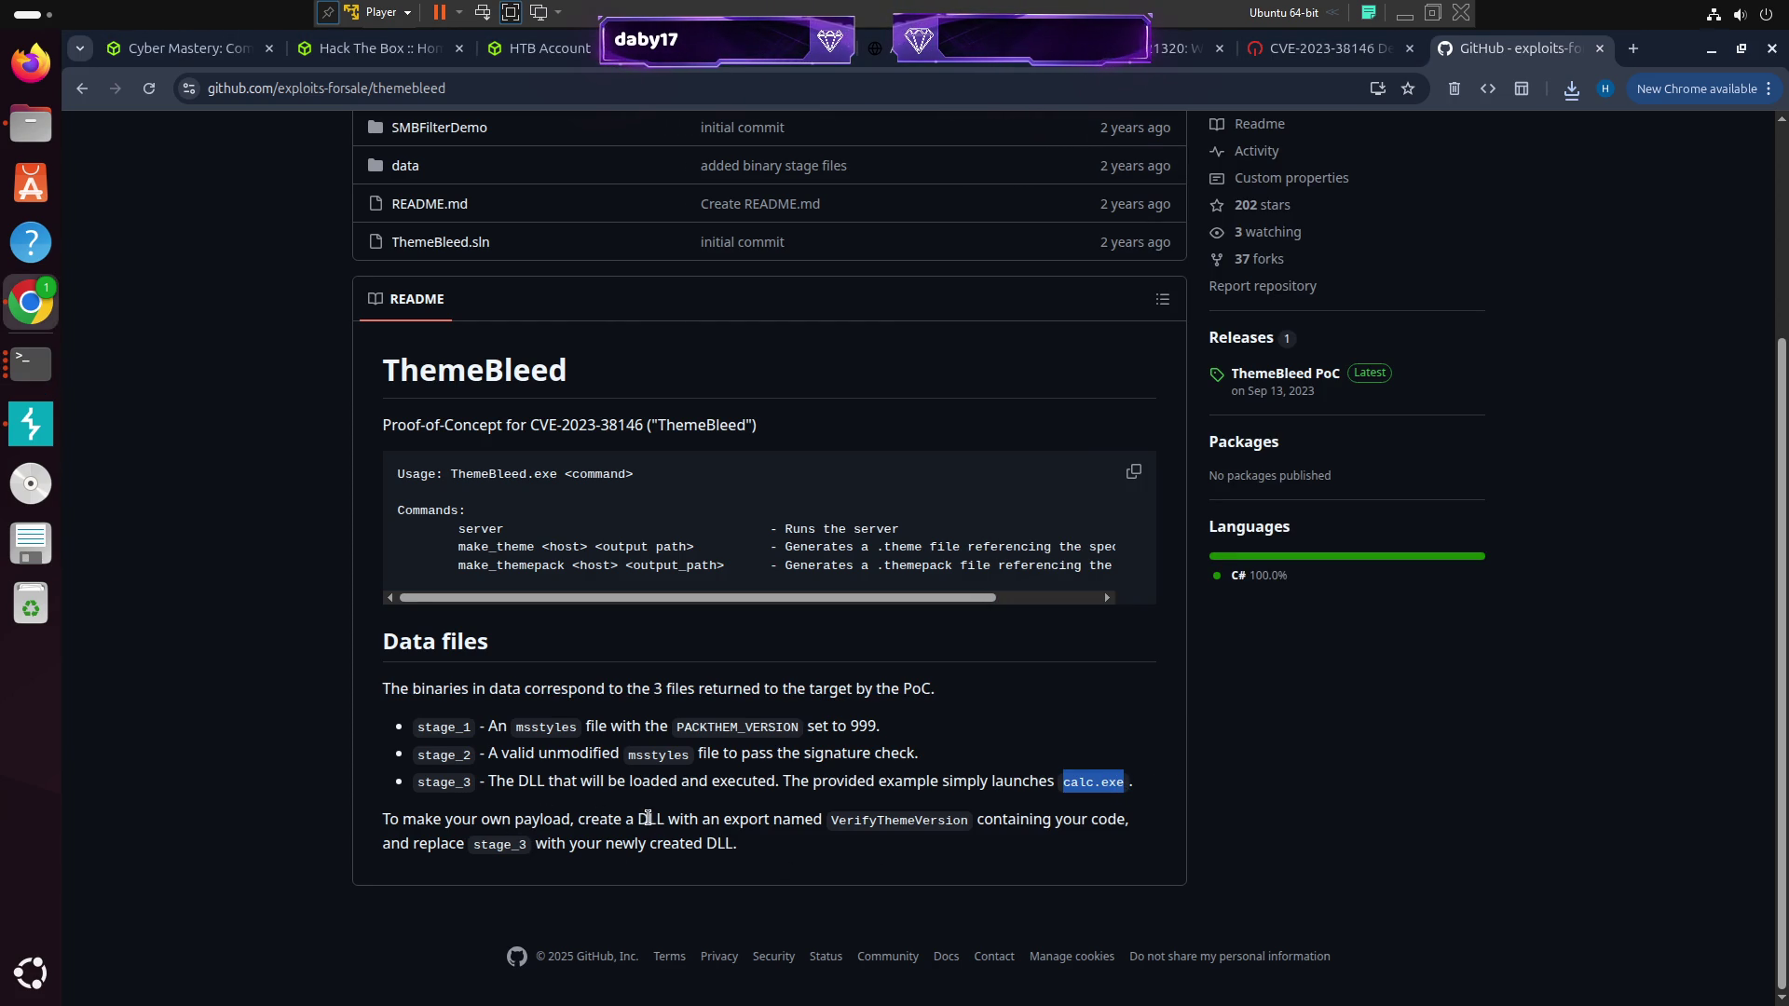
drag(639, 819, 898, 823)
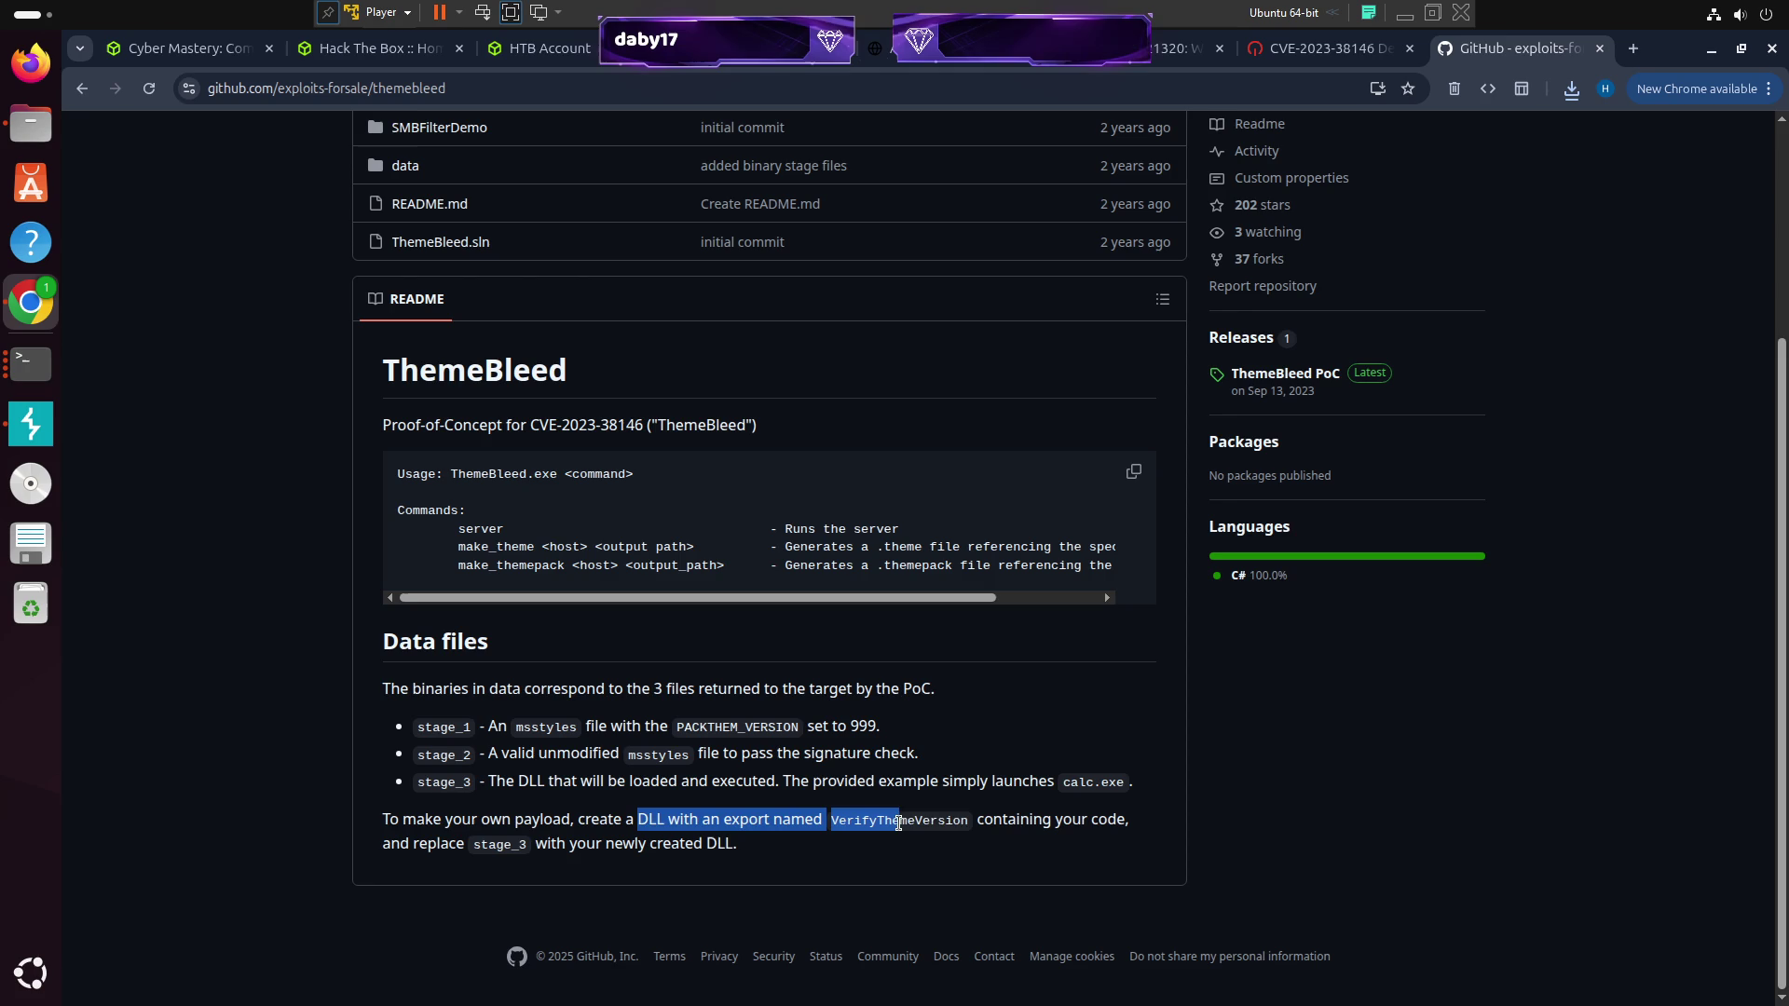
double_click(899, 823)
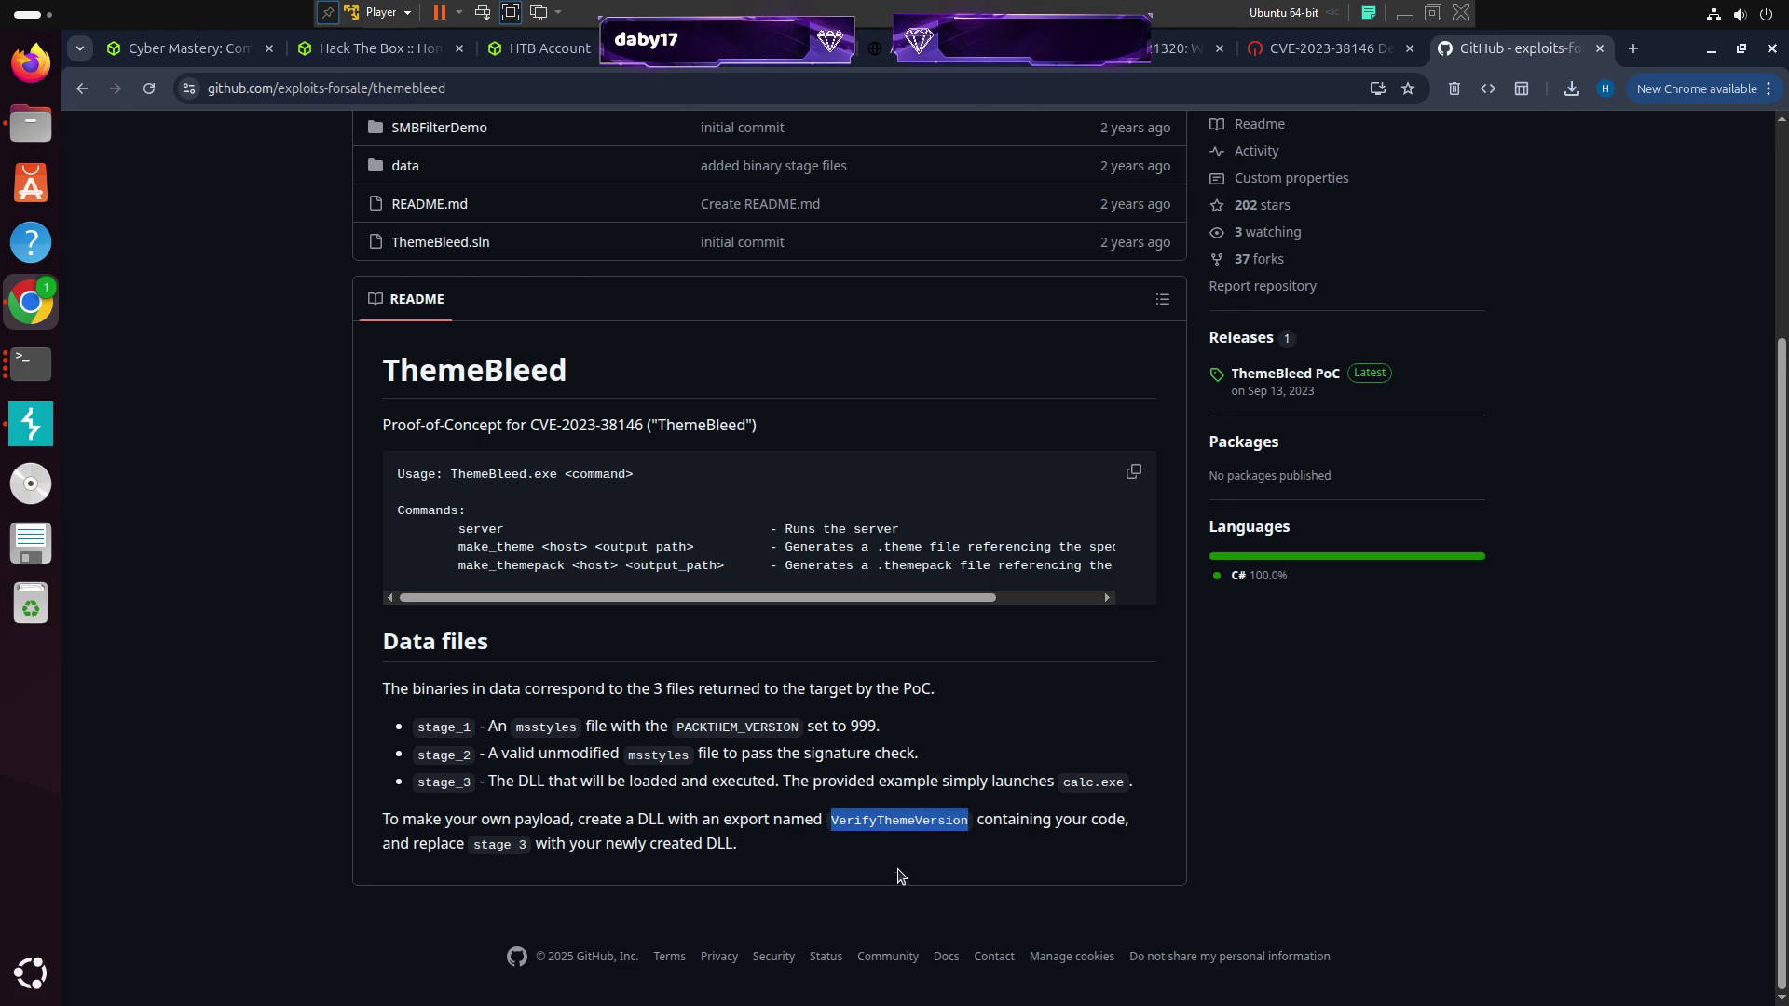
click(502, 845)
double_click(503, 846)
mouse_move(746, 855)
mouse_down()
mouse_move(477, 820)
mouse_move(458, 757)
mouse_up()
double_click(718, 837)
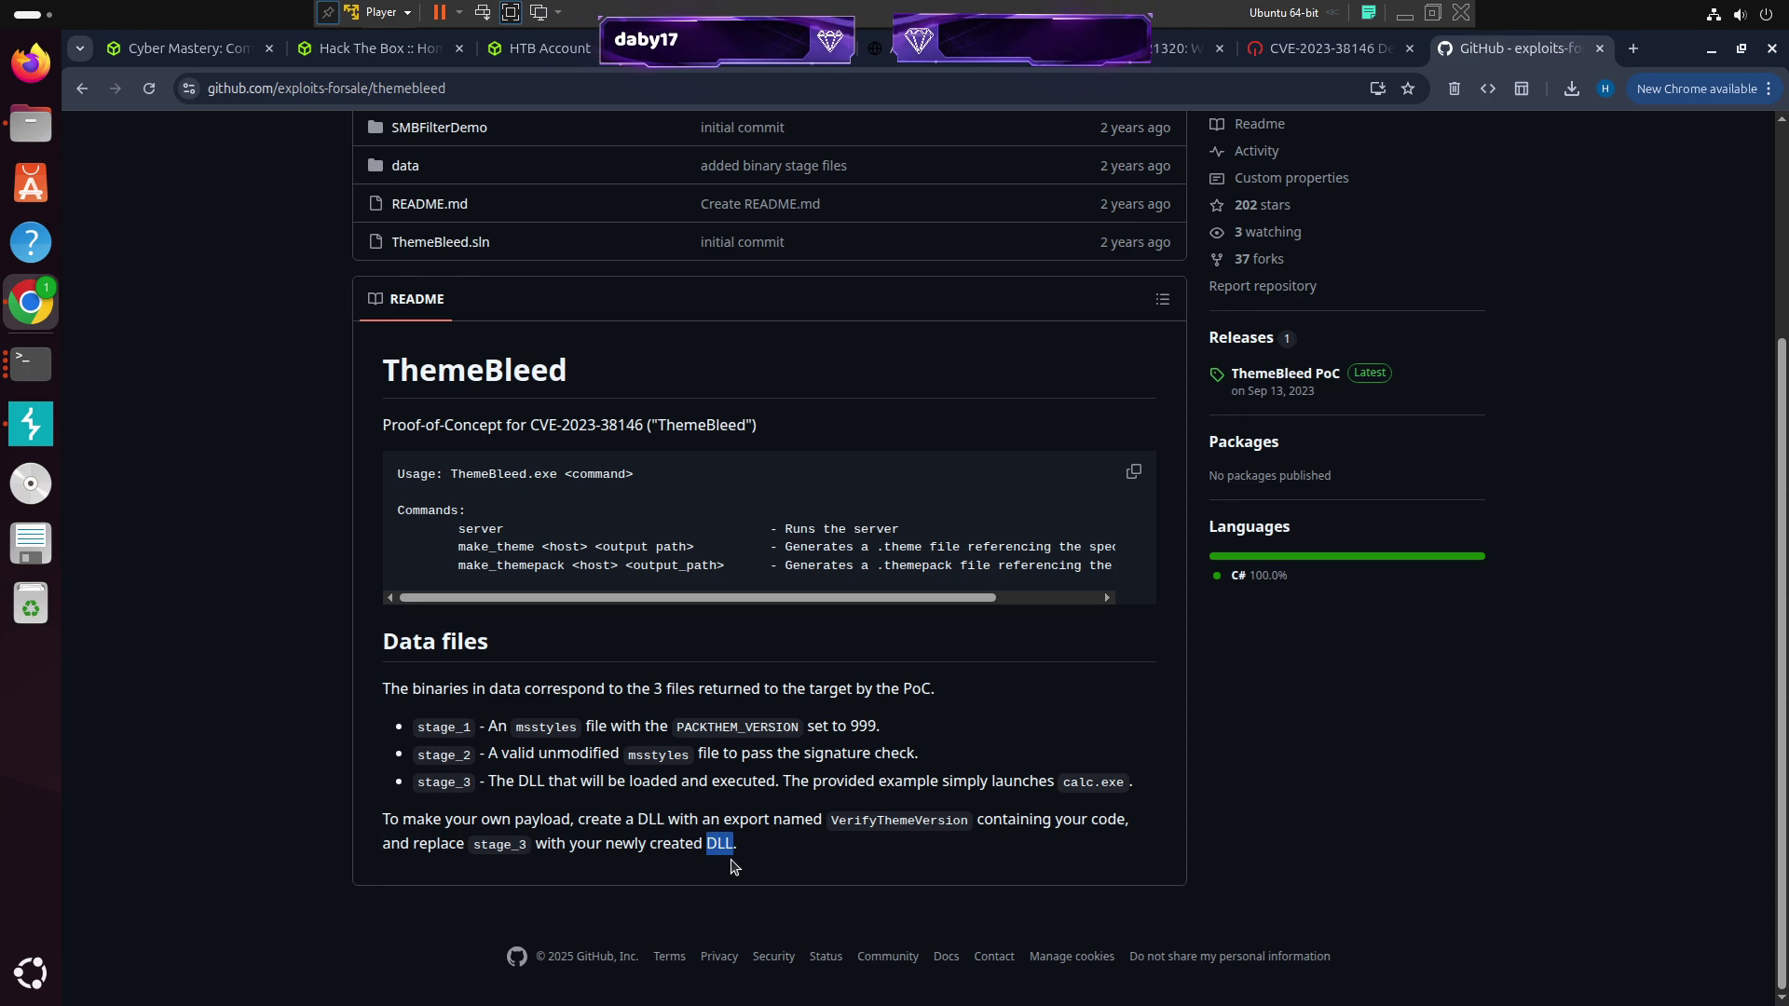
mouse_move(742, 604)
mouse_down()
mouse_move(895, 610)
mouse_move(647, 673)
mouse_up()
drag(798, 867, 318, 832)
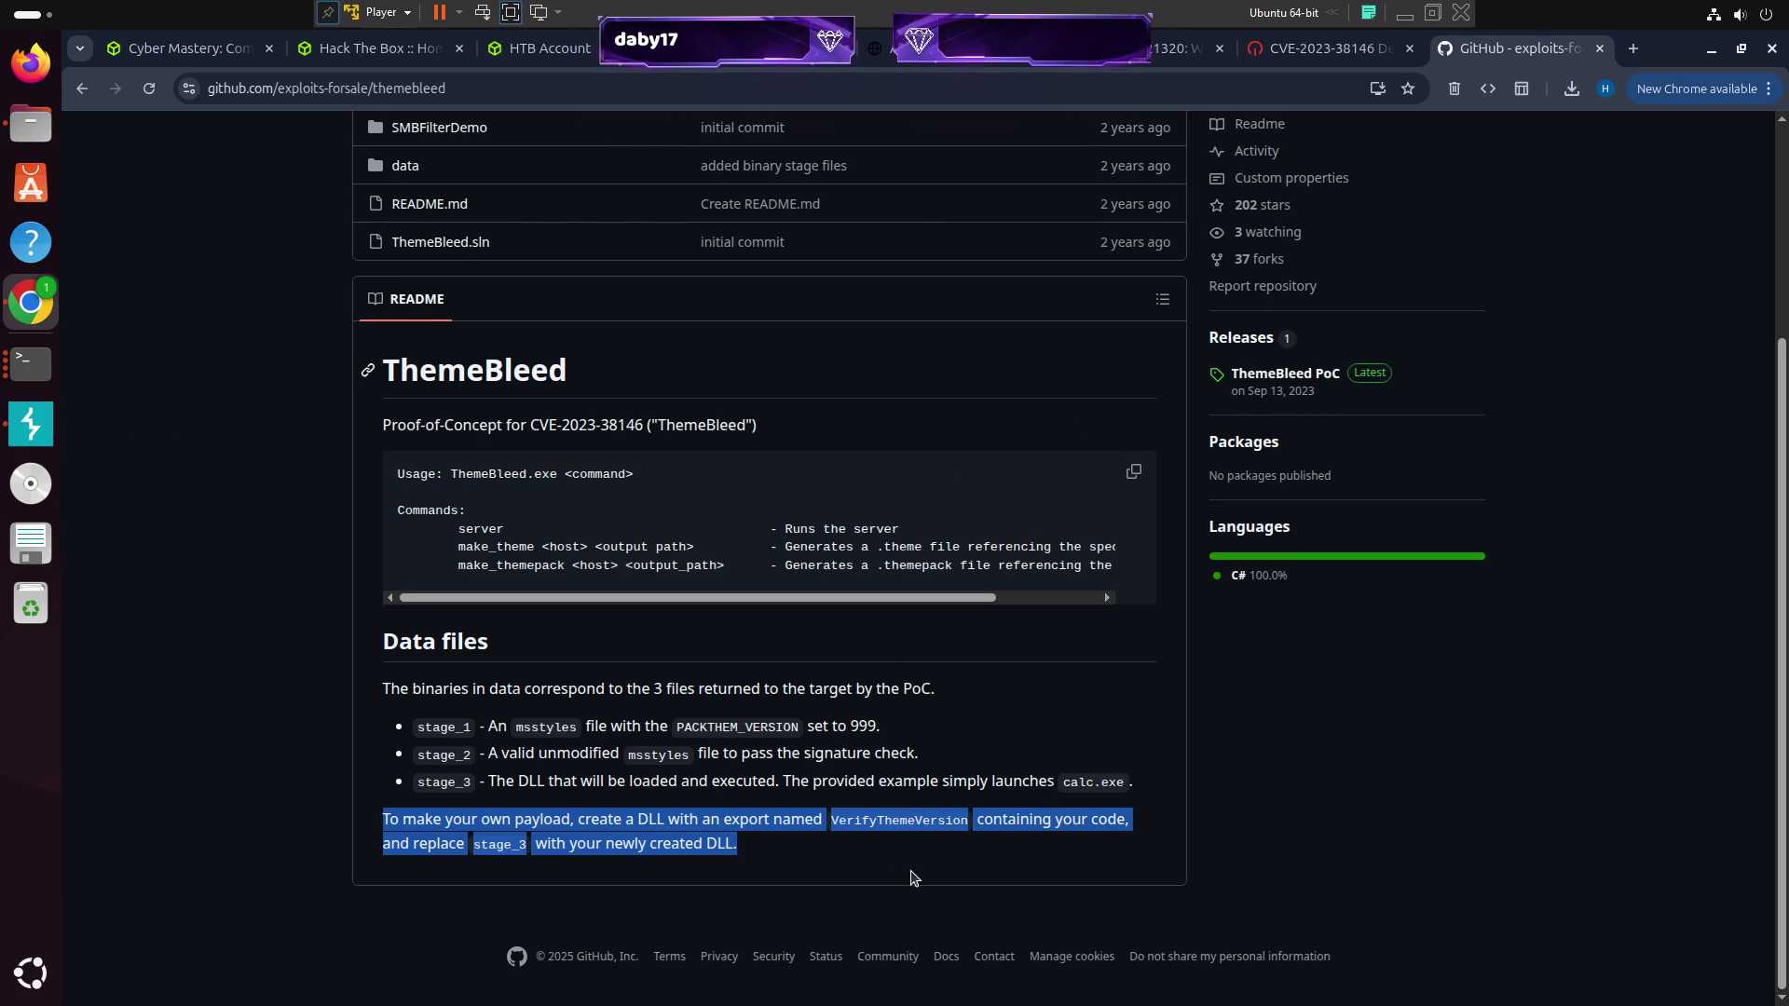
drag(798, 876, 384, 834)
scroll(965, 768, up, 2)
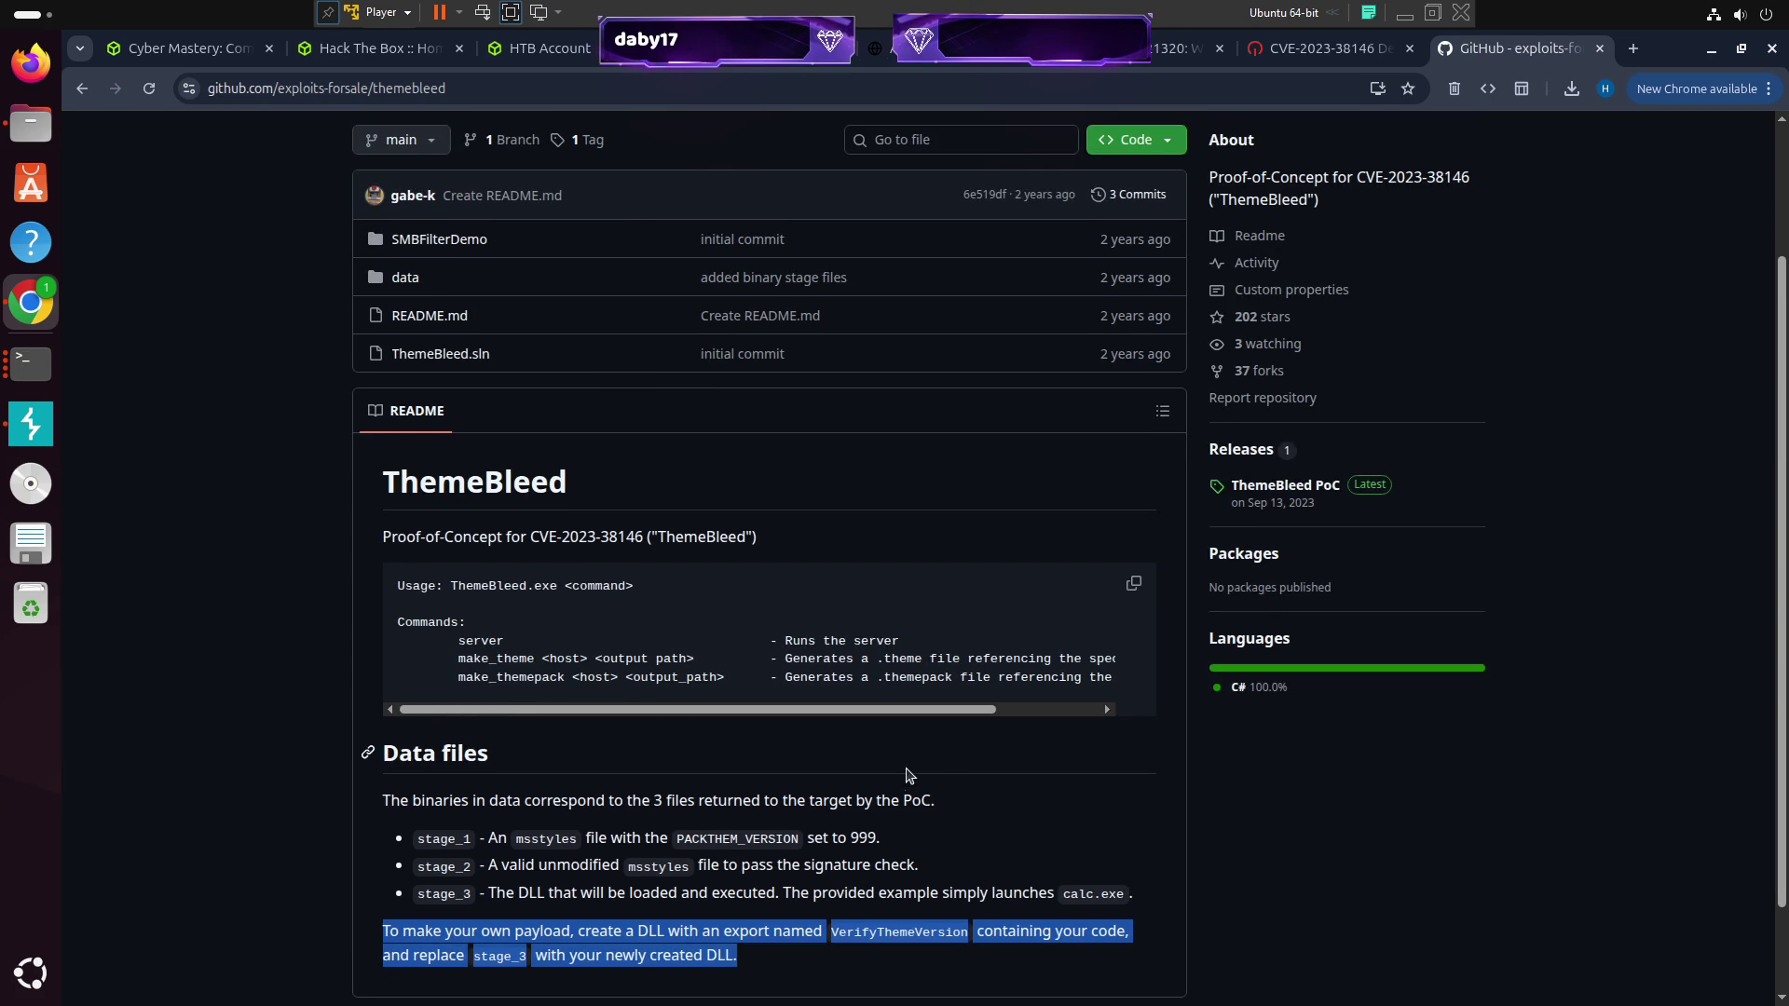
click(862, 797)
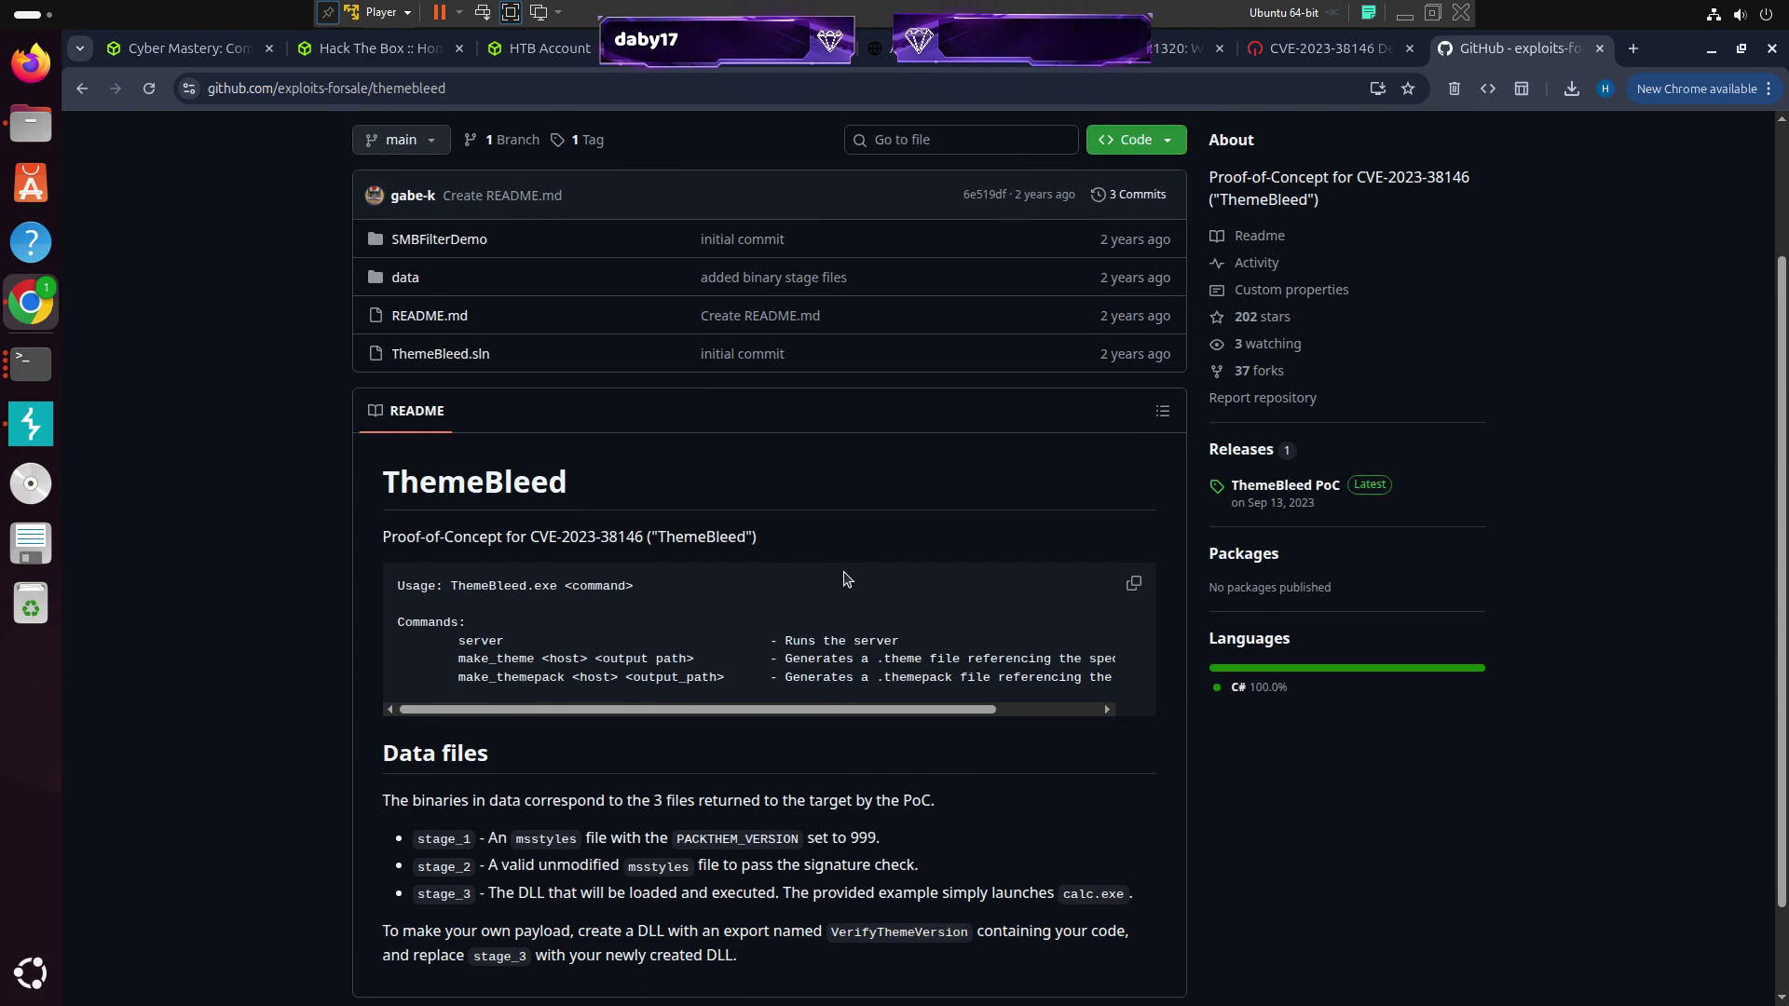
Back in the terminal, re-enter themebleed-1 from Downloads, clear the screen and list it
key(alt+Tab)
text(cd .)
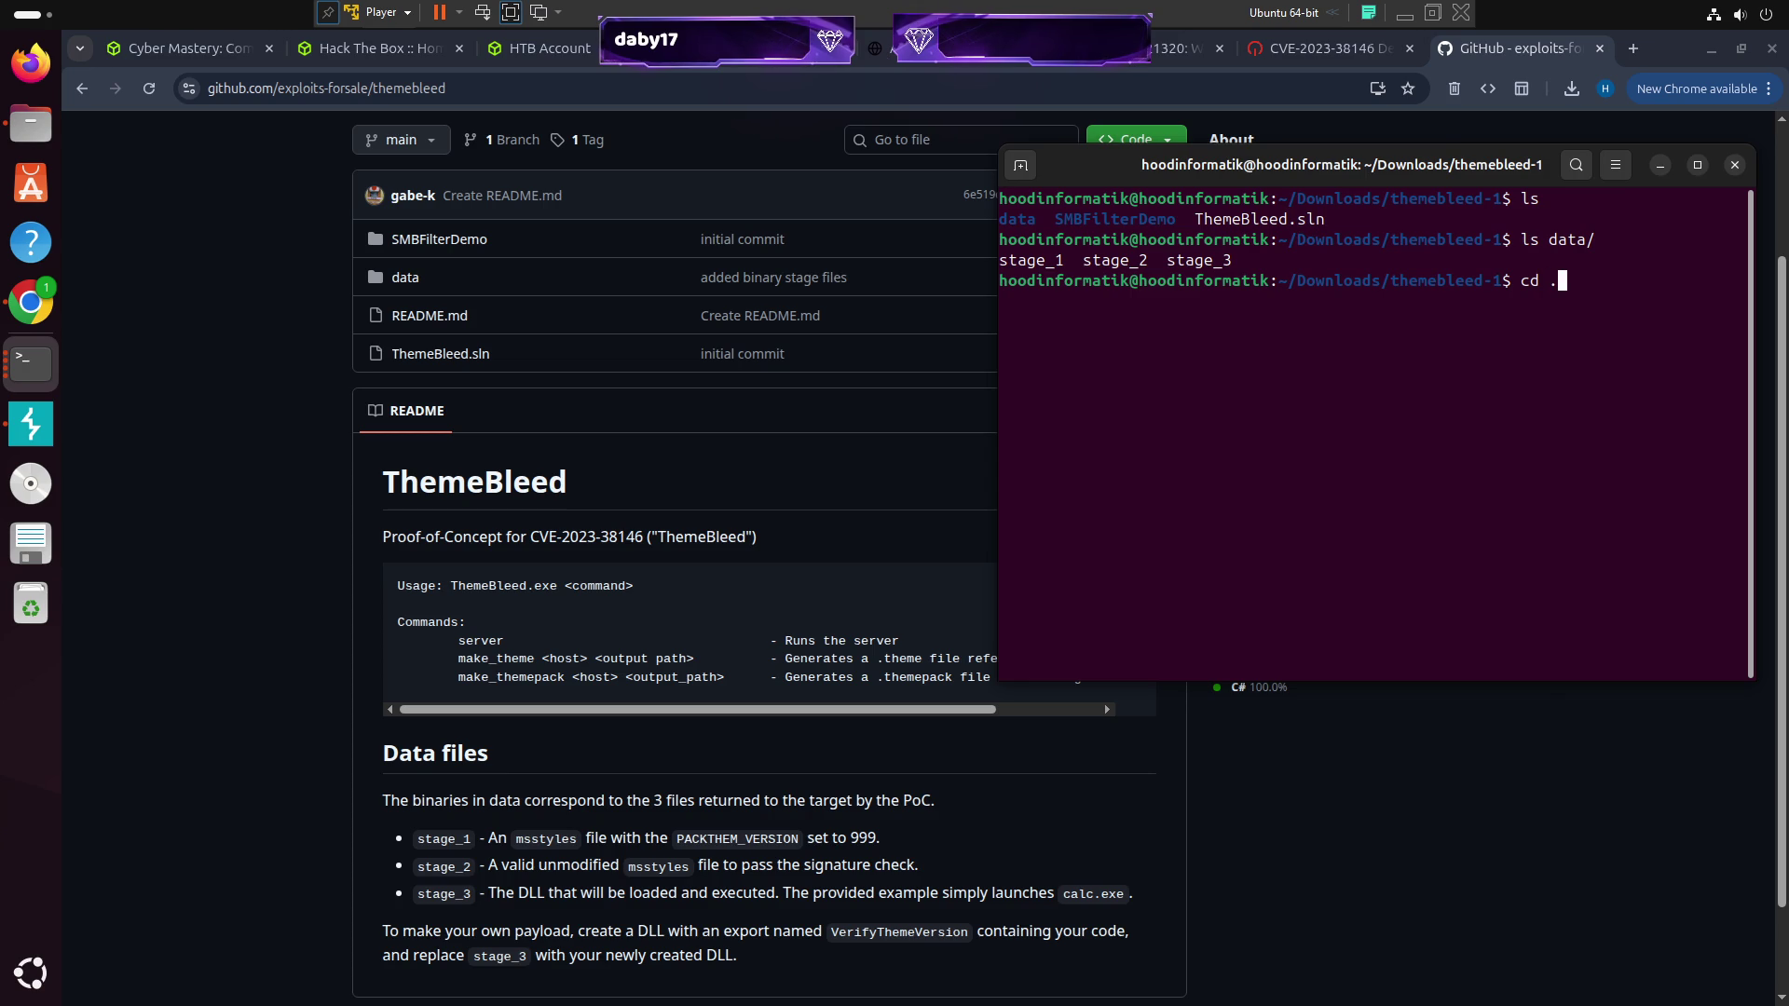
text(.)
key(Return)
text(ls)
key(Return)
text(cd  th)
key(Tab)
key(Return)
text(clear)
key(Return)
text(ls)
key(Return)
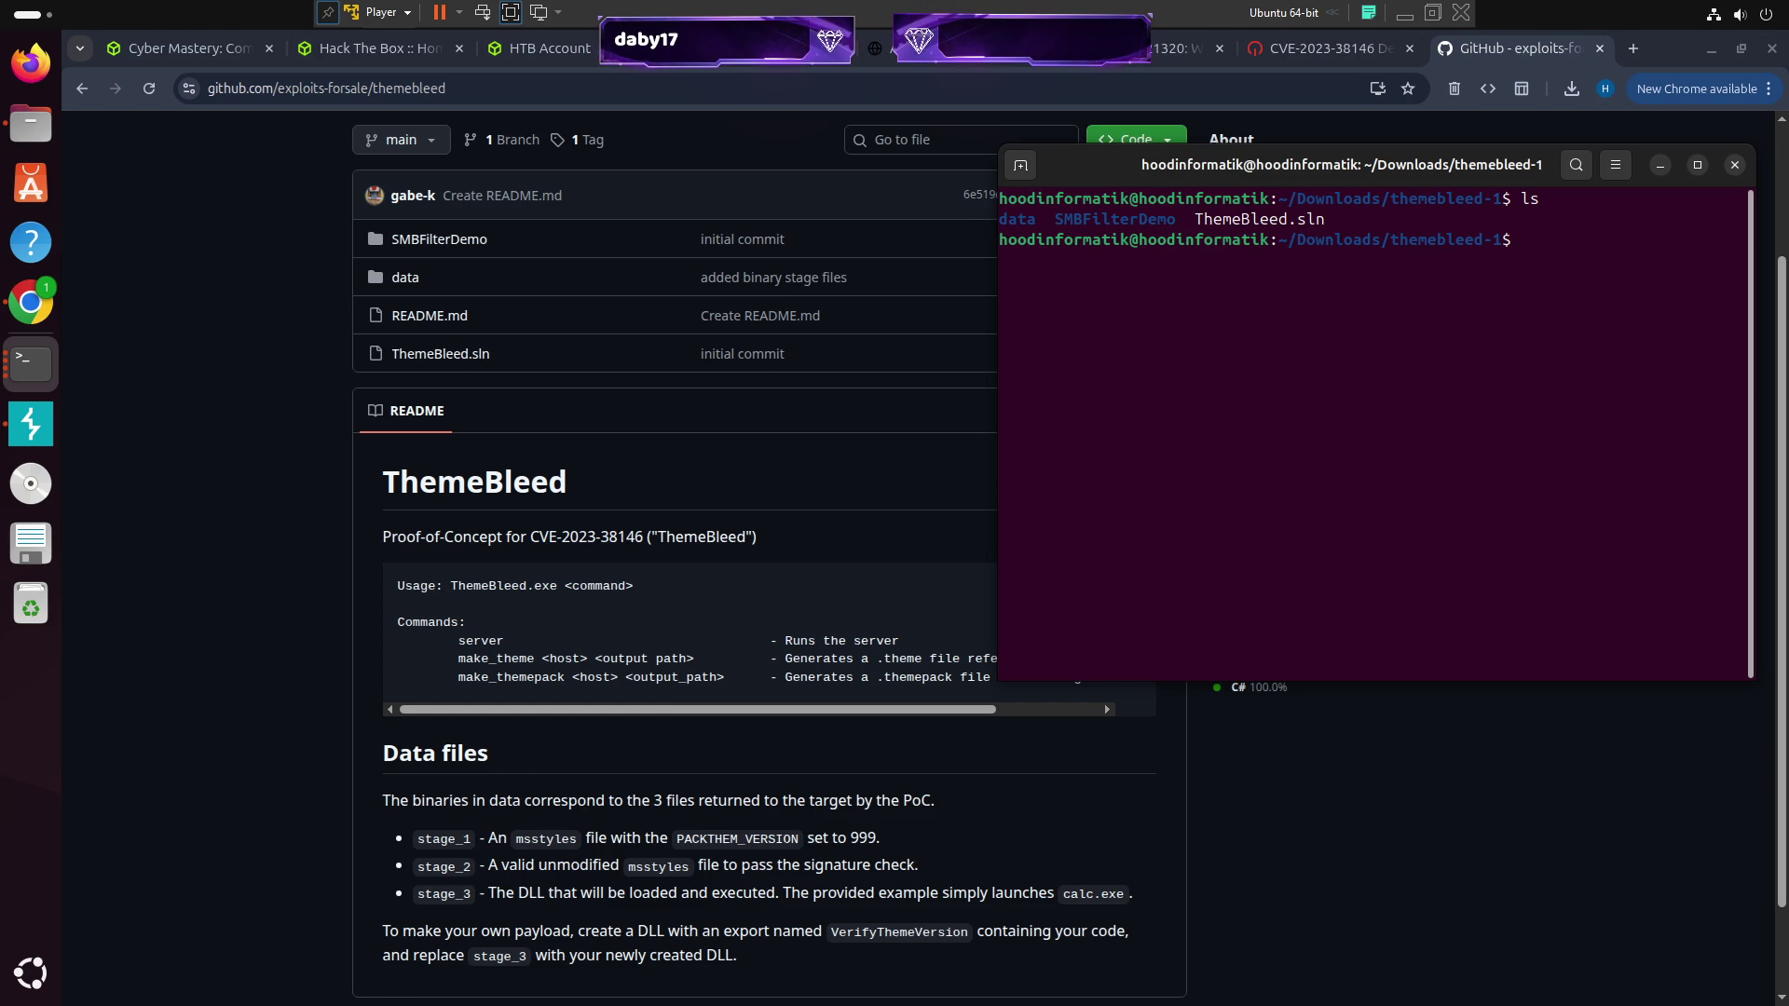
Print ThemeBleed.sln with cat and enlarge the terminal so its lines unwrap
text(cat Th)
key(Tab)
key(Return)
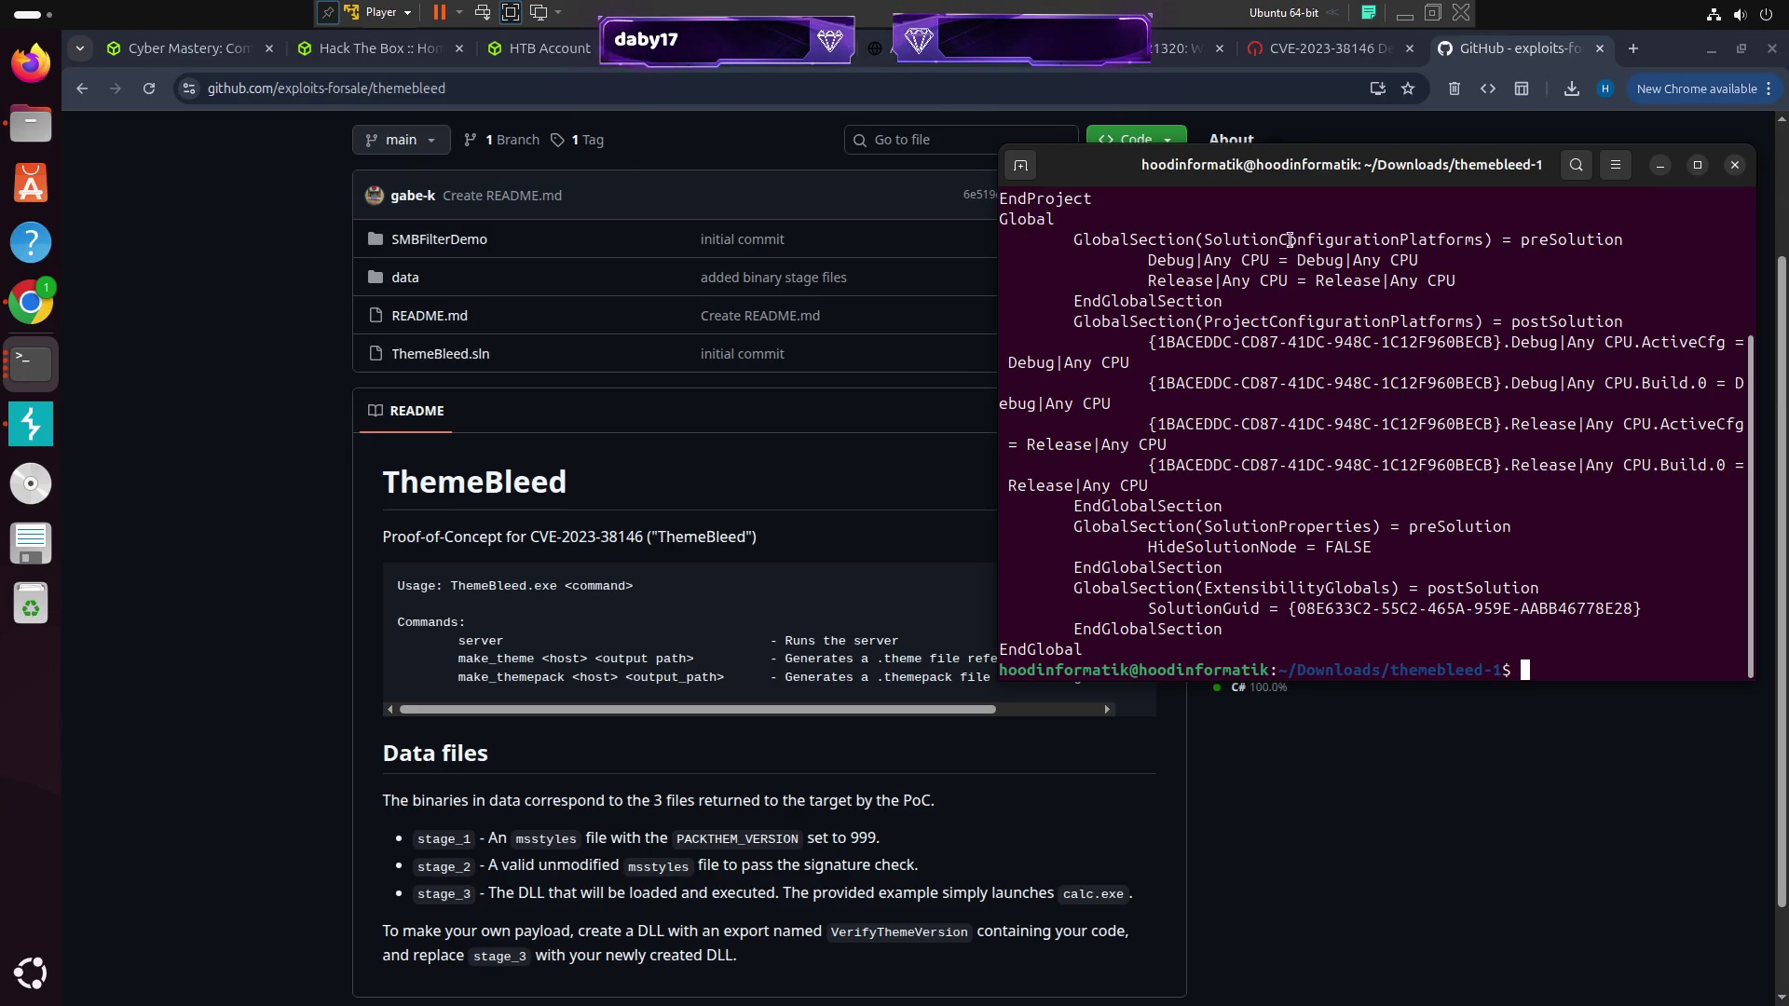
mouse_move(1477, 165)
mouse_down()
mouse_move(829, 163)
mouse_move(1013, 162)
mouse_up()
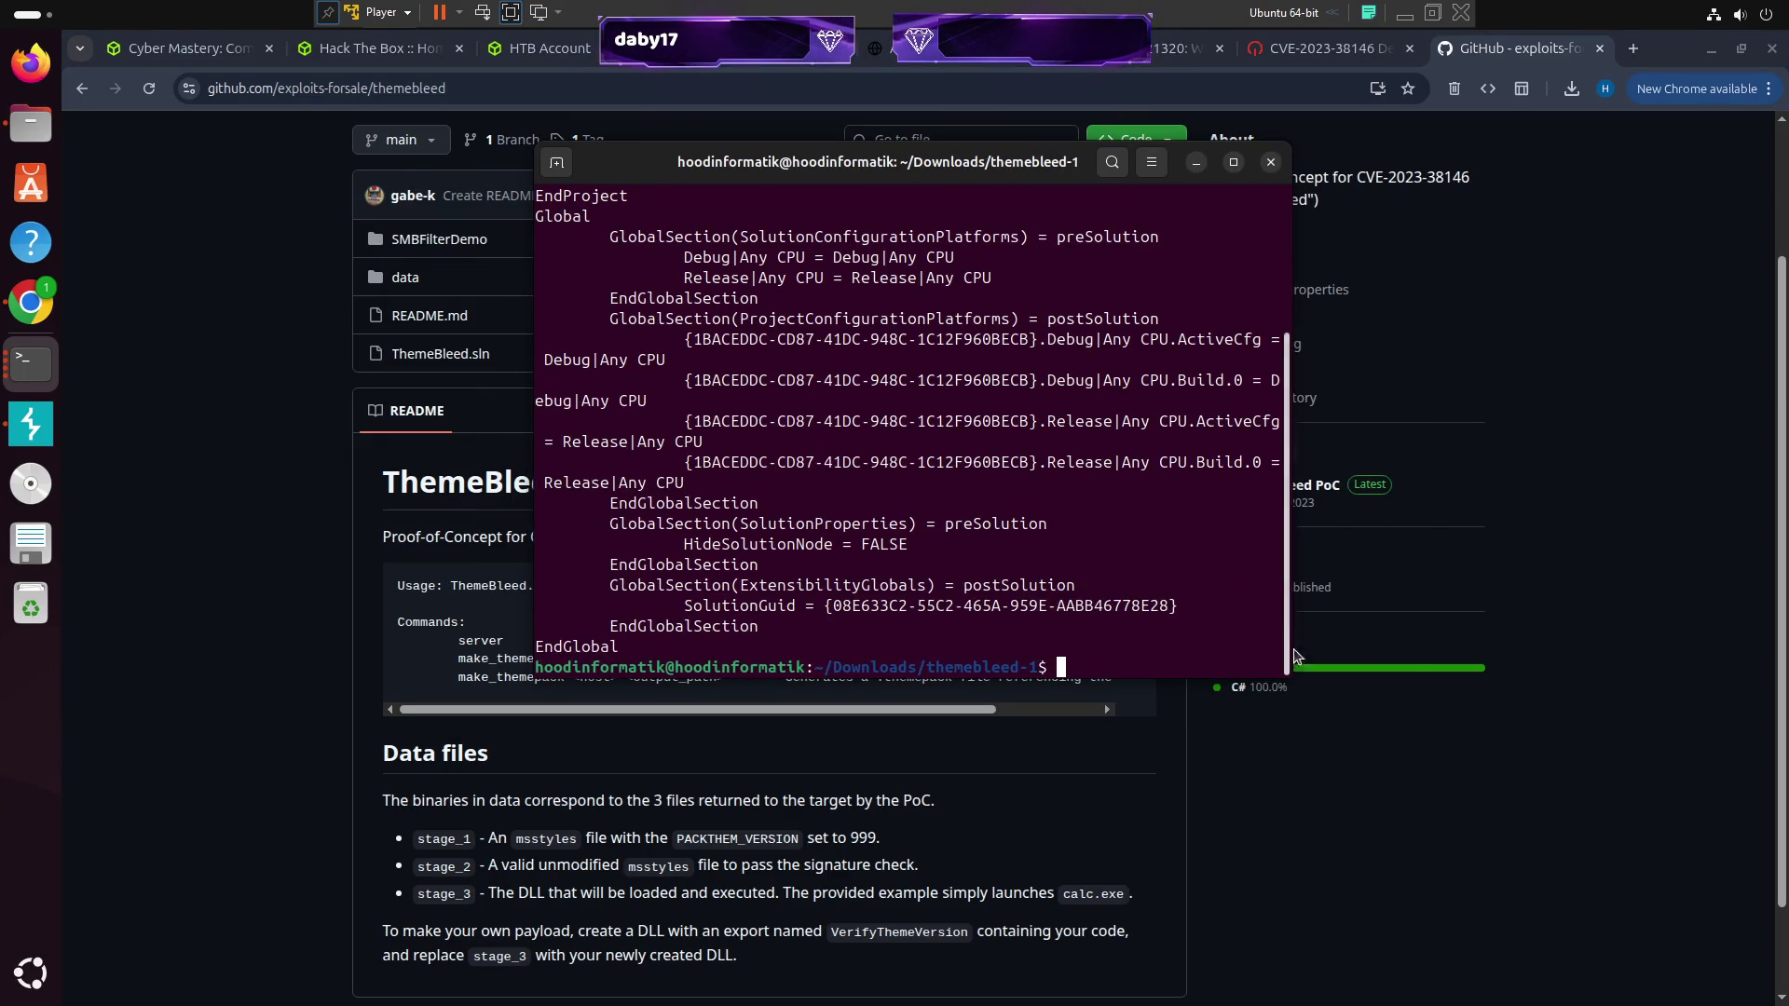
mouse_move(1290, 687)
mouse_down()
mouse_move(1637, 738)
mouse_move(1598, 699)
mouse_up()
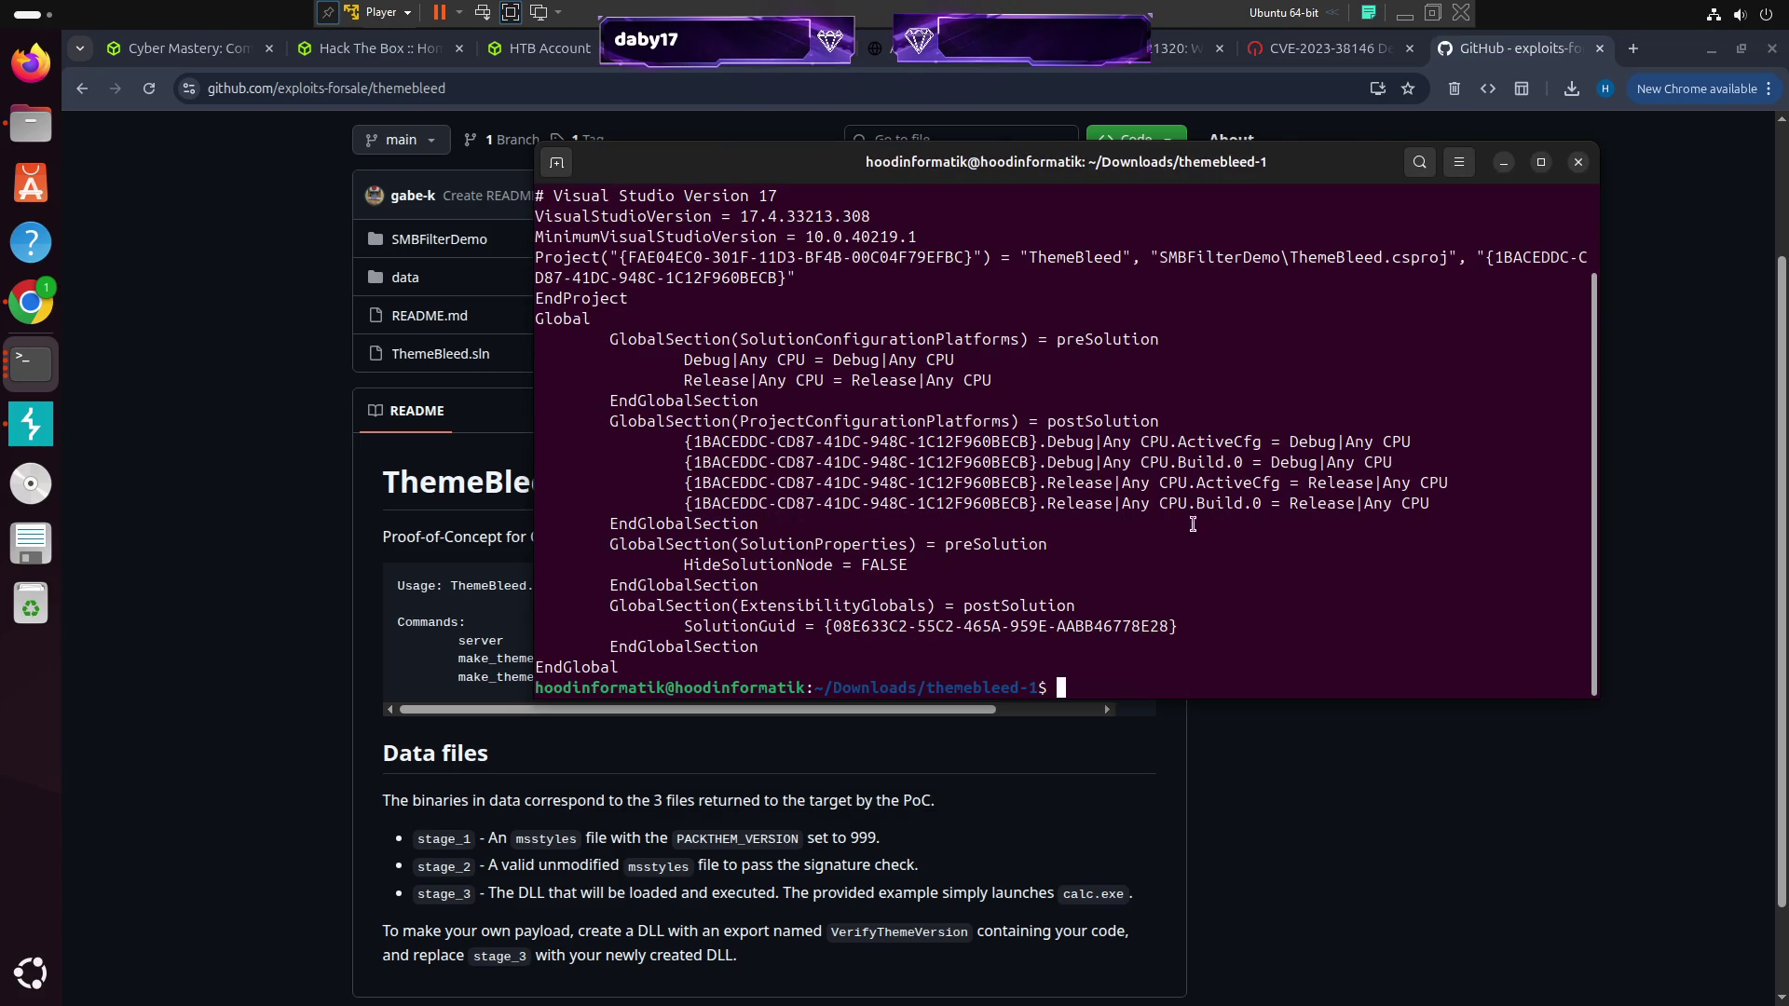
scroll(1035, 508, up, 1)
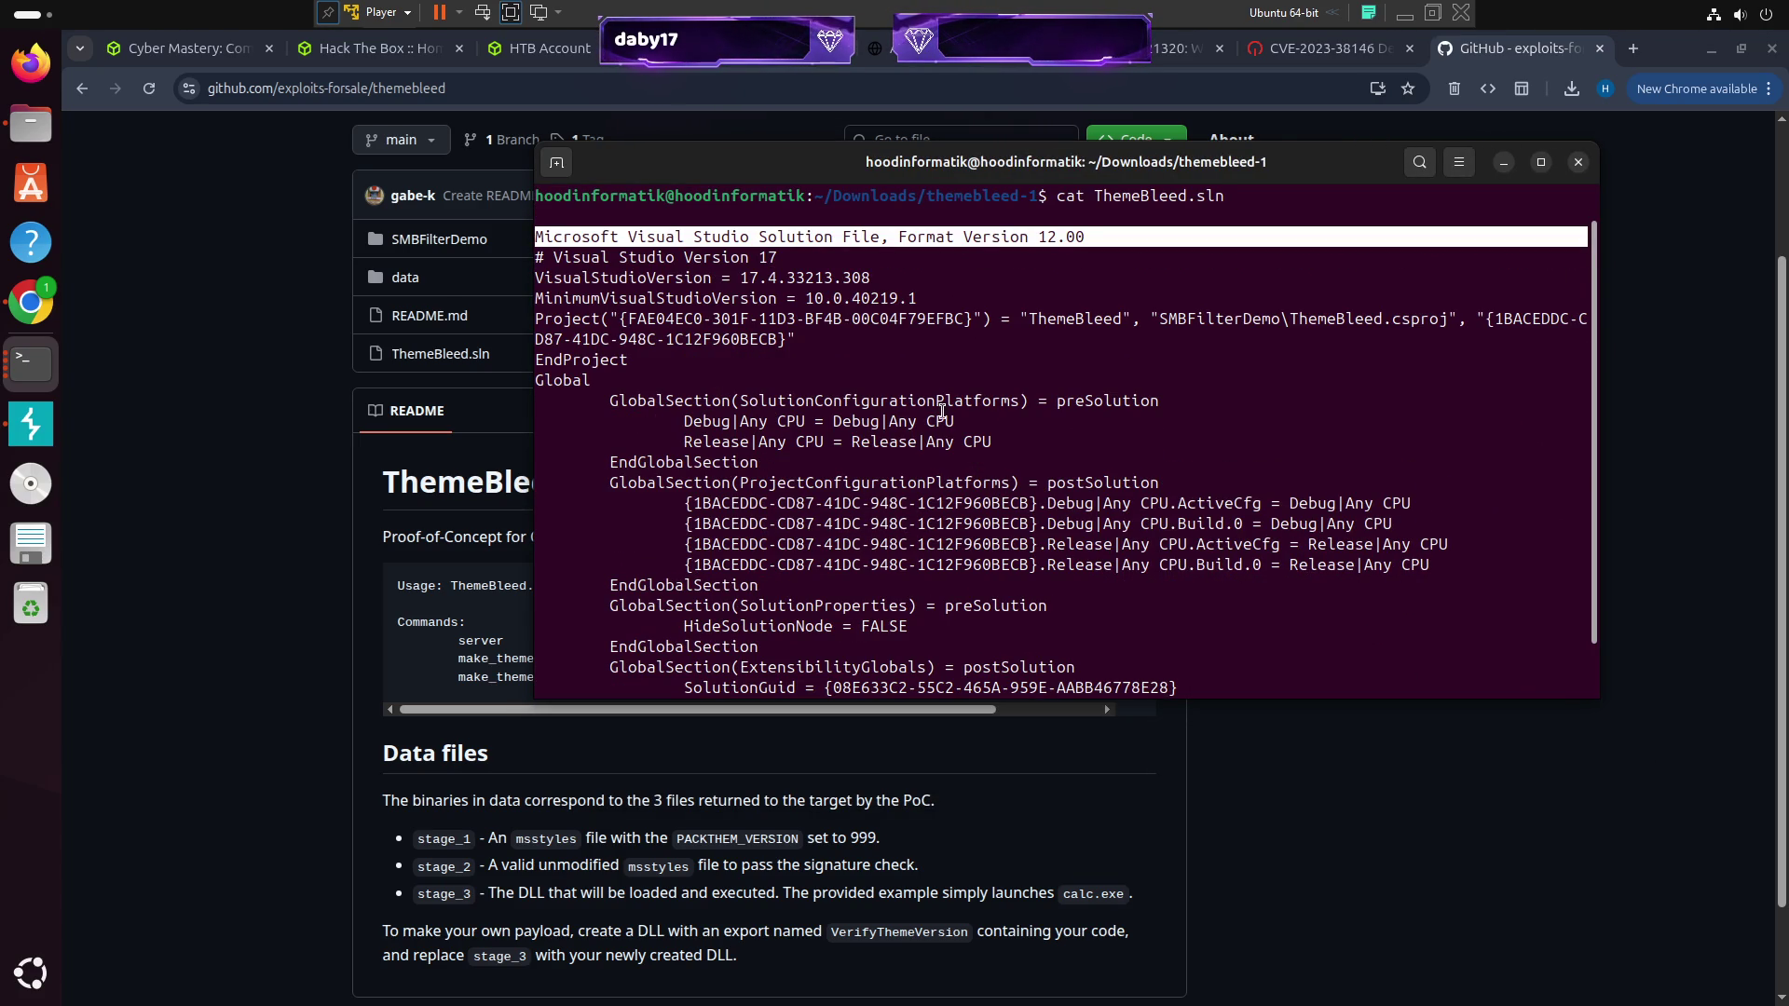
scroll(942, 411, down, 1)
List the SMBFilterDemo folder's project files, then return to themebleed-1
text(ls)
key(Return)
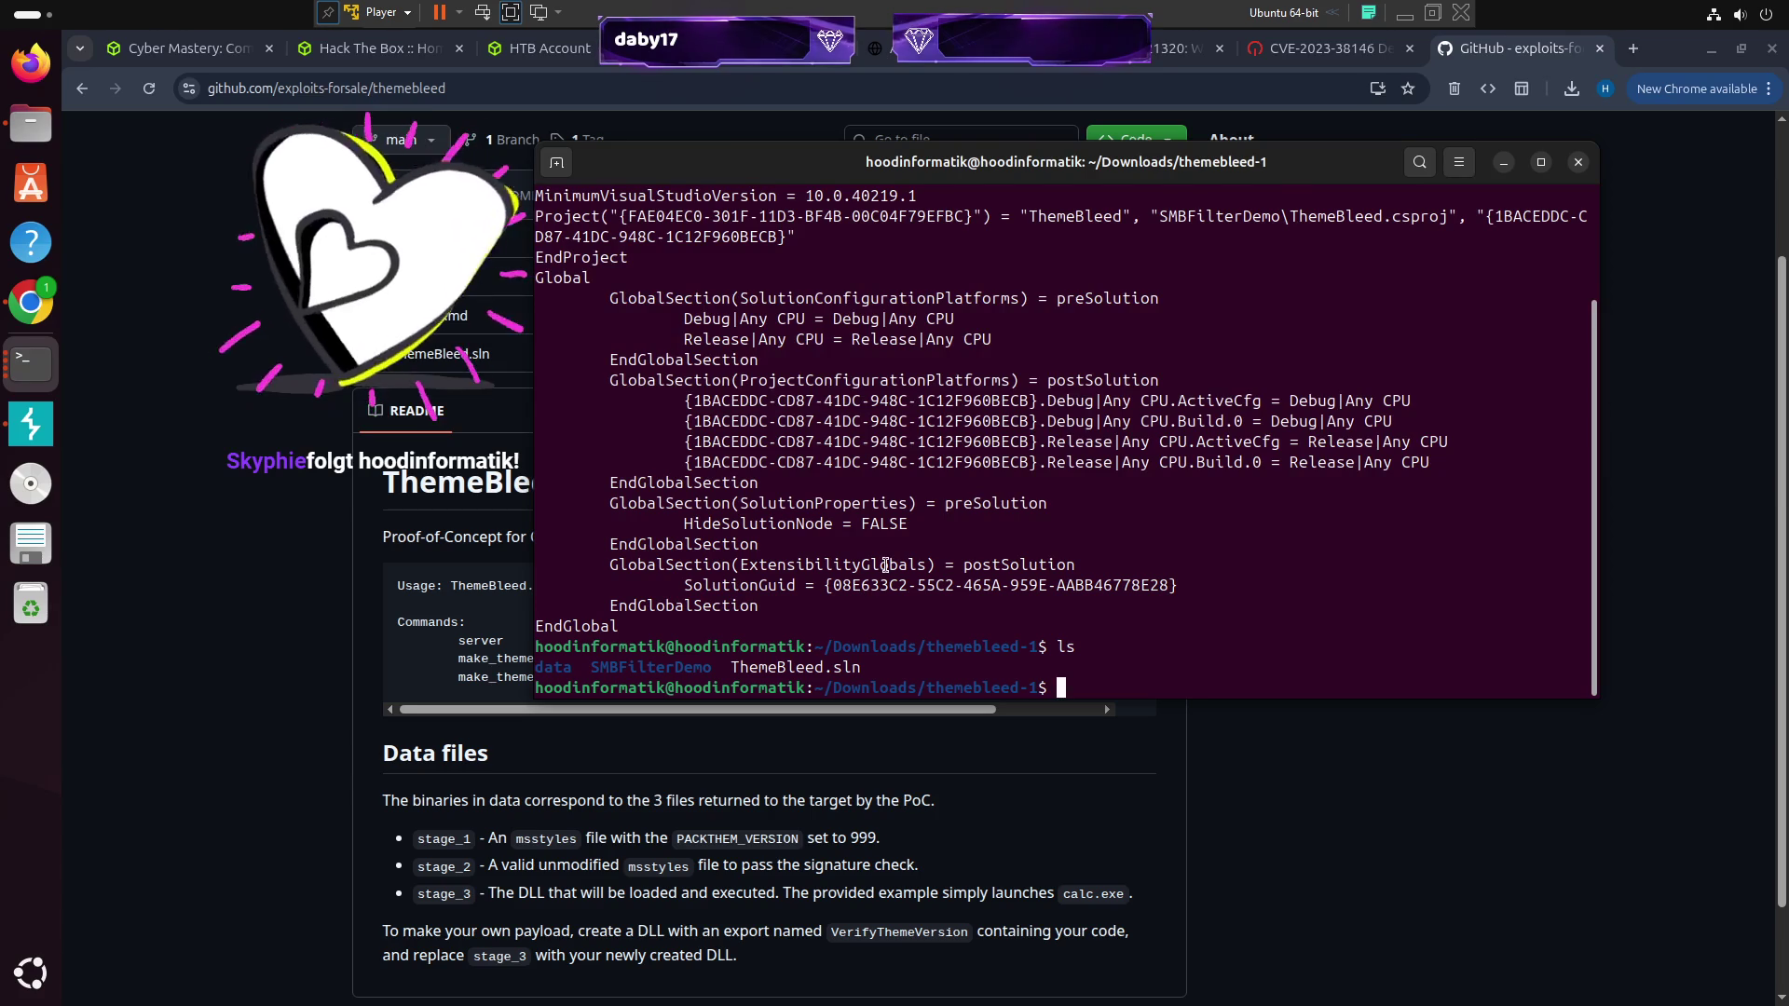
text(cd SM)
key(Tab)
key(Return)
text(ls)
key(Return)
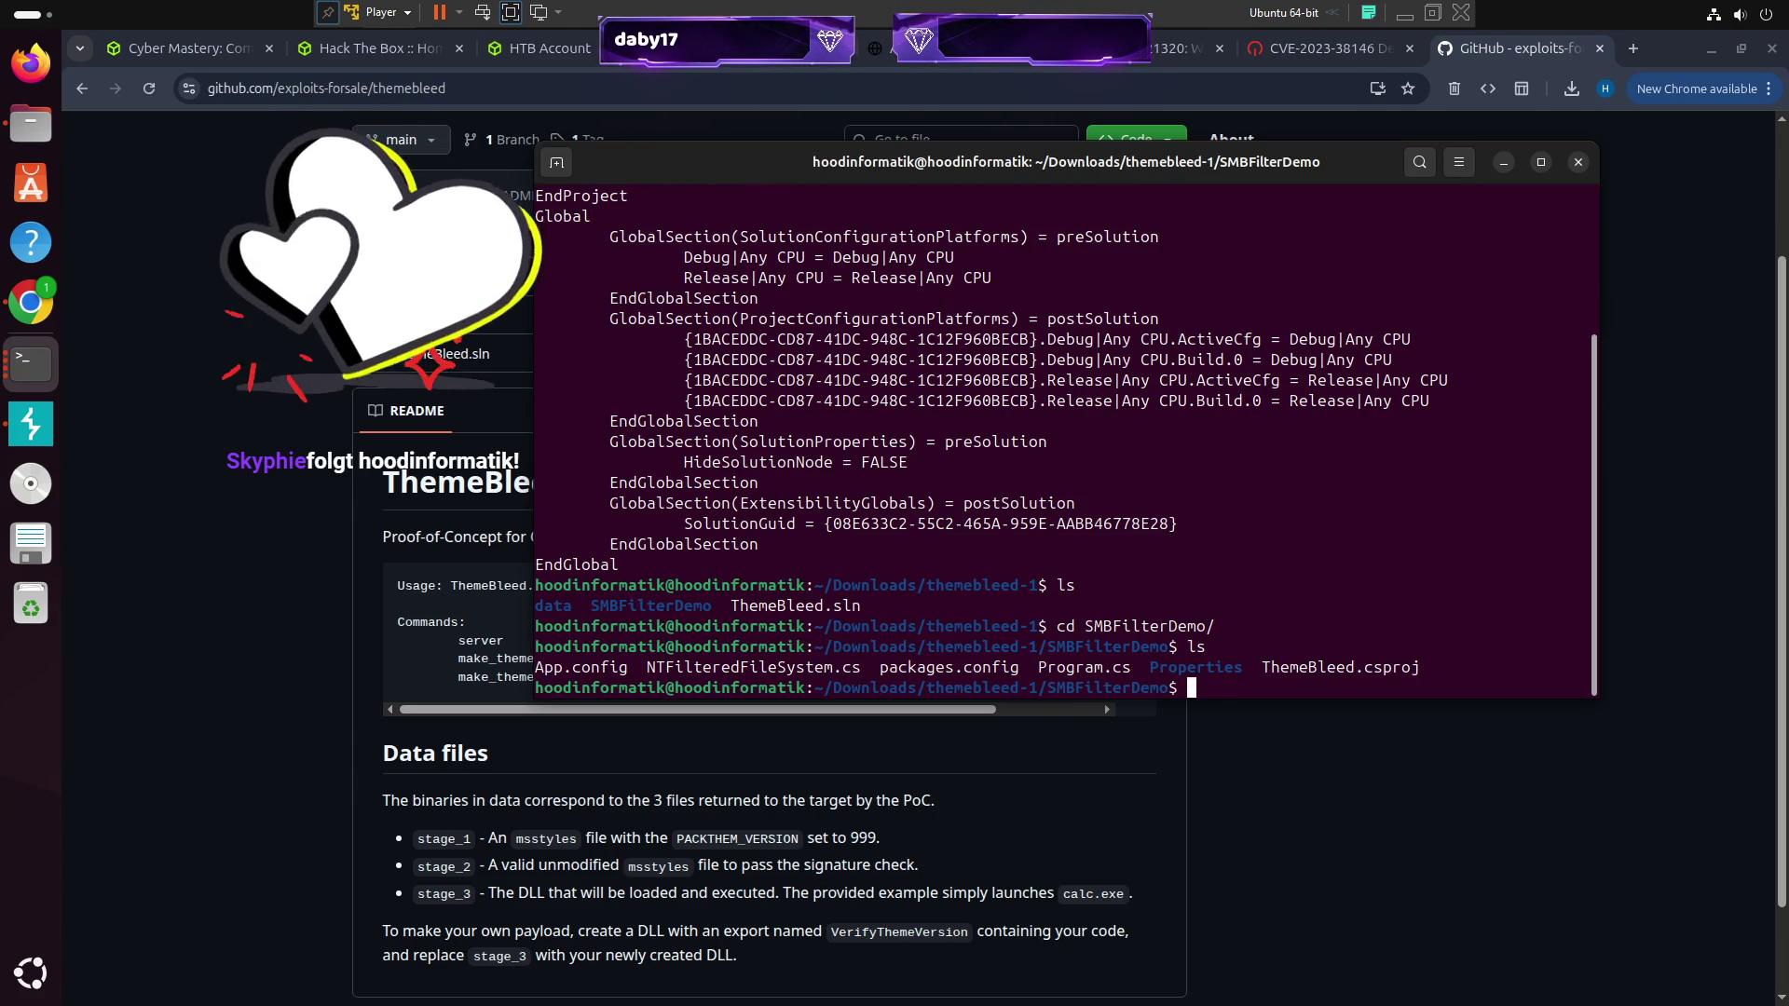
text(cd ..)
key(Return)
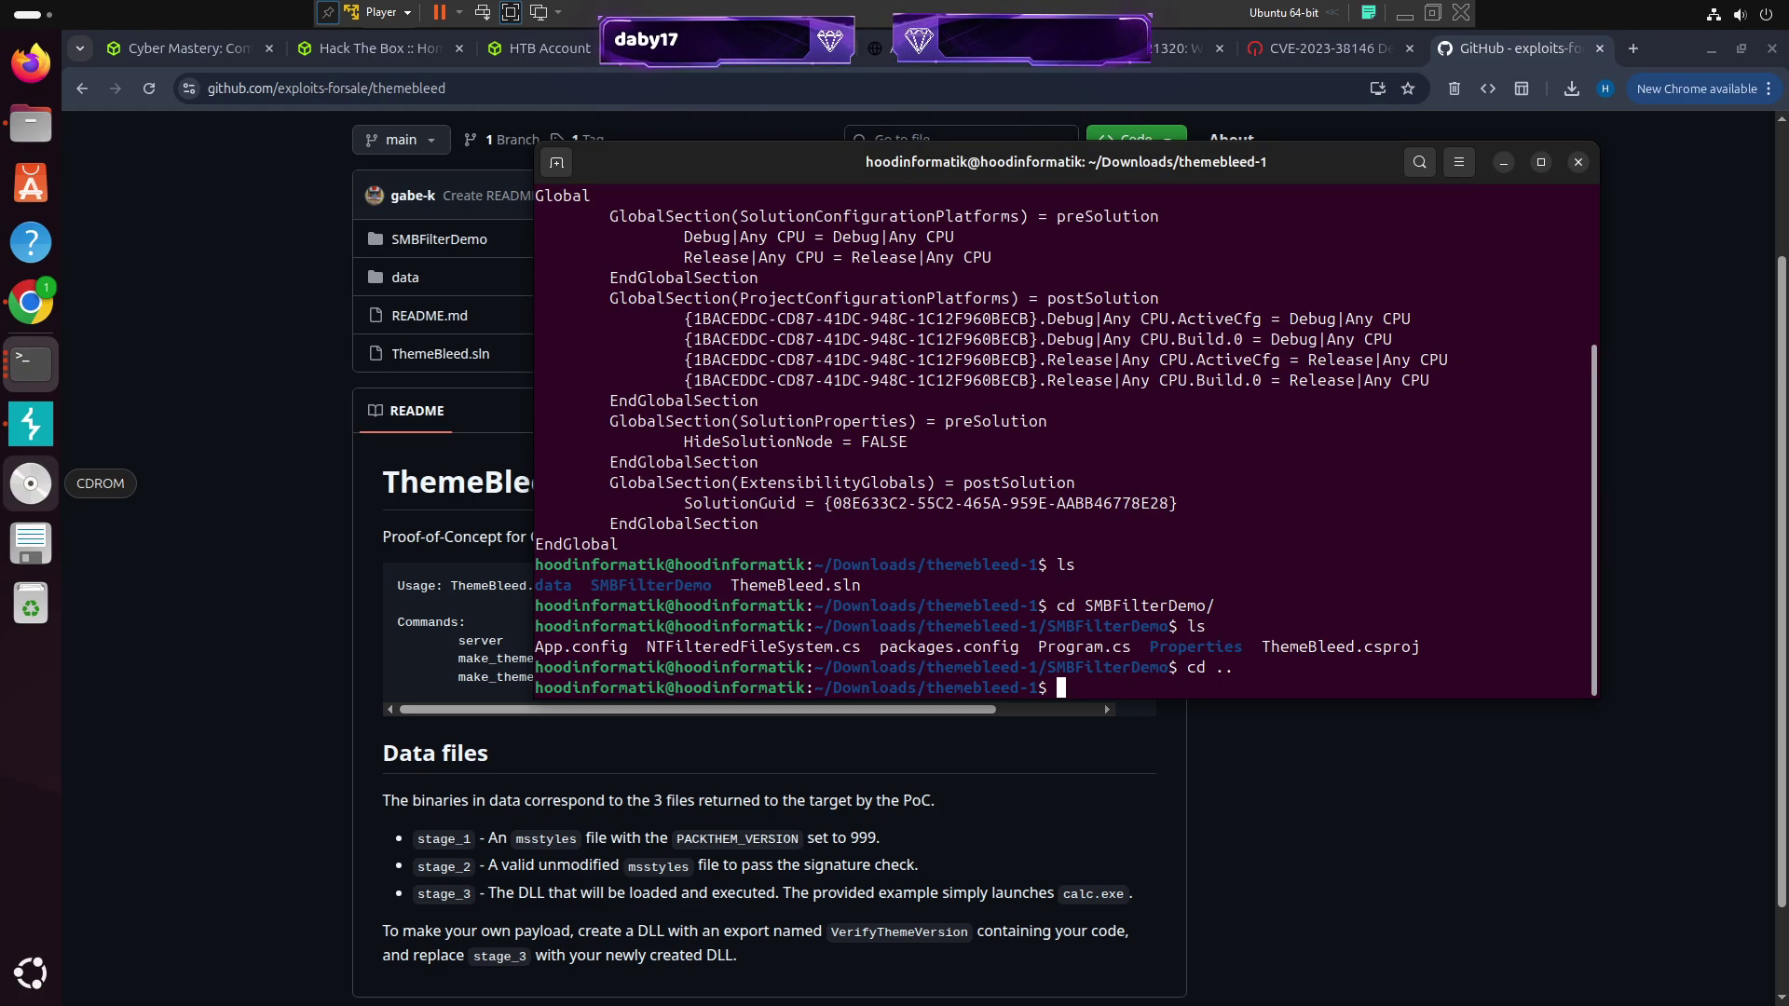
drag(739, 957, 373, 946)
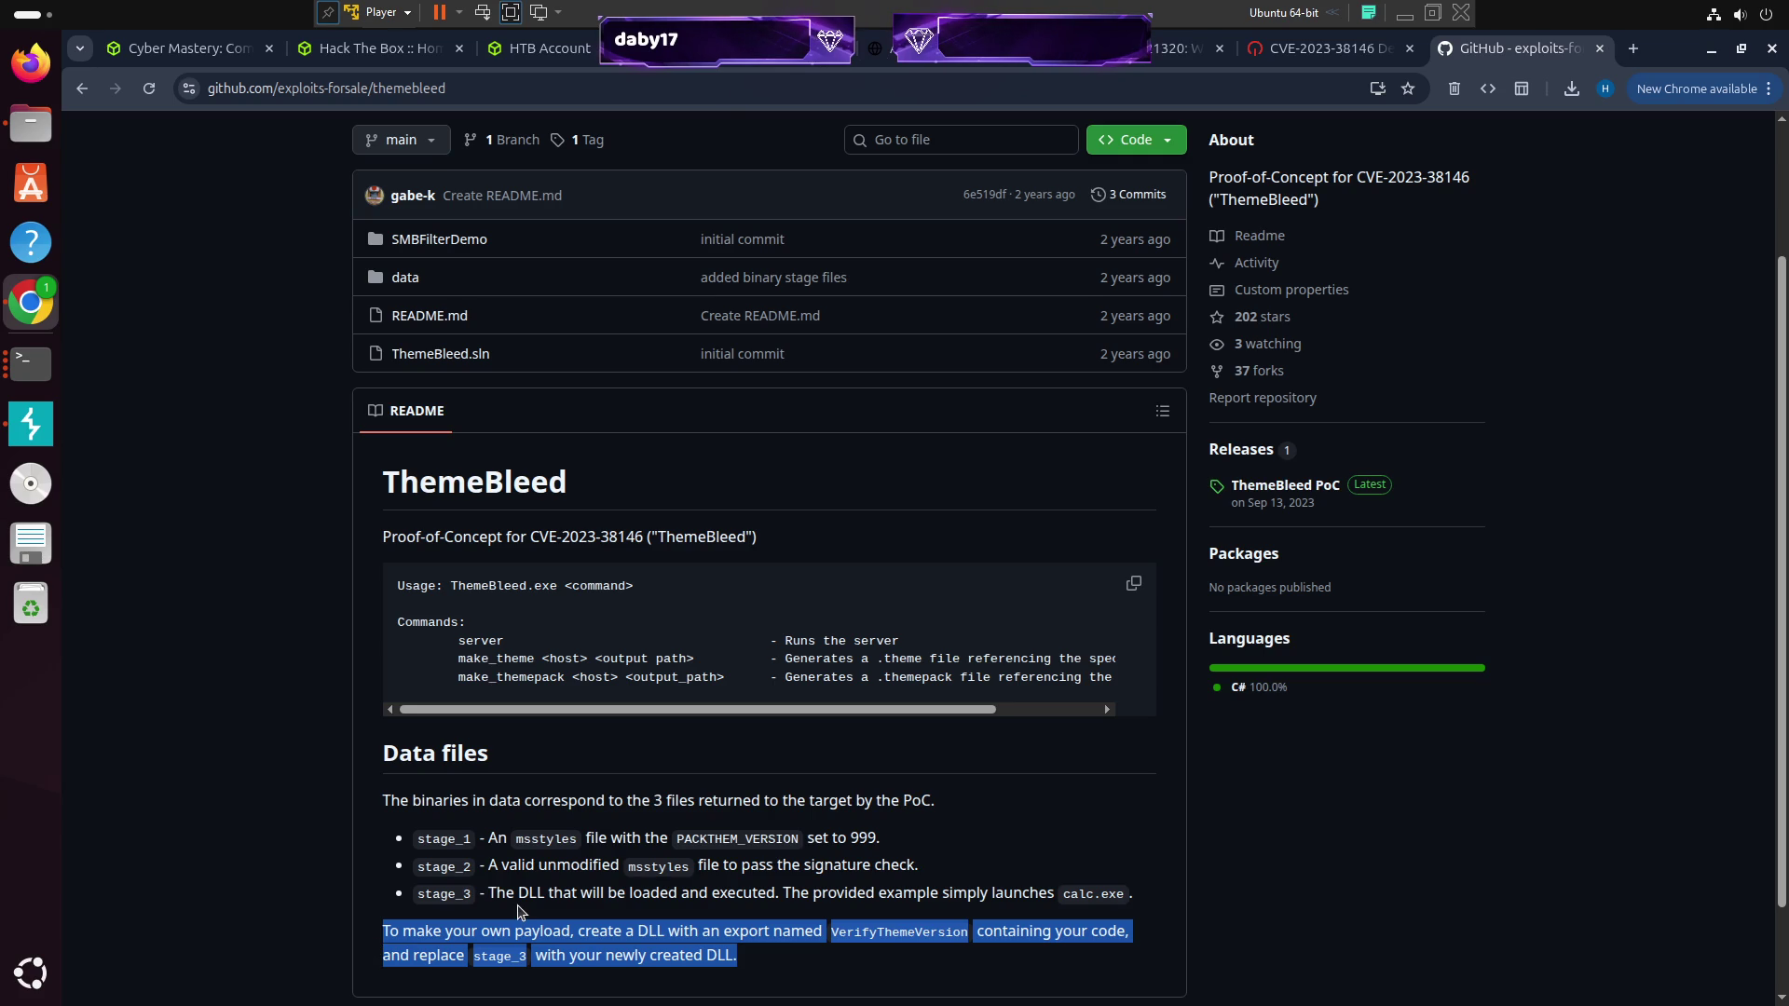
click(530, 957)
drag(759, 993, 401, 913)
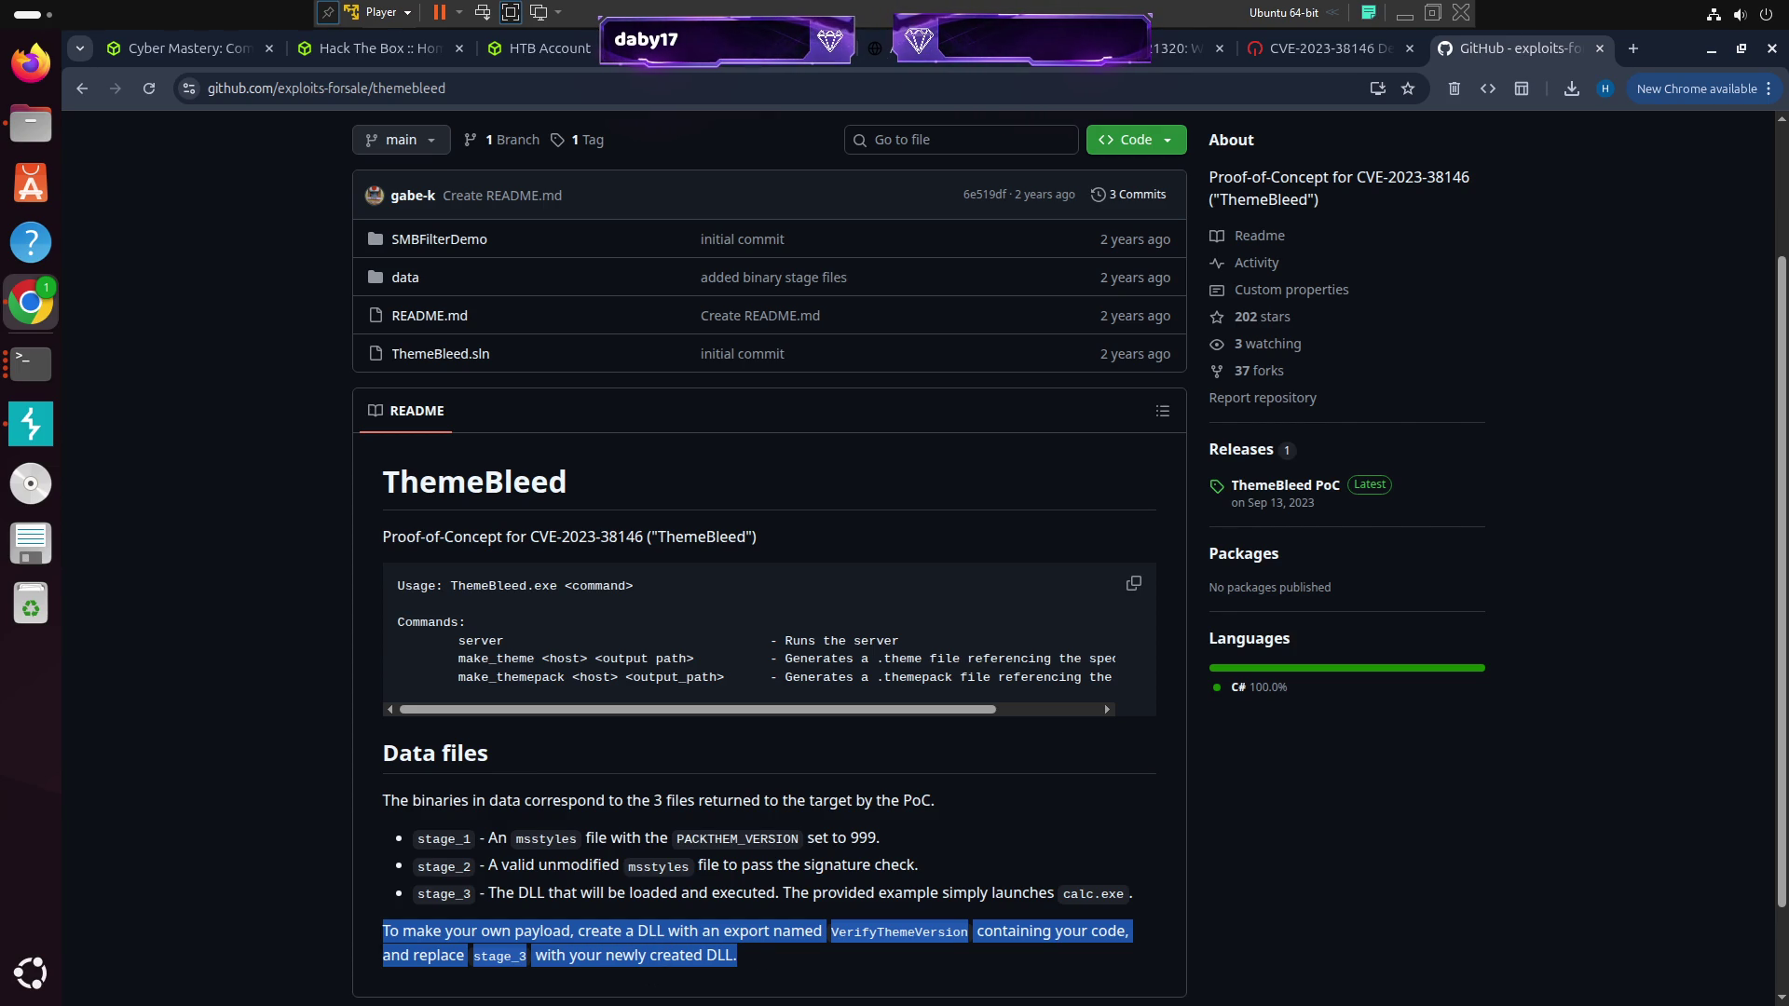
scroll(632, 873, down, 2)
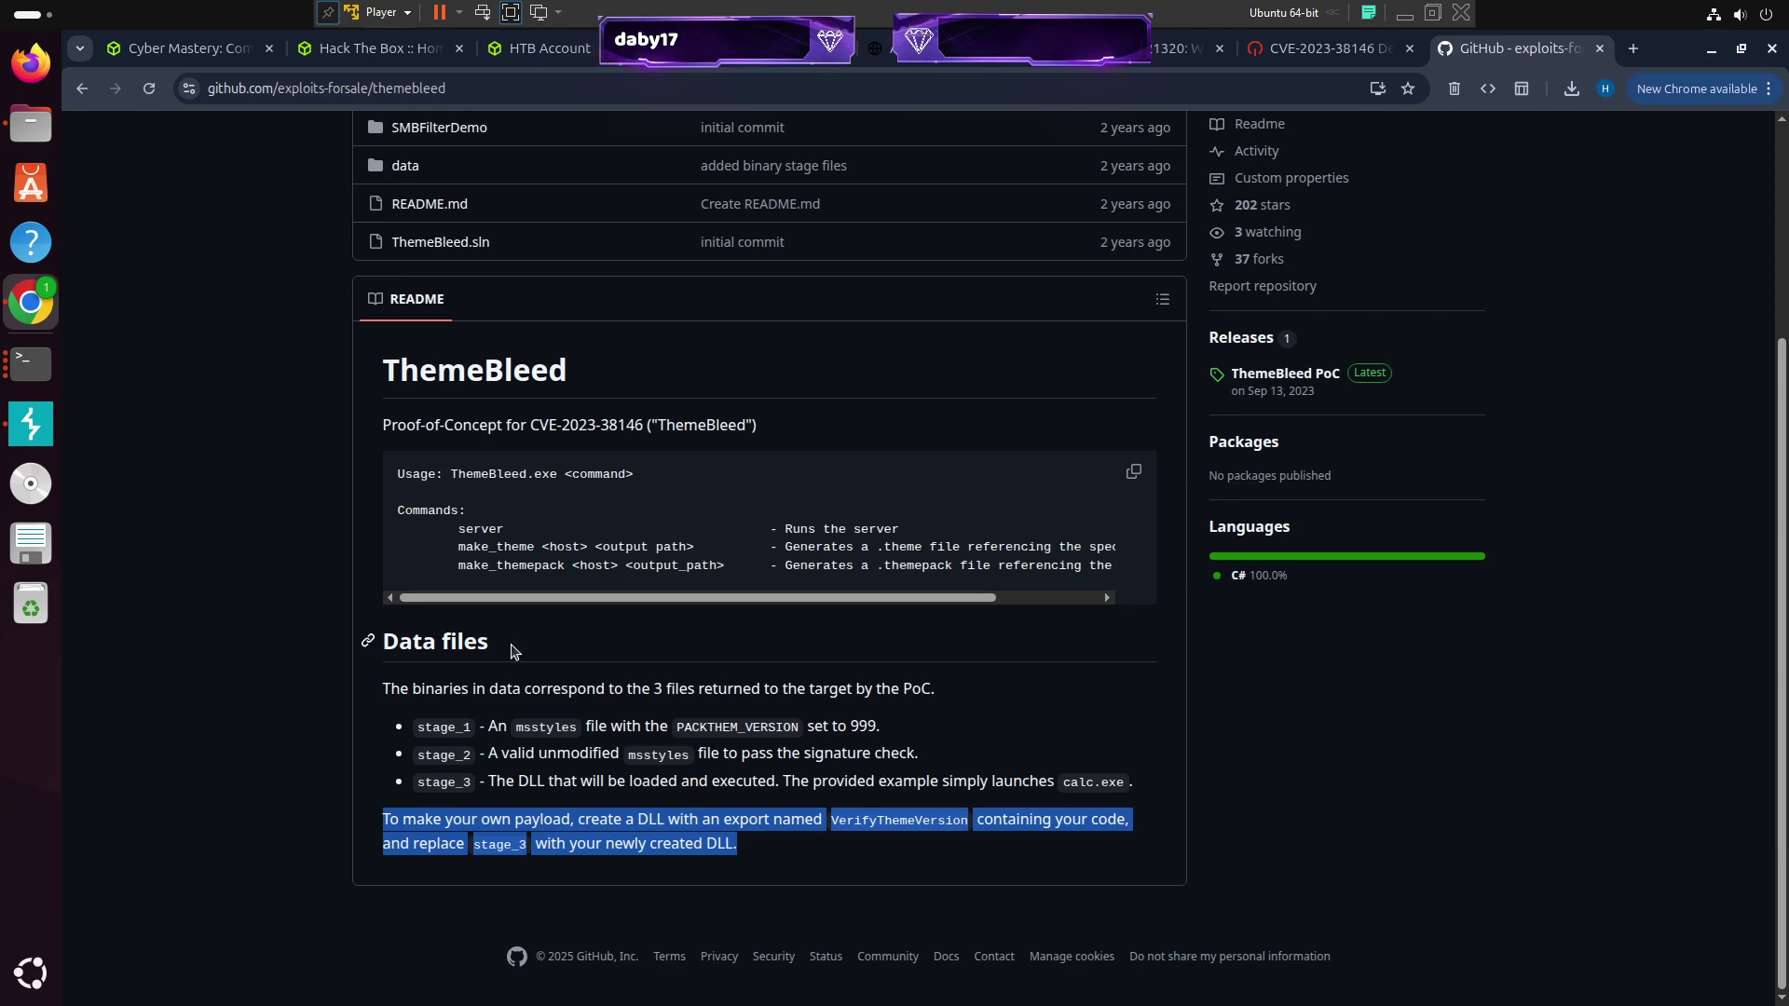
click(662, 803)
click(522, 88)
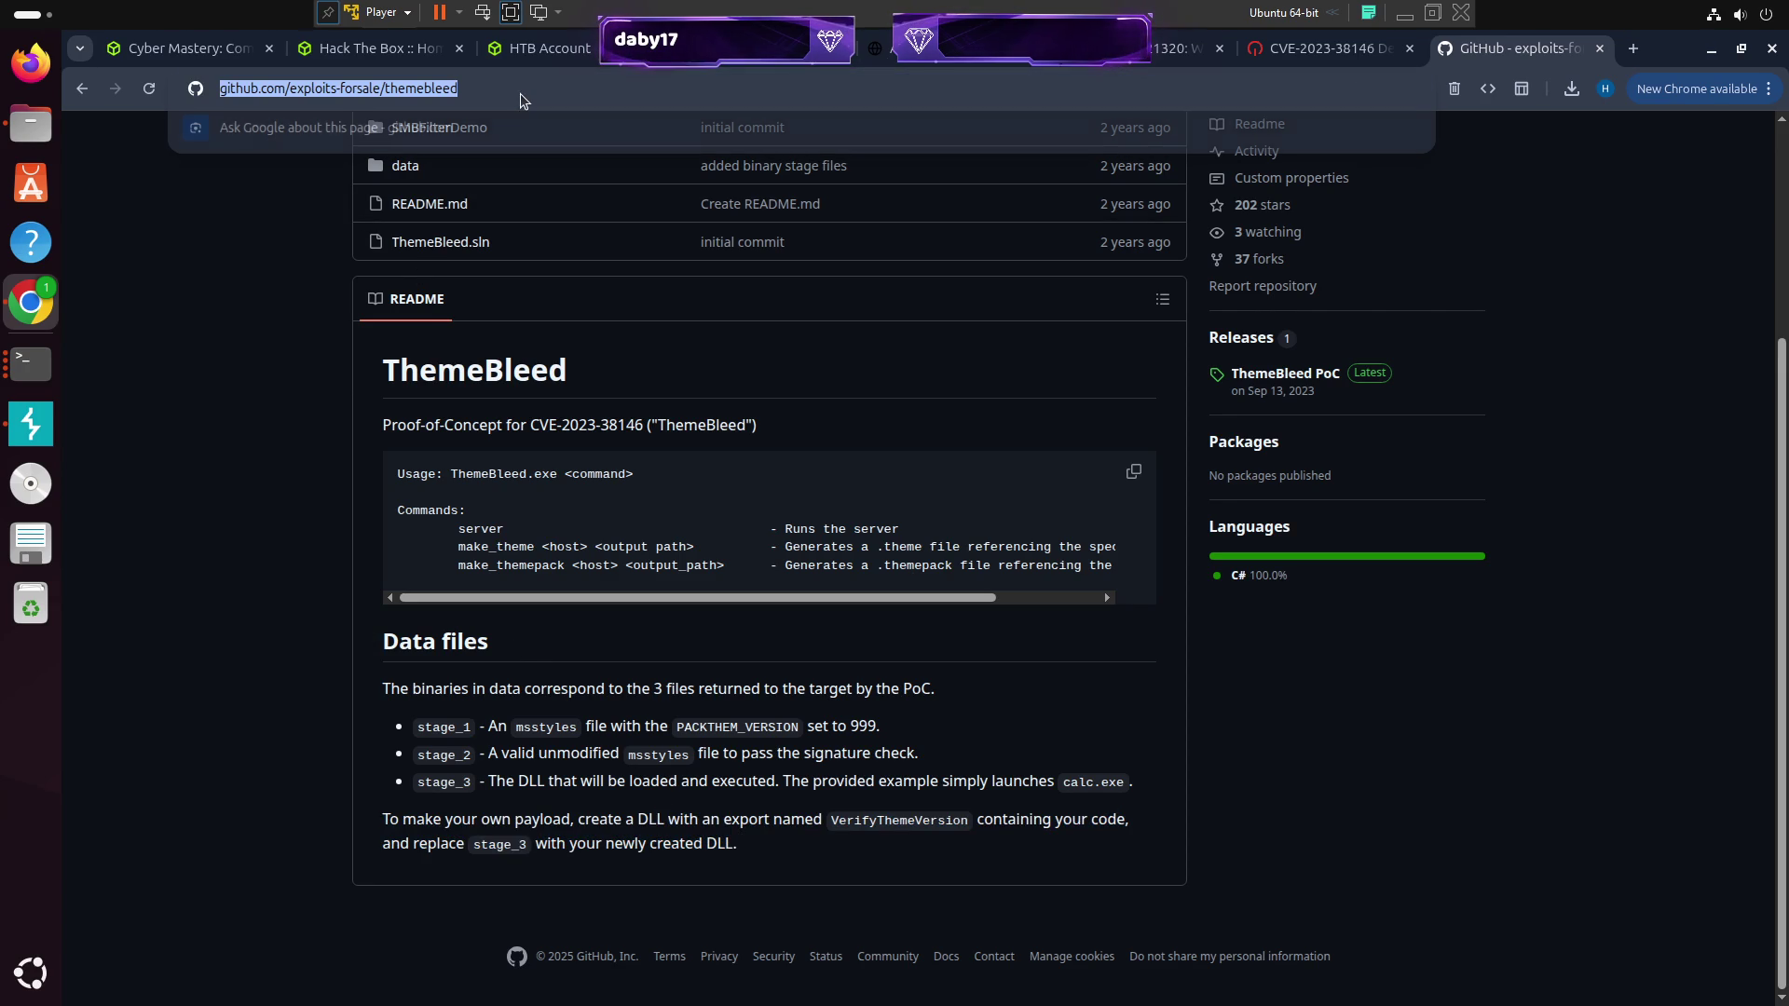
click(172, 517)
click(37, 364)
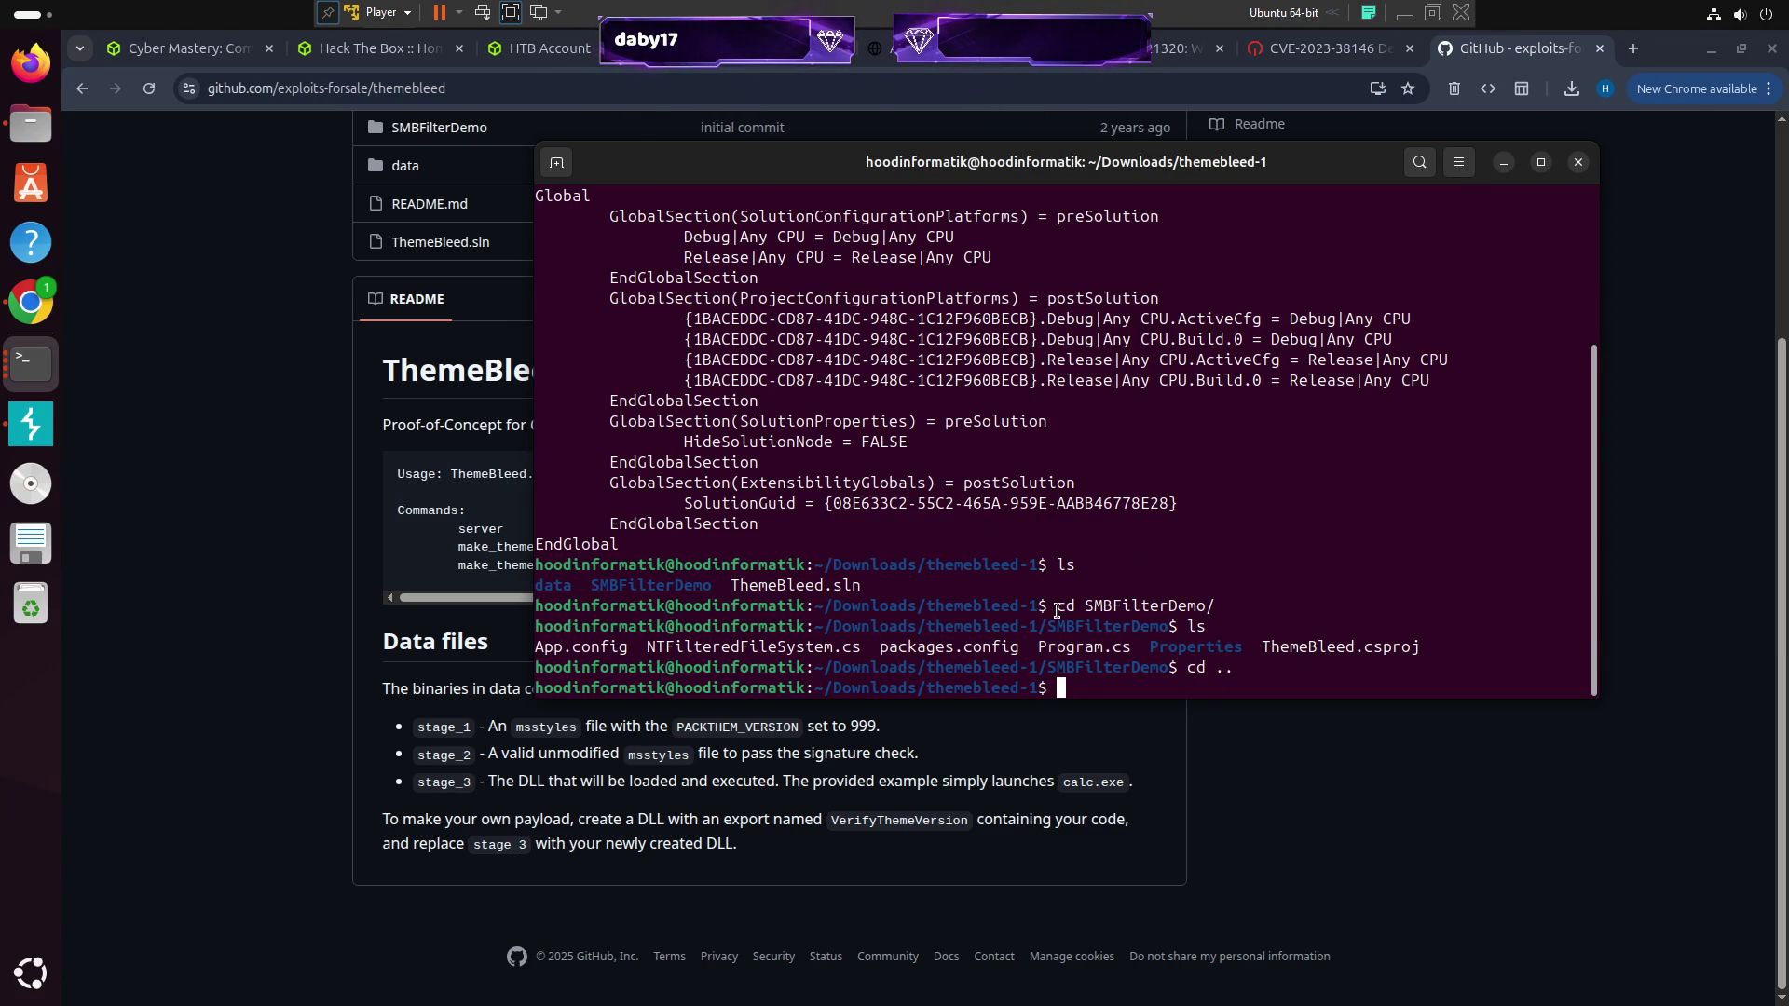
Create notes.txt in nano with a first note that /Home and /home exist
text(nano)
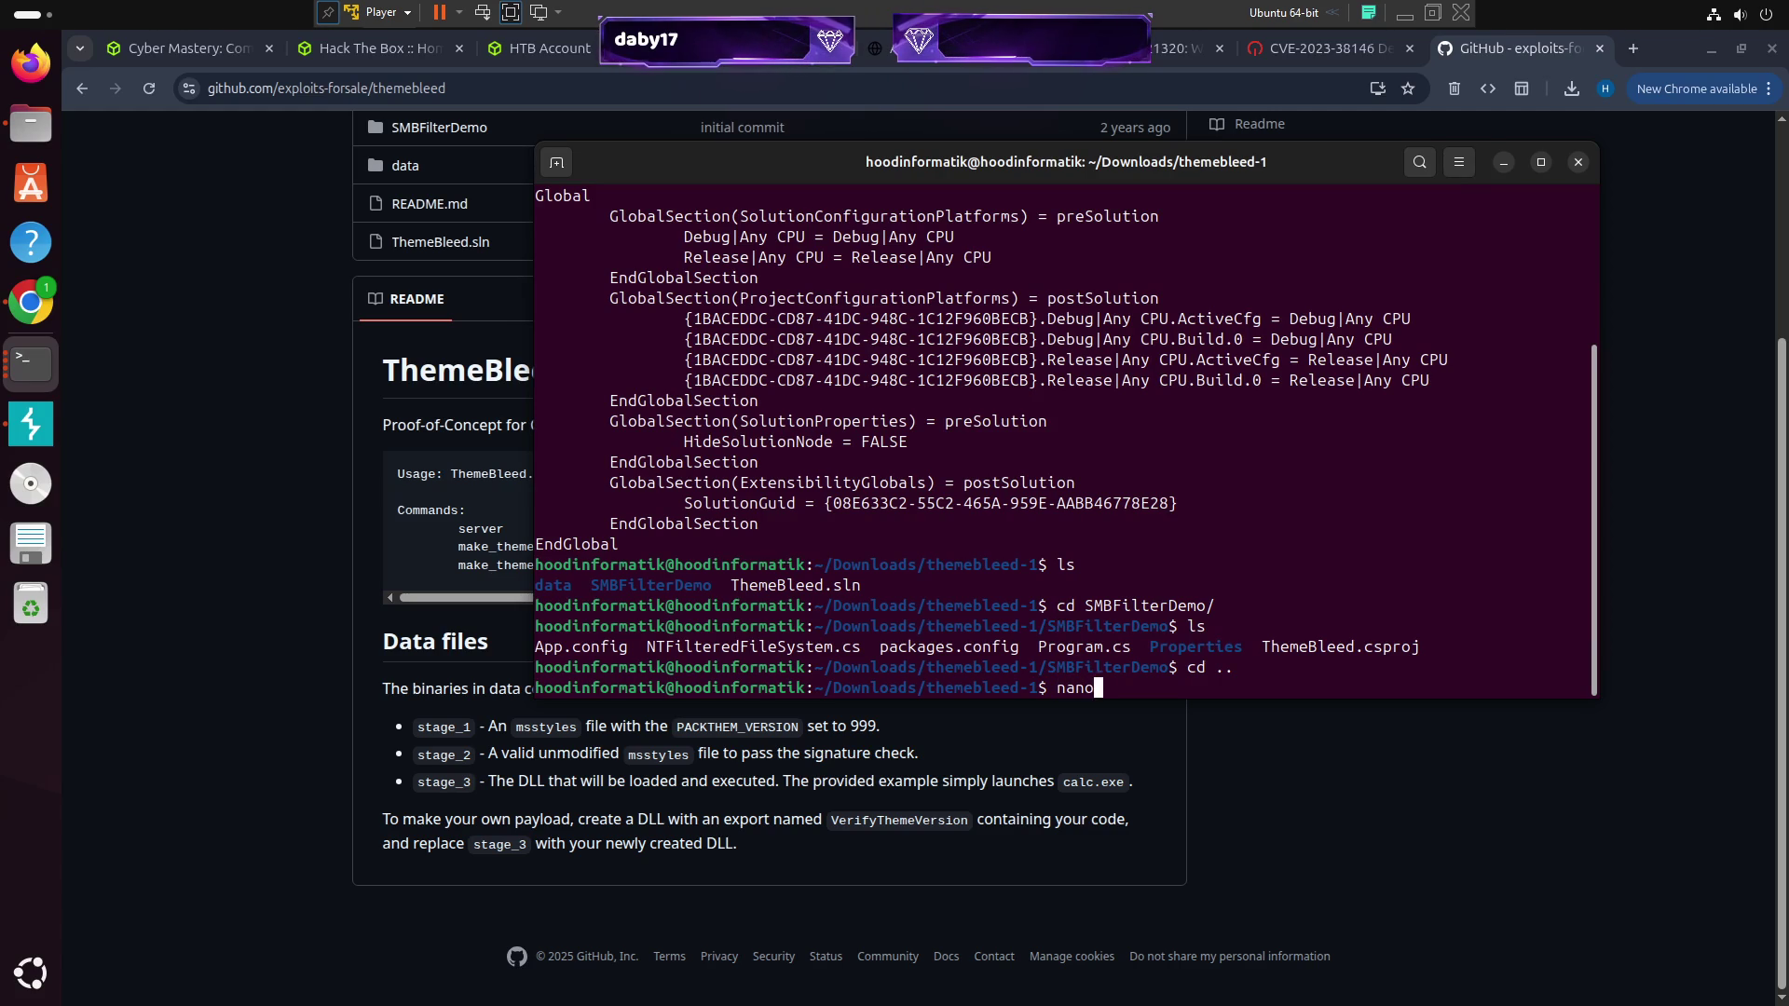
text( notes.txt)
key(Return)
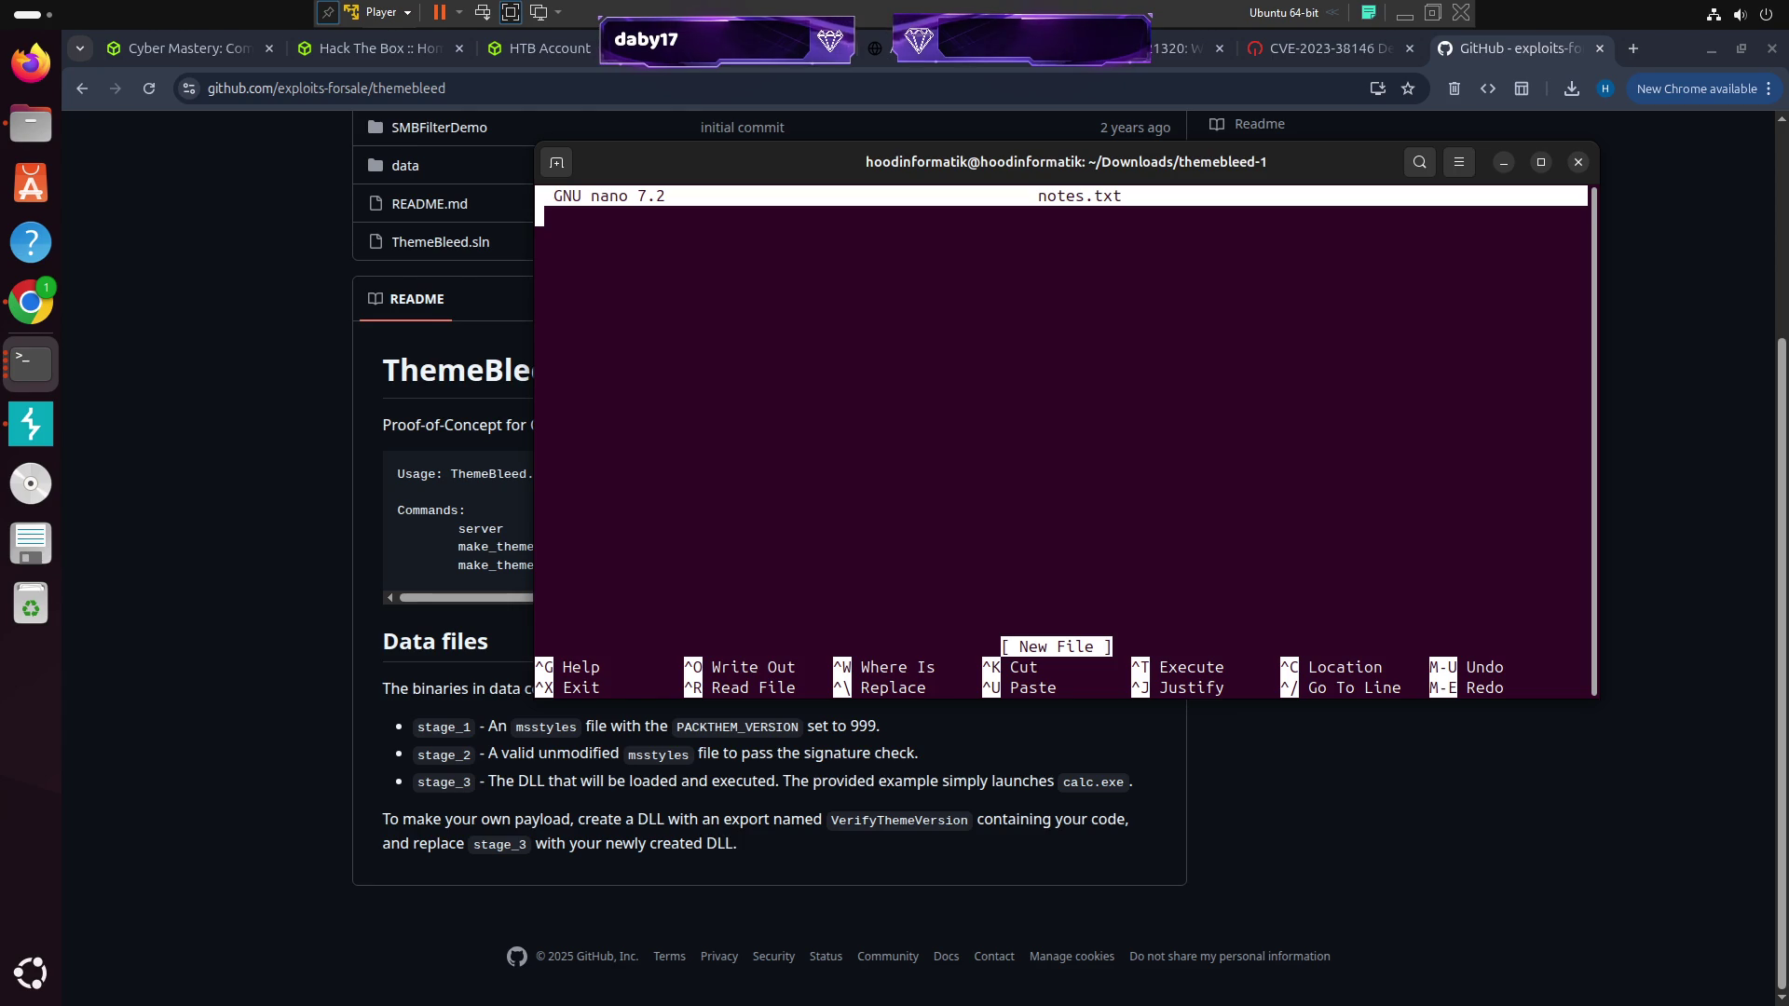
text(-)
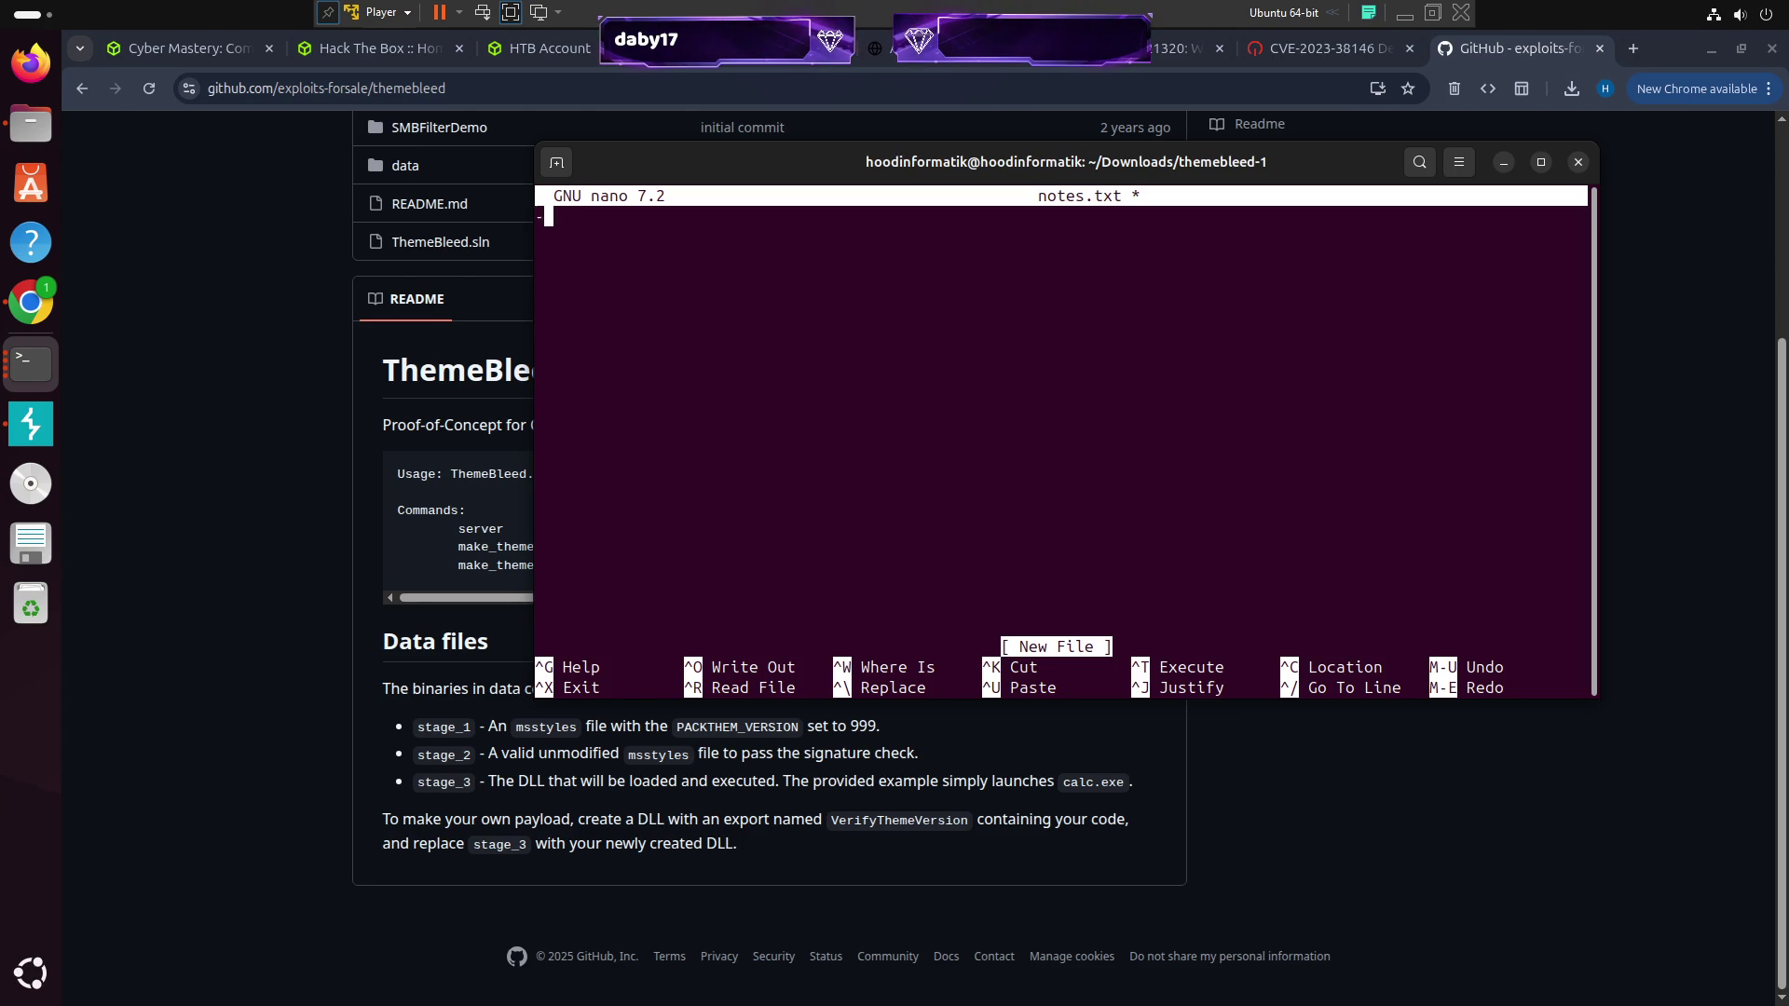
text(> ome)
key(BackSpace)
key(BackSpace)
key(BackSpace)
text(/)
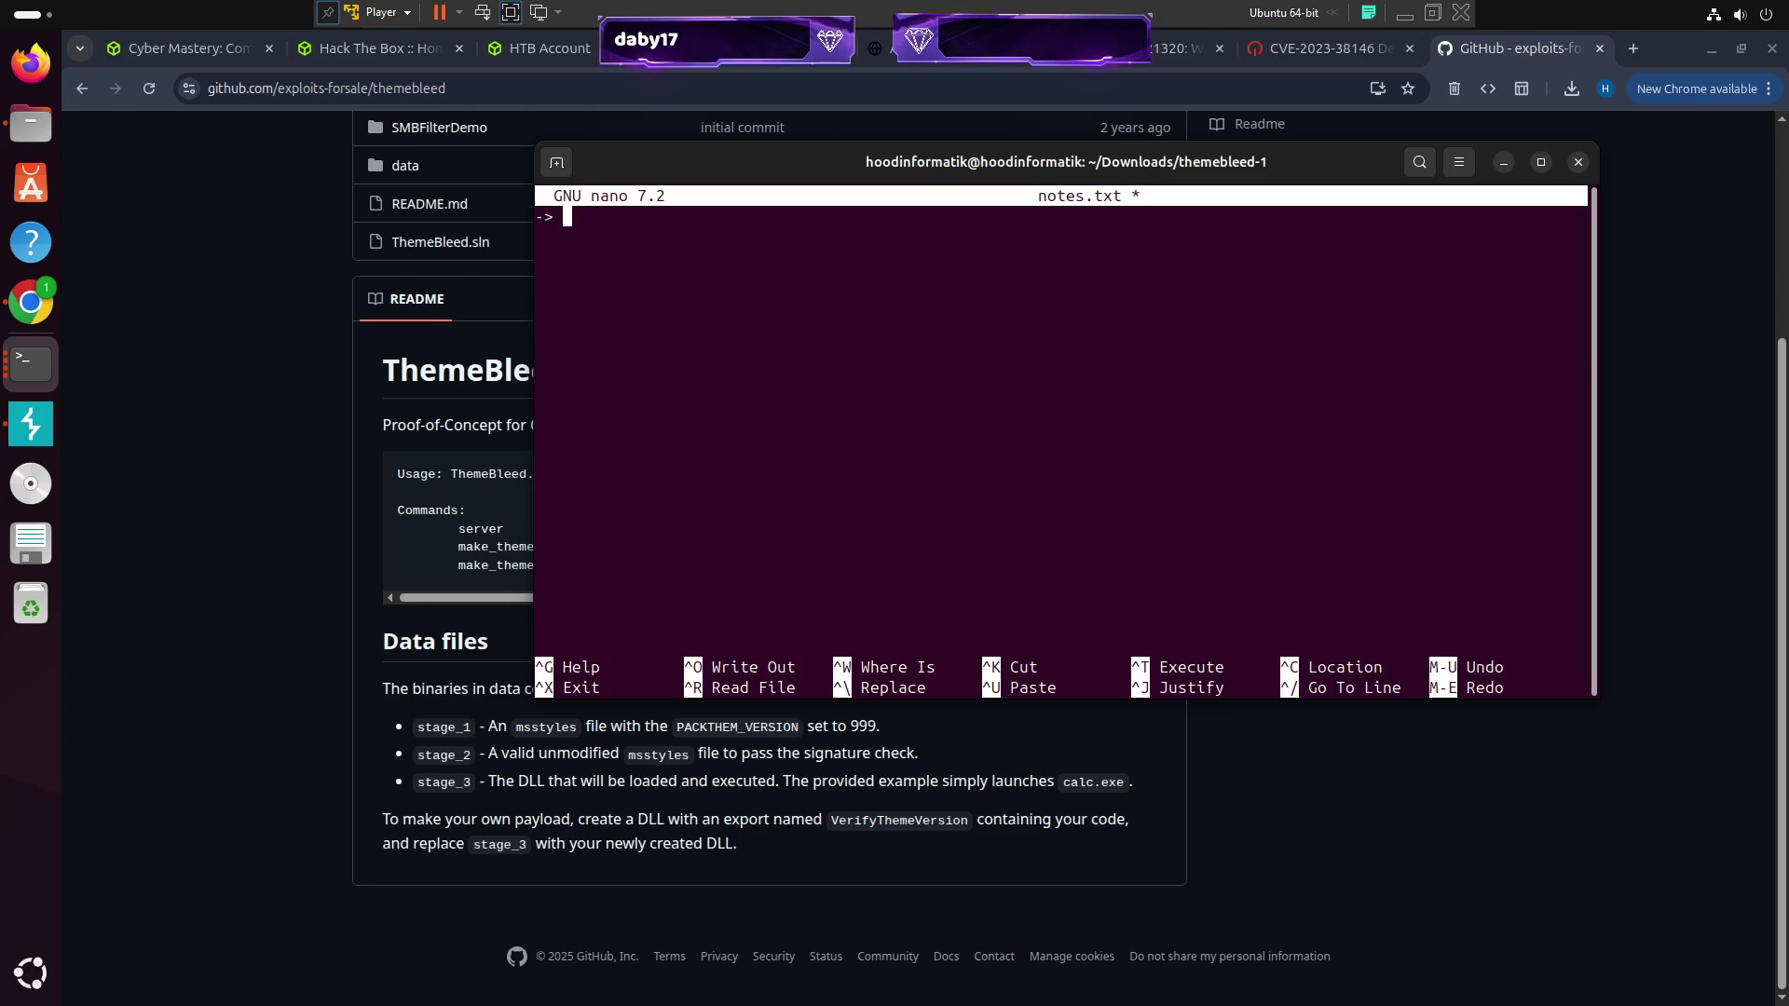
key(BackSpace)
text(/HOM)
key(BackSpace)
text(me & /home existieren)
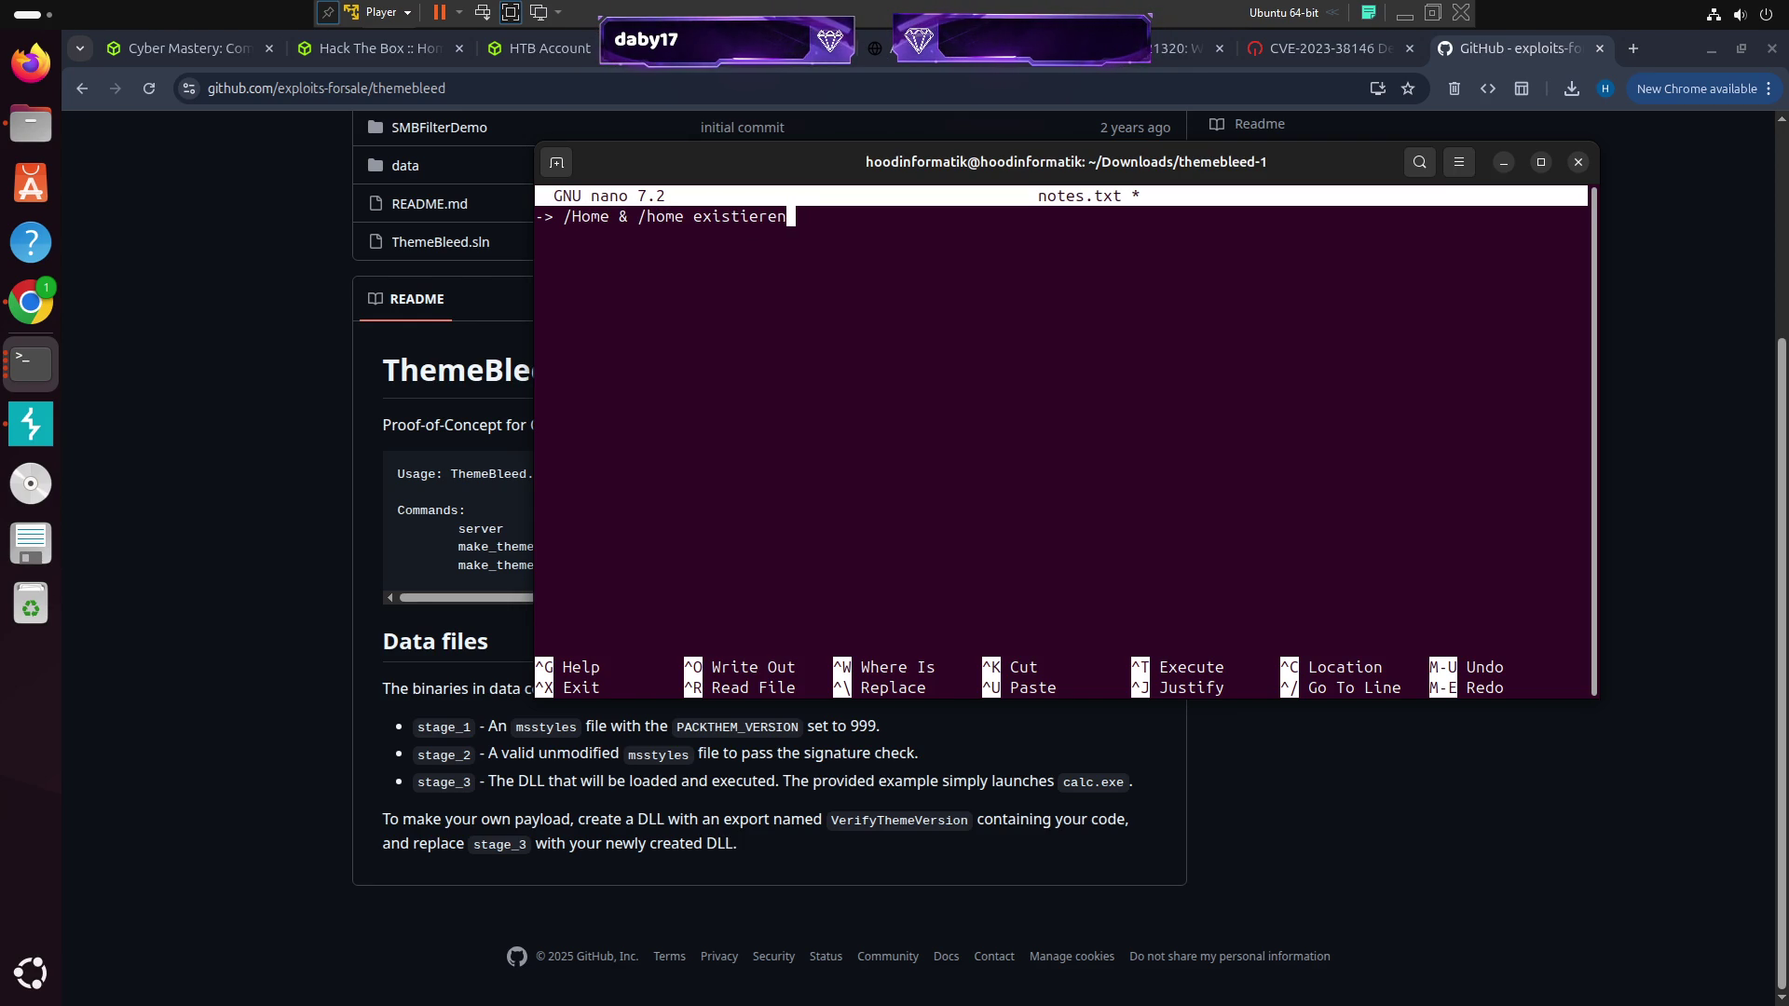
key(Return)
Add notes '-> .theme Datei uploadbar -> wird geprüft' and '-> Themebleed PoC könnte hier relevant sein :'
text(-> .theme uploadbar -> wird geprüft)
key(Return)
text(->)
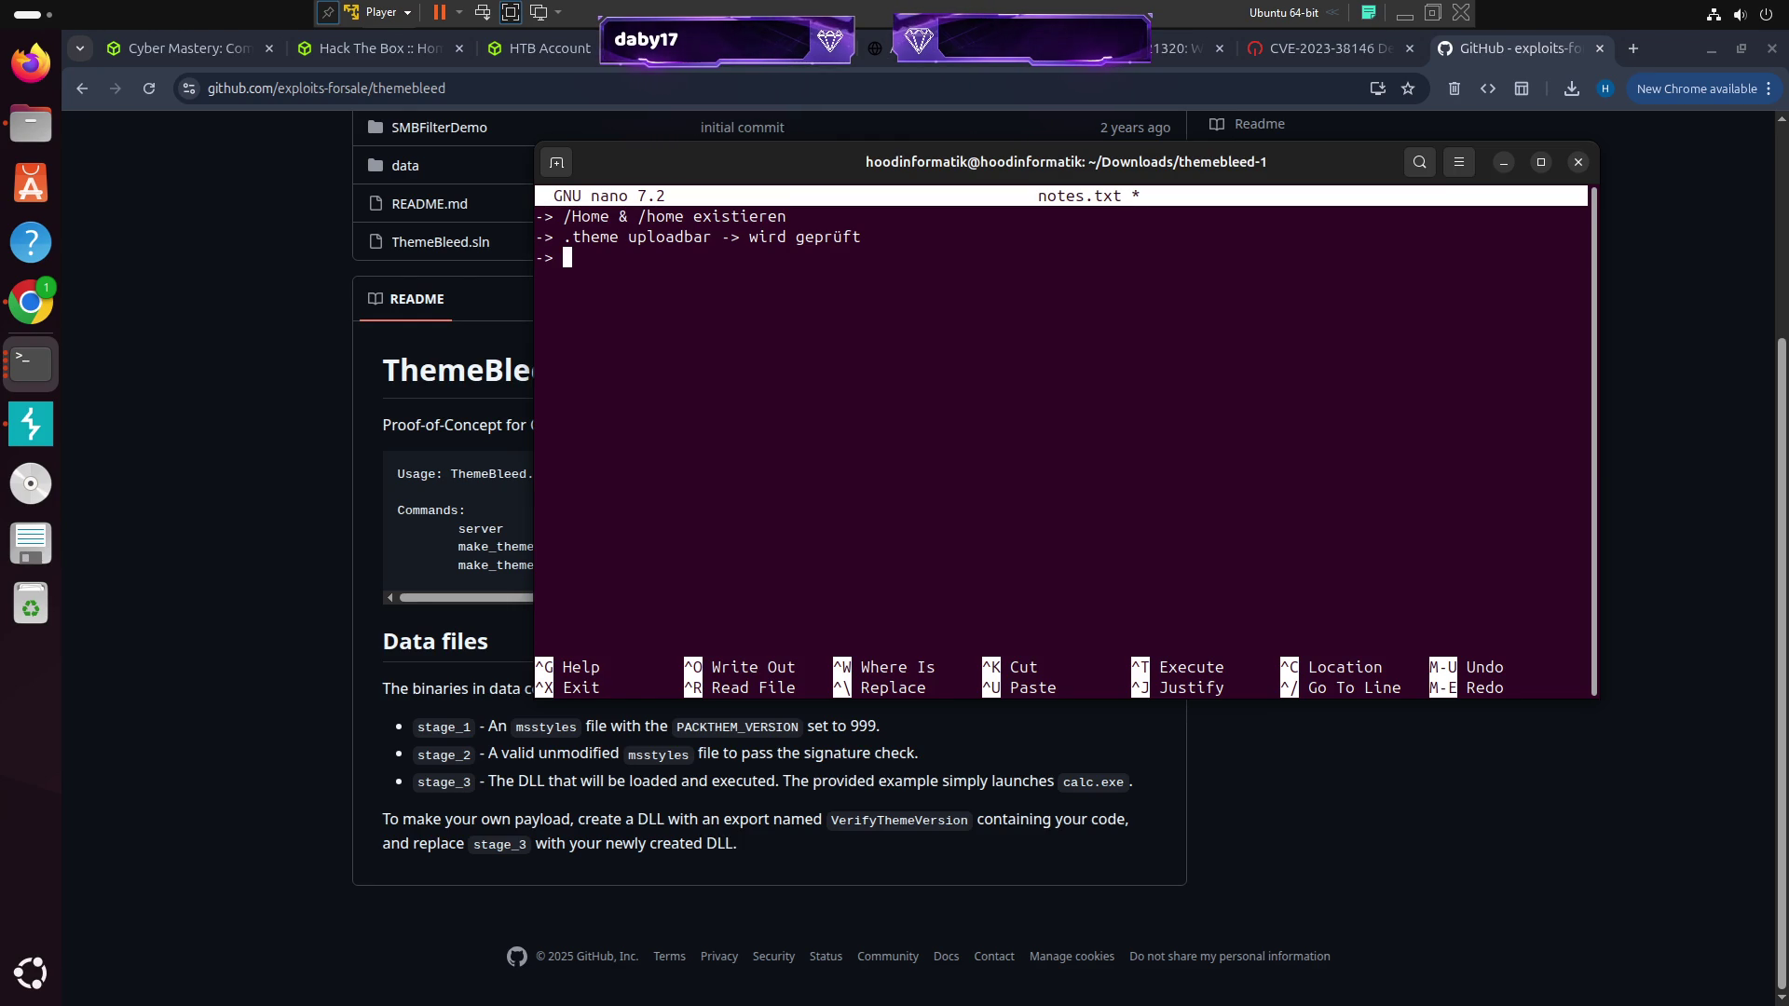
key(Up)
key(Right)
key(Right)
key(Right)
text(Datei)
key(Down)
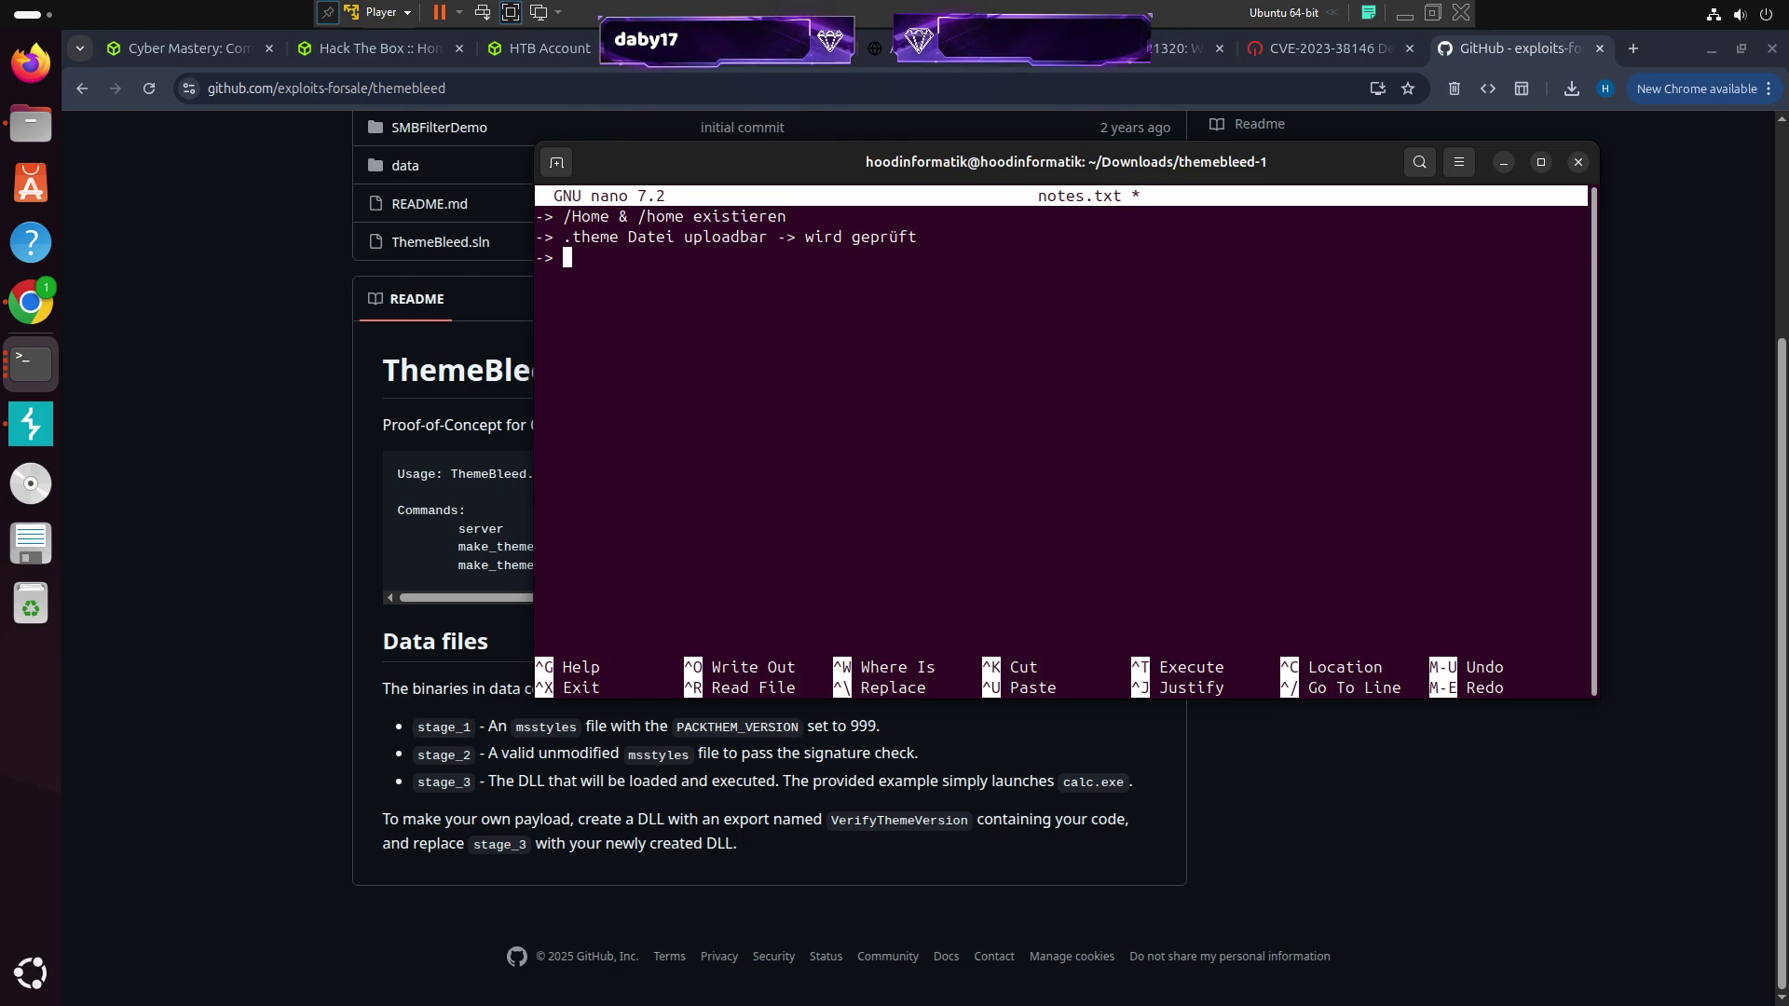
text(Themebleed)
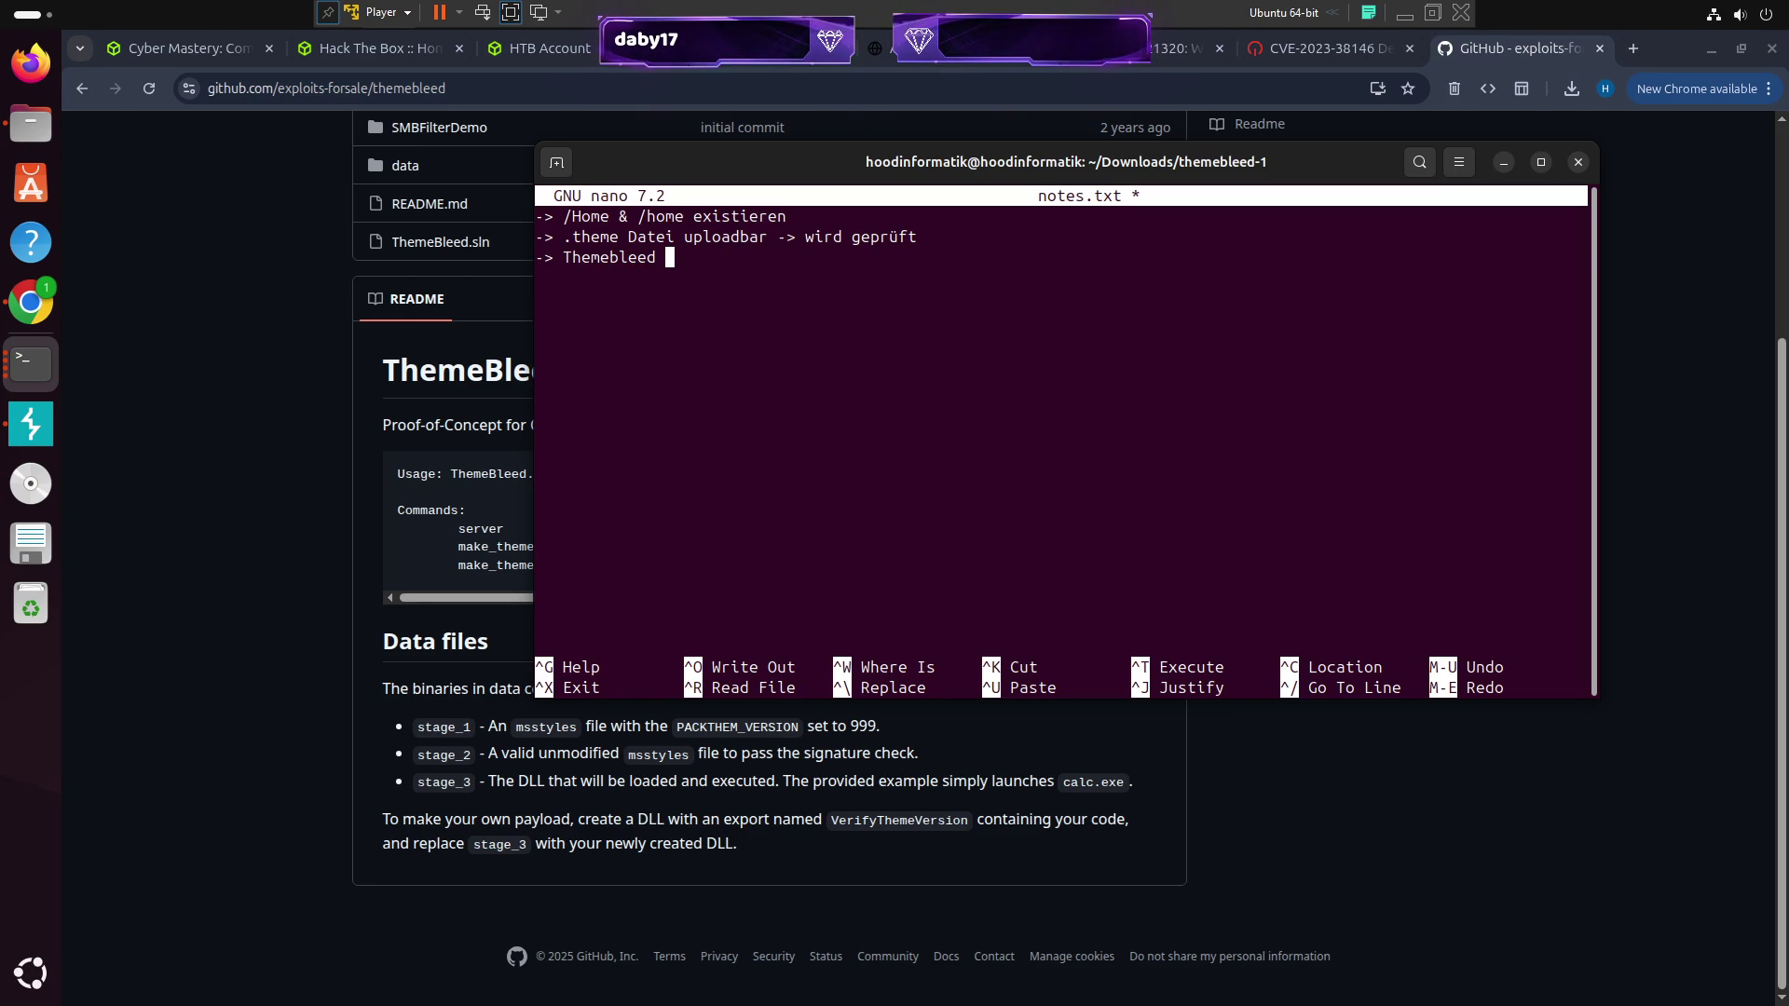
text( PoC könnte hier relevant)
key(BackSpace)
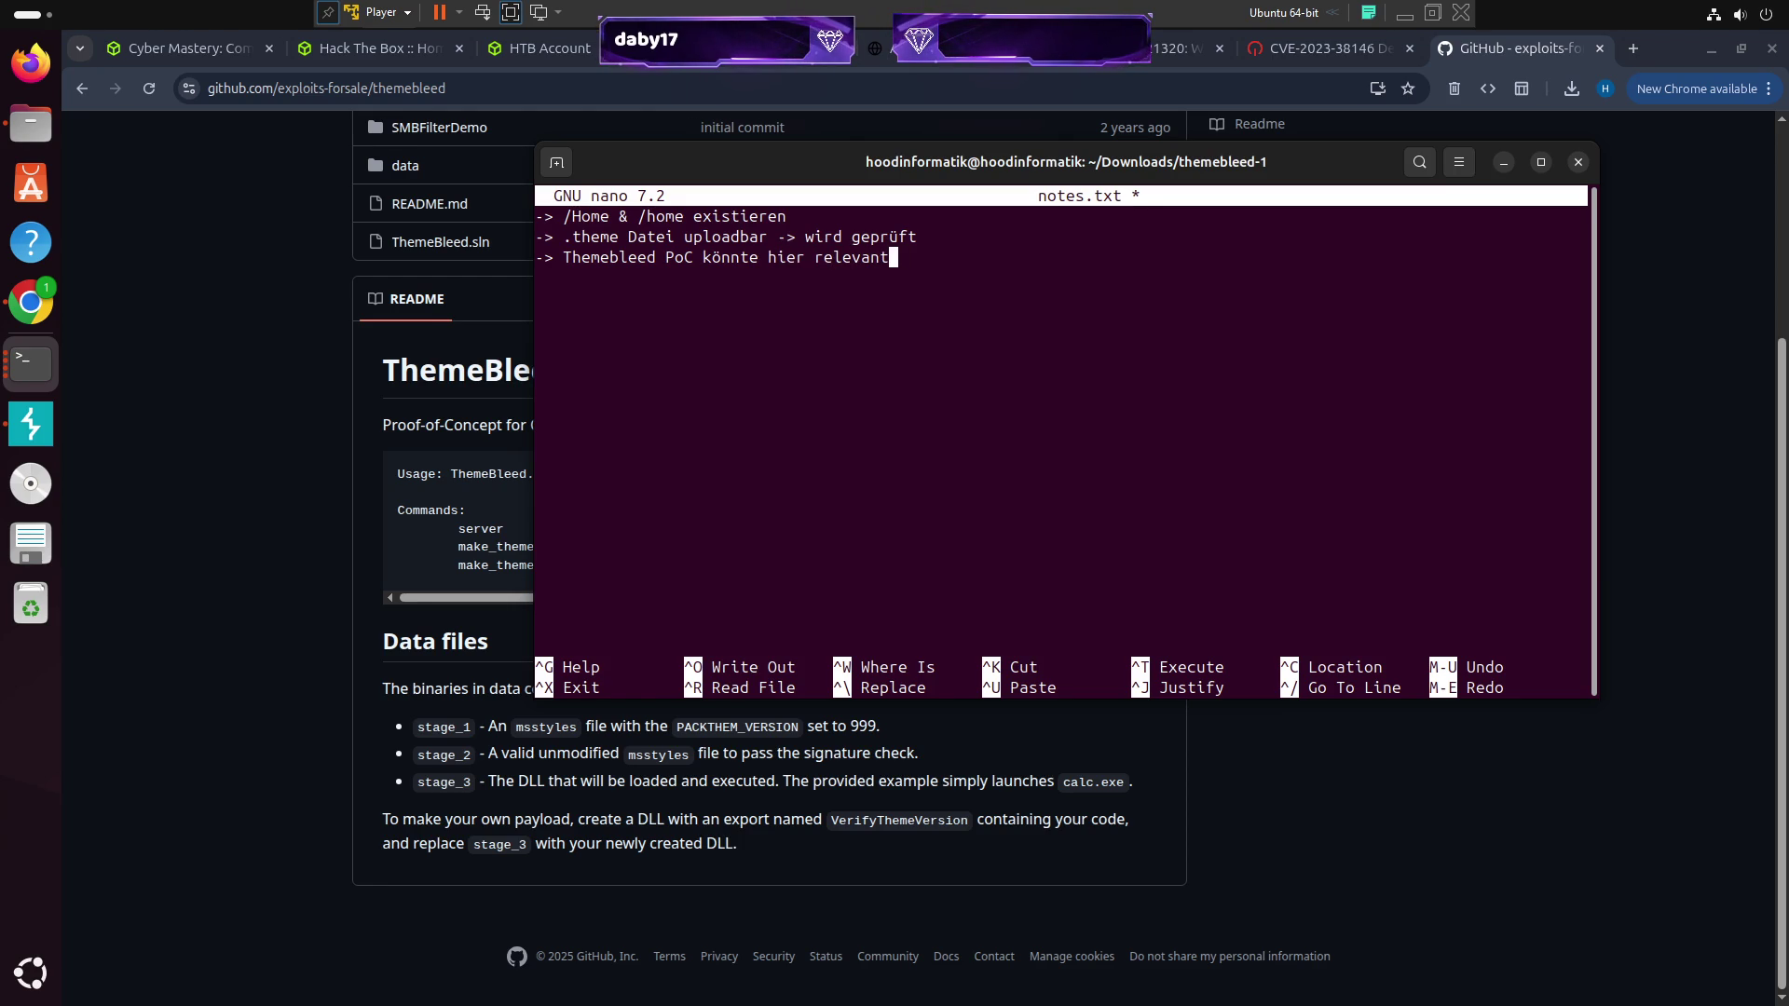
text(sein :)
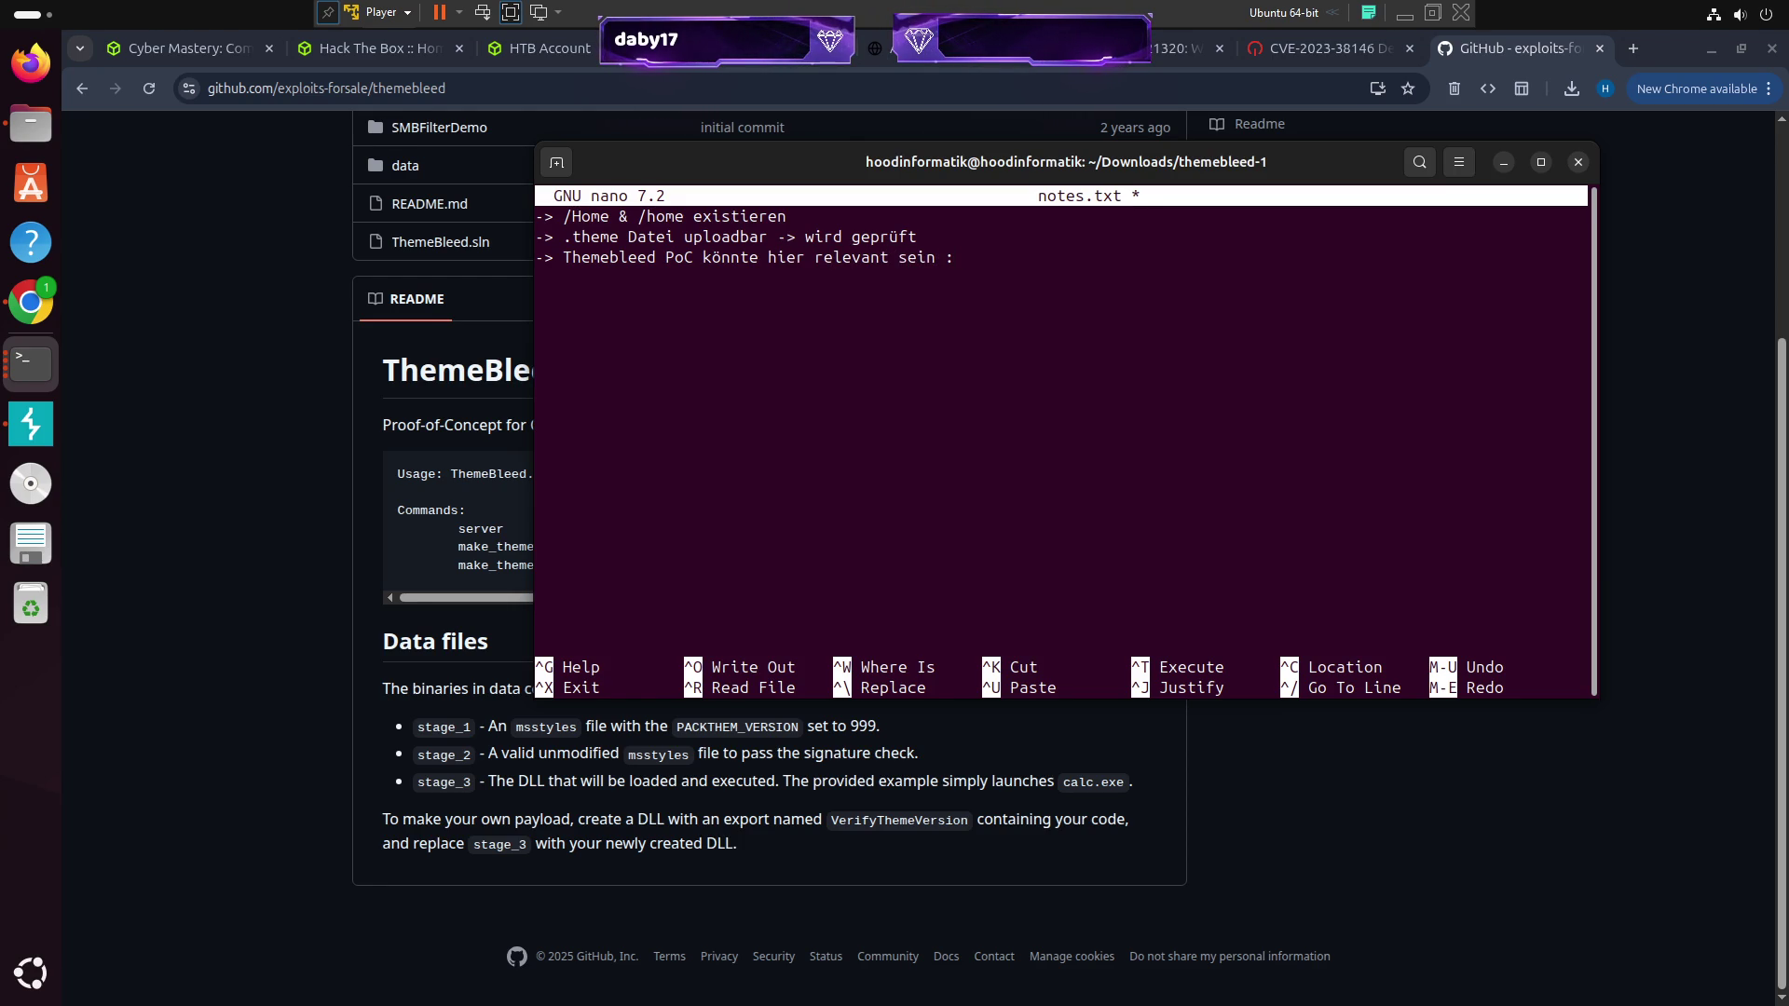
Copy the ThemeBleed GitHub repository URL from Chrome and paste it into the nano notes
click(373, 87)
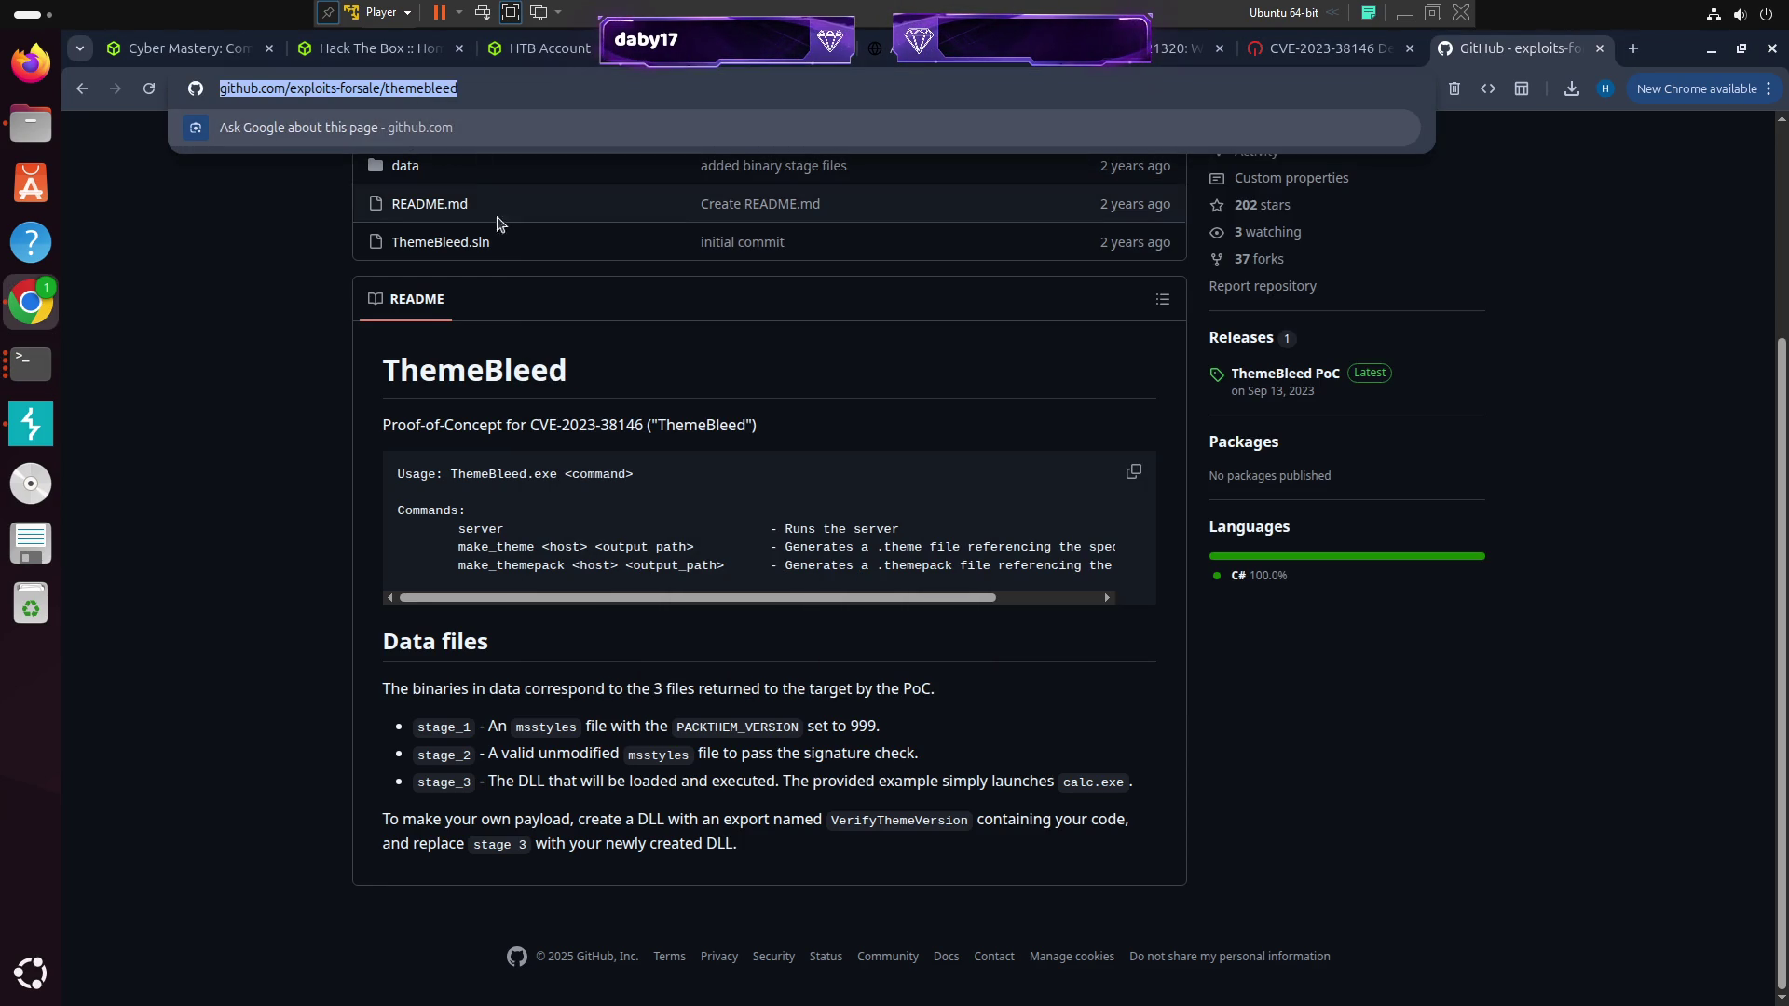
key(alt+Tab)
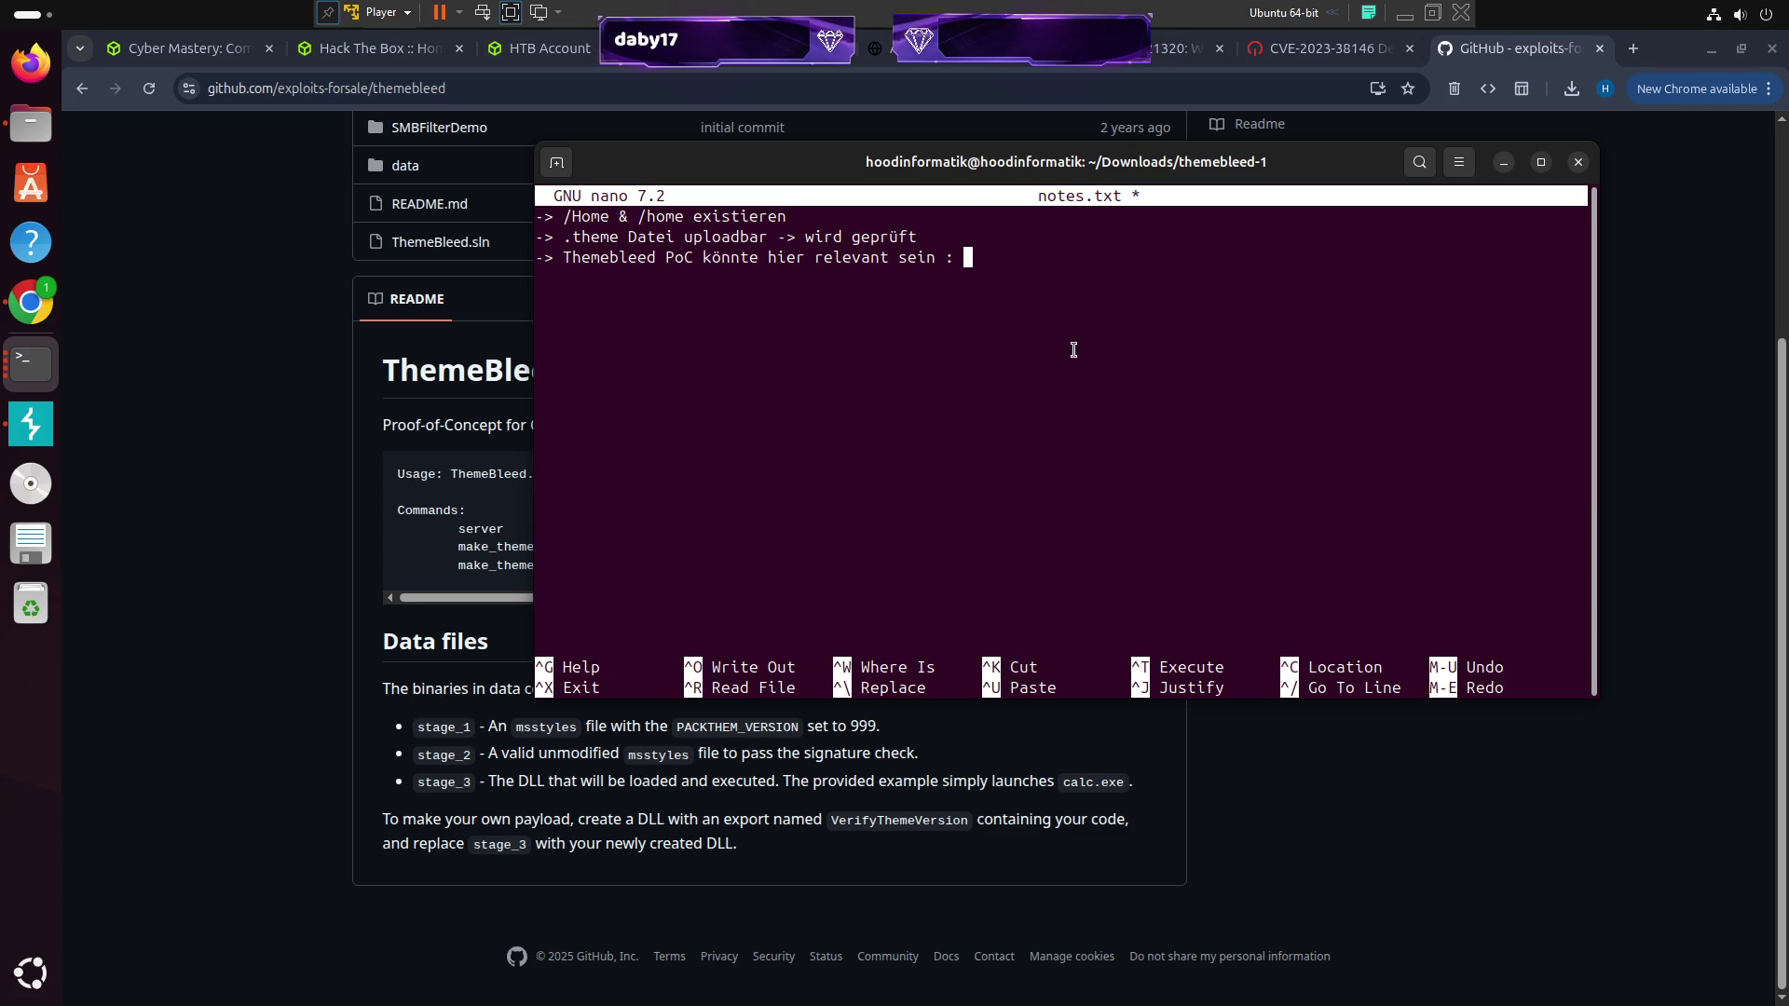
text(https://github.com/exploits-forsale/themebleed)
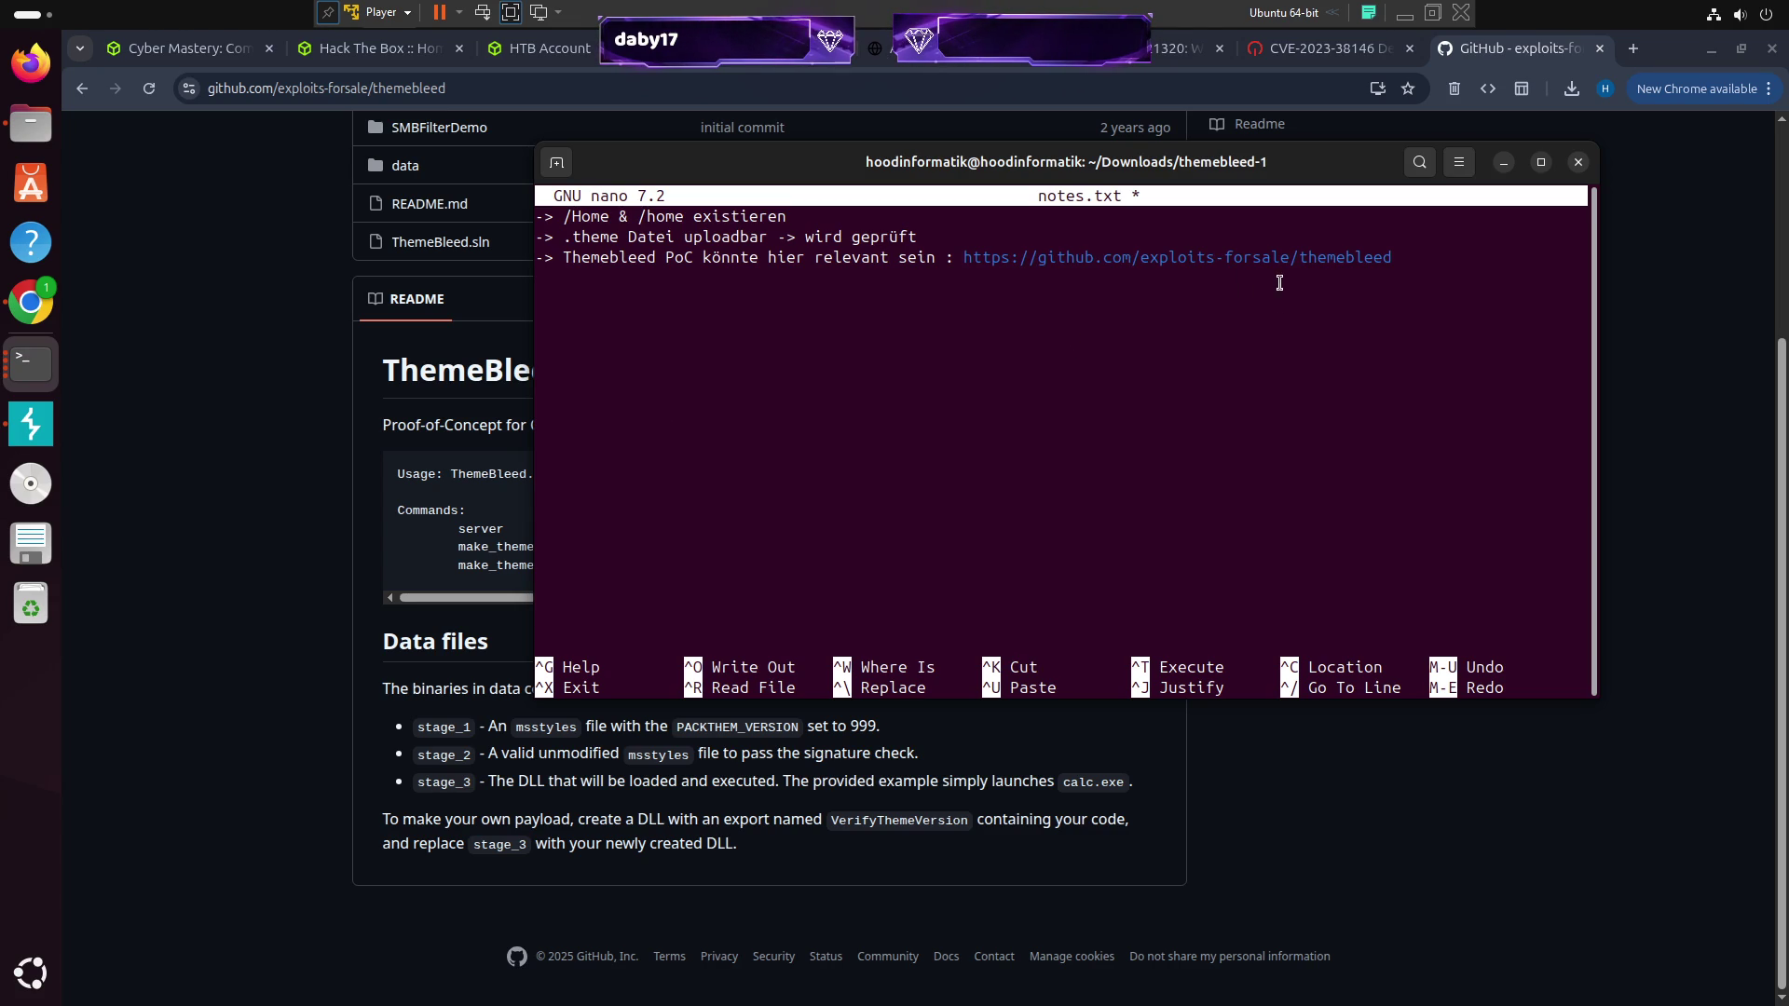
key(Return)
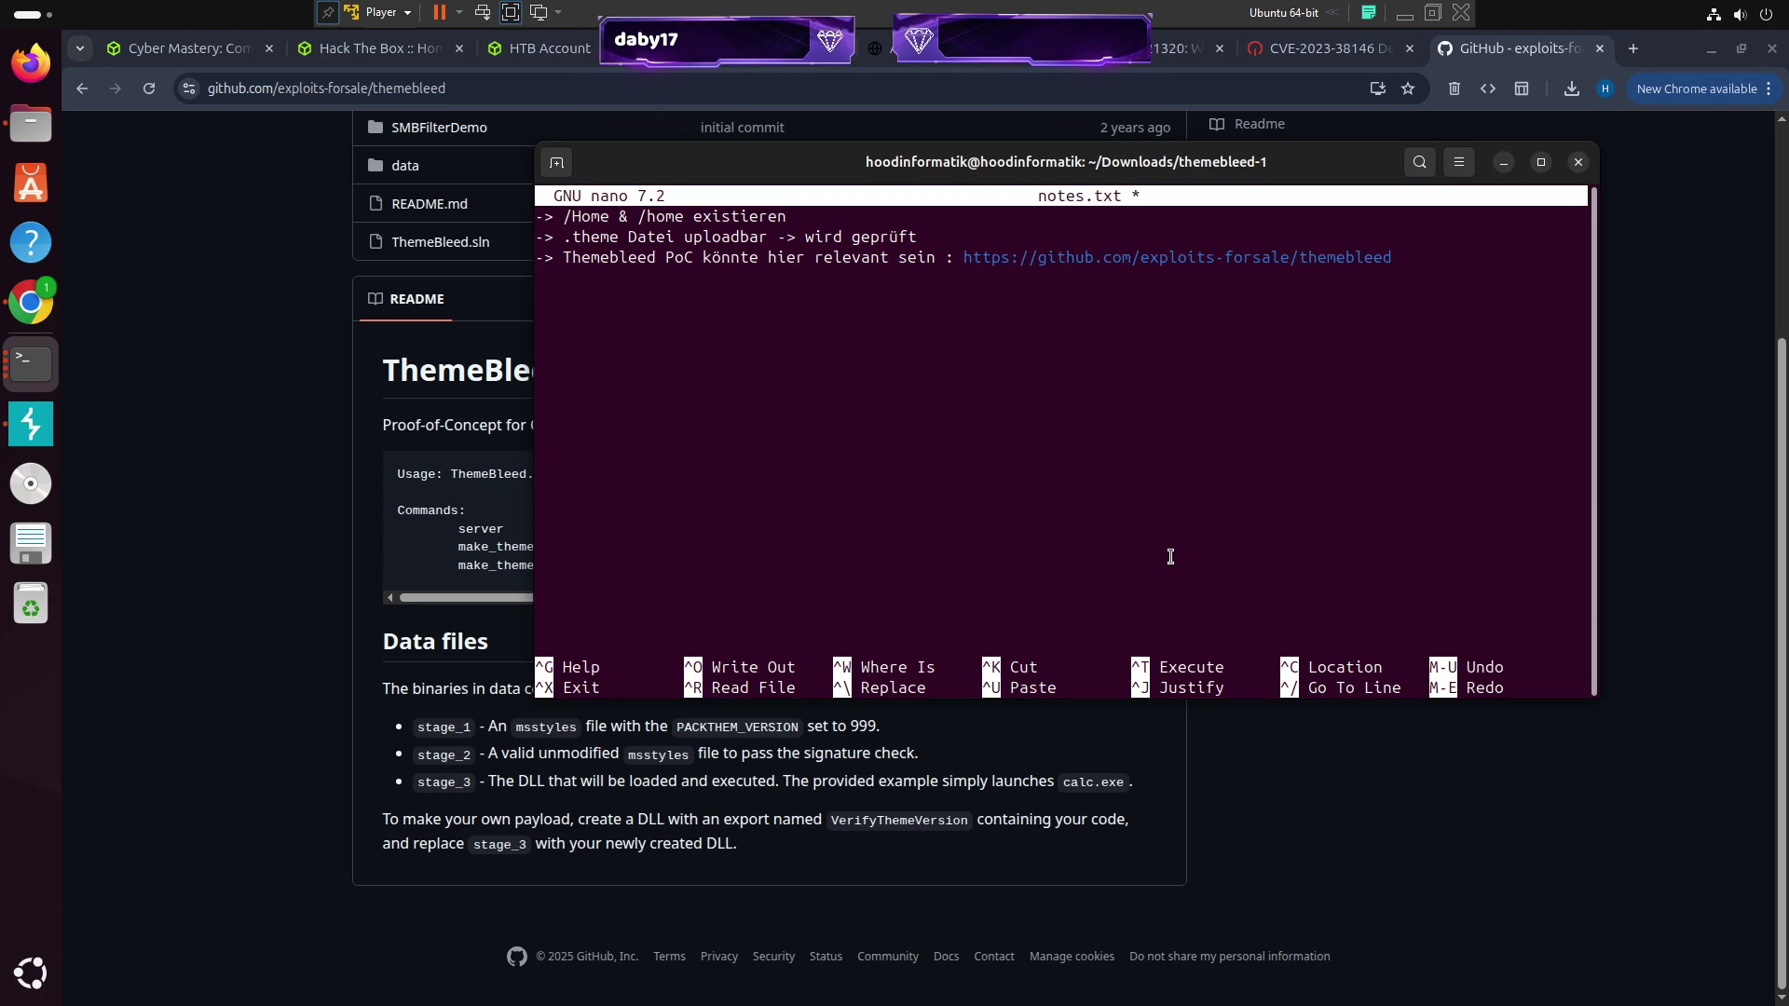
Add the notes '-> DLL erstellen und via stage_3 in ein theme umwandeln' and '---> ka wie !!!'
text(-> DLL erstellen und via stage_3 in ein theme umwandeln)
key(Return)
text(---> ka wie !!!)
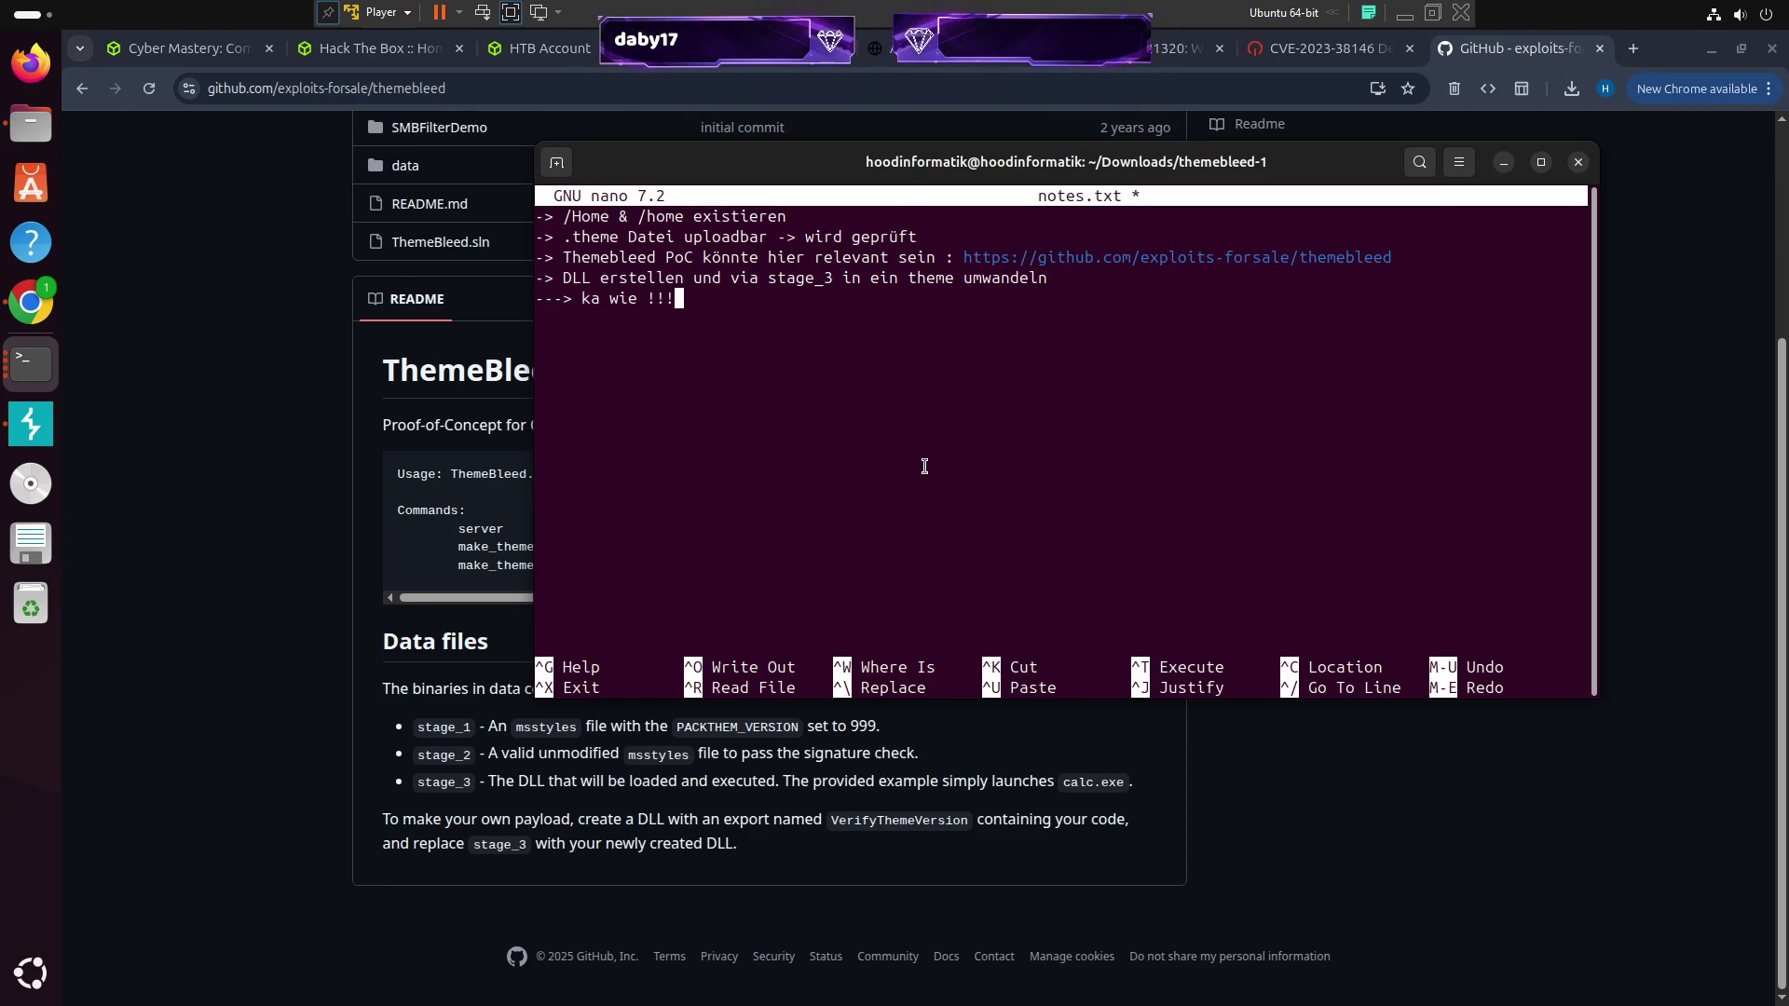
drag(932, 162, 1049, 127)
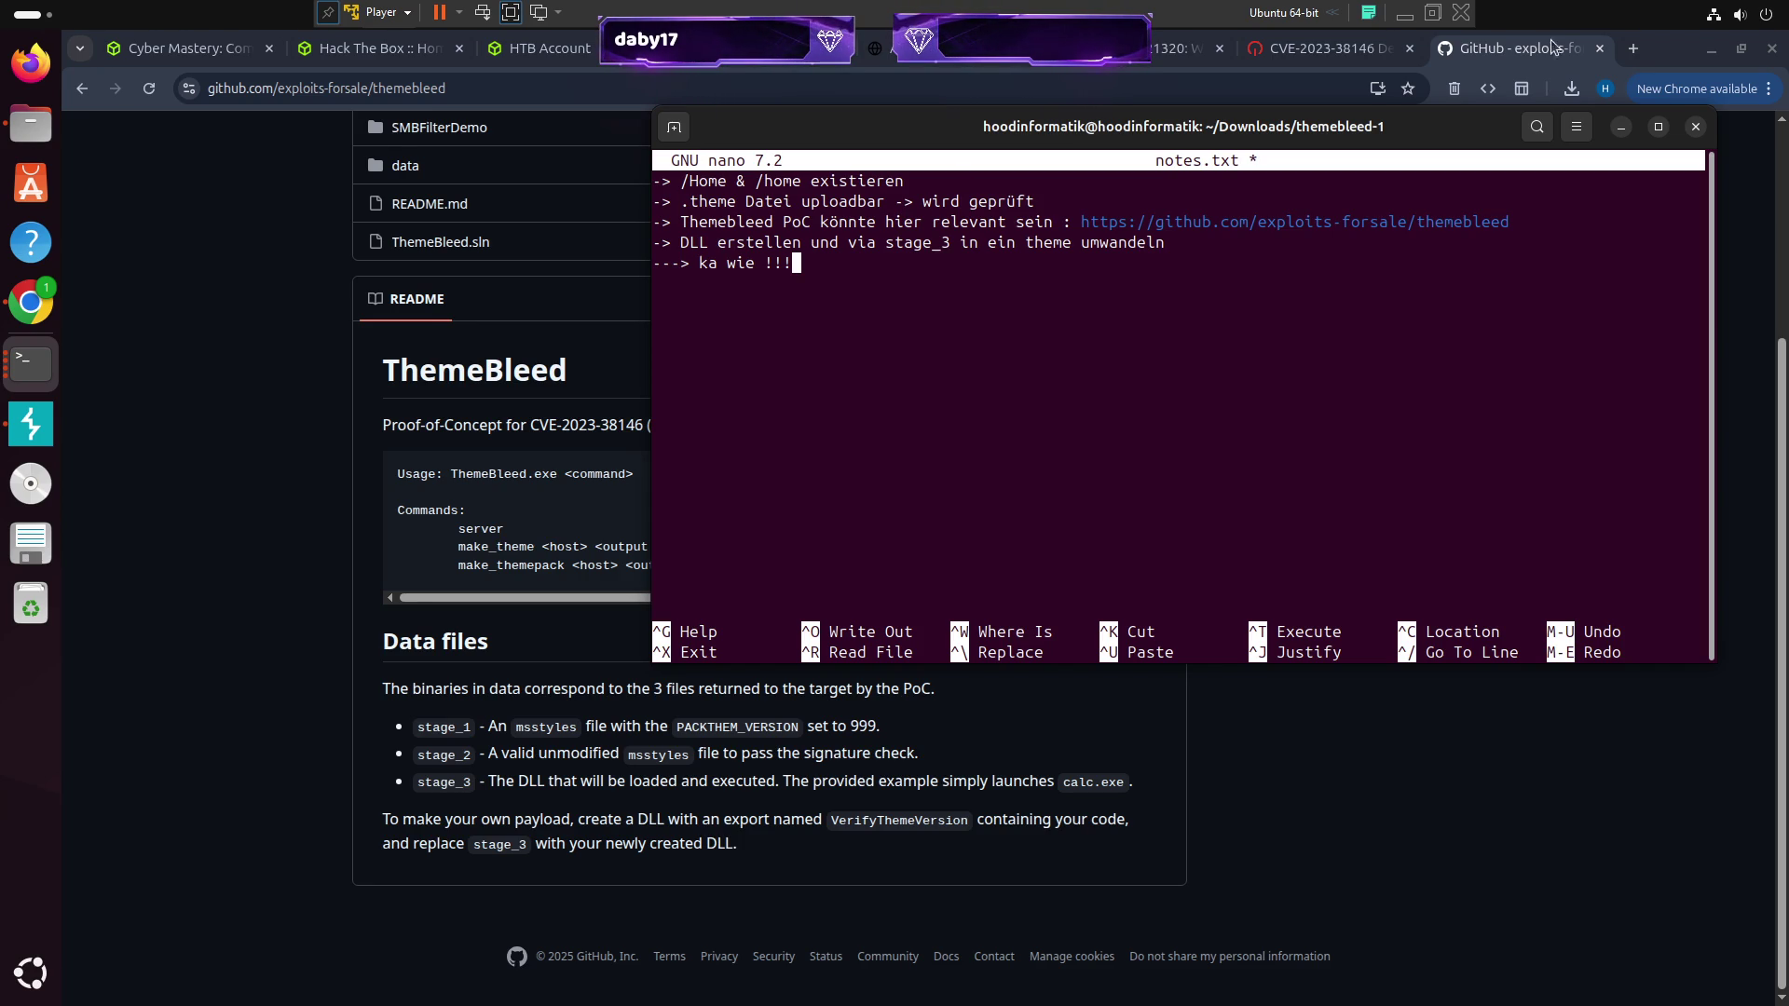
click(1633, 47)
Search 'create dll' and read Microsoft Learn's C++ DLL walkthrough up to 'Create the DLL project'
text(create dll)
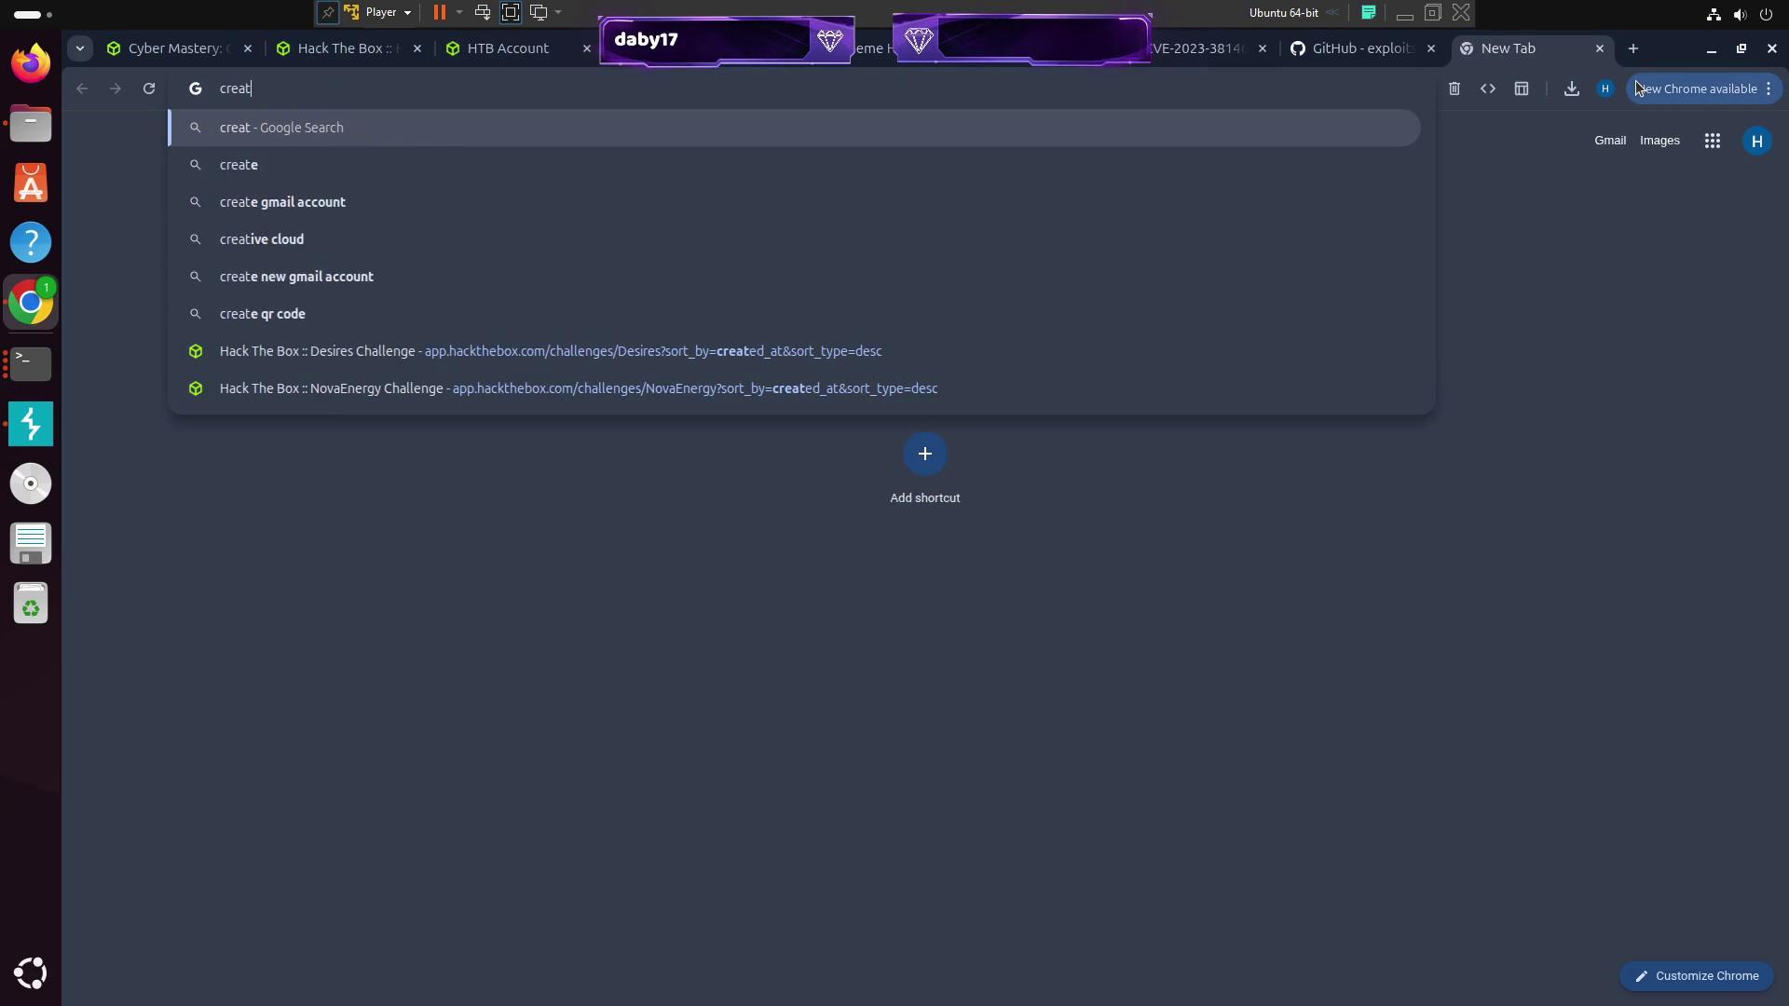
key(Return)
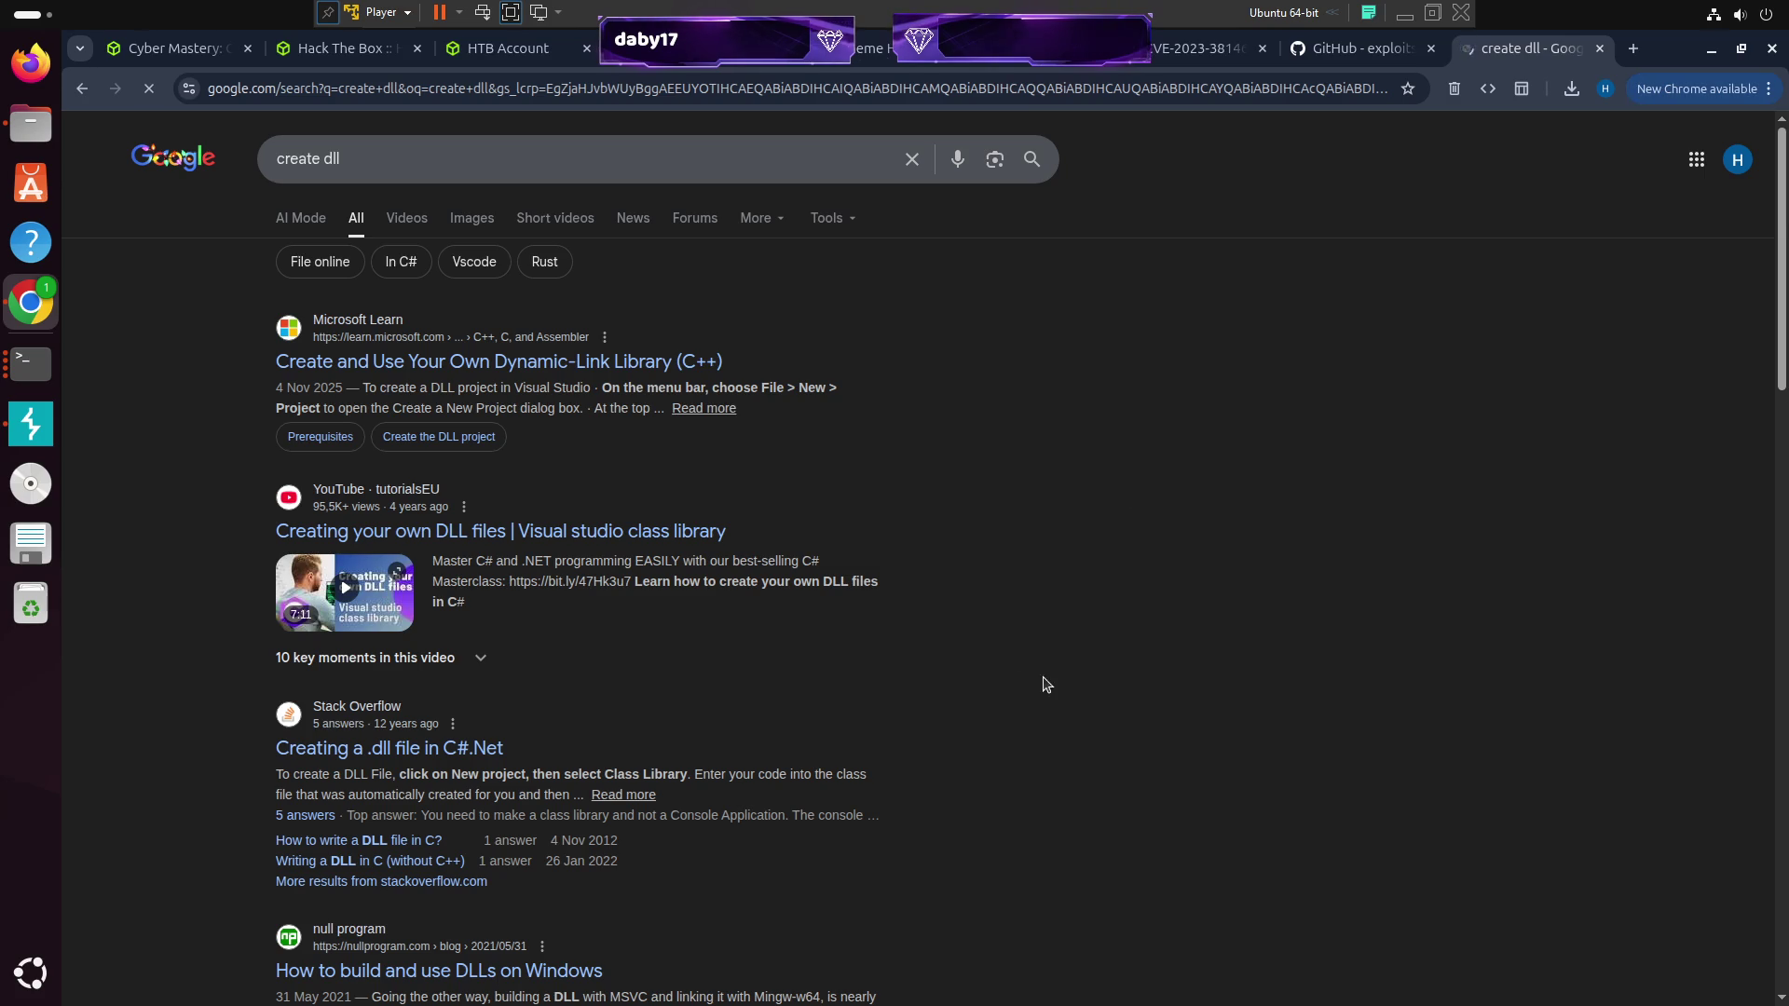
click(552, 356)
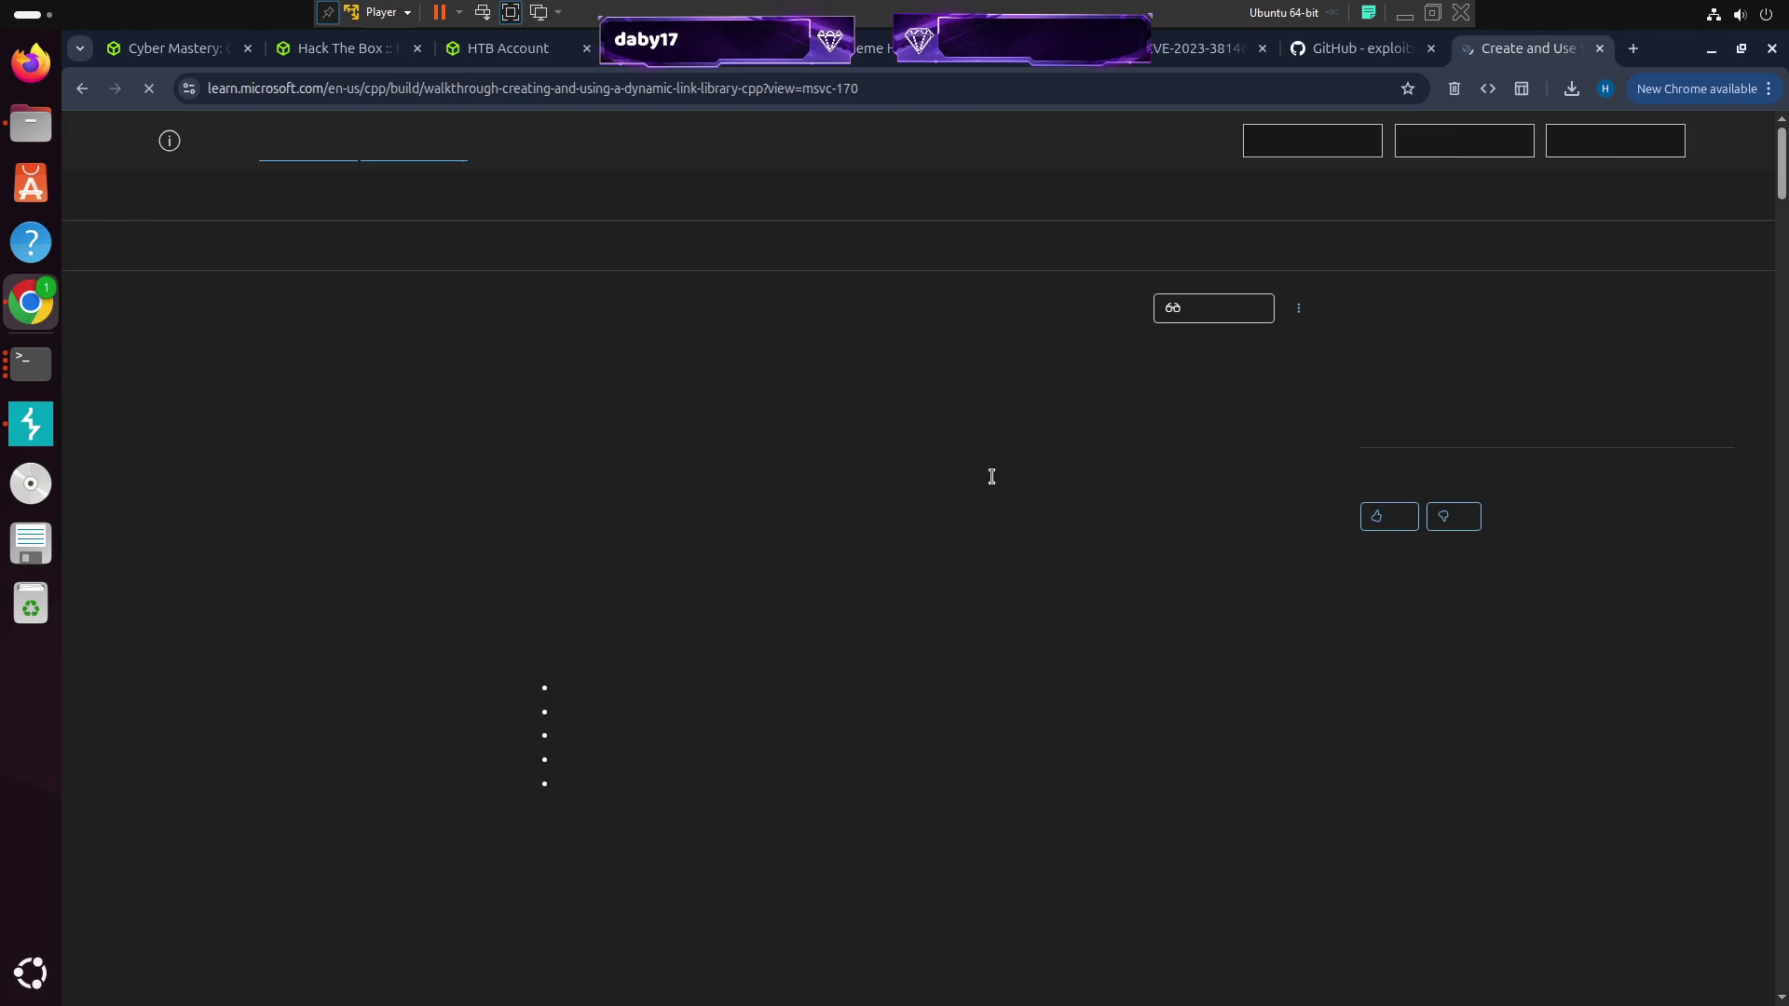
scroll(989, 541, down, 10)
scroll(989, 540, down, 5)
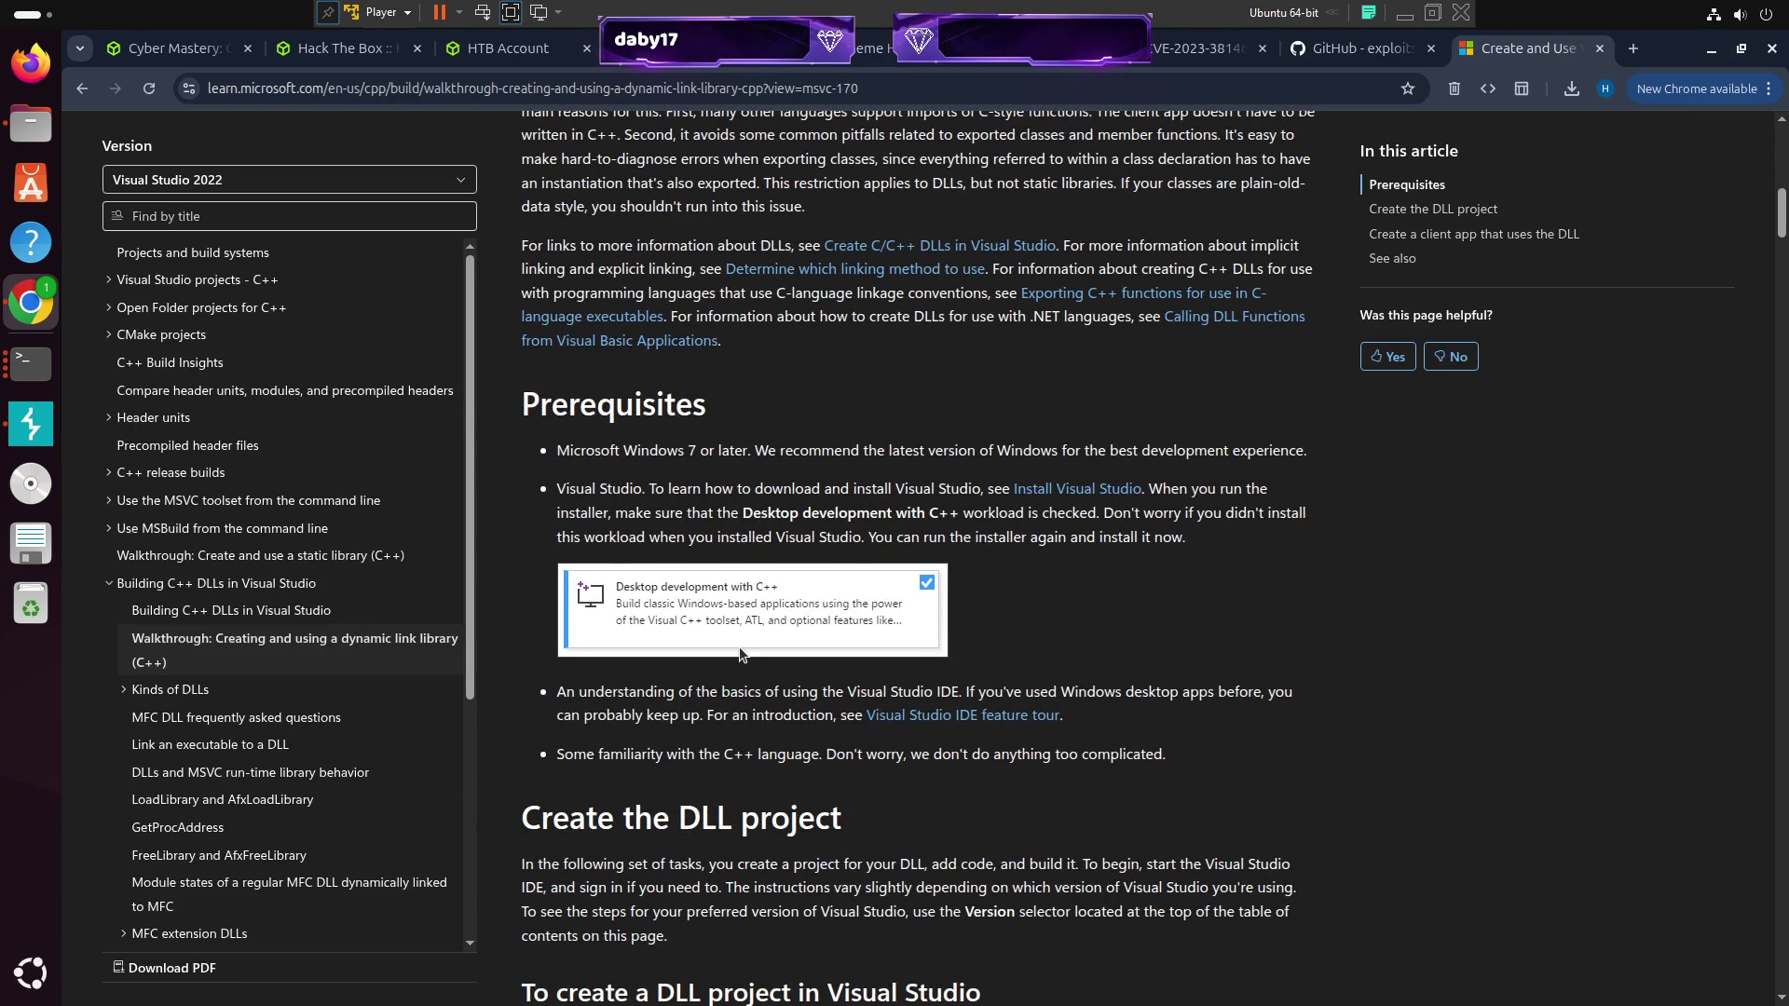
scroll(743, 648, down, 5)
scroll(963, 510, down, 2)
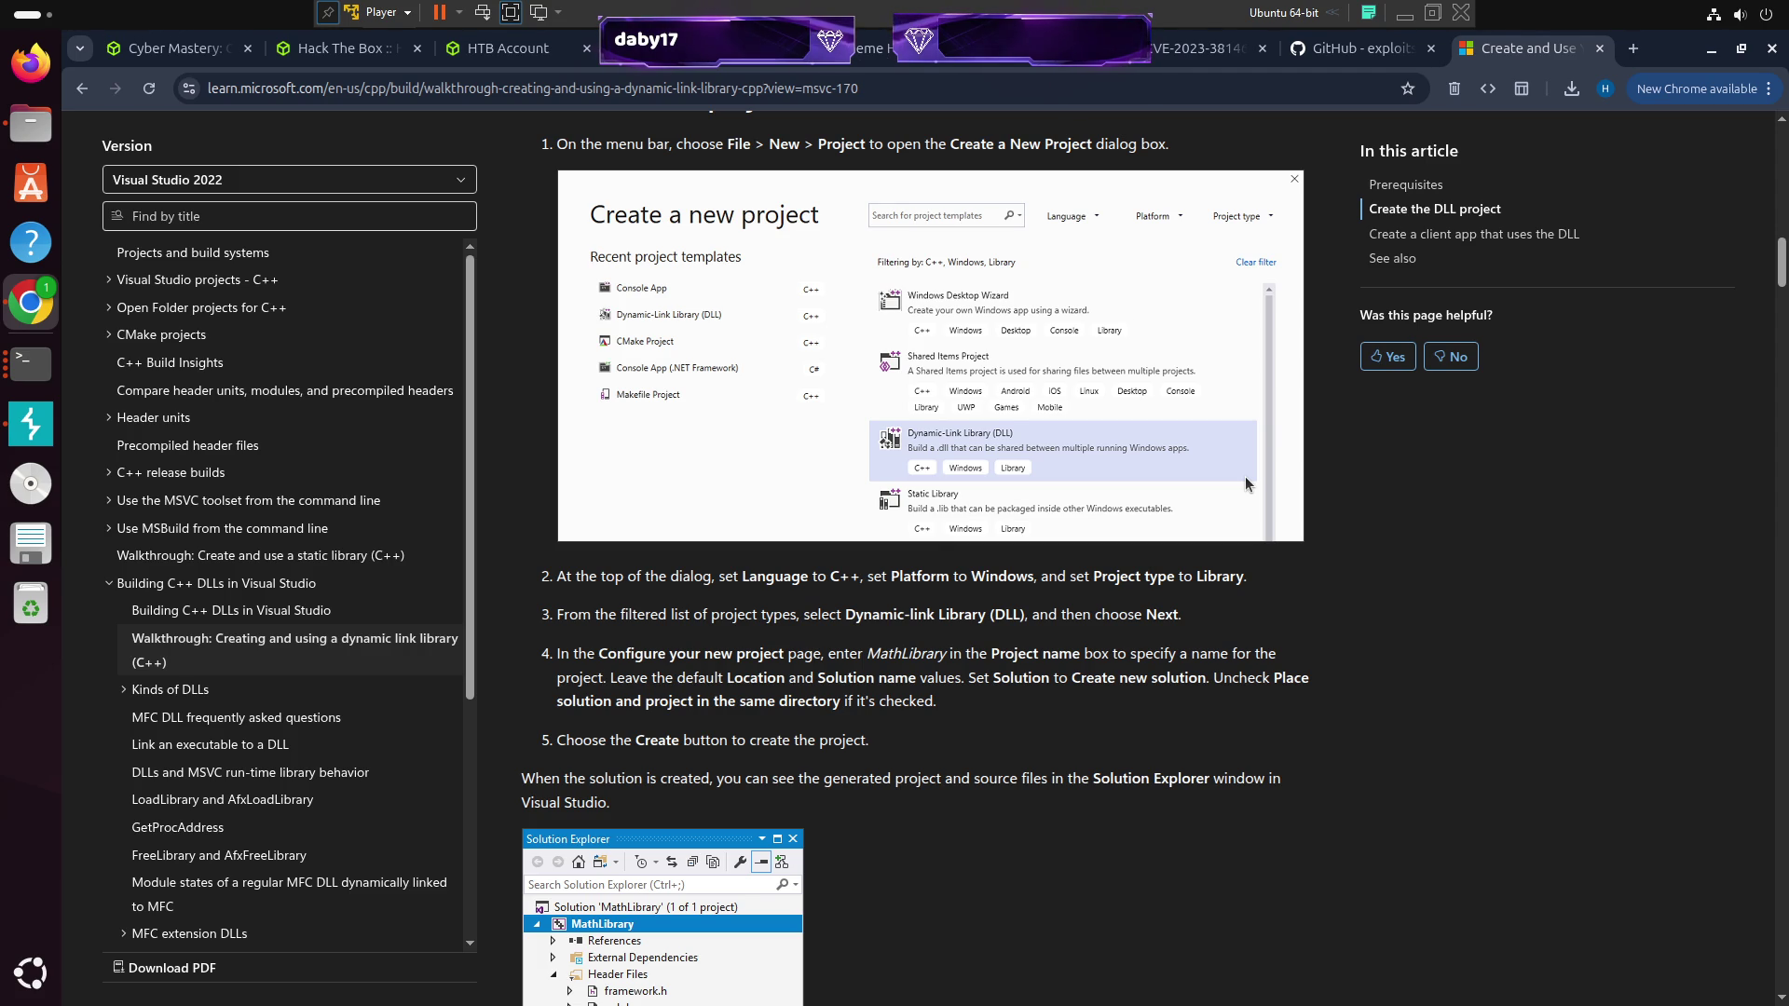
scroll(1245, 479, down, 2)
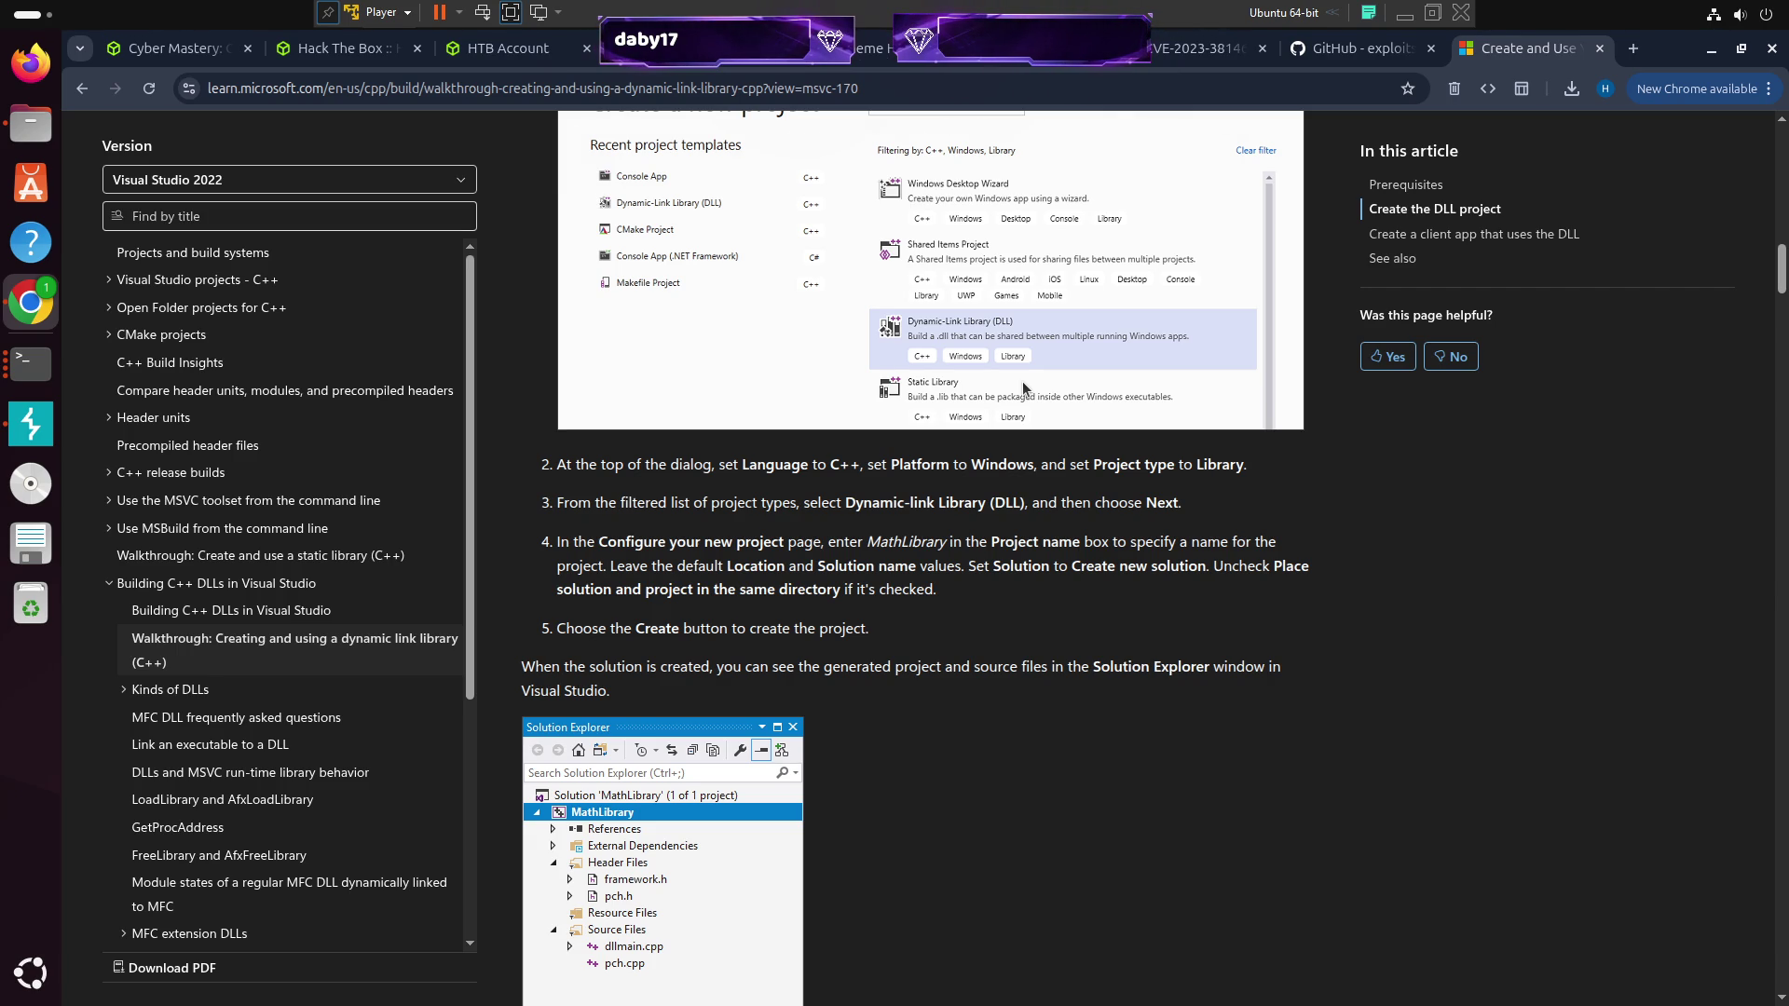
scroll(1022, 382, up, 3)
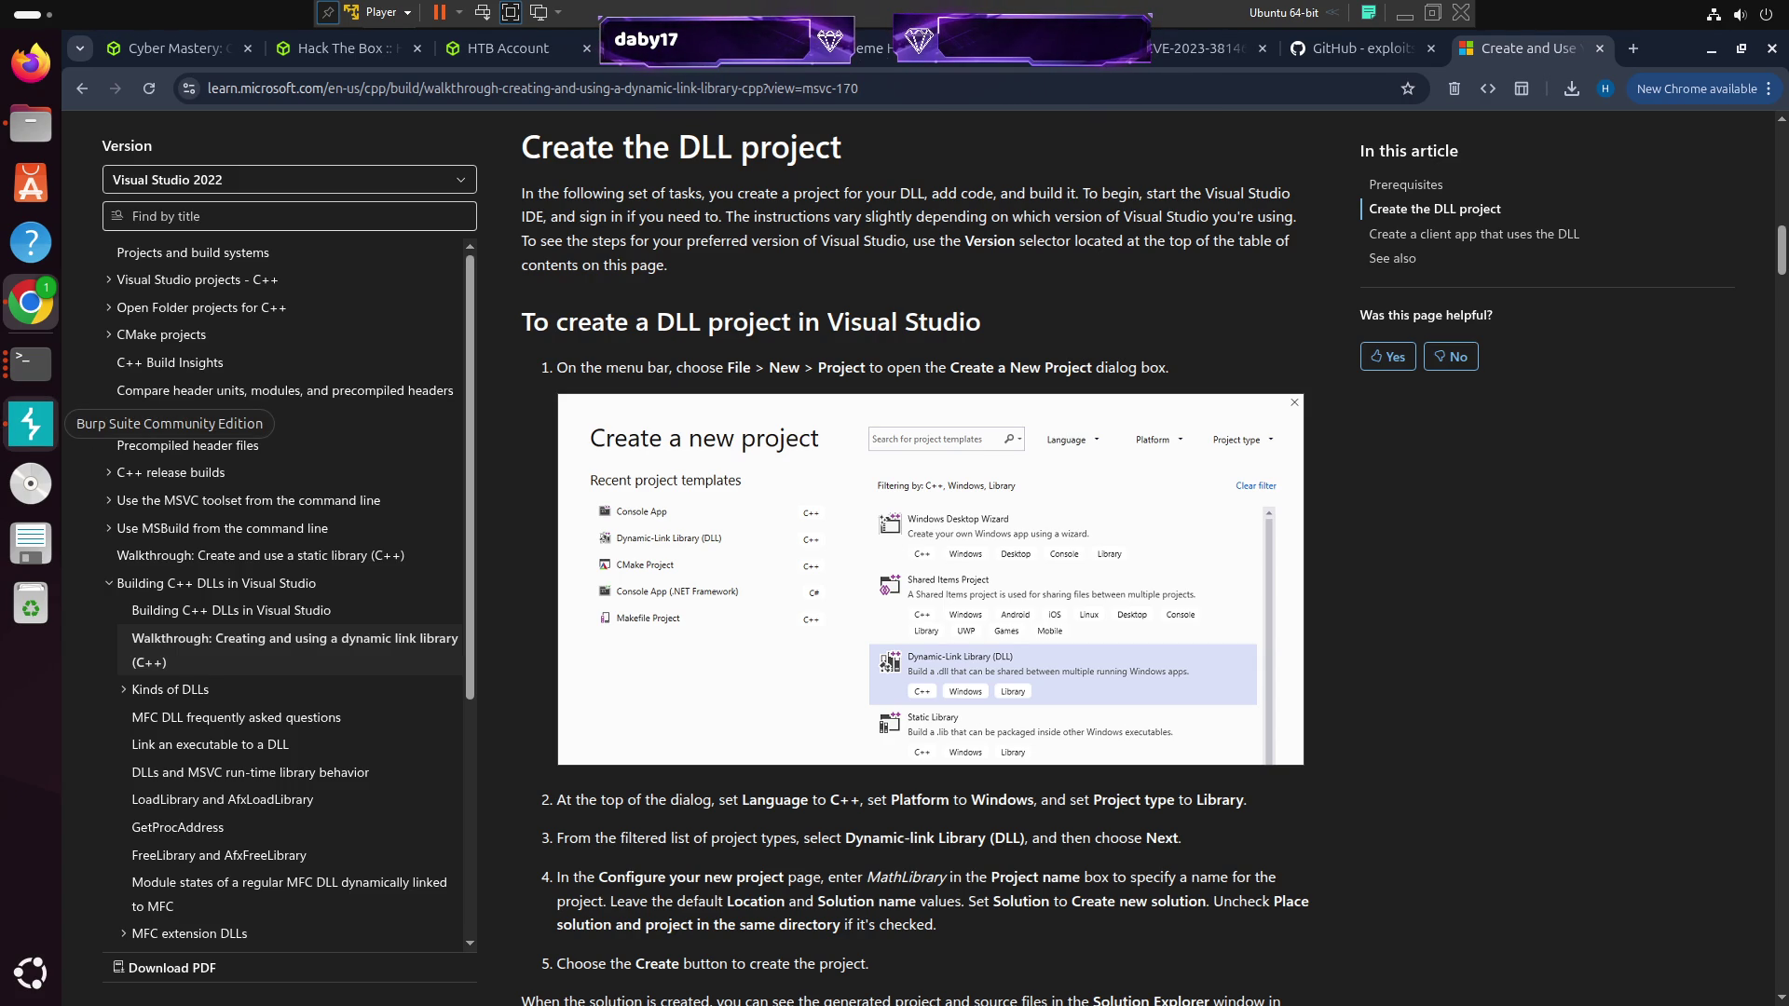
Save changes to notes.txt, exit nano, and minimize the terminal to reveal the Microsoft Learn page
click(31, 363)
key(ctrl+x)
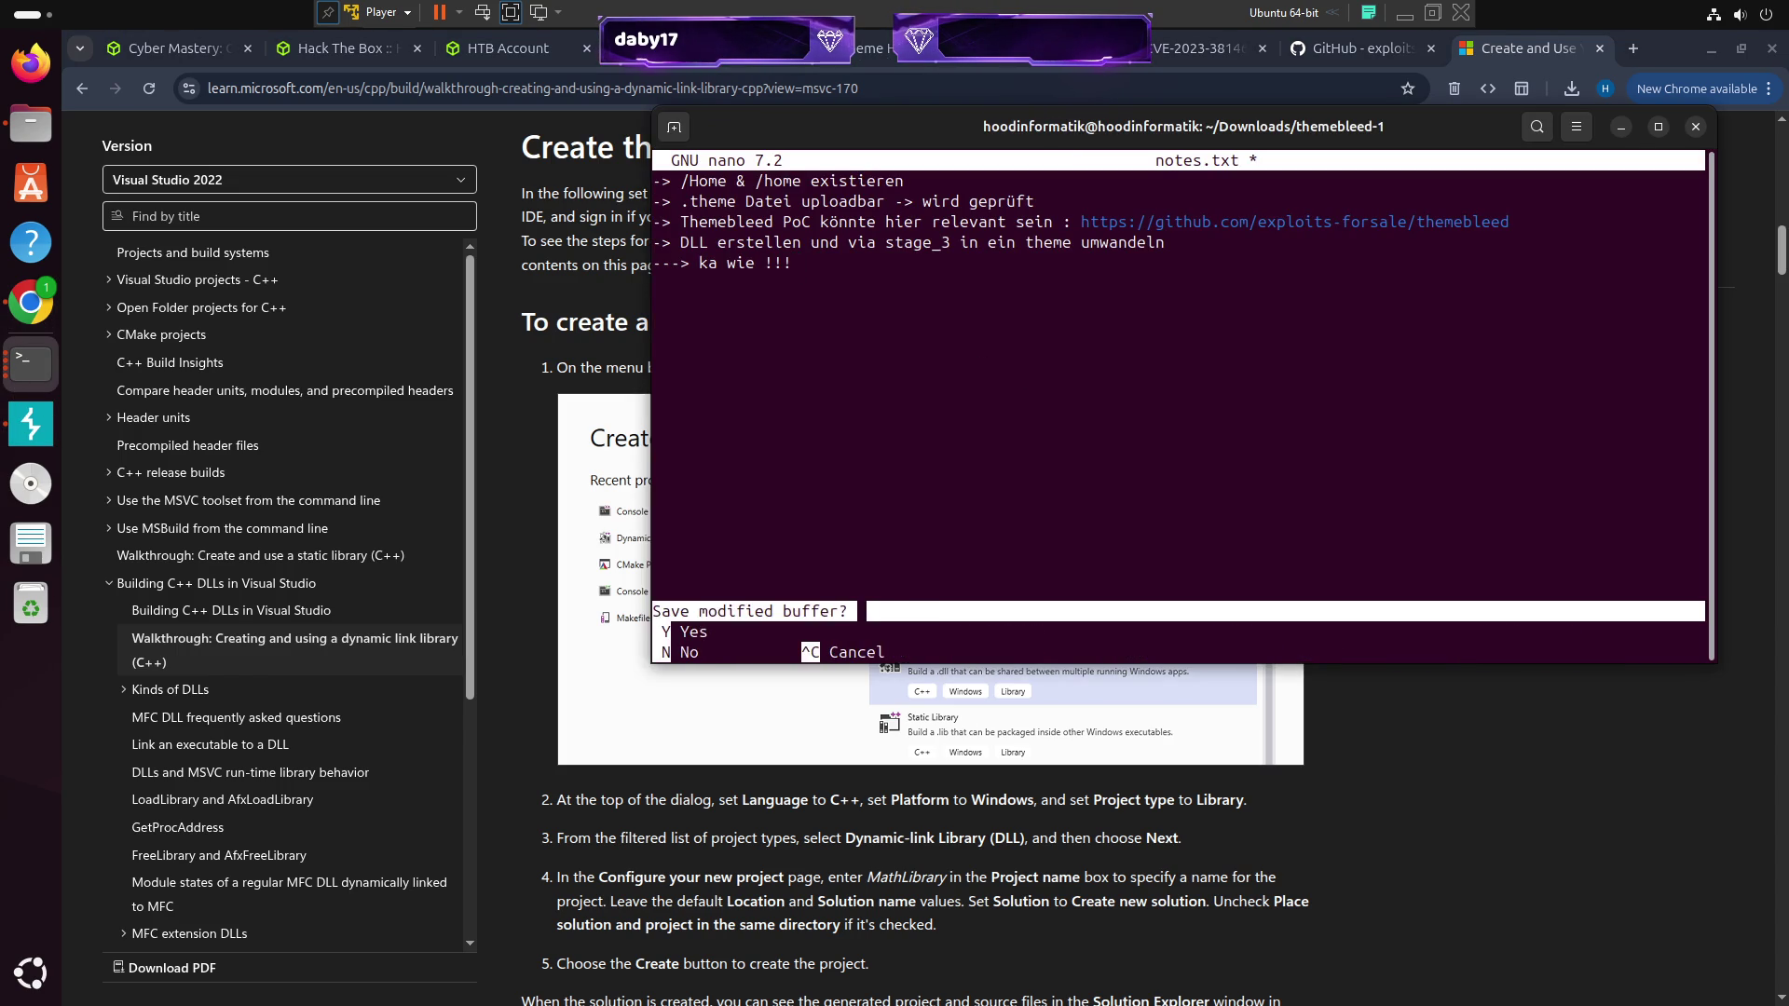
key(y)
key(Return)
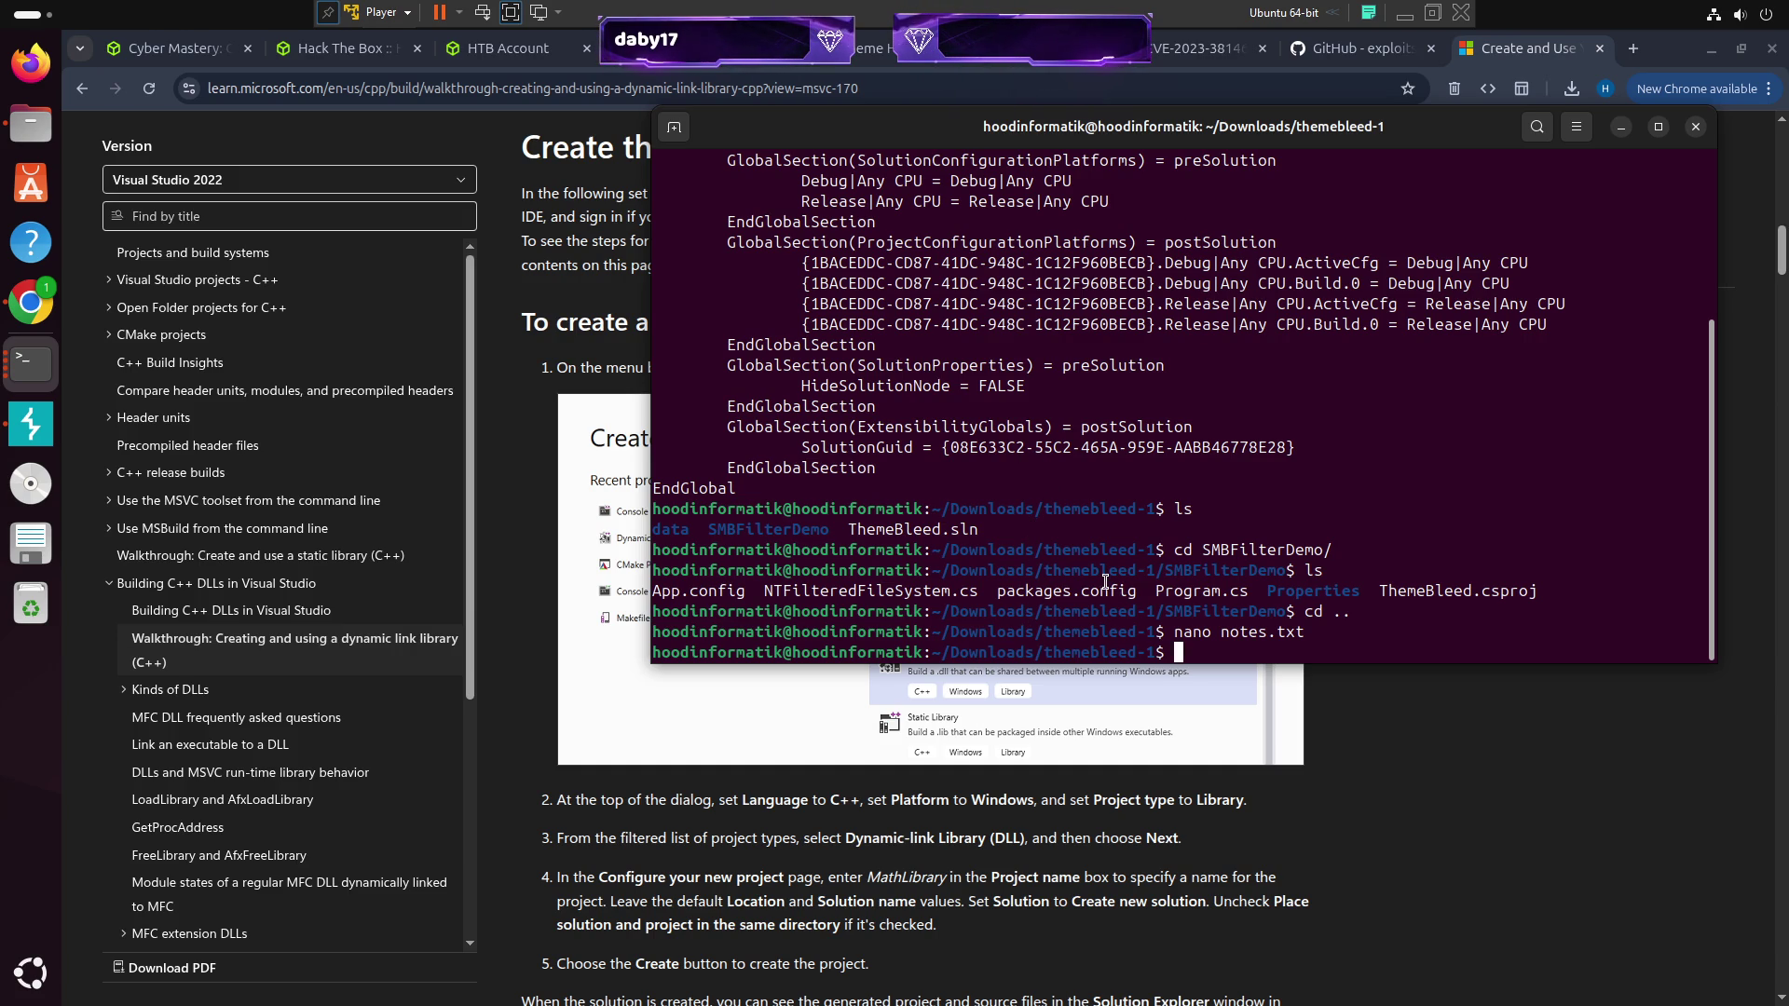
drag(932, 125, 710, 144)
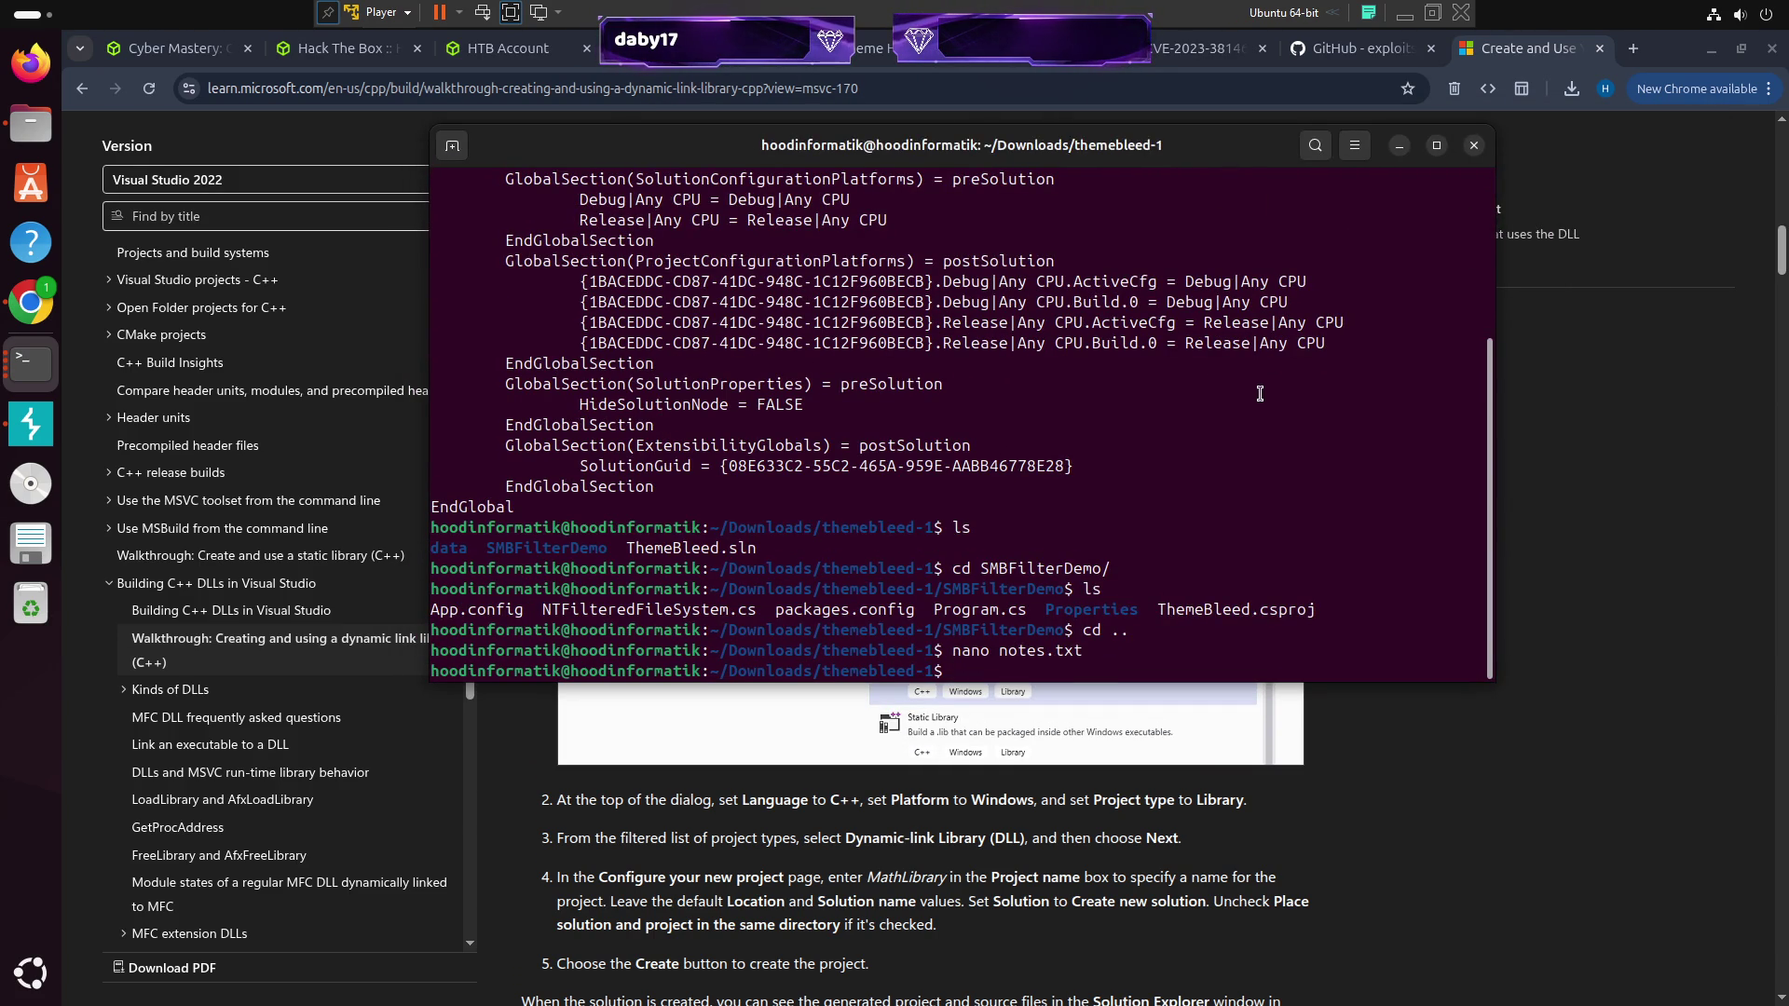
click(1398, 149)
Load open-threats.com and switch the site to light theme
click(750, 91)
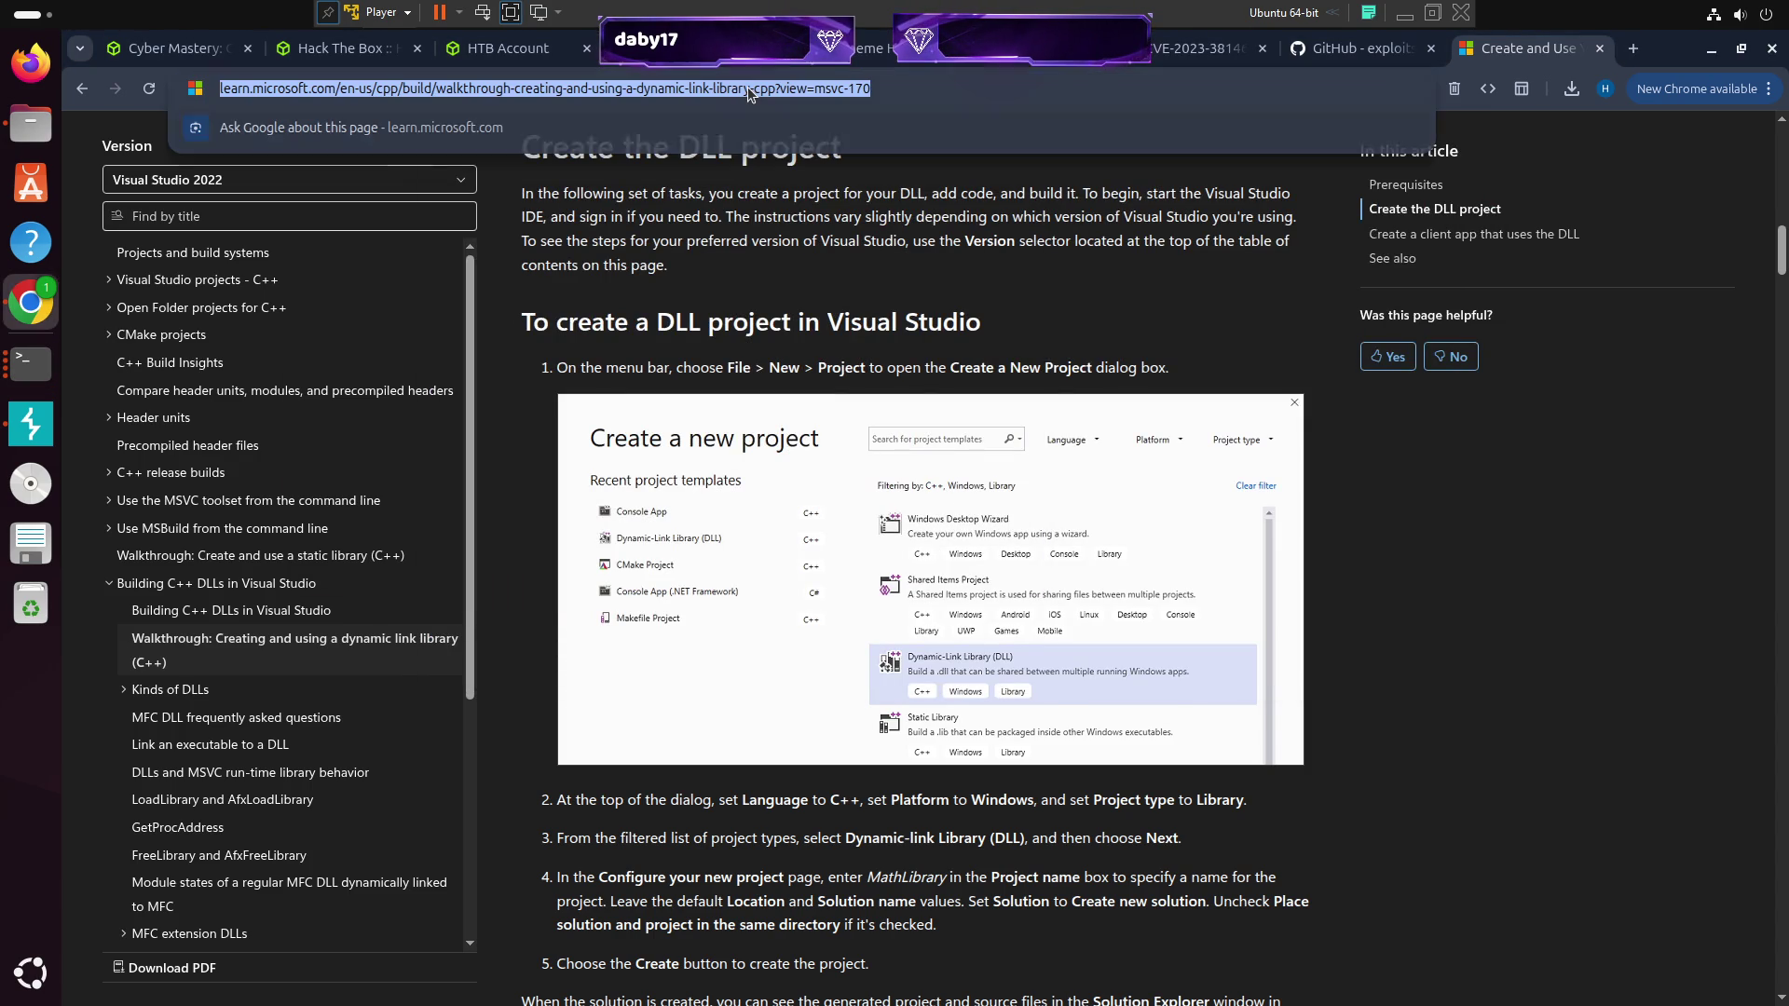
text(open)
key(Return)
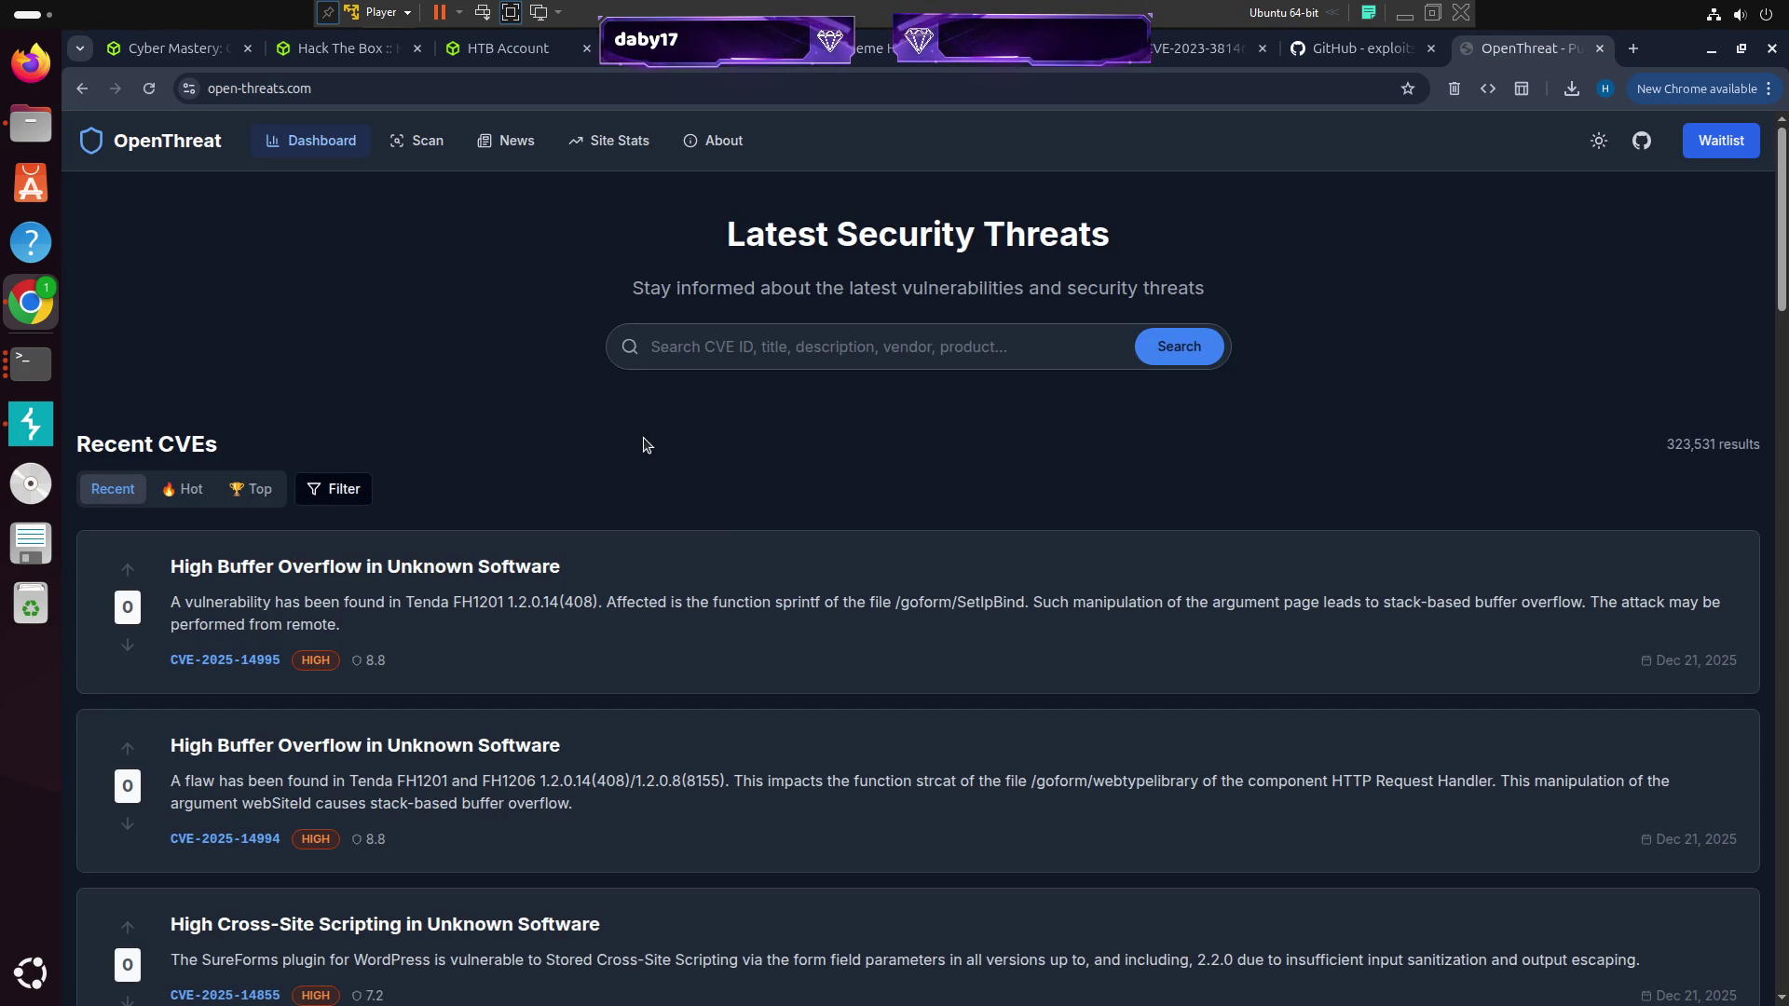
click(1601, 141)
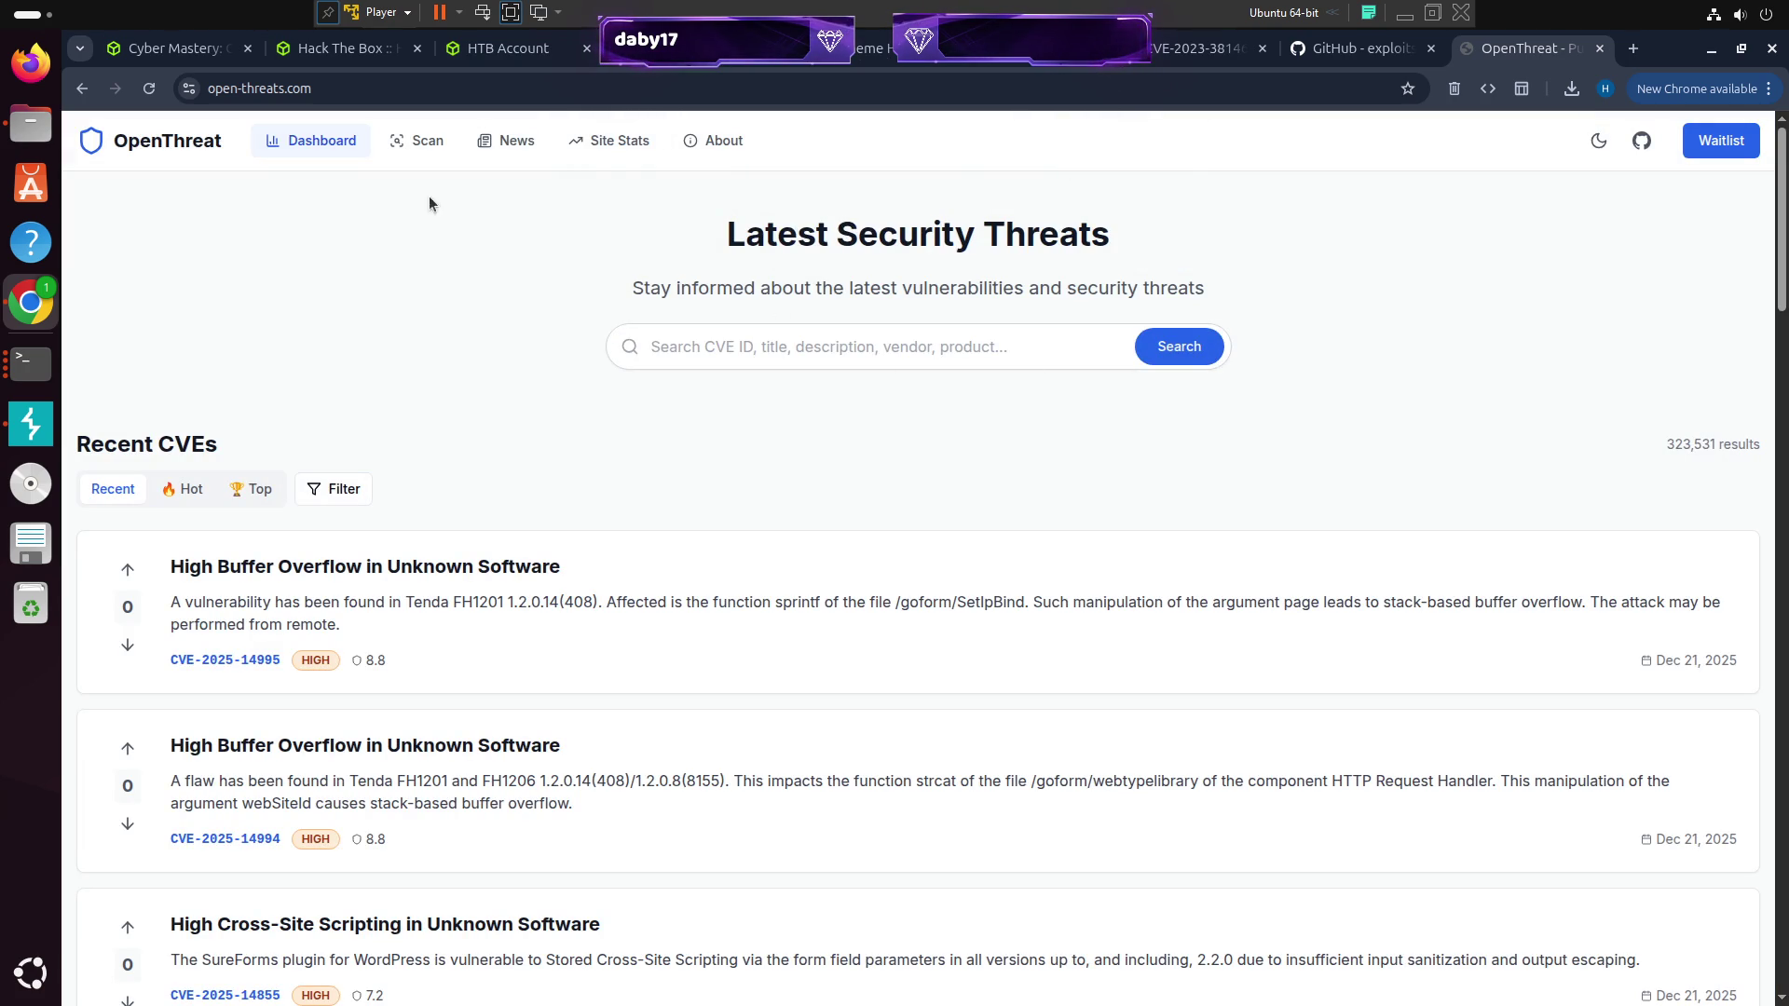
Look over the vulnerability scanner and security news pages, then return to the CVE dashboard
click(407, 149)
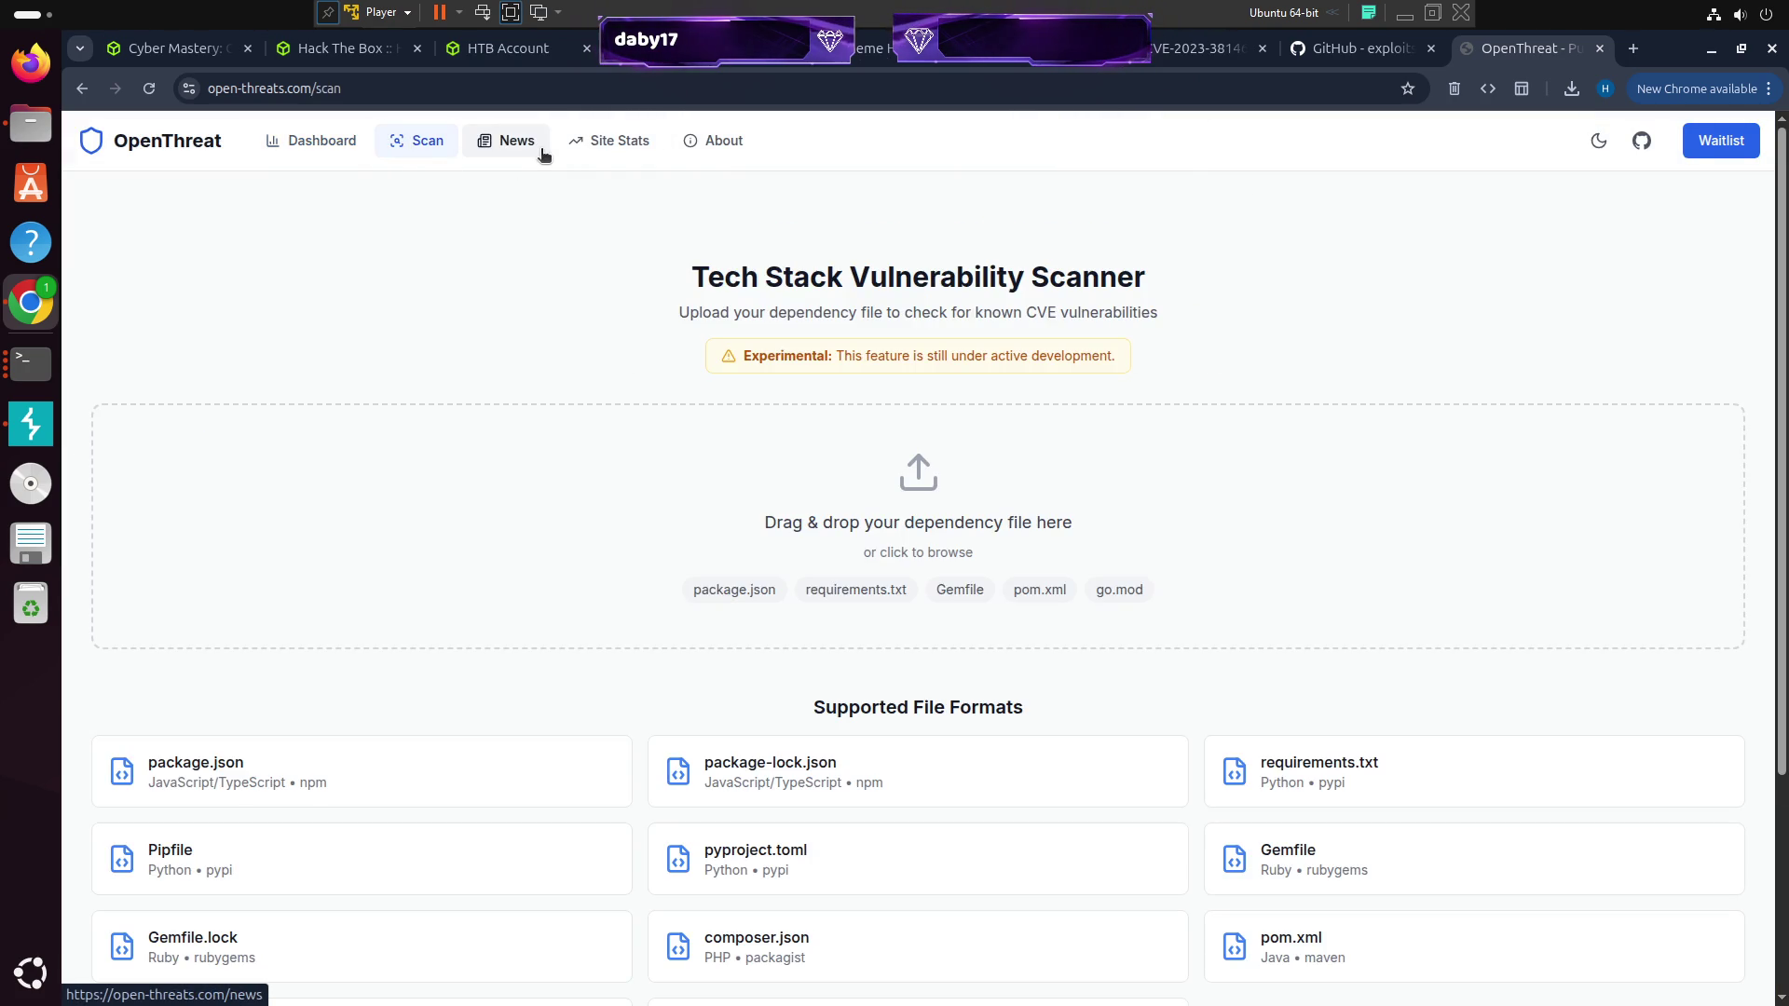
click(495, 148)
click(445, 145)
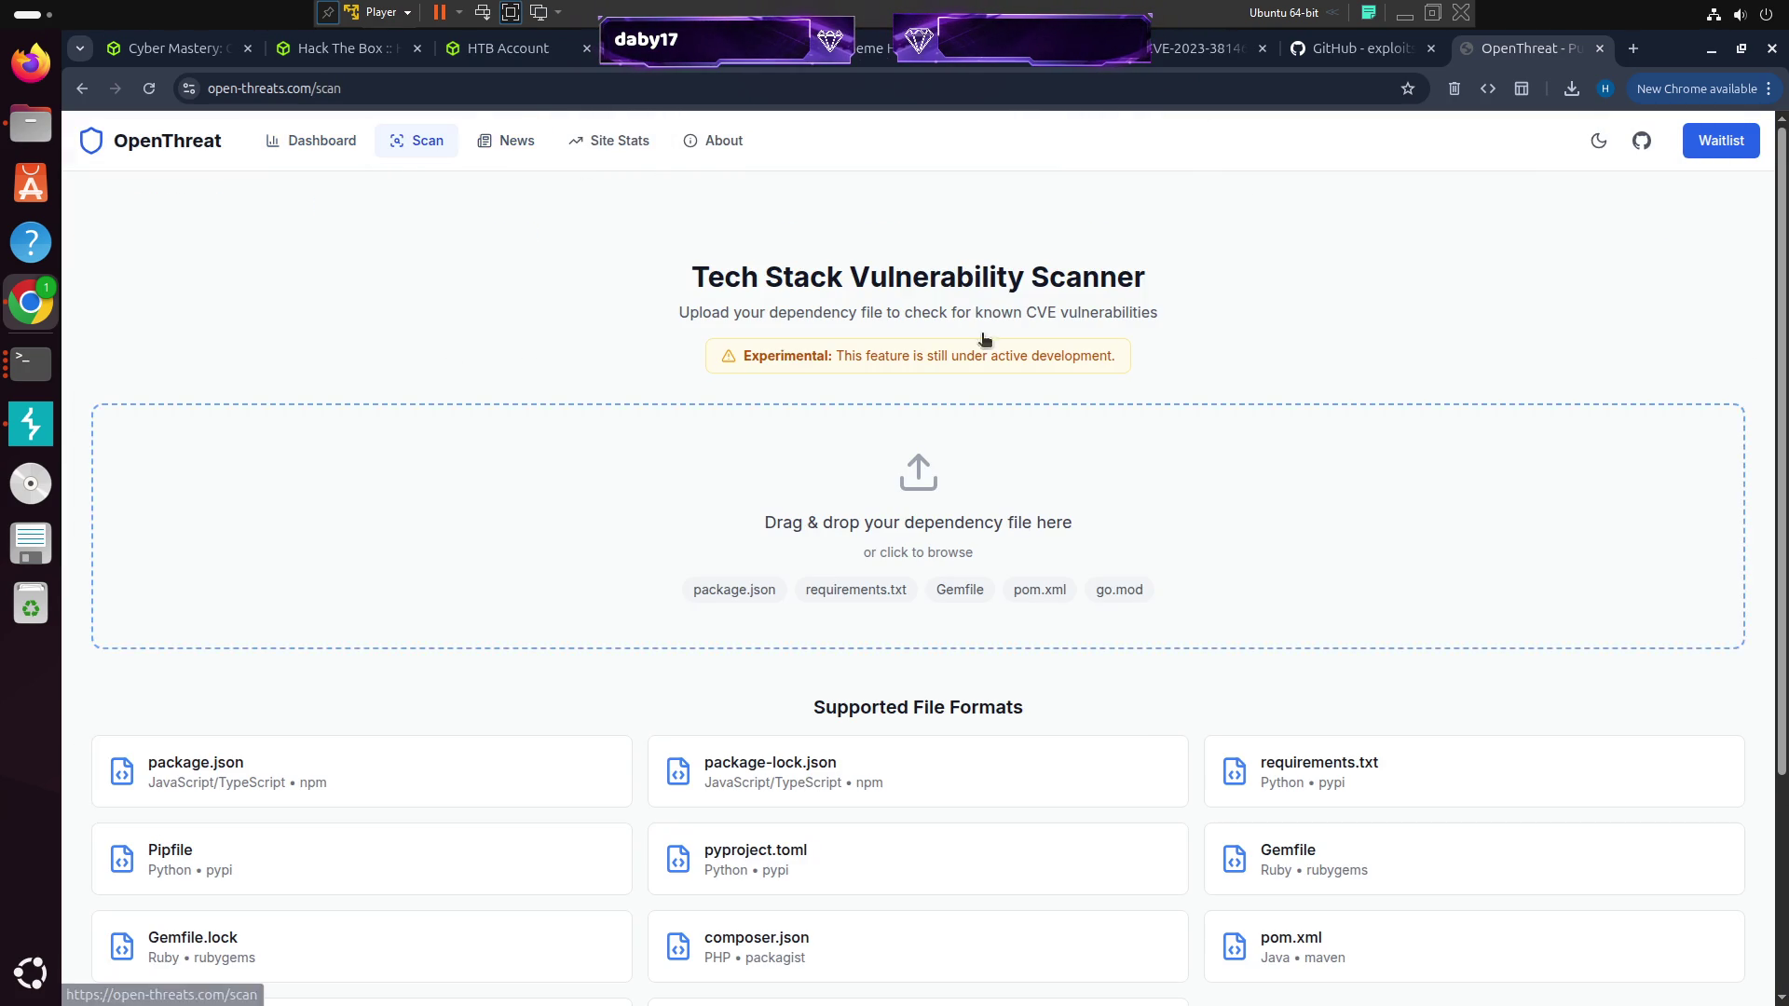
mouse_move(767, 294)
mouse_down()
mouse_move(1304, 362)
mouse_move(1304, 335)
mouse_up()
click(1305, 336)
scroll(831, 763, down, 3)
scroll(832, 764, up, 3)
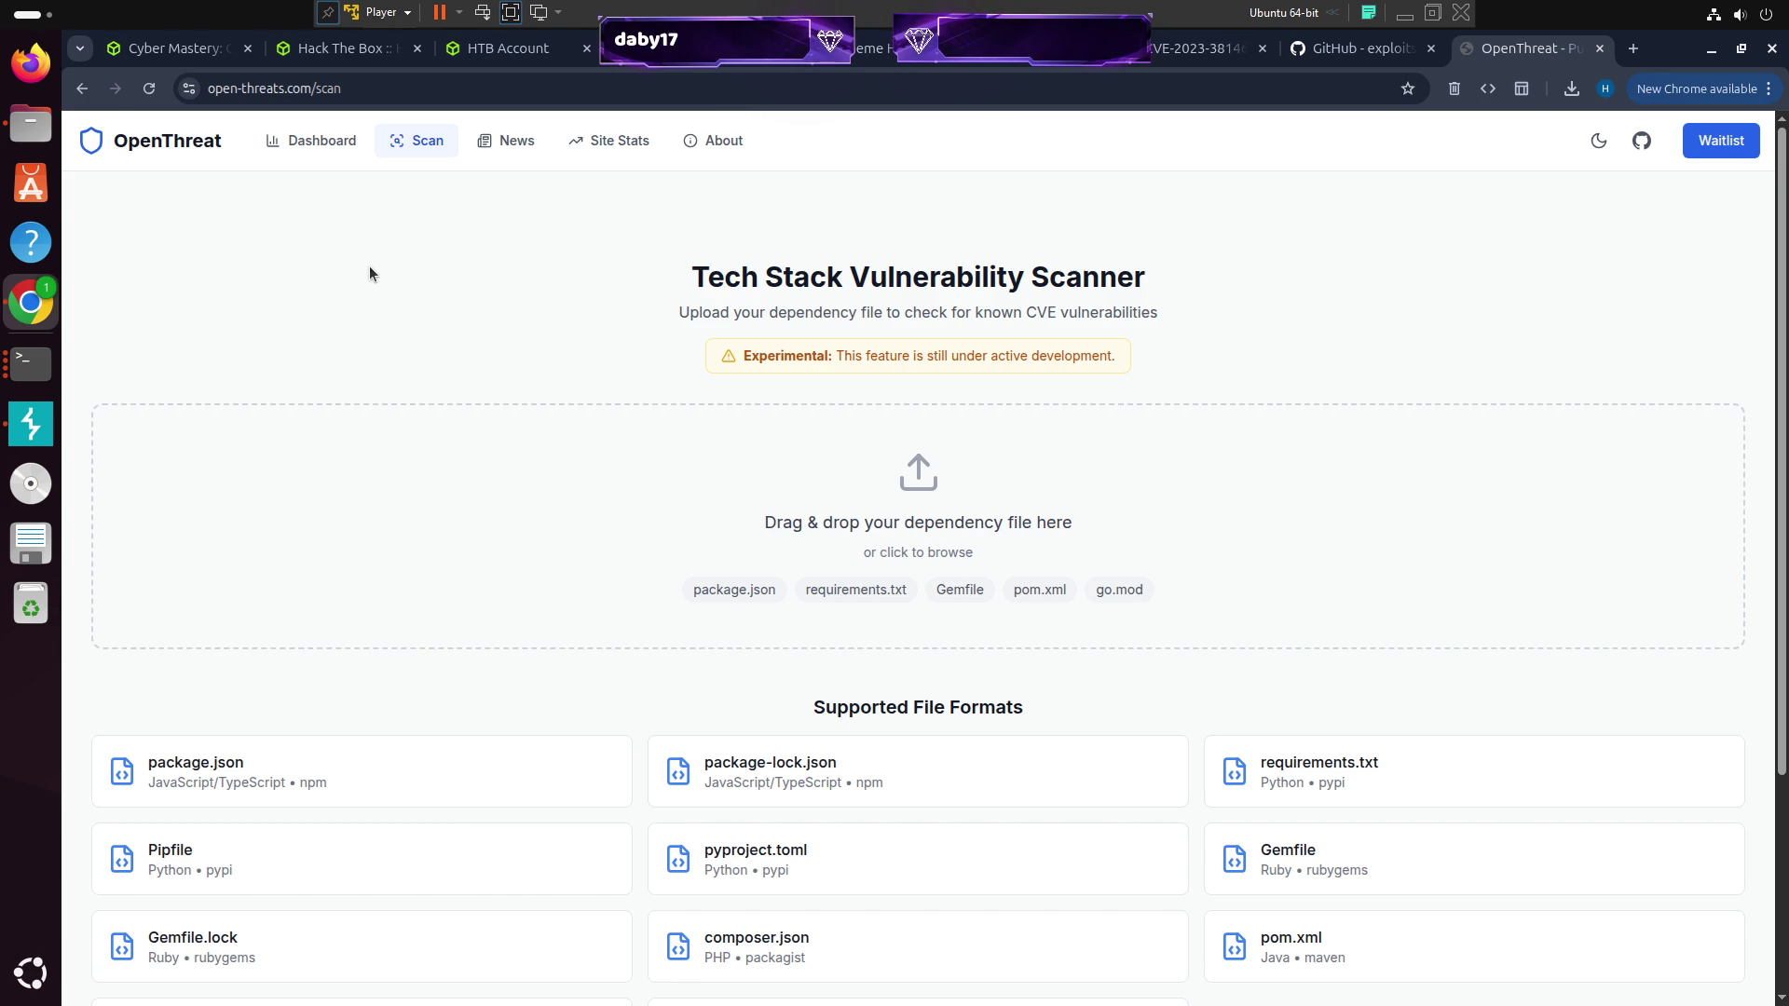
click(322, 142)
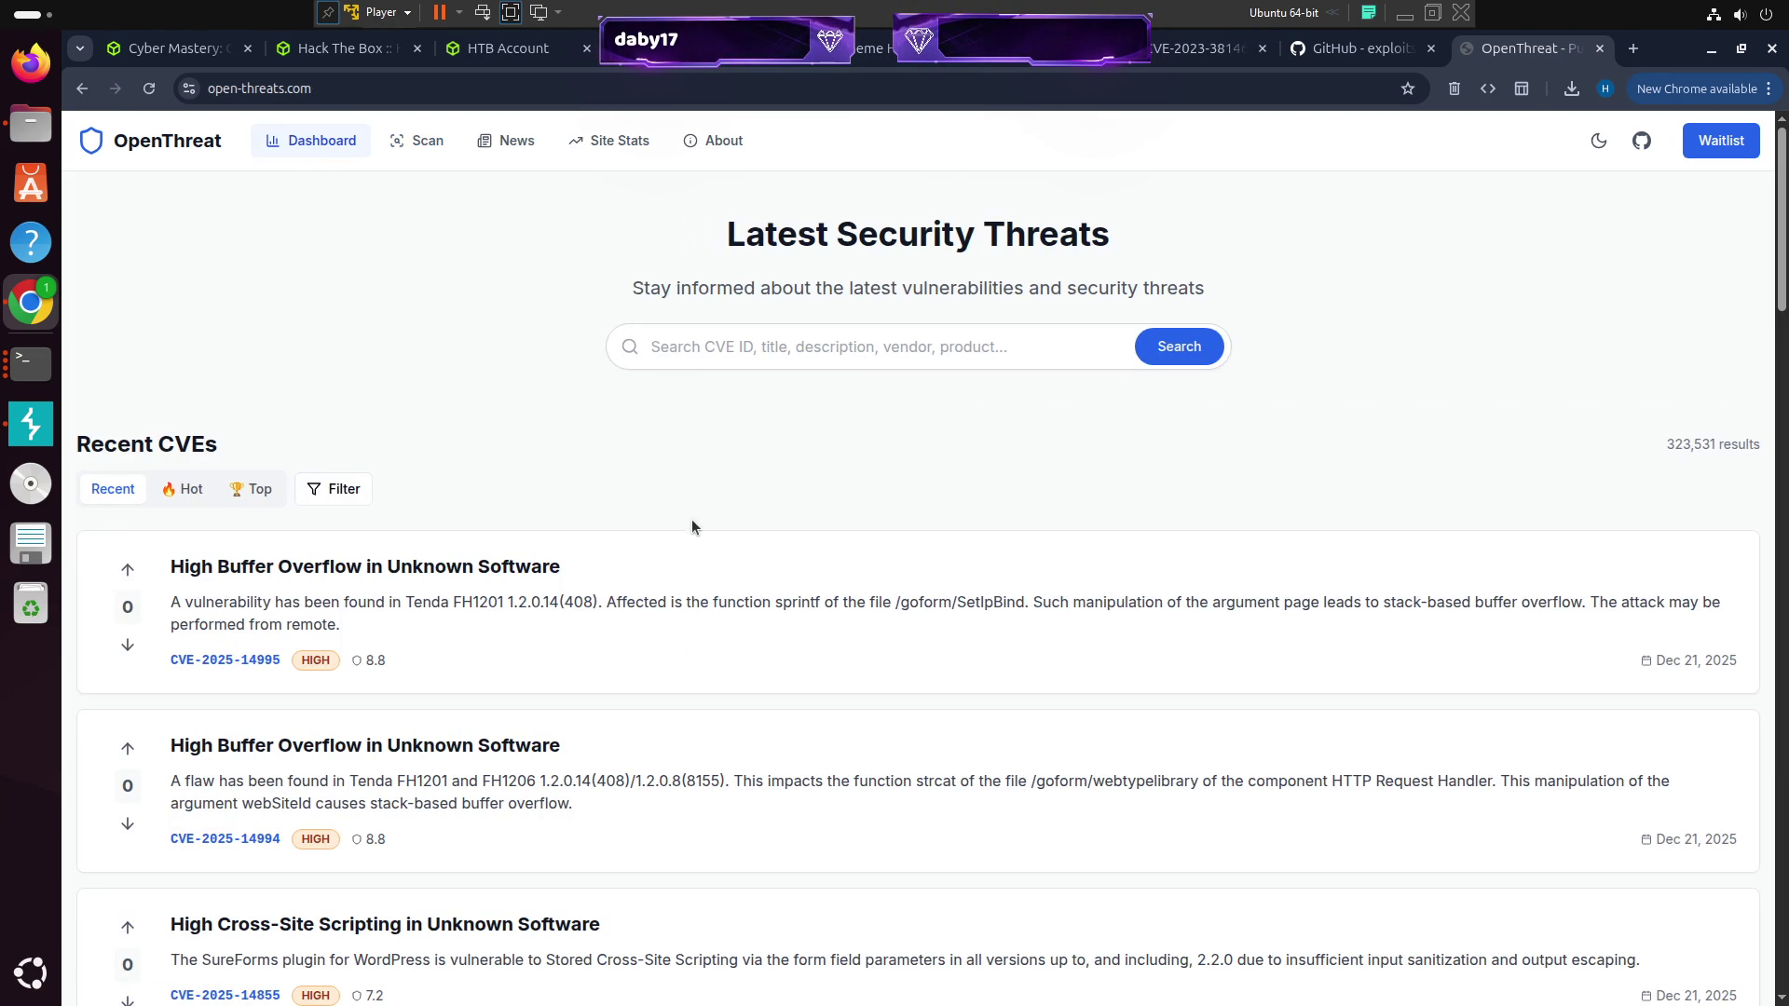
Scroll through the Latest Security Threats list and show the second page of CVEs
scroll(661, 388, down, 3)
scroll(661, 389, down, 3)
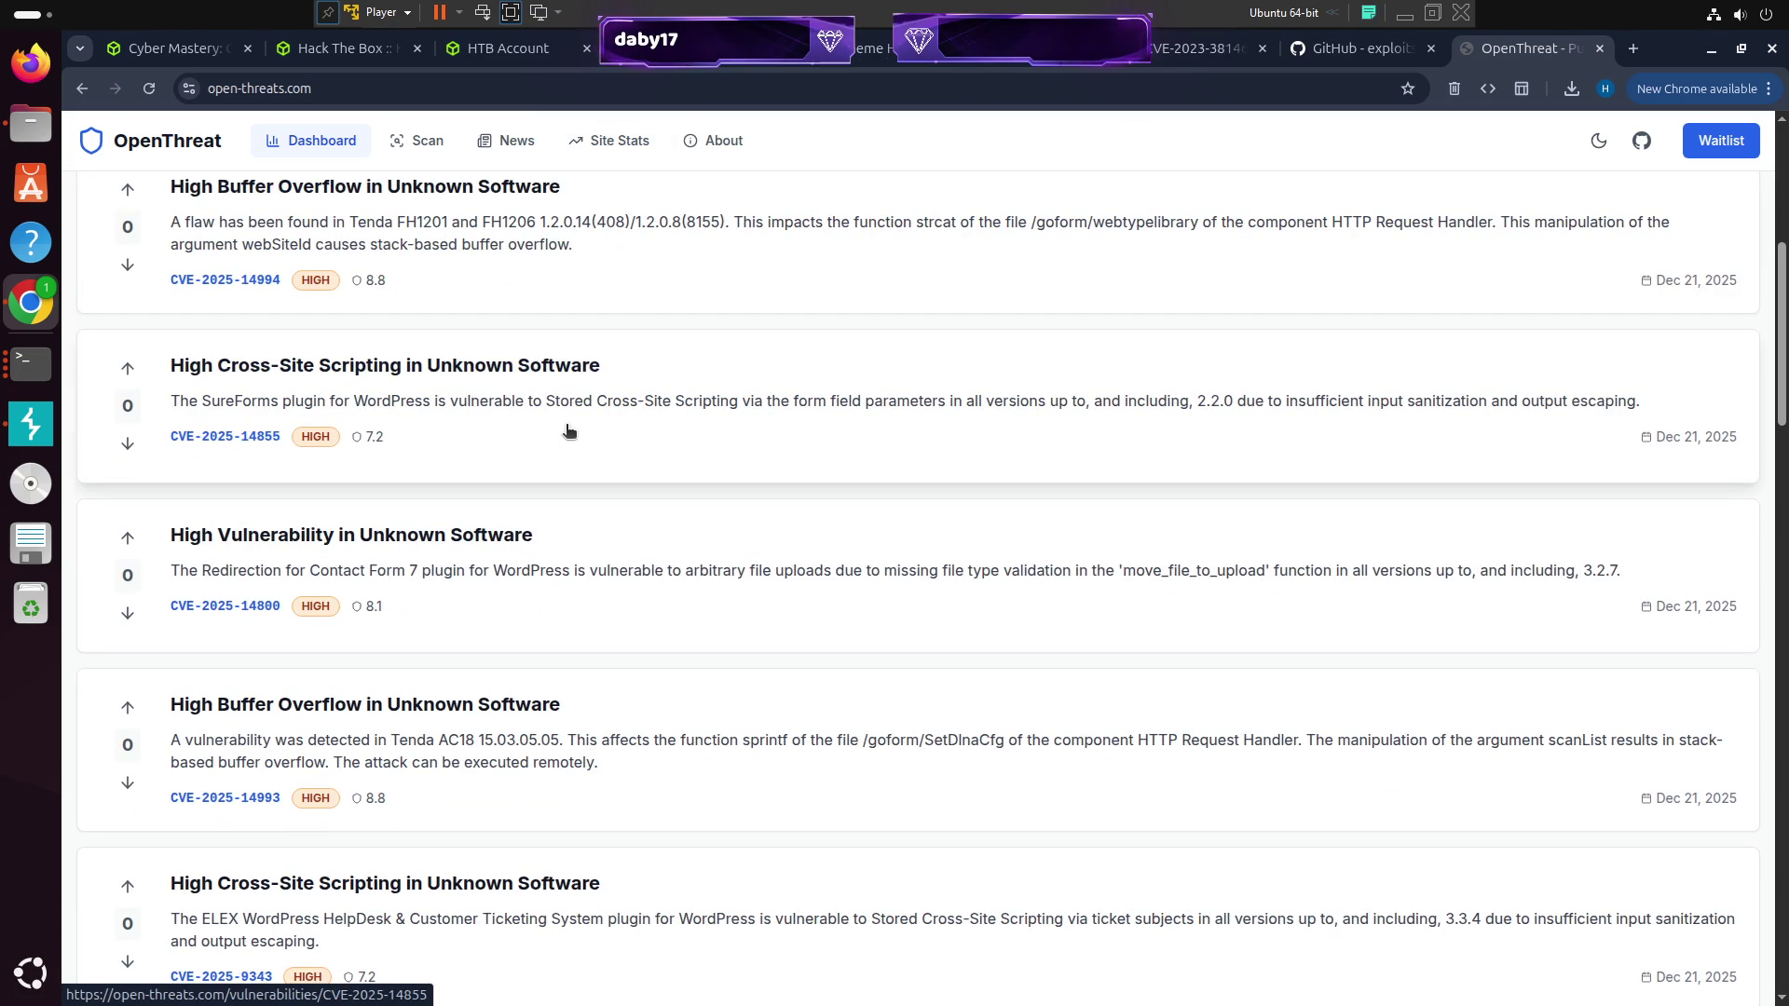
scroll(536, 437, up, 6)
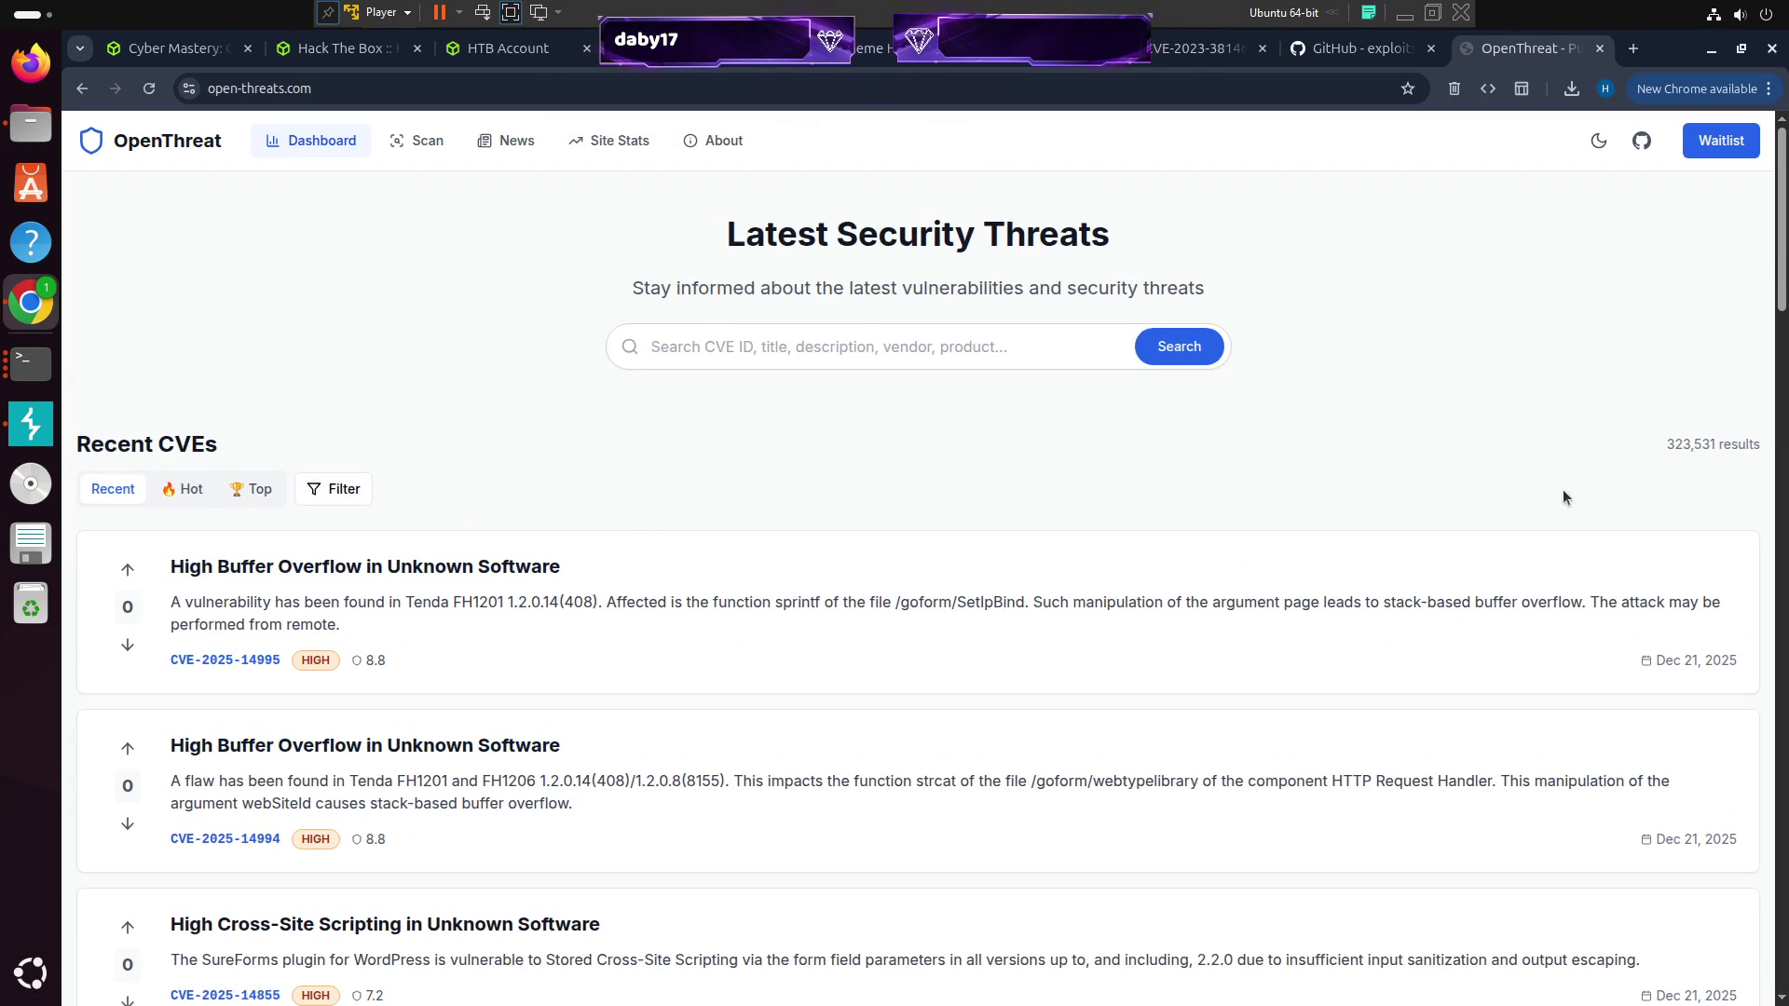
scroll(596, 518, down, 15)
scroll(678, 531, down, 10)
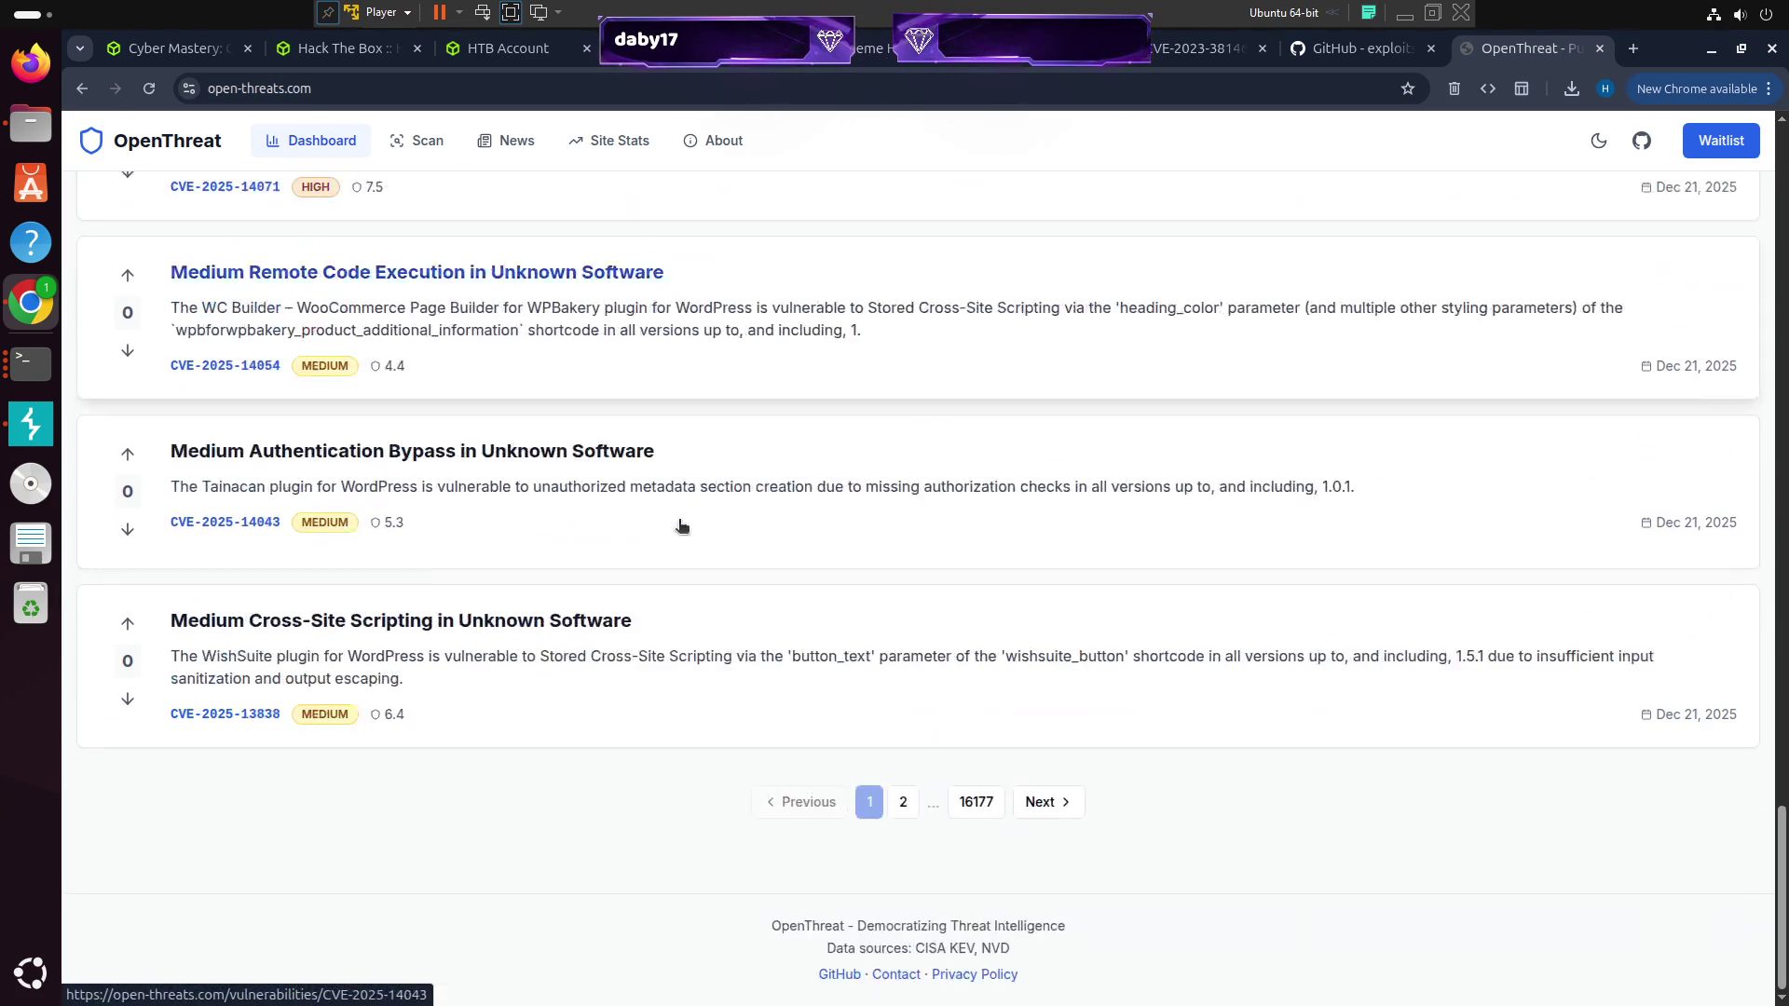
click(907, 804)
scroll(918, 601, up, 9)
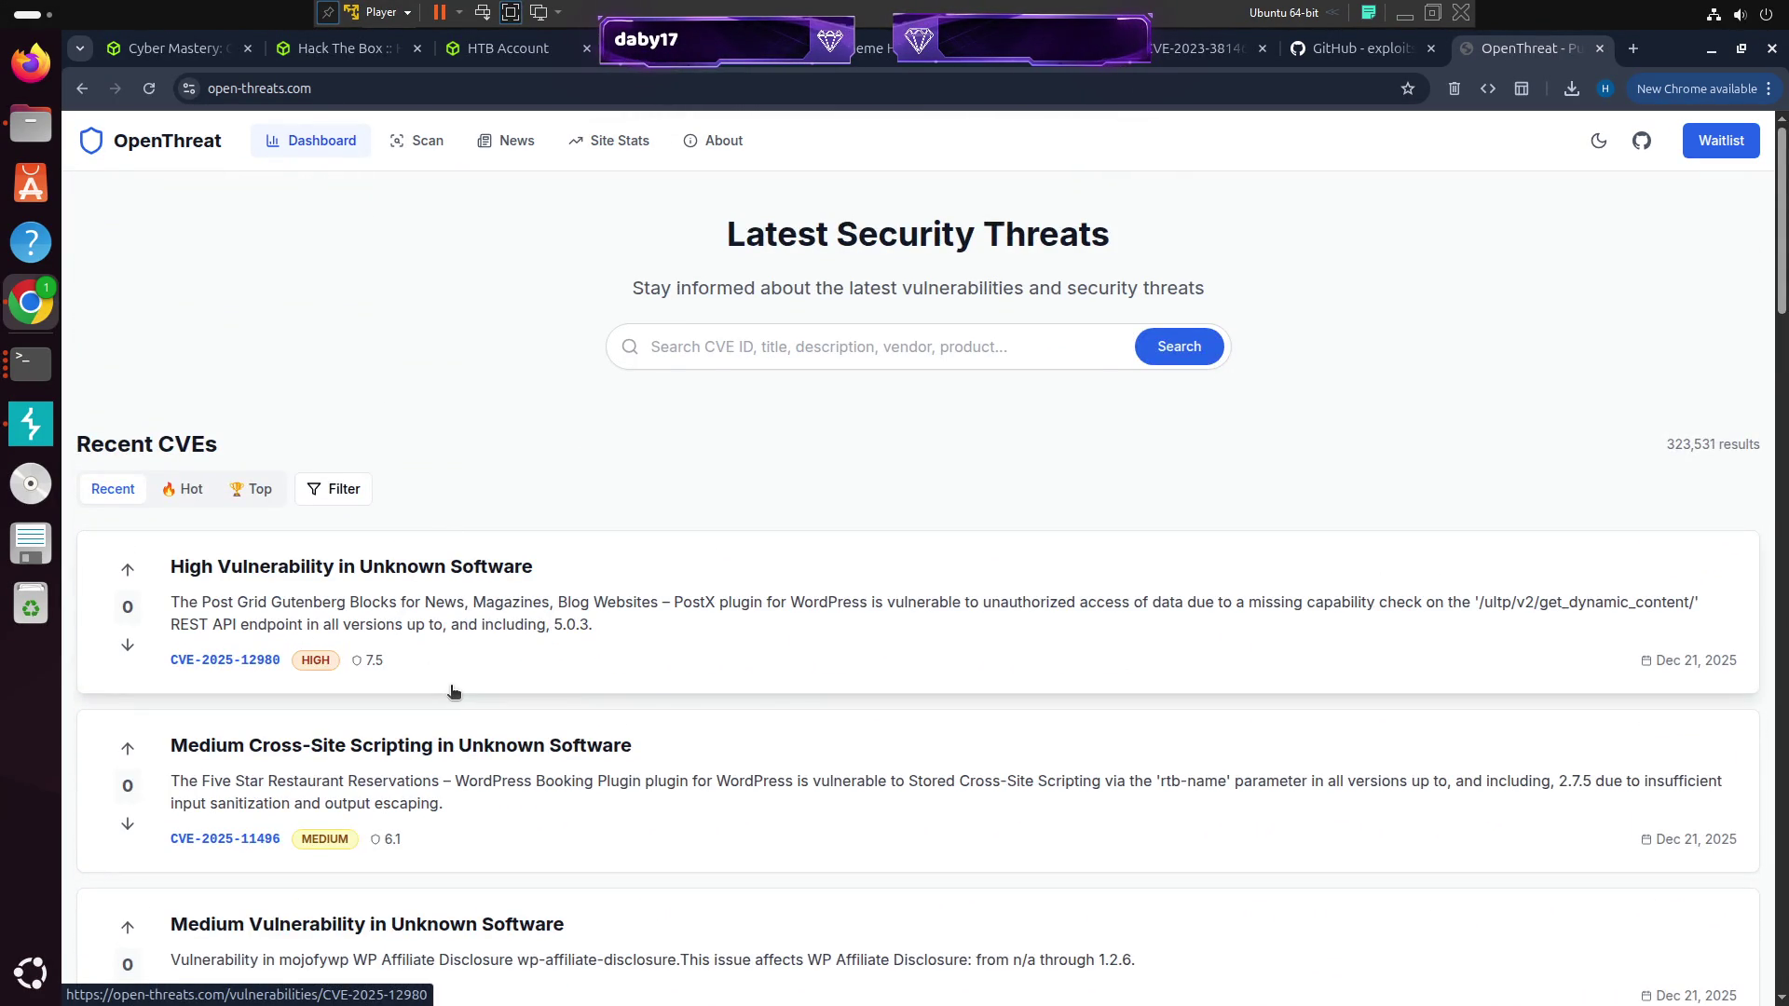
Review the CVE-2025-12980 details, then go back to the list and the dashboard
click(534, 613)
scroll(447, 362, down, 10)
scroll(472, 567, up, 1)
scroll(471, 567, up, 10)
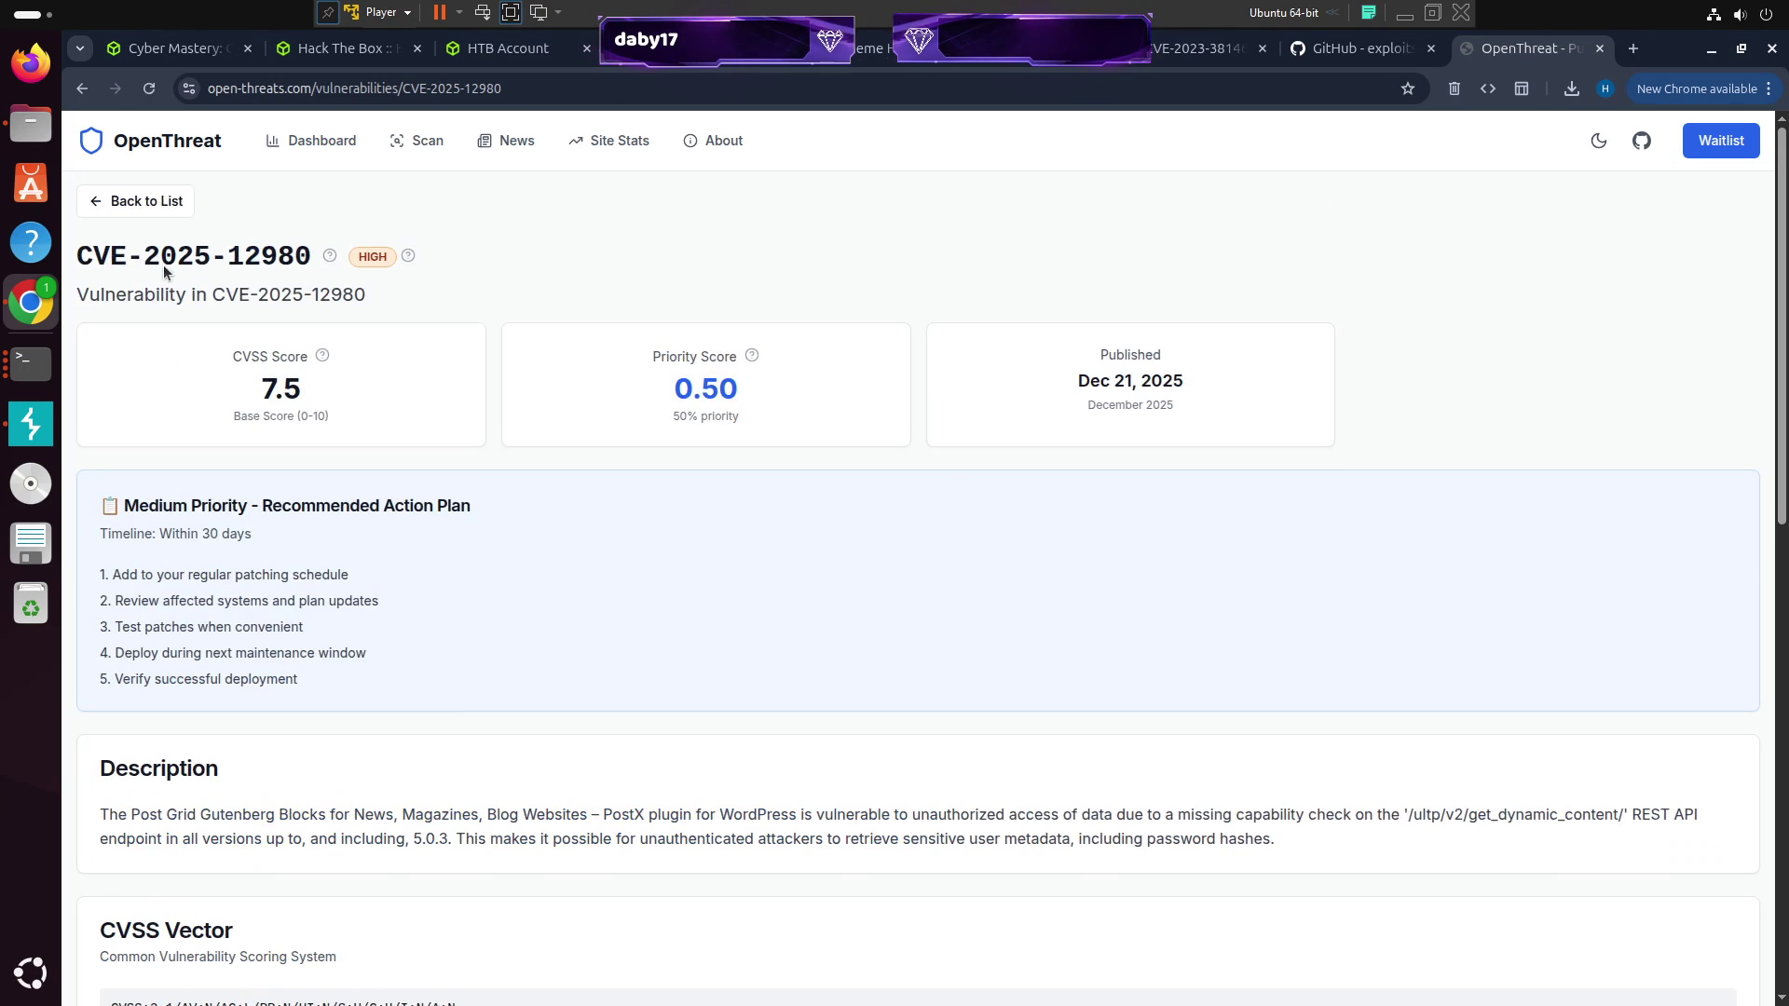
click(135, 197)
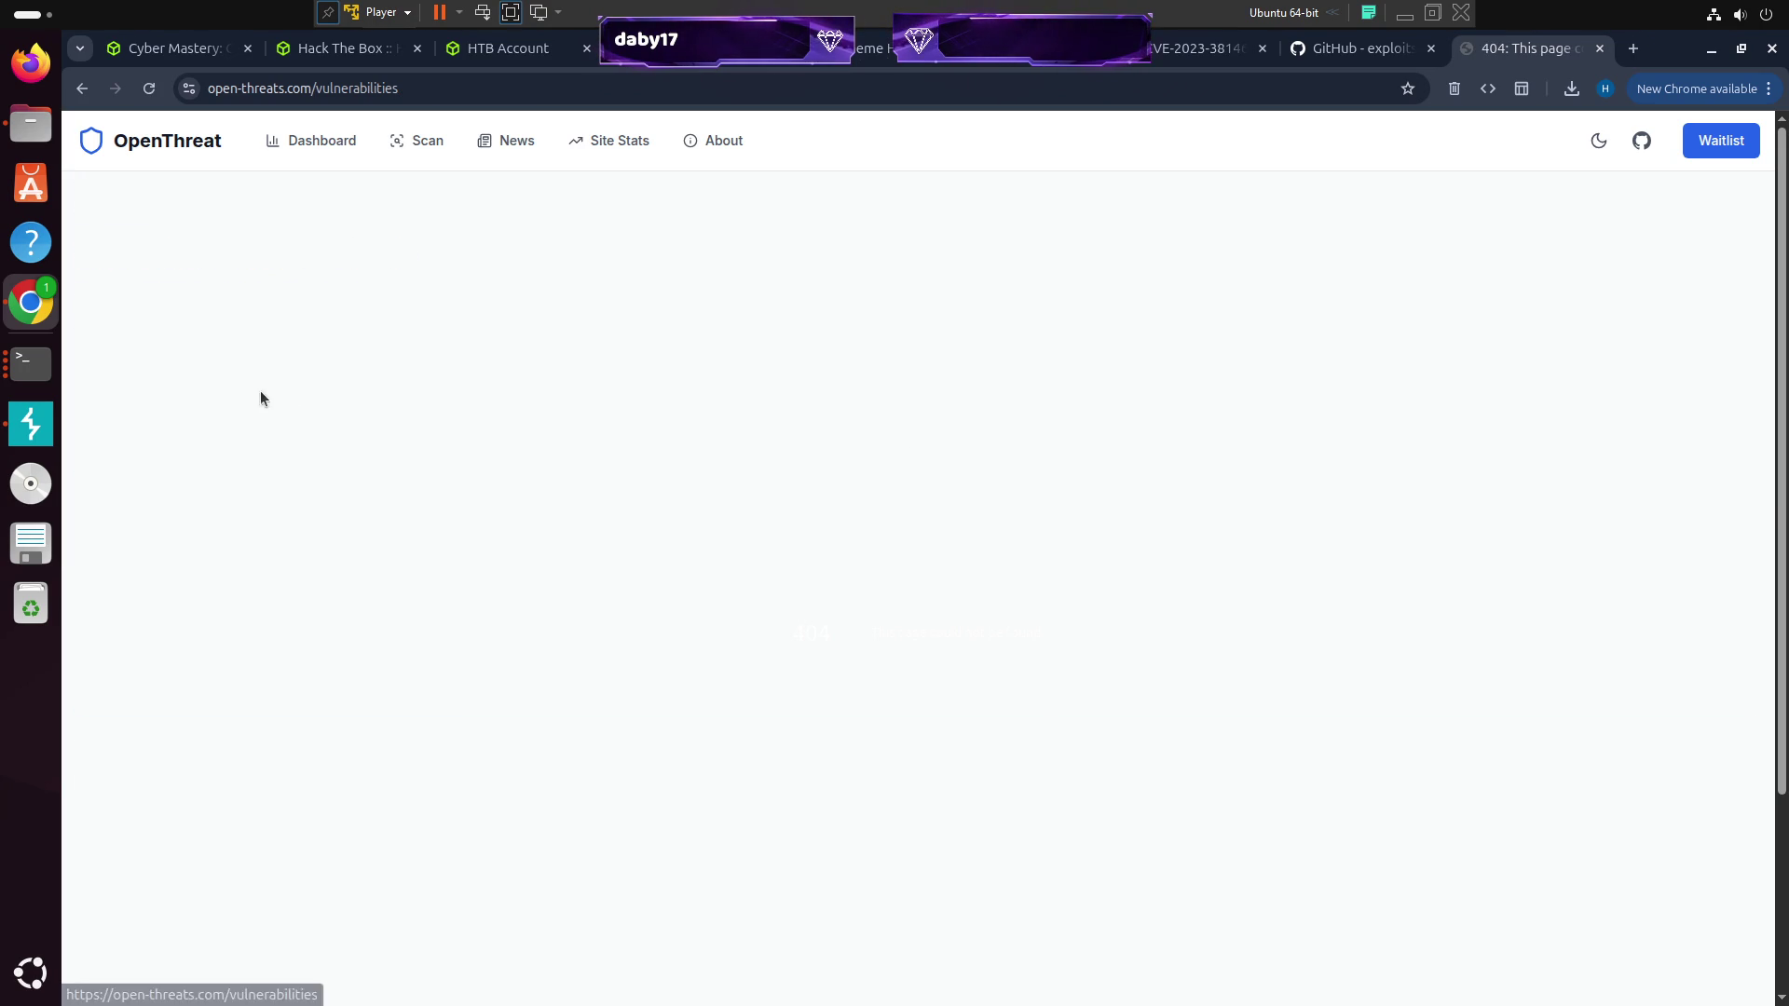
click(285, 152)
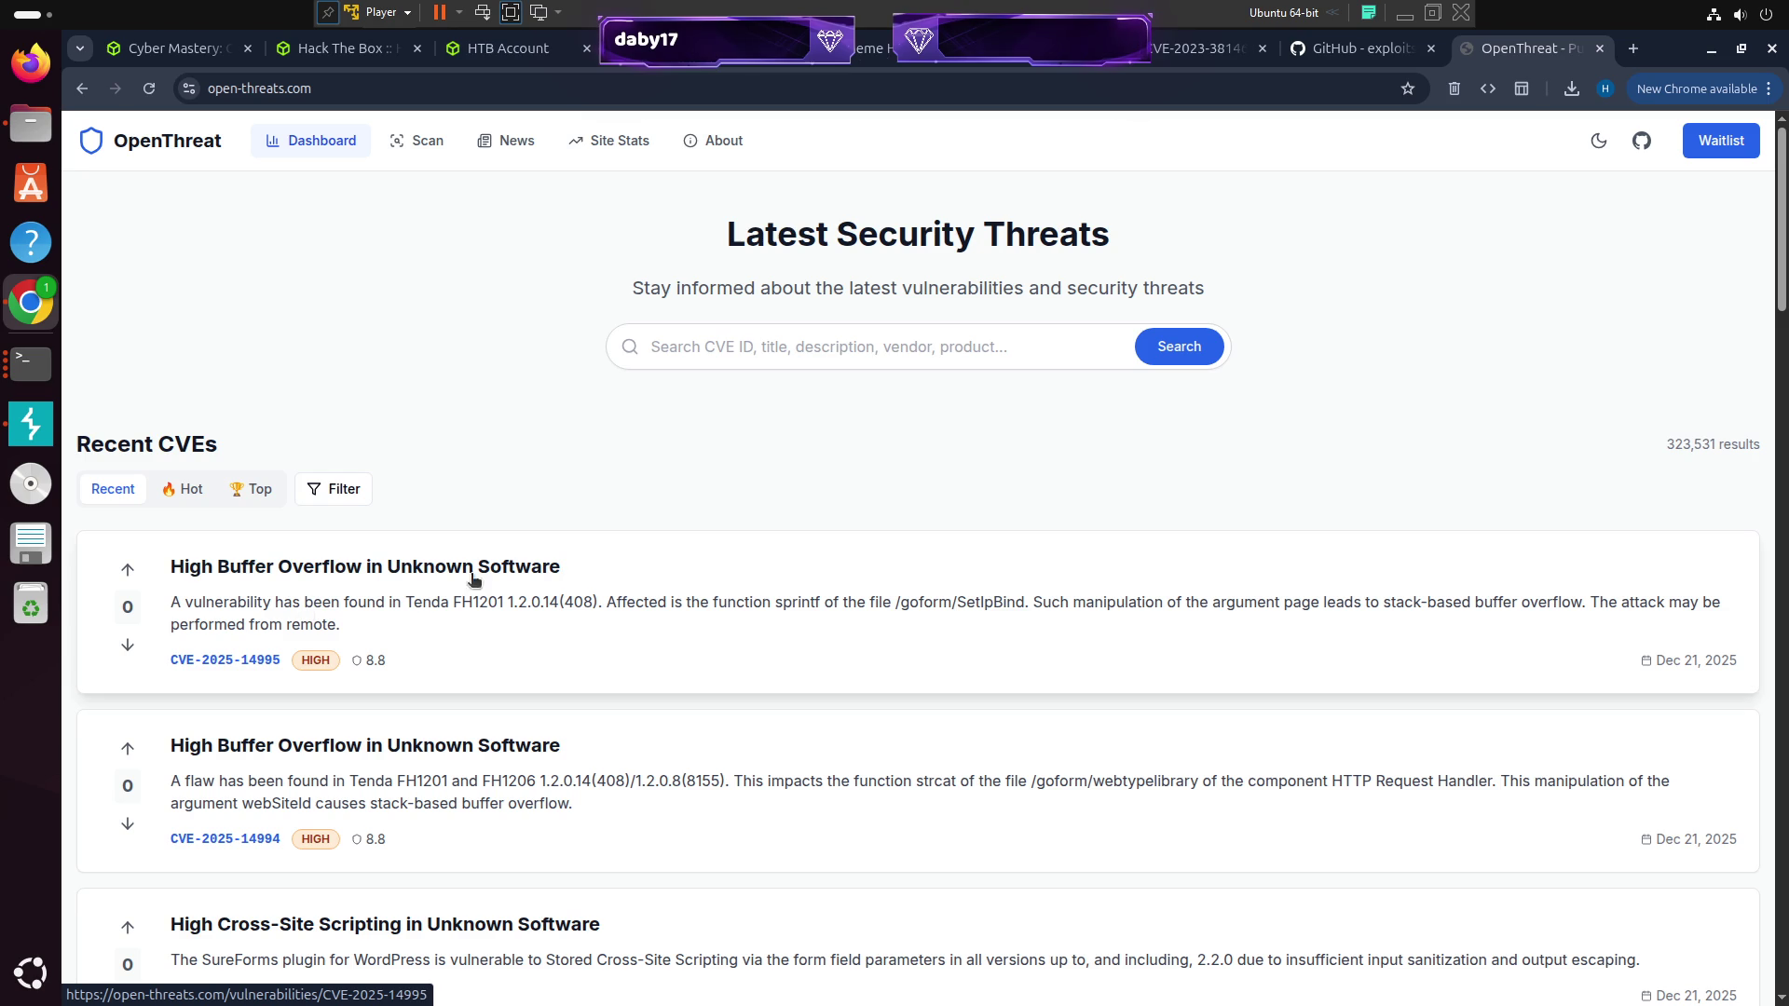
Review the CVE-2025-14995 details and return to the CVE dashboard
click(847, 587)
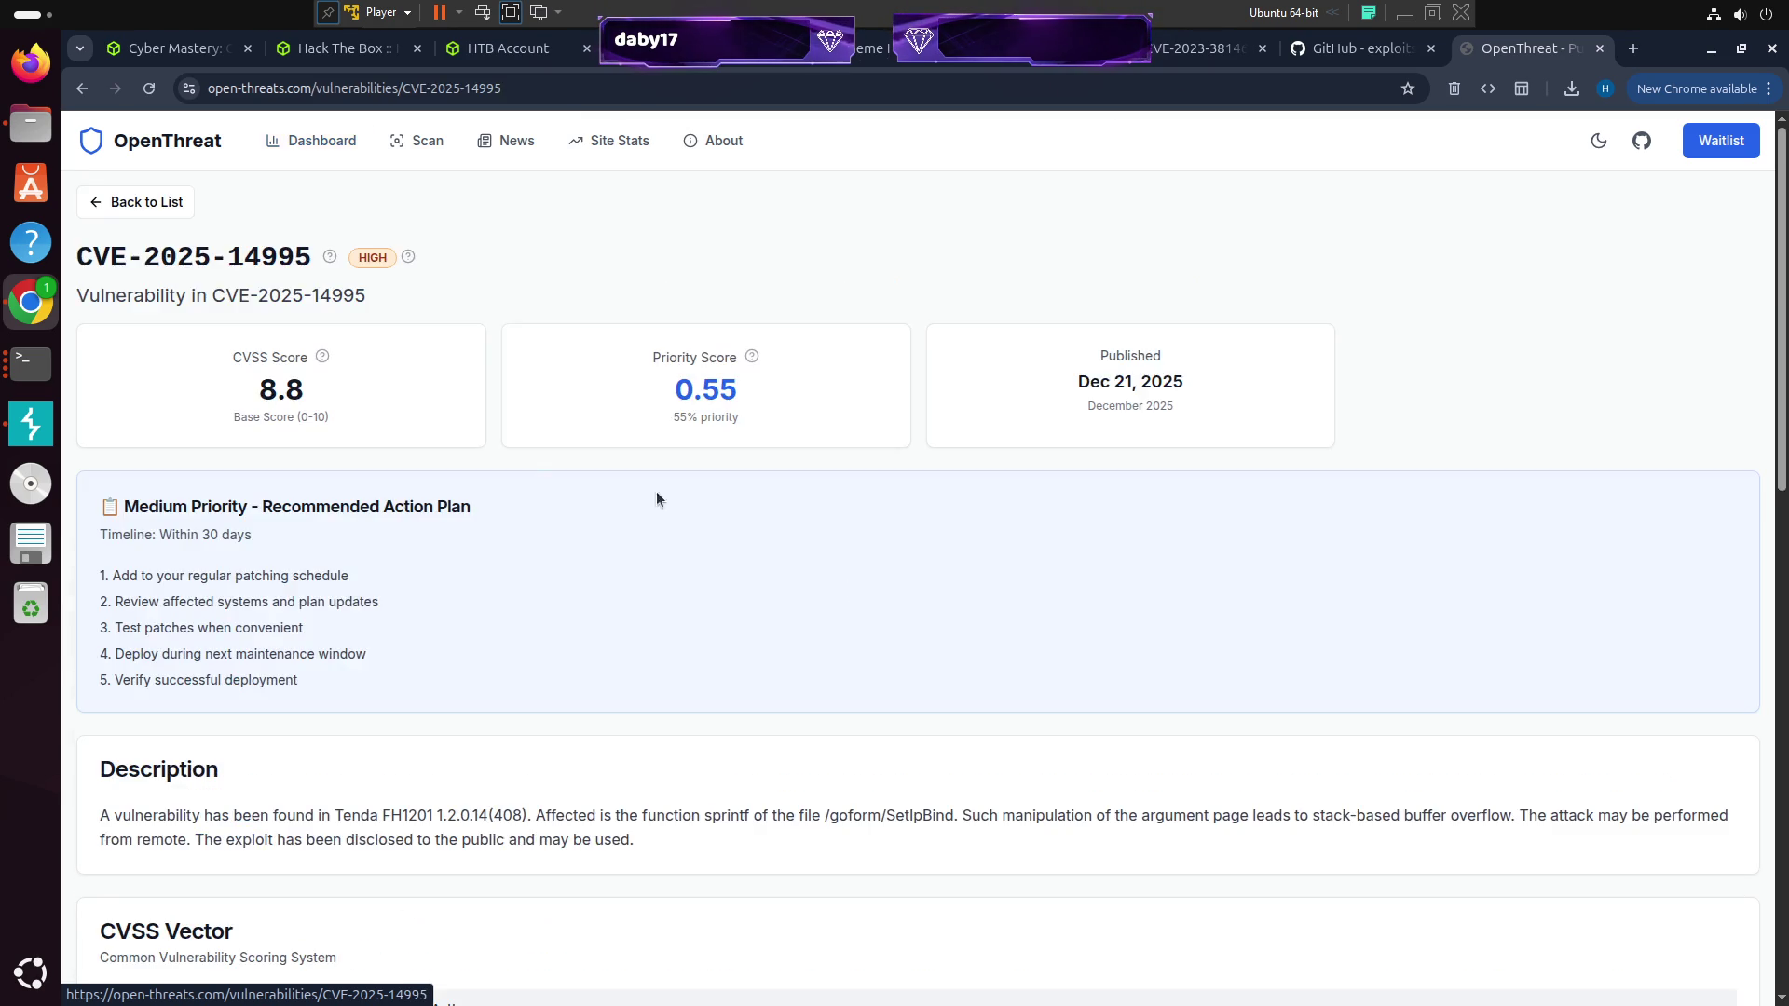
scroll(544, 550, down, 10)
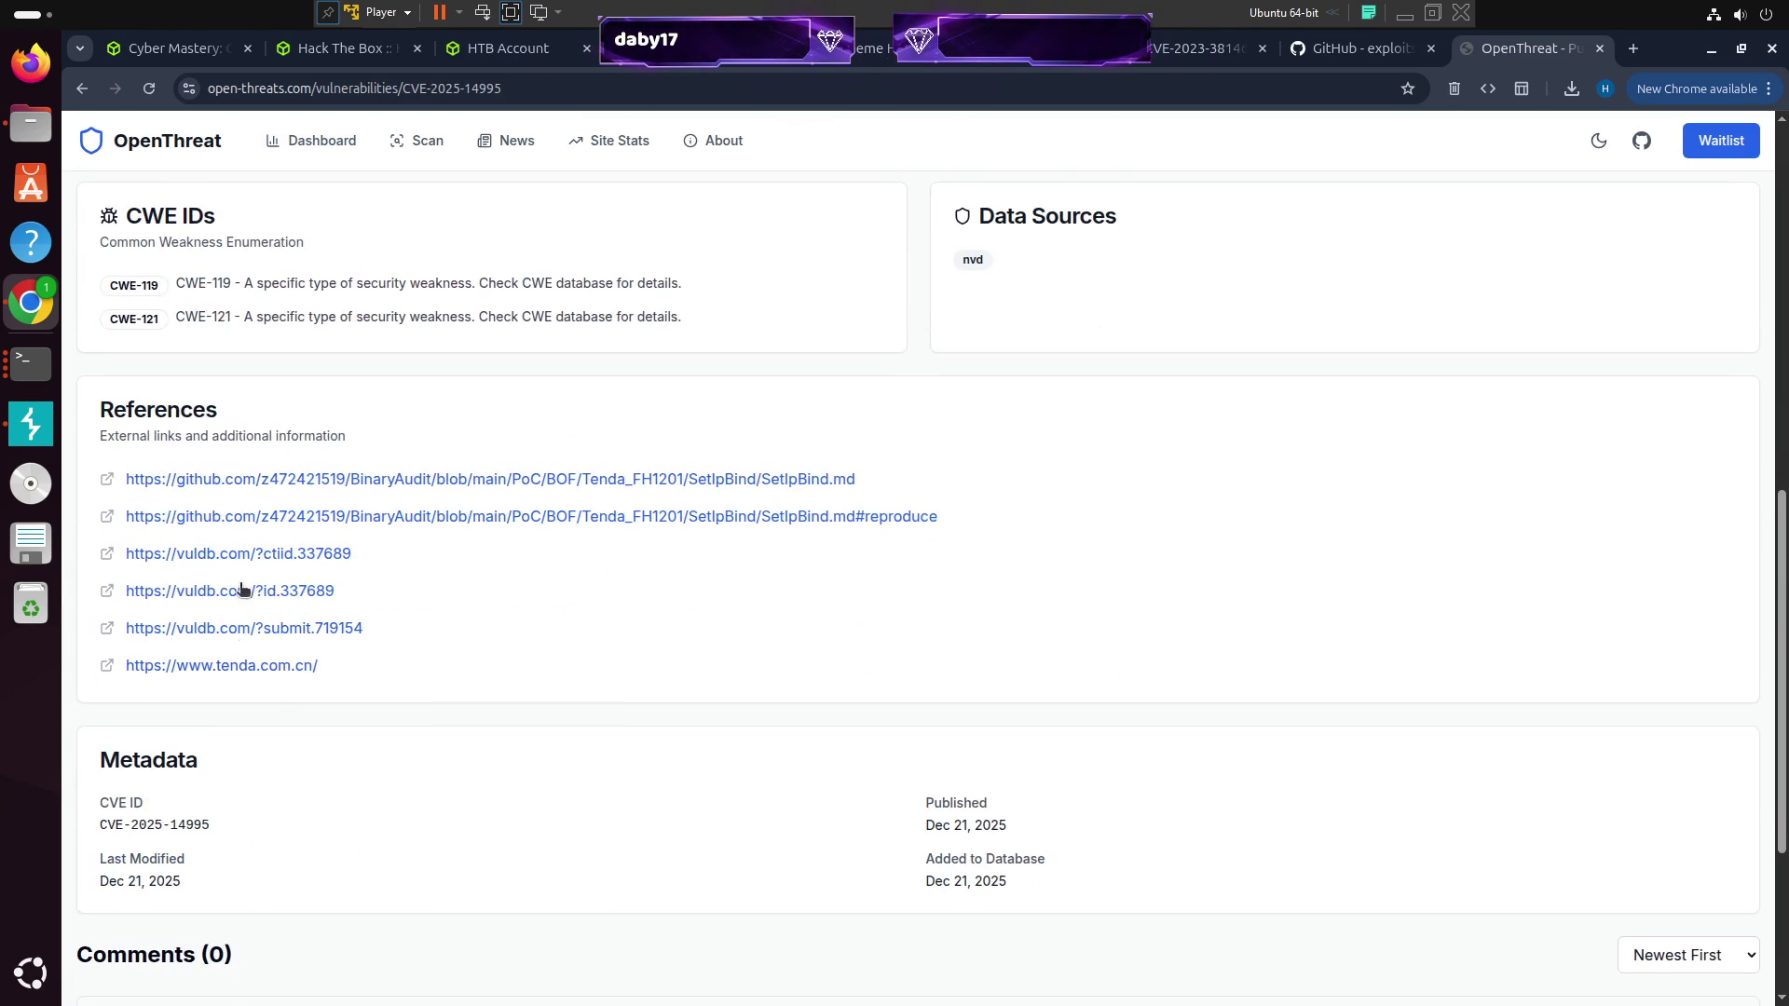
scroll(231, 630, down, 4)
scroll(298, 634, up, 13)
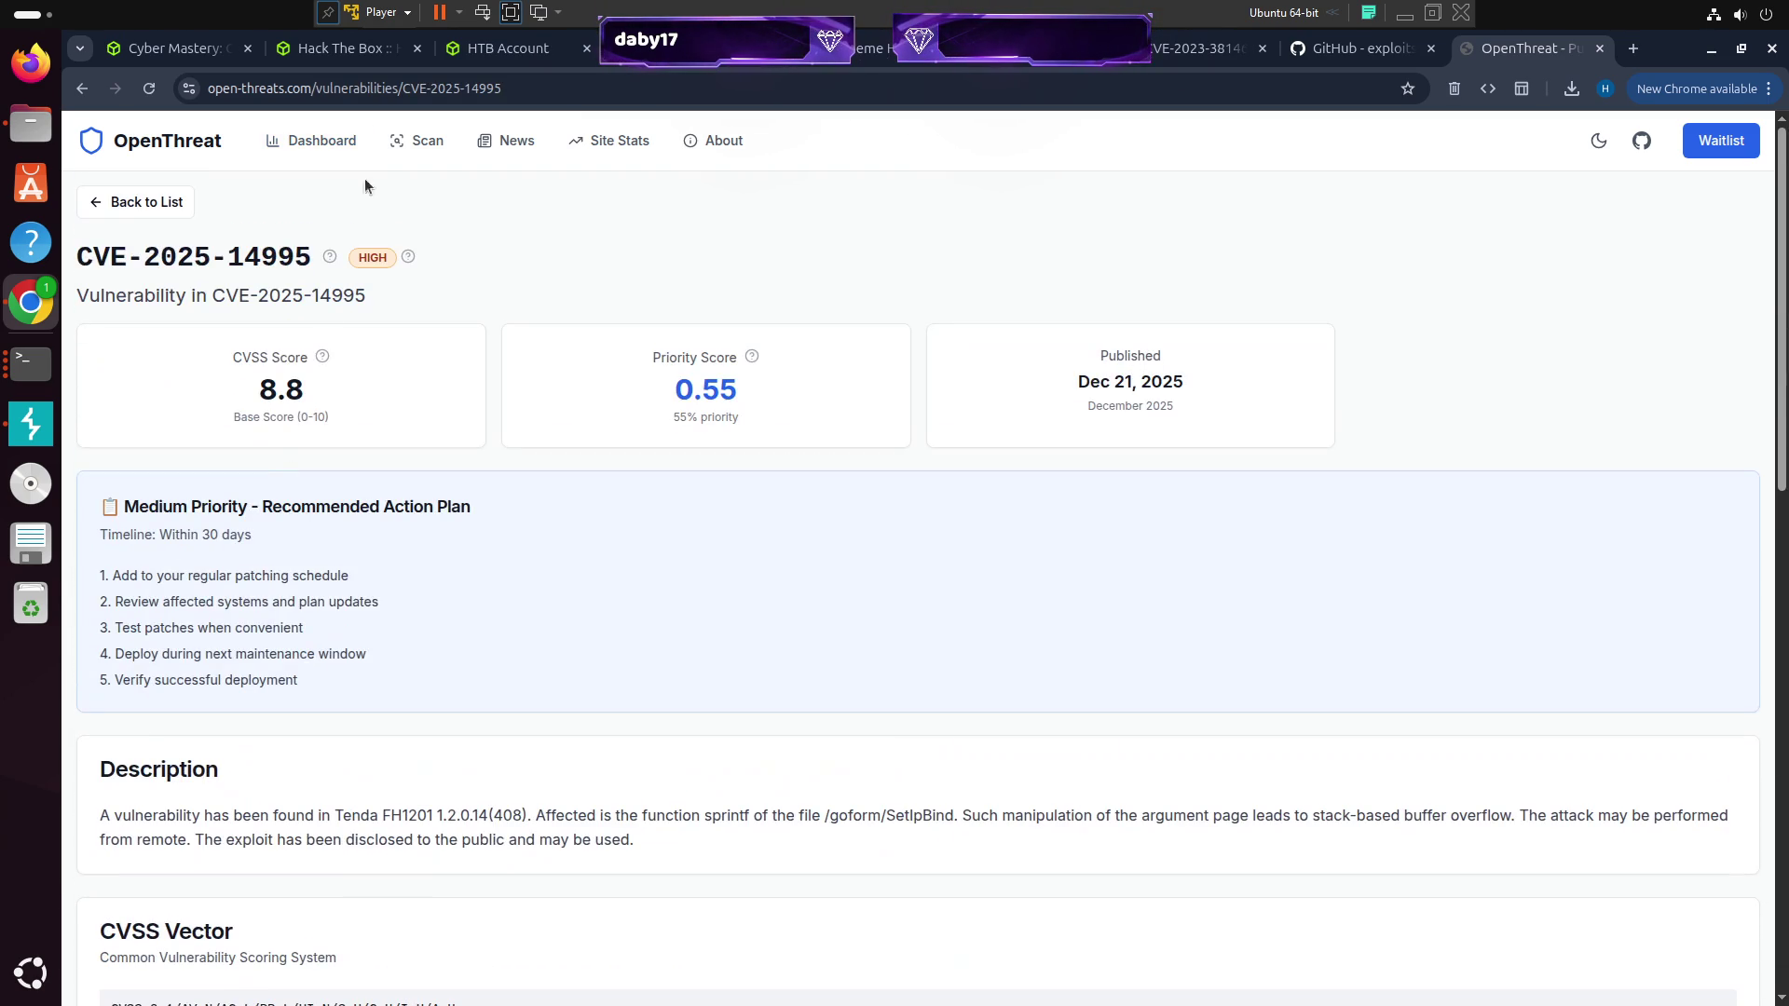
click(312, 140)
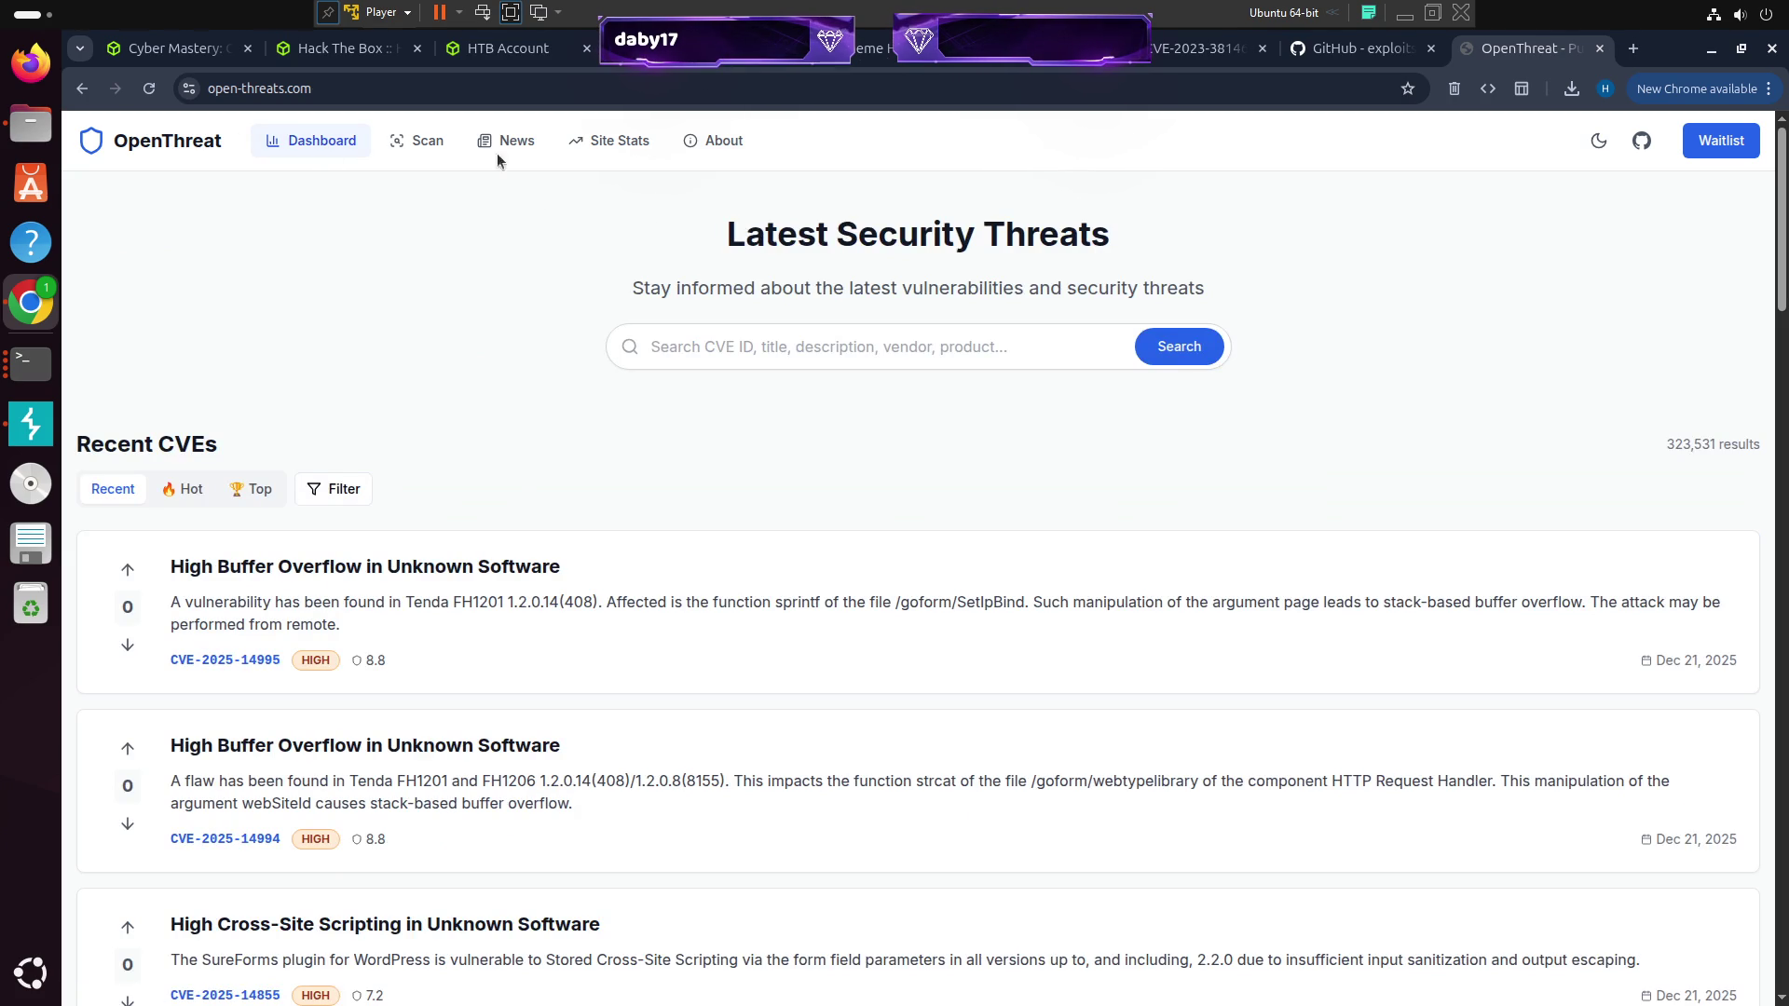
click(506, 140)
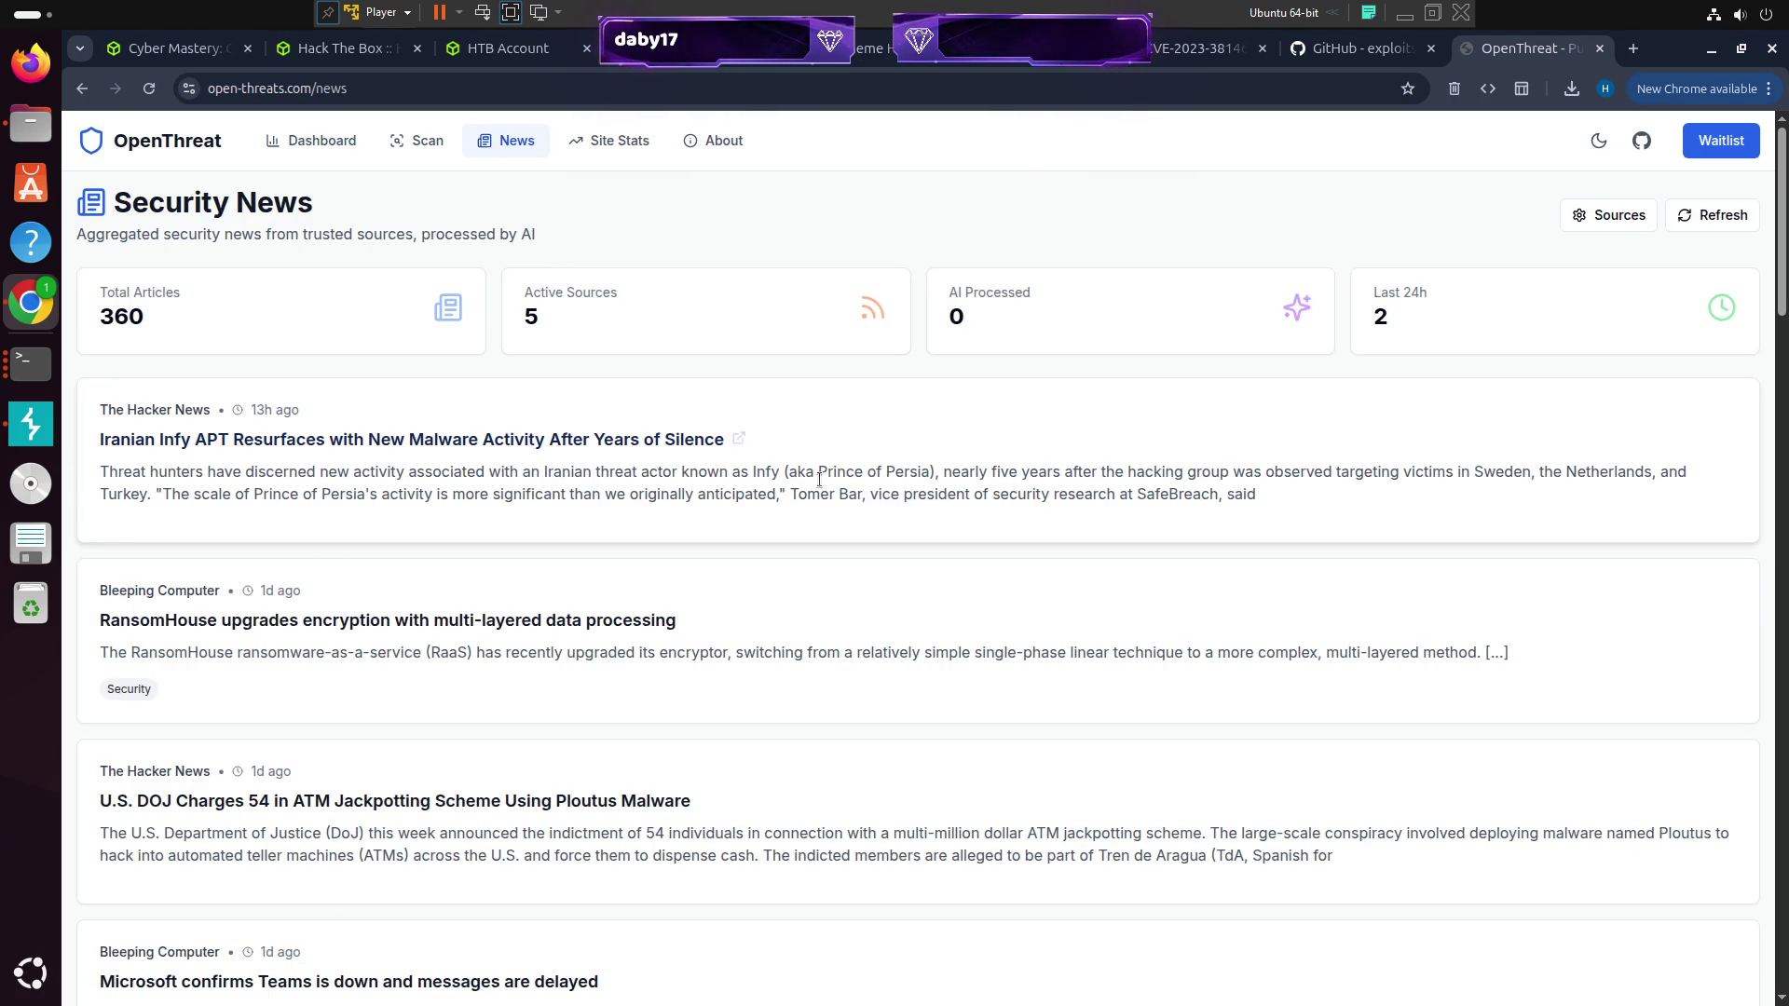
Filter the news feed by the Heise Security source and open the BND Bundestrojaner article
scroll(571, 551, down, 3)
scroll(1388, 363, up, 3)
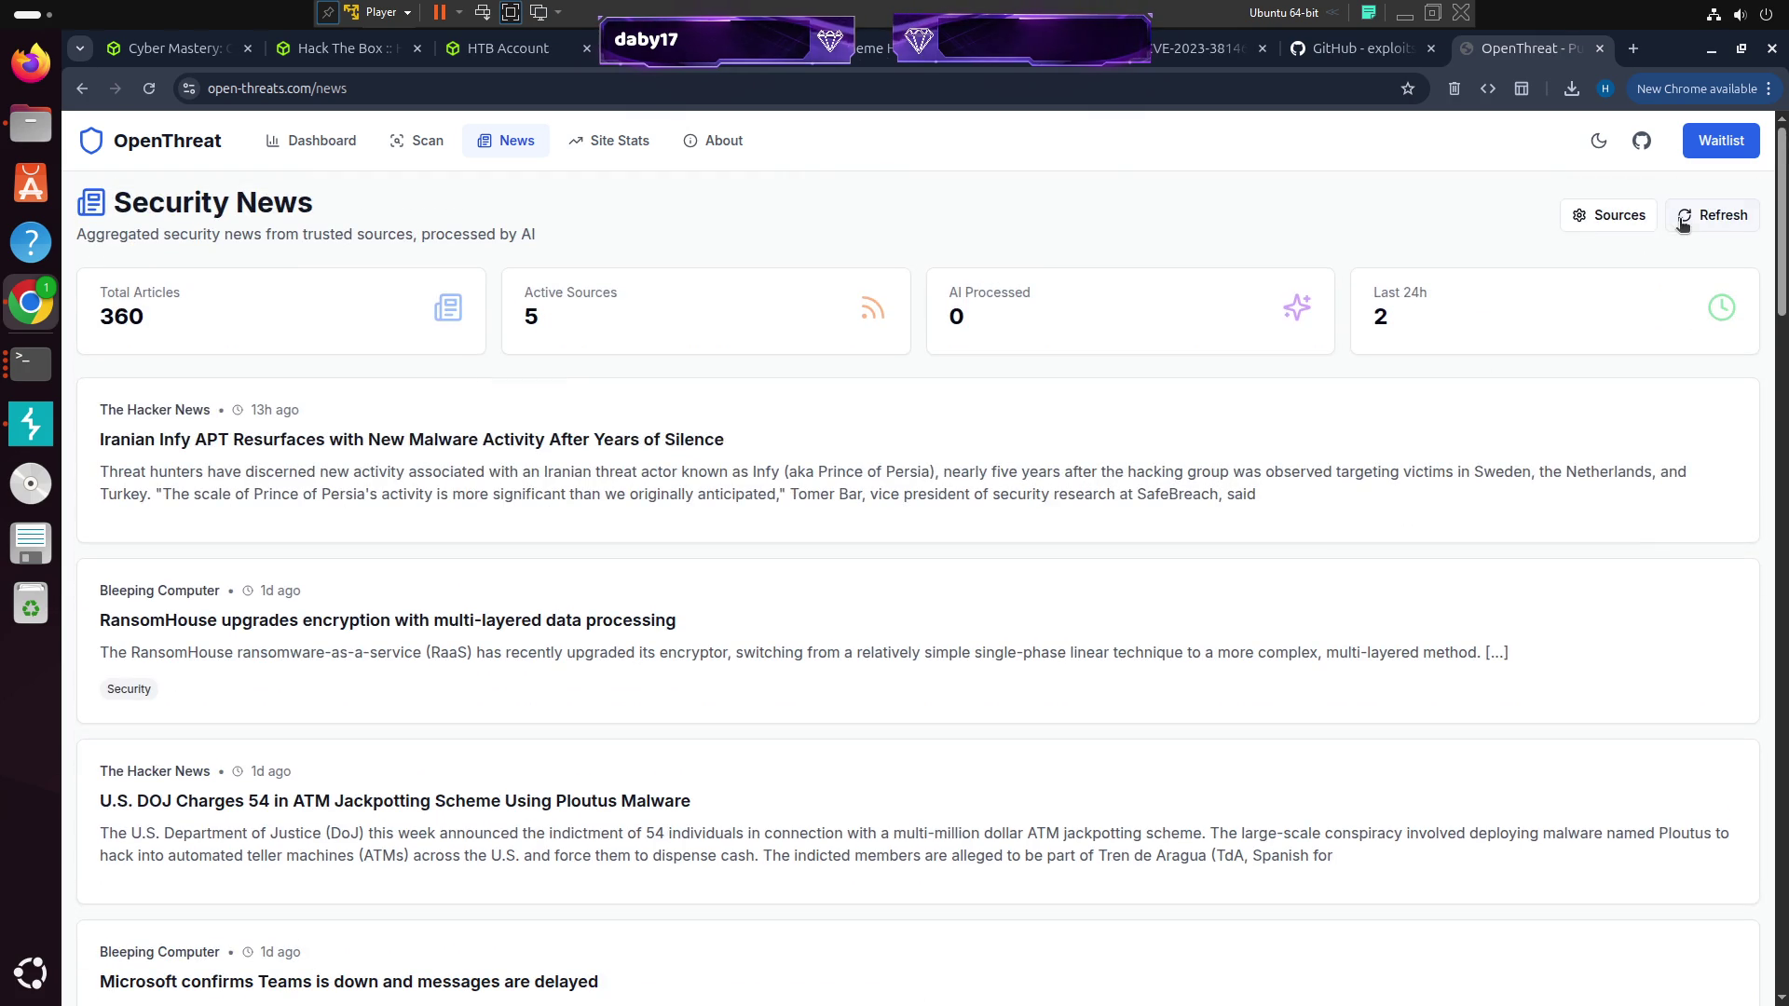
scroll(218, 462, down, 3)
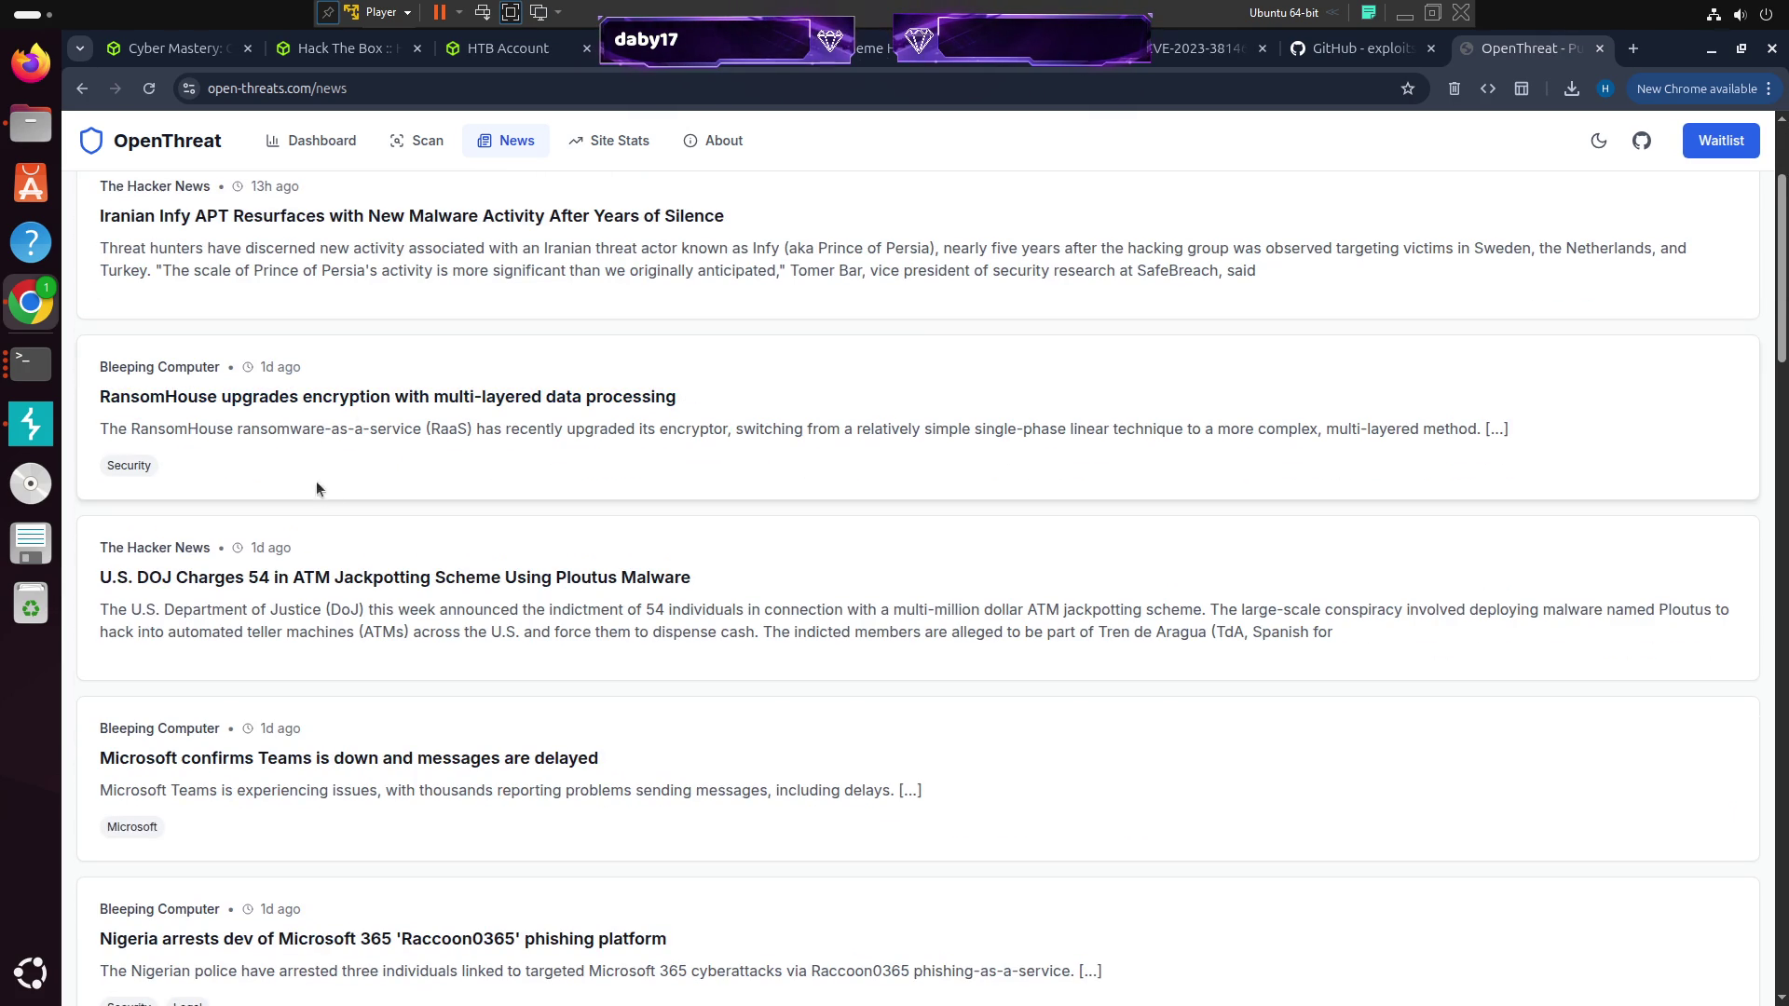
scroll(187, 466, down, 5)
scroll(144, 476, down, 5)
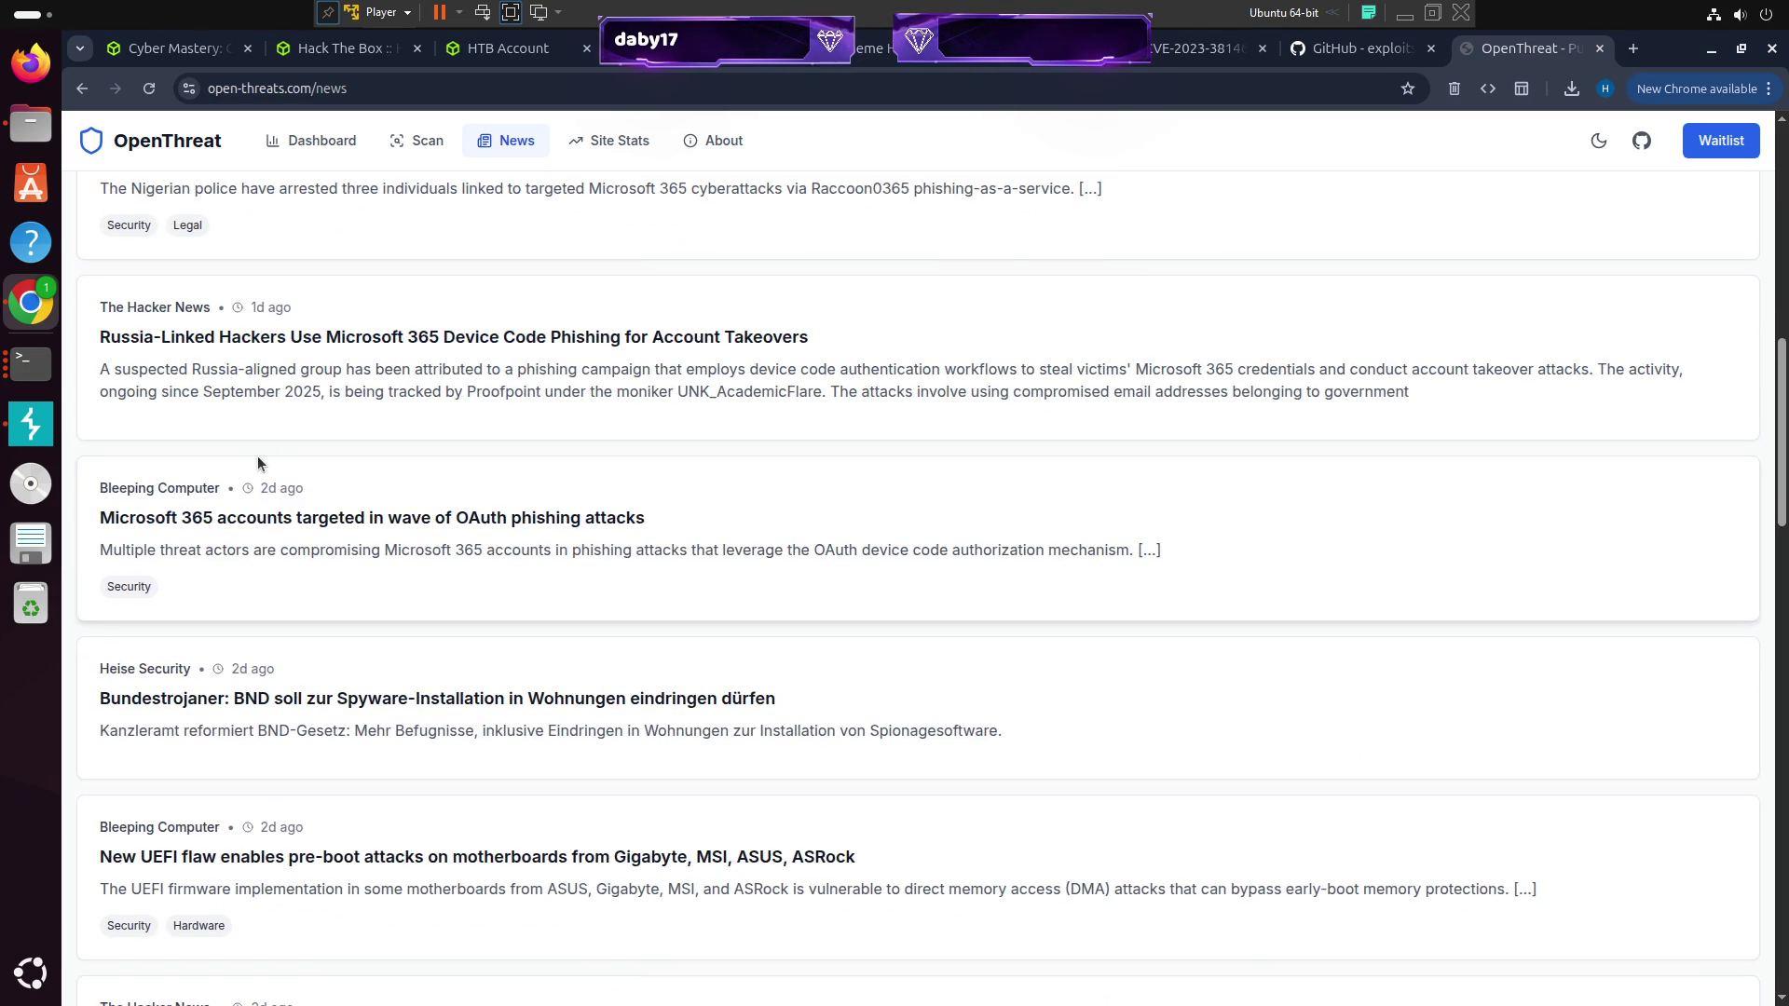
scroll(219, 484, up, 10)
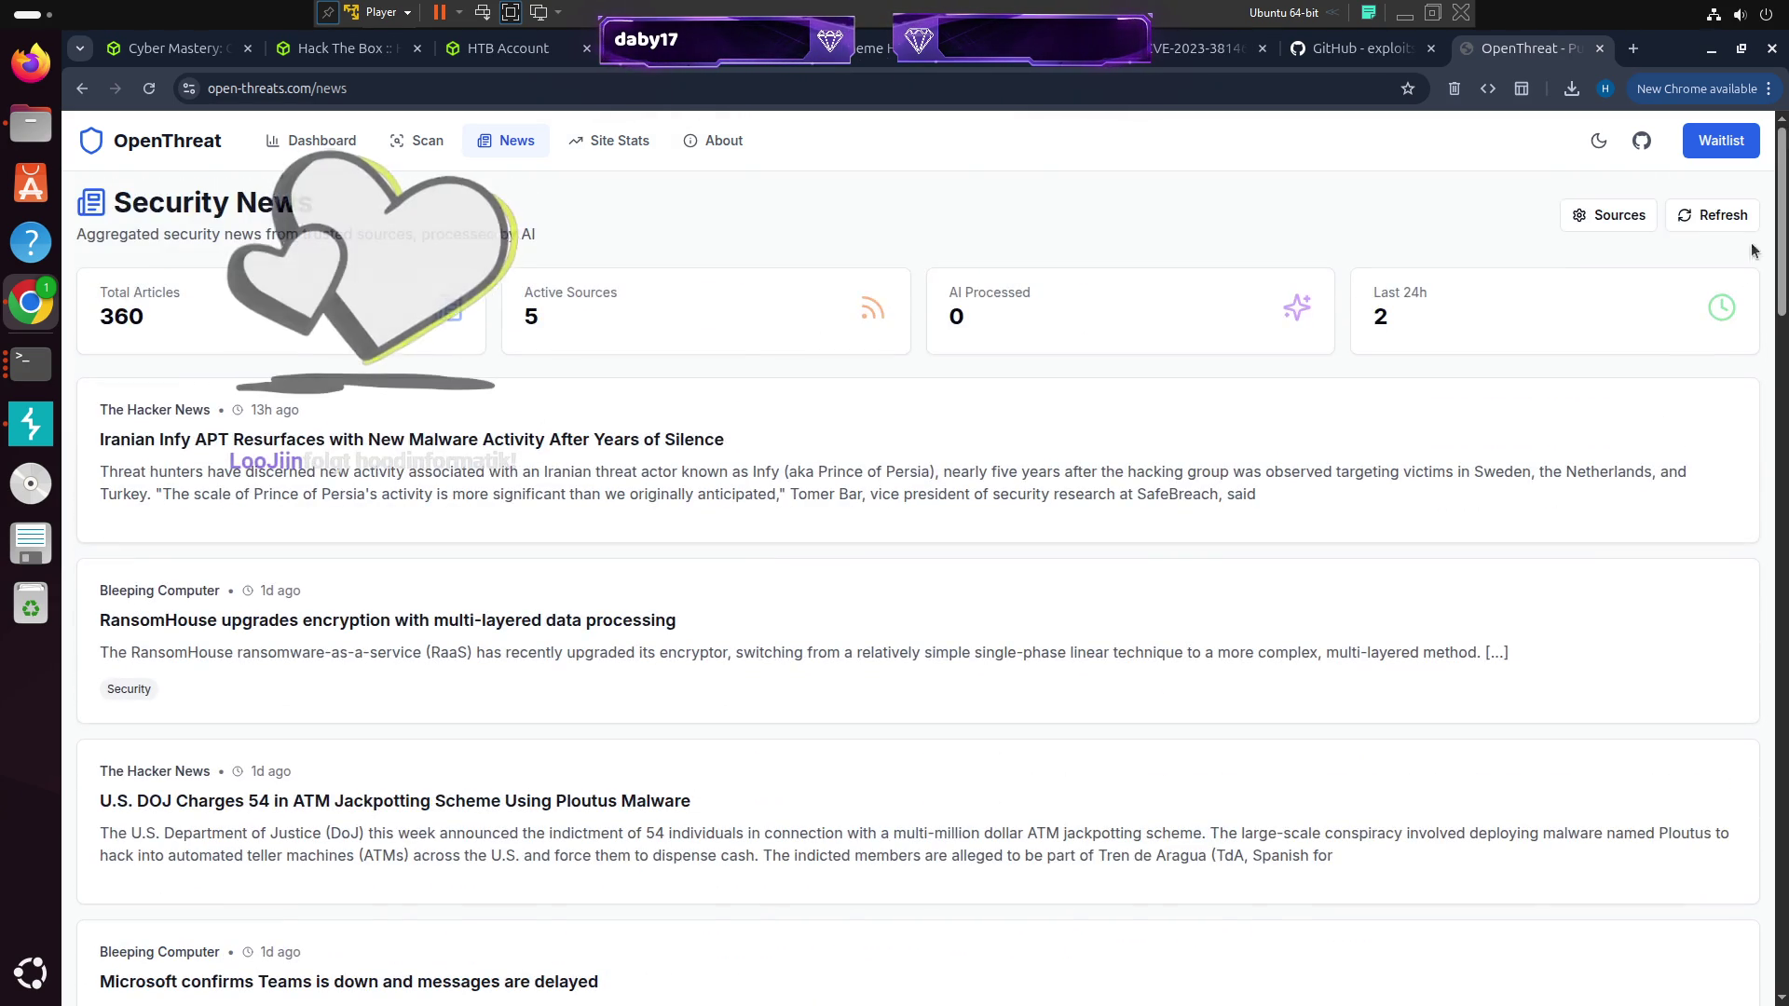
click(1610, 214)
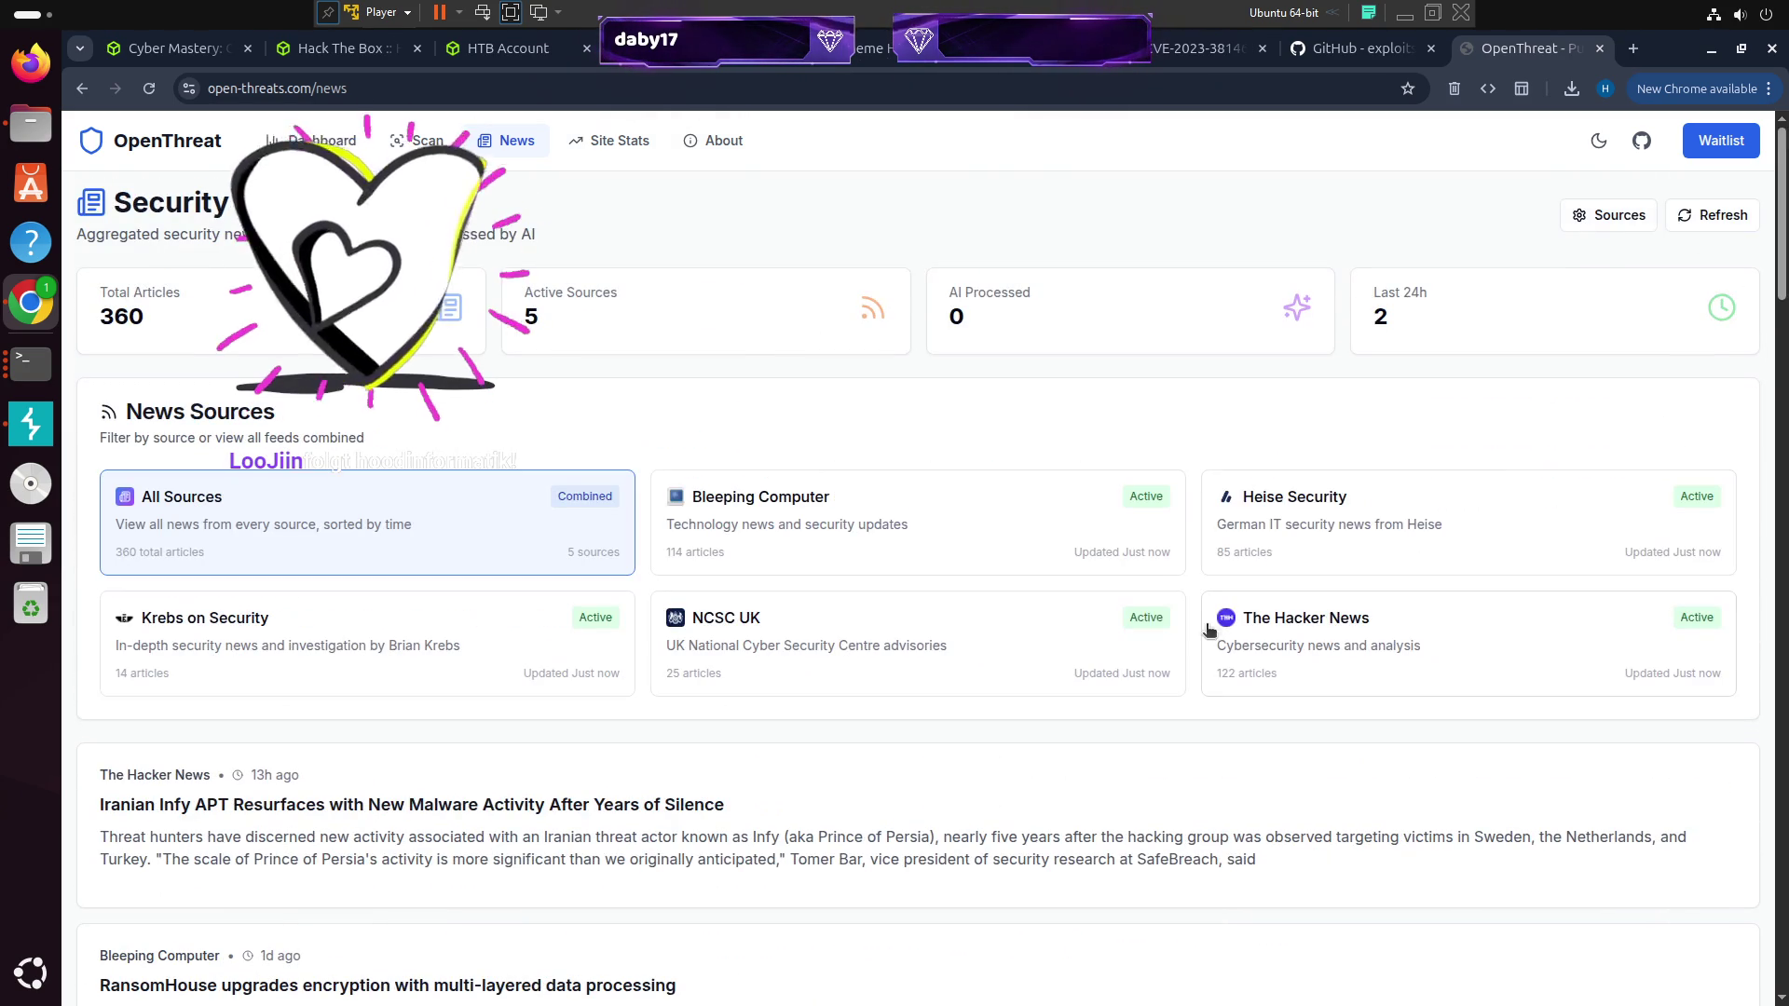
click(1274, 519)
scroll(251, 713, down, 3)
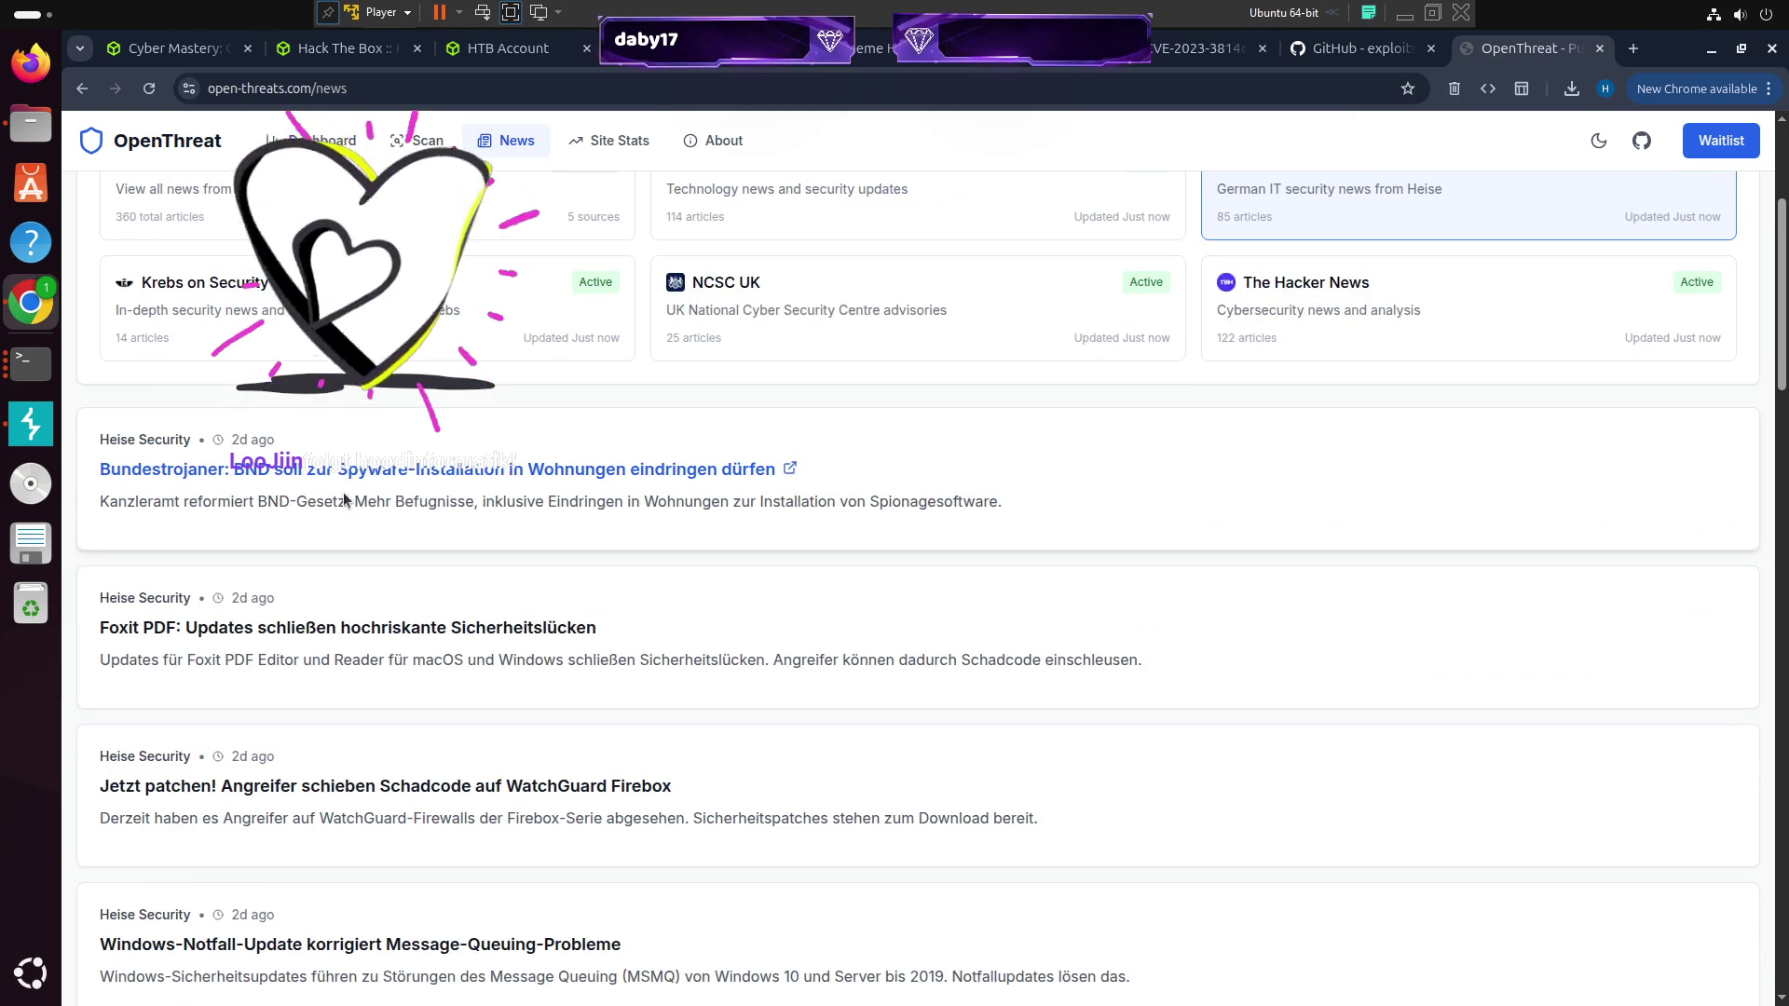
click(262, 471)
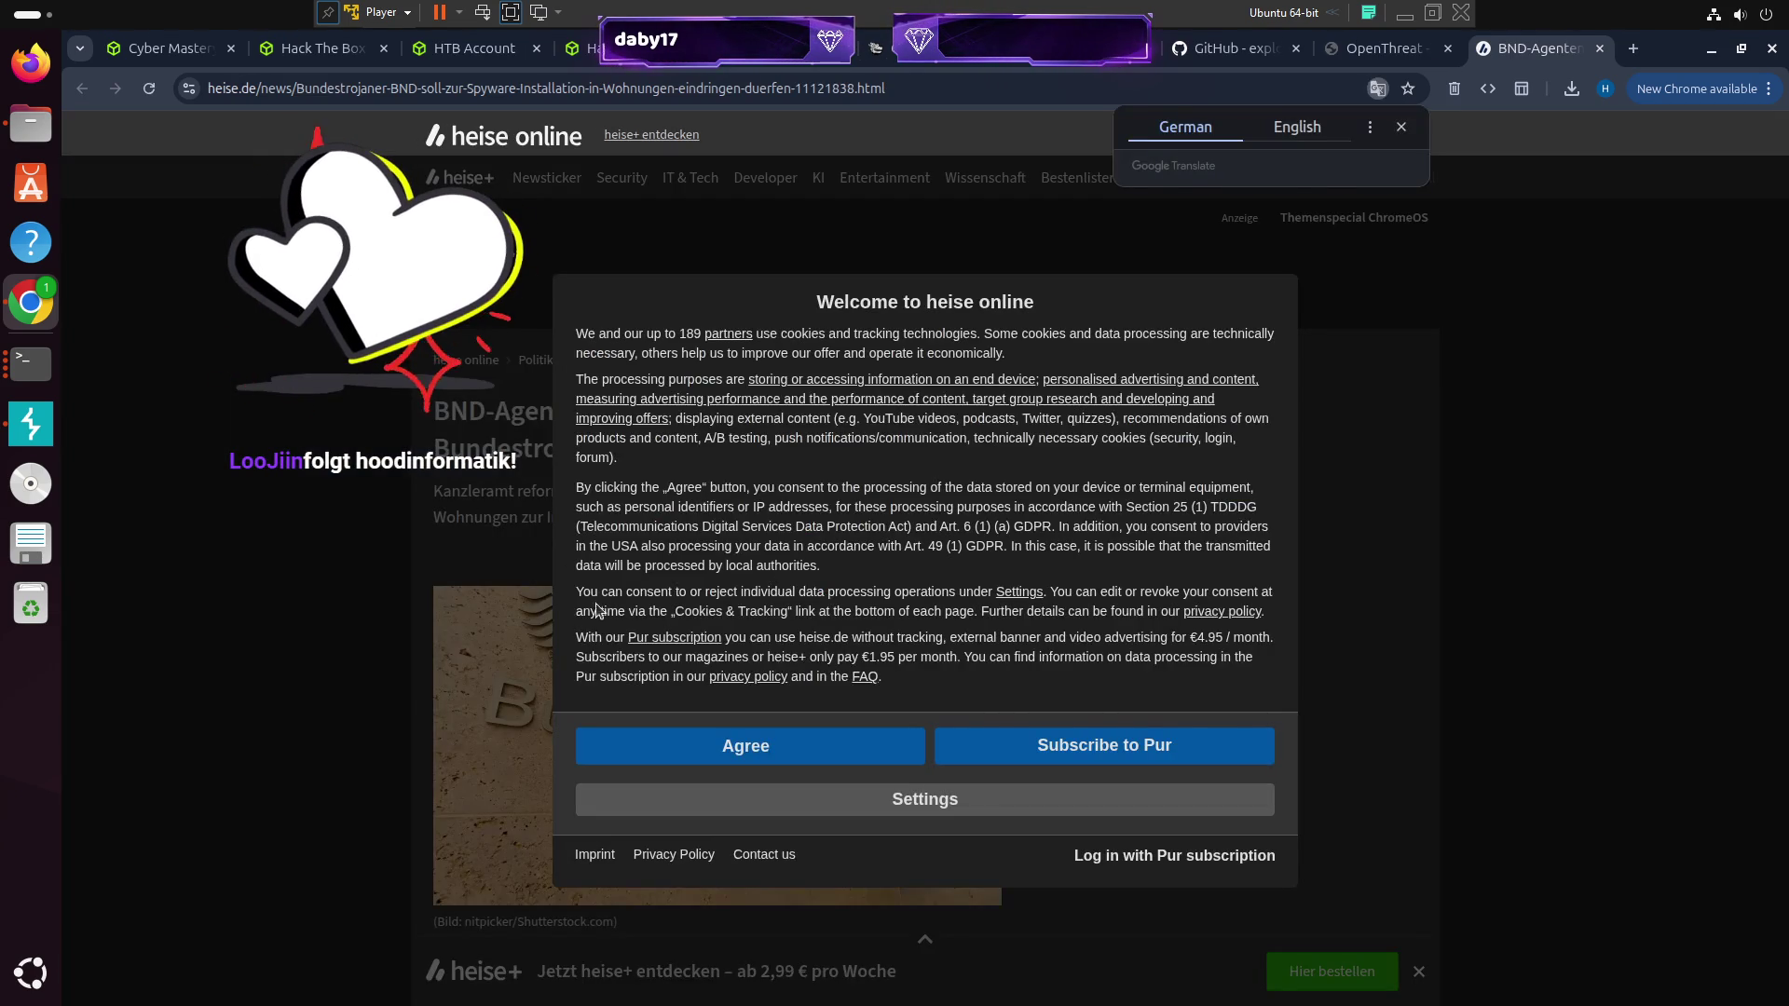
Accept heise online's cookie consent on the BND article and switch back to the OpenThreat tab
click(736, 747)
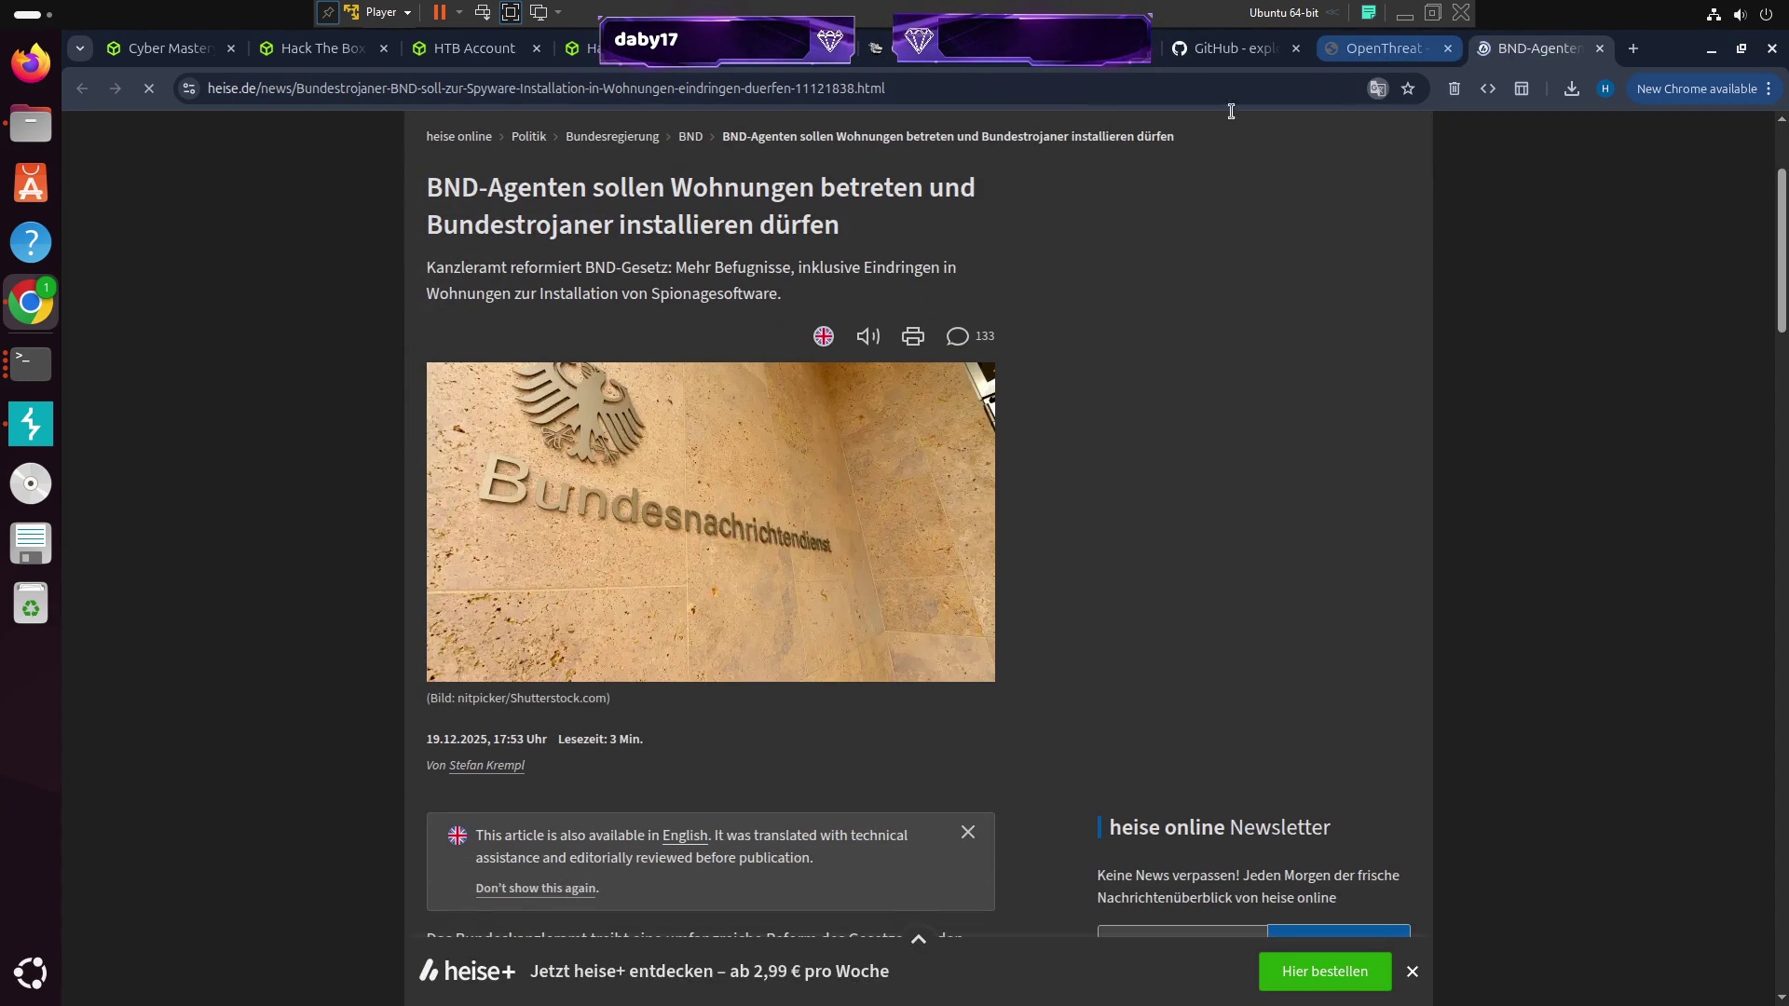
click(1384, 48)
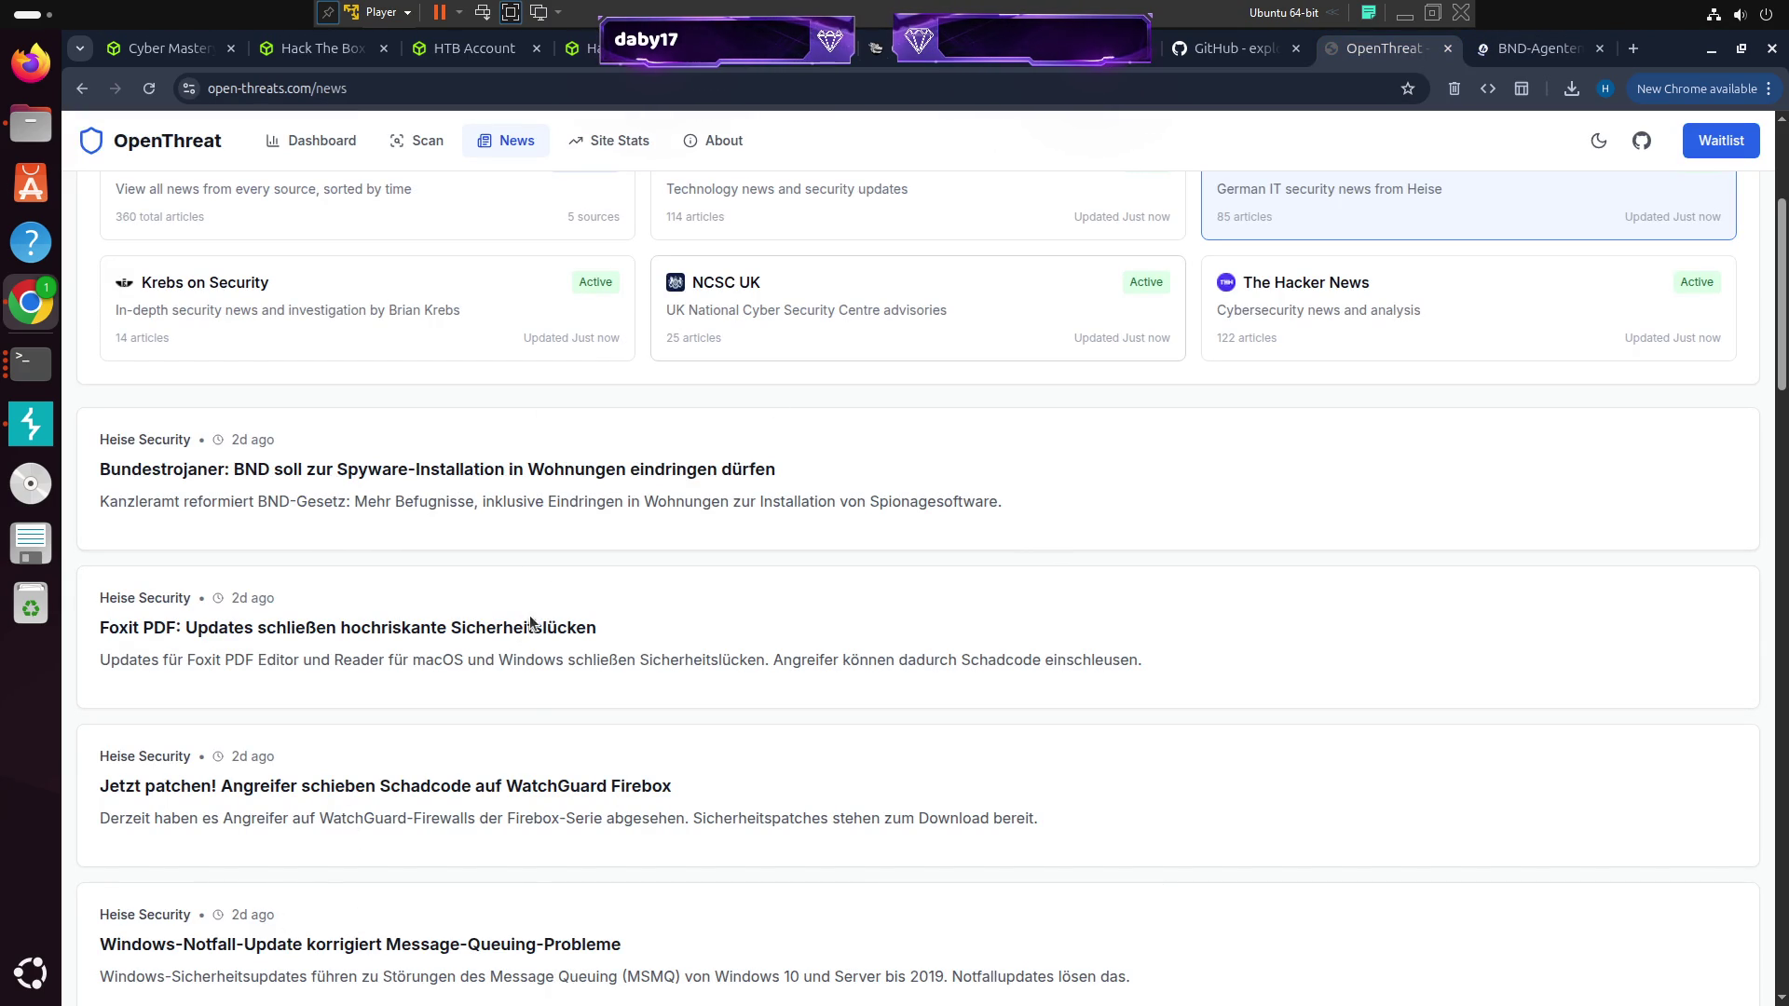
scroll(1775, 317, down, 8)
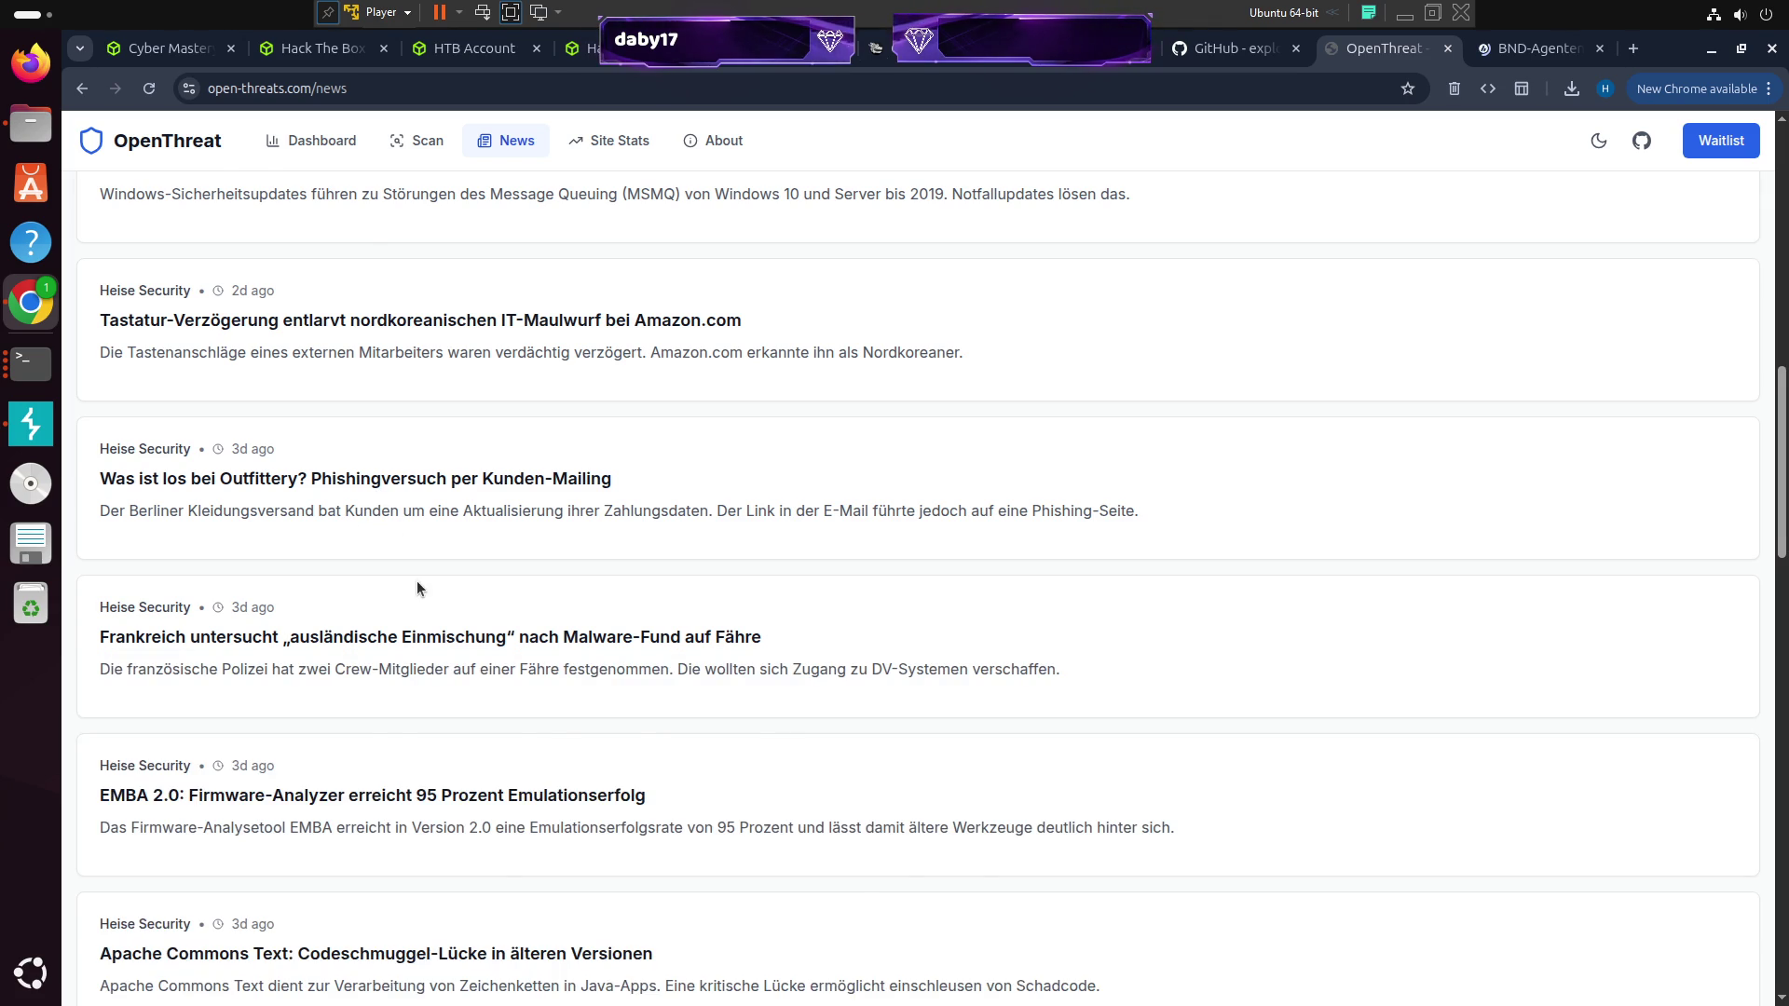
scroll(419, 583, up, 6)
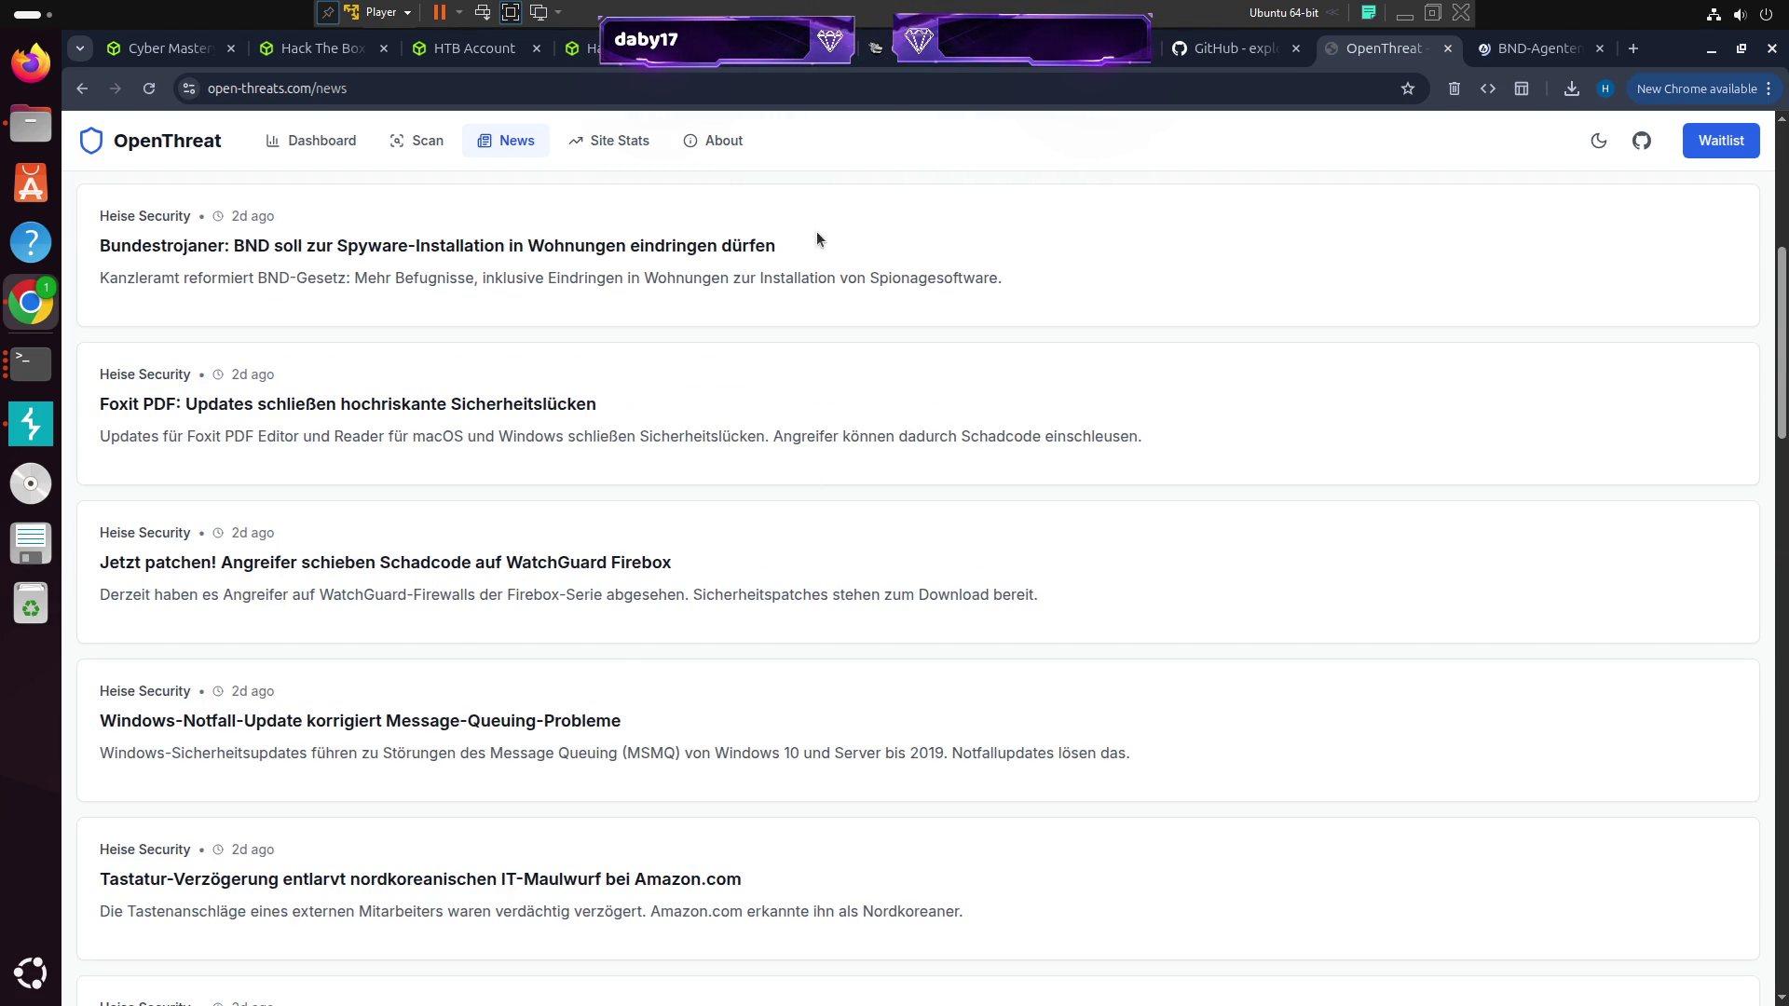
scroll(1014, 202, down, 5)
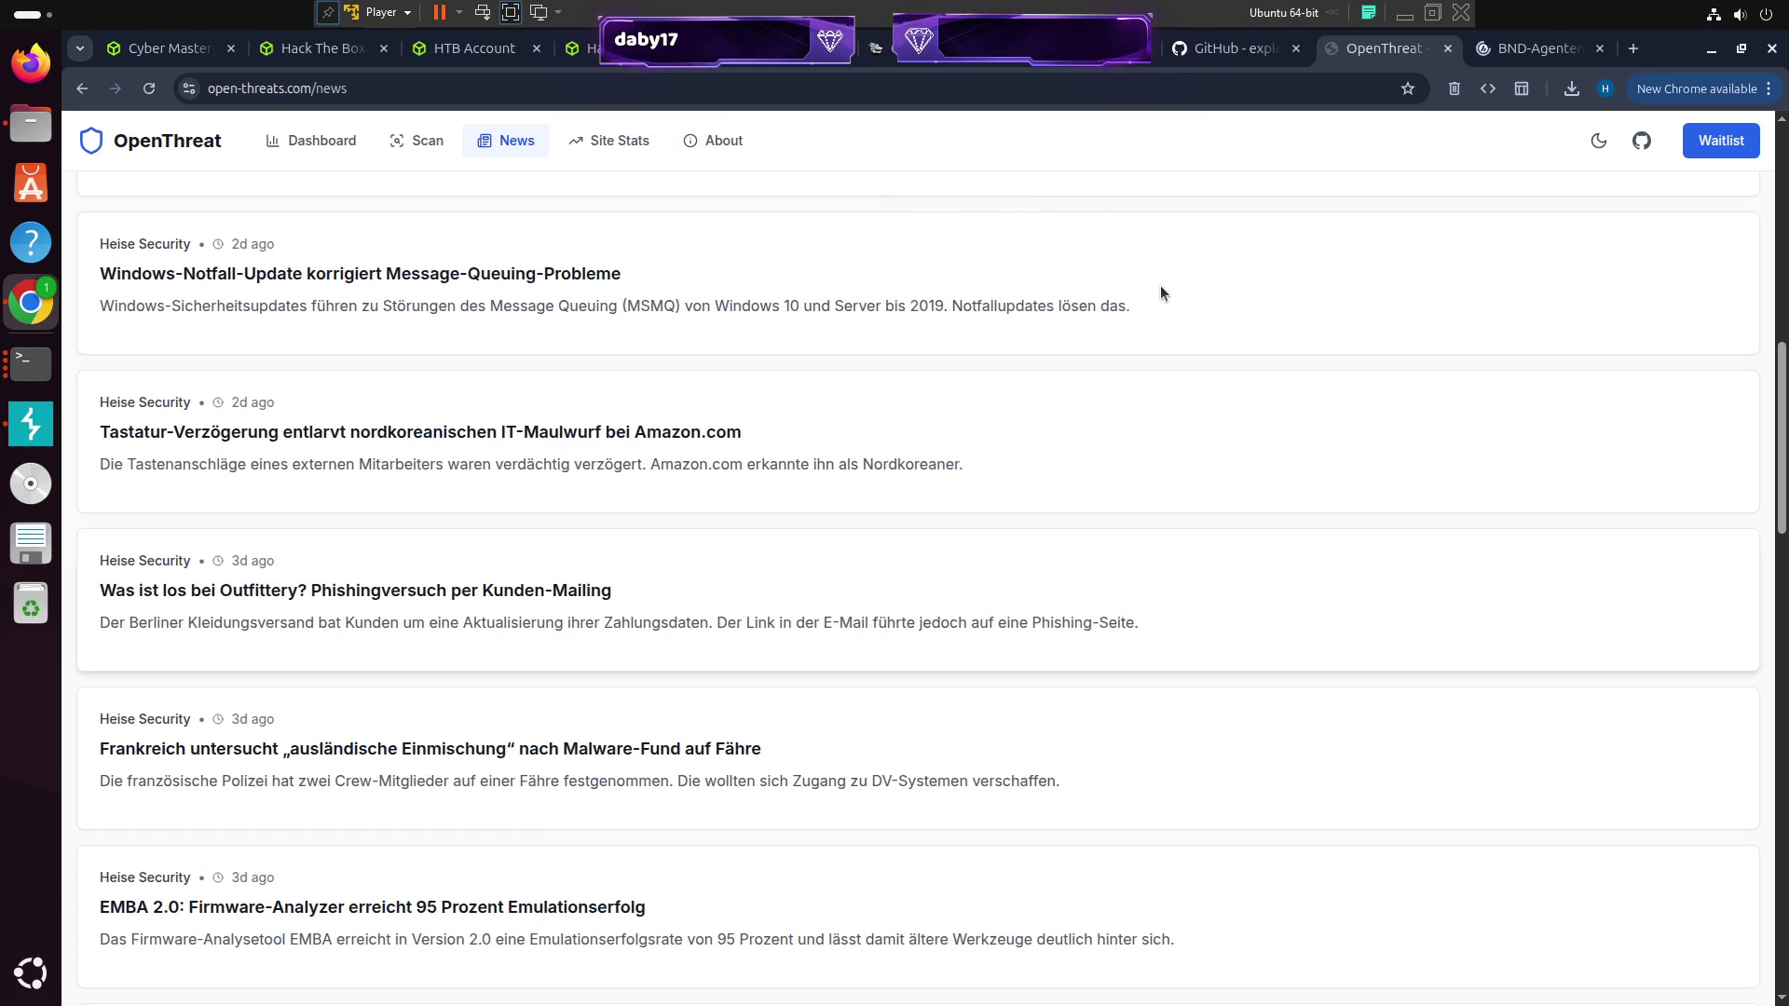
drag(1773, 379, 1773, 181)
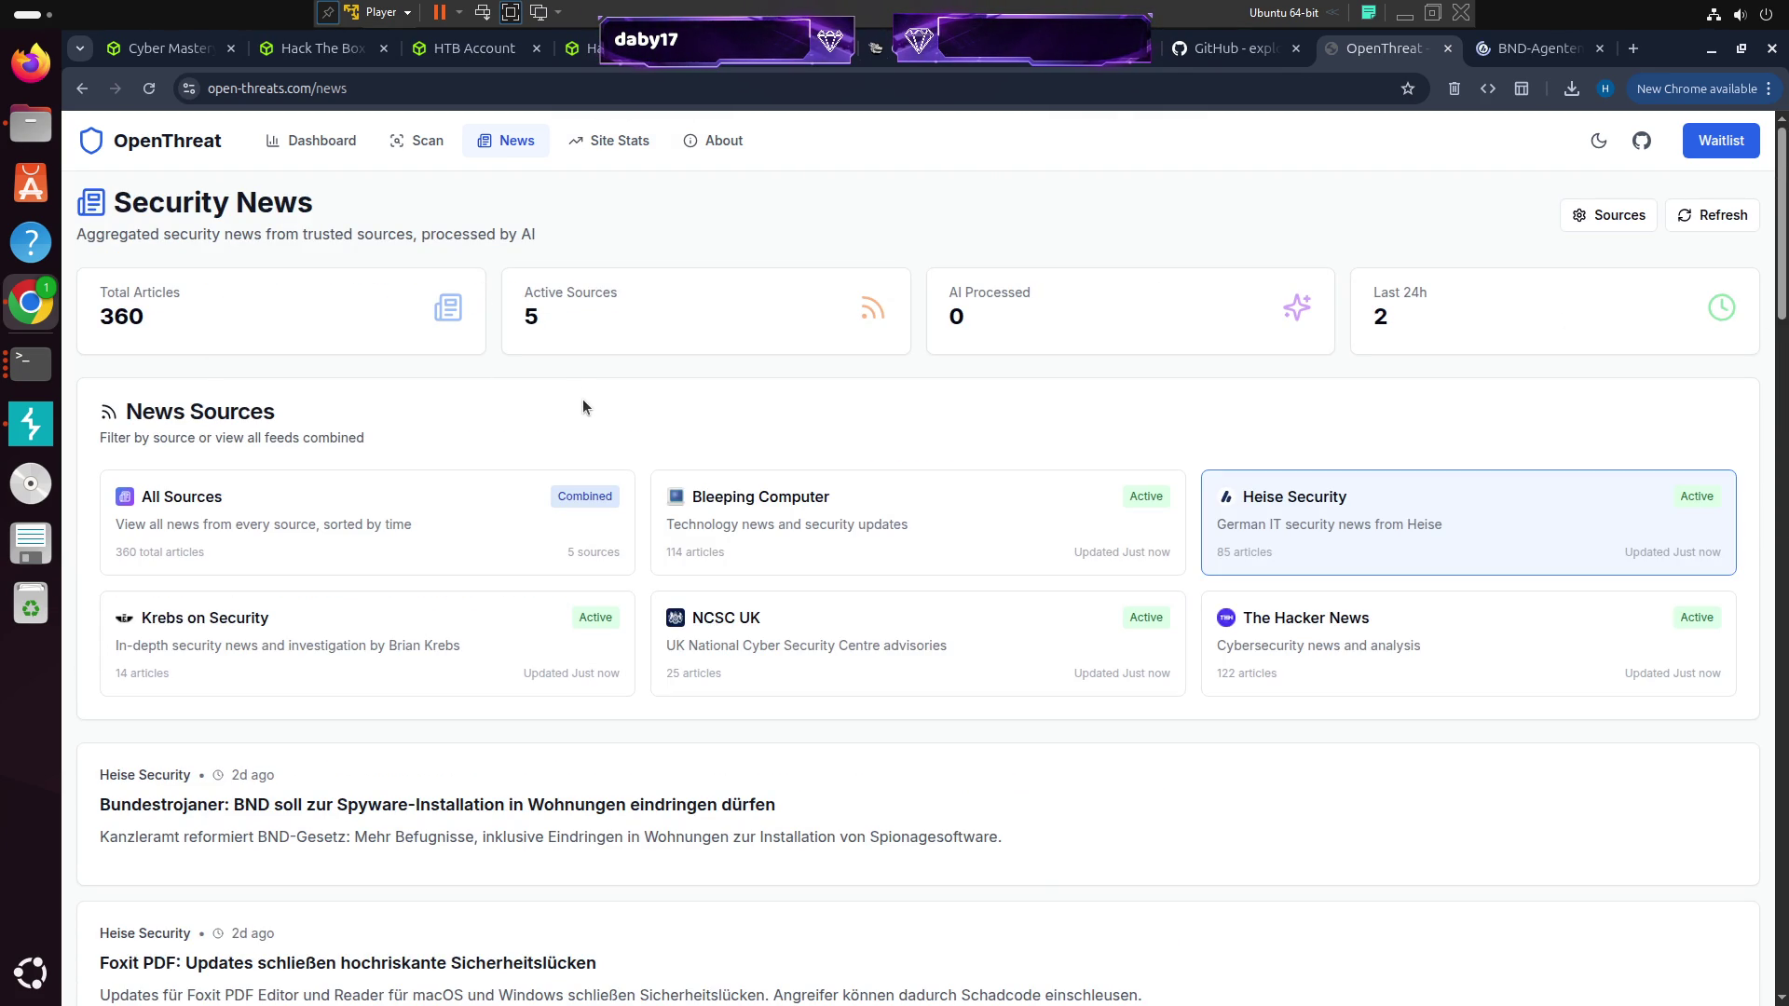
scroll(587, 411, down, 8)
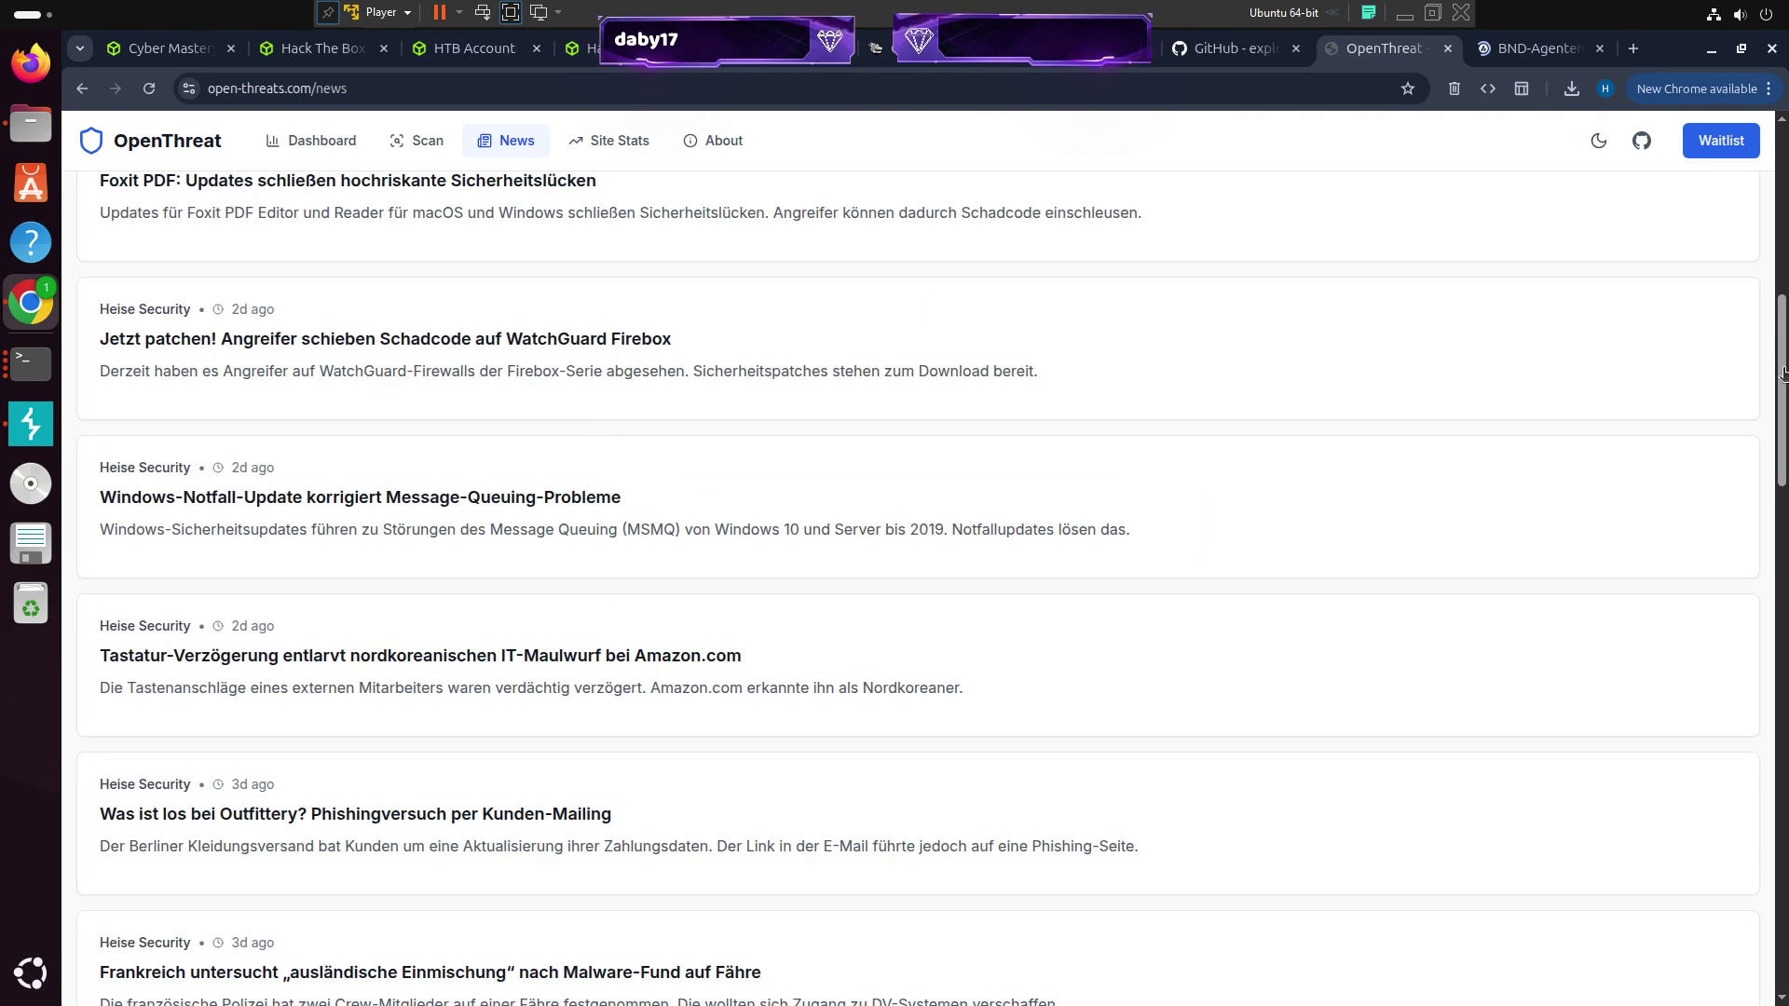
scroll(1782, 368, up, 6)
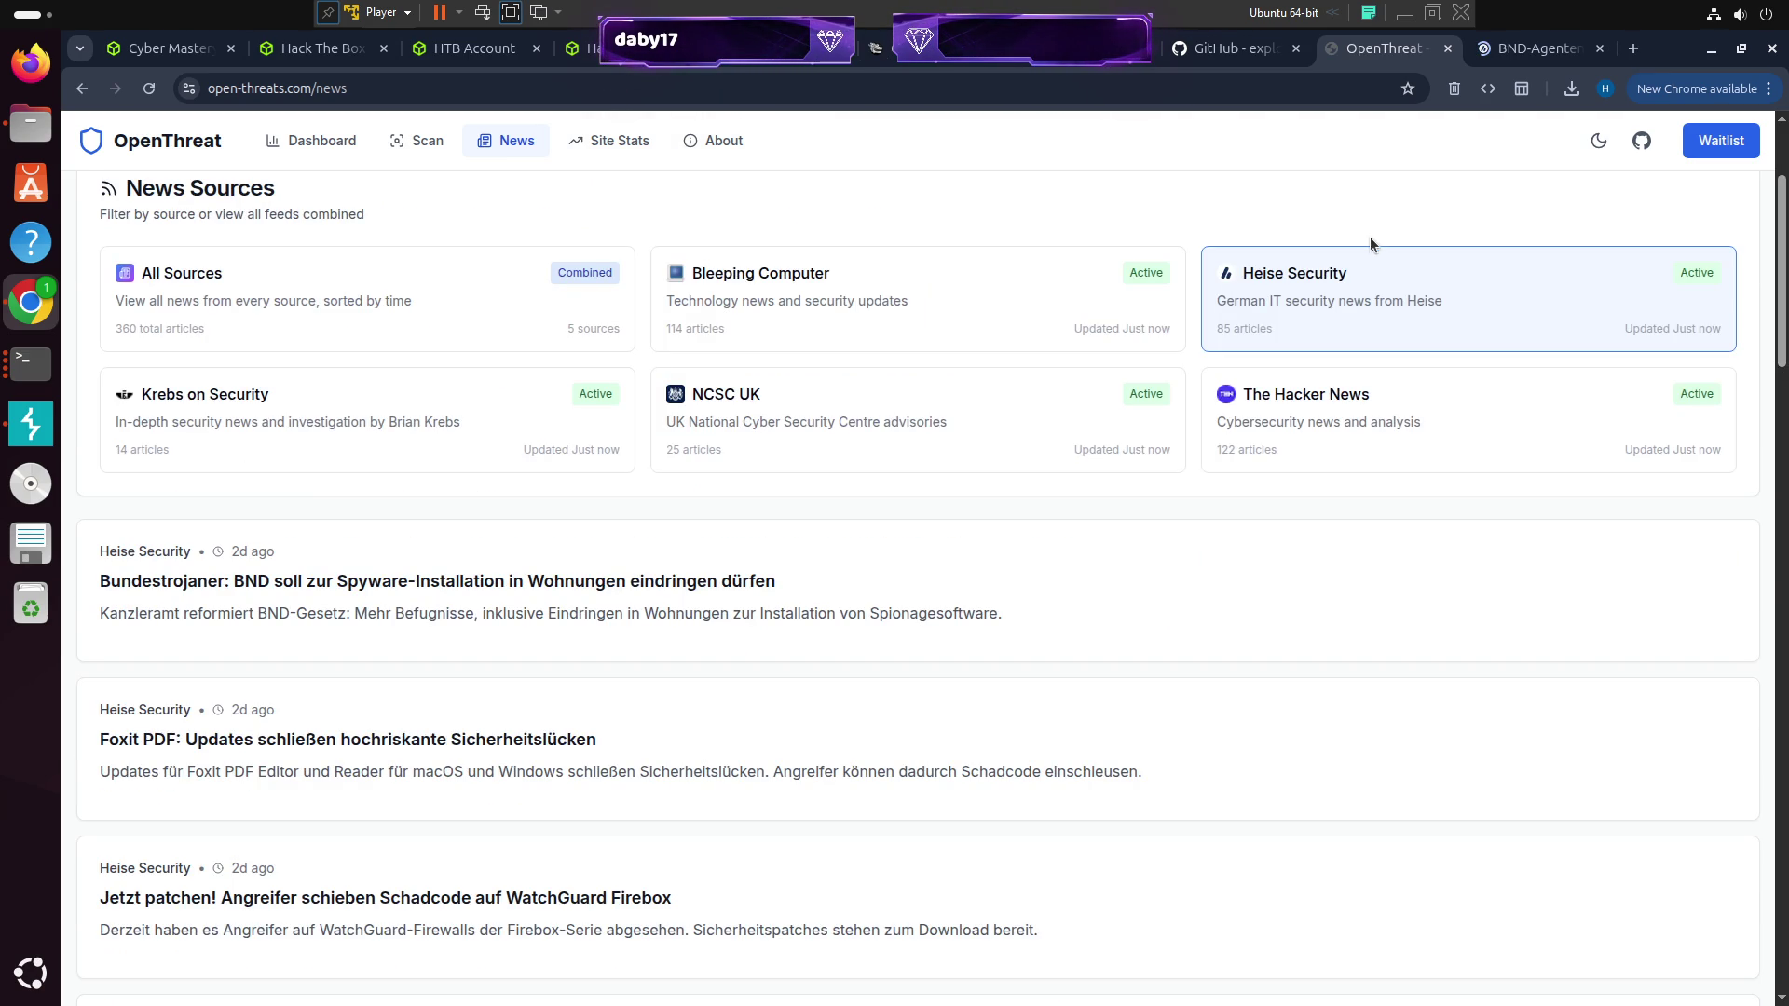